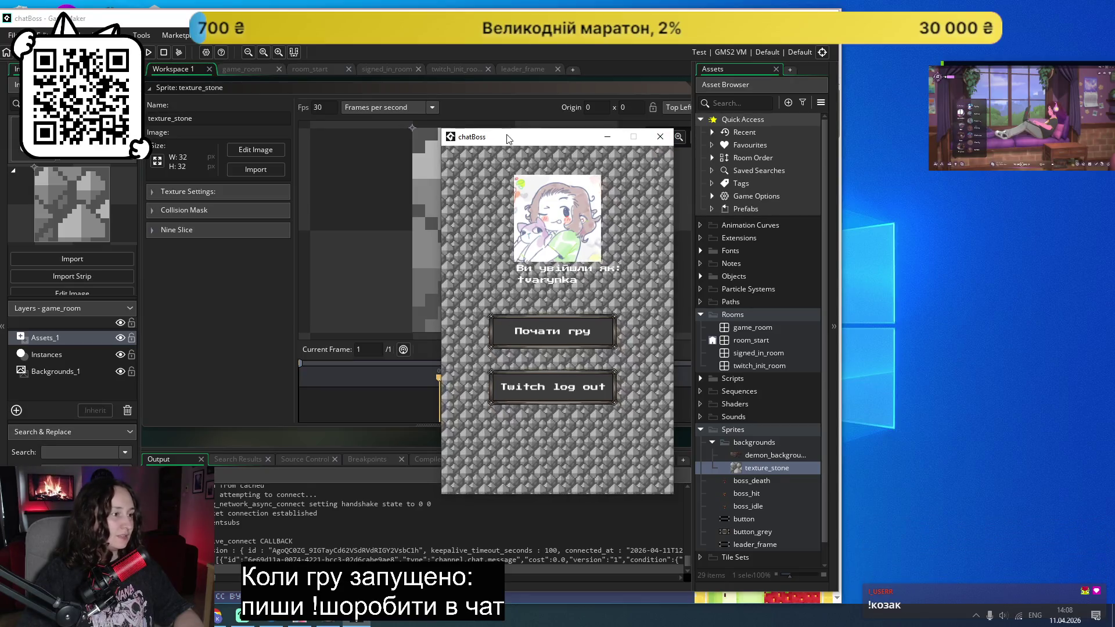
# Step: Import texture_16px 10 as the texture_stone sprite's image
pyautogui.moveTo(503, 139); pyautogui.dragTo(946, 146)
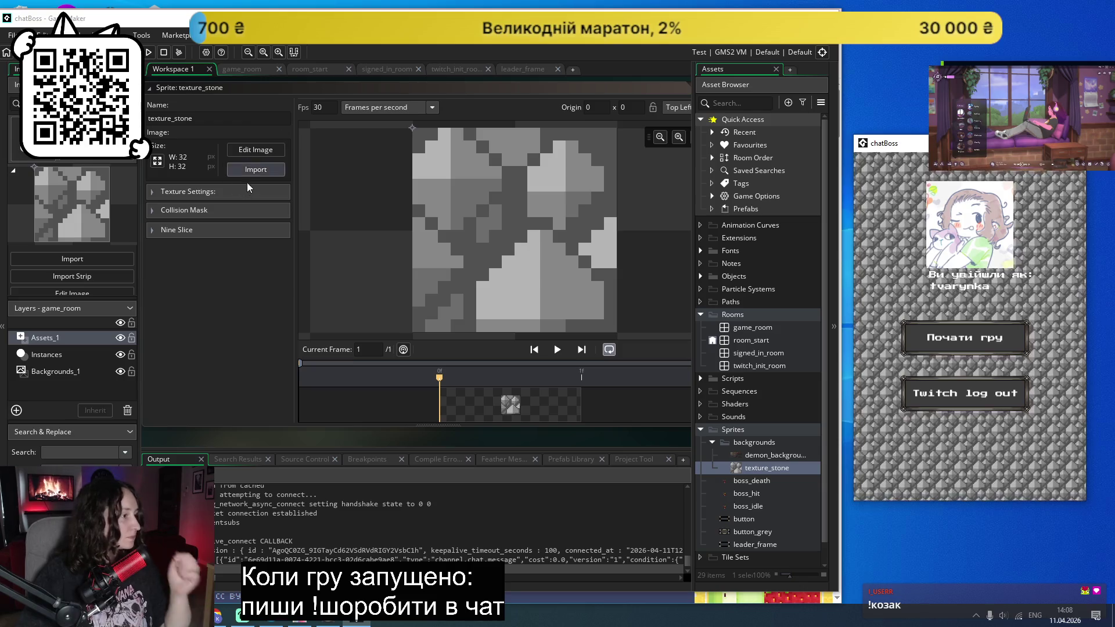
pyautogui.click(247, 172)
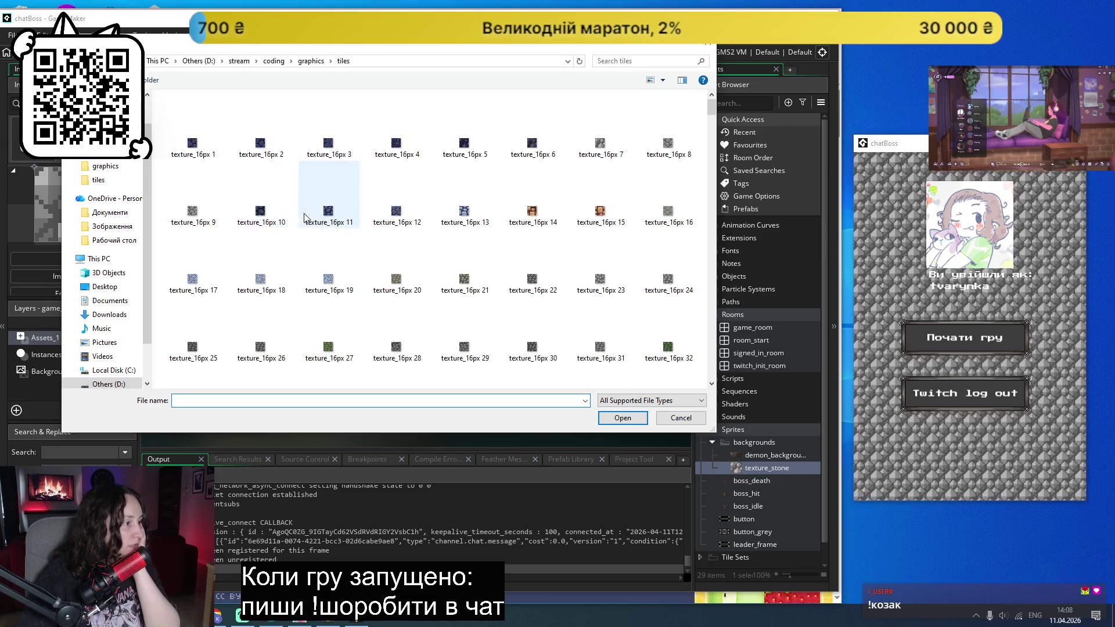
pyautogui.click(258, 216)
pyautogui.click(619, 418)
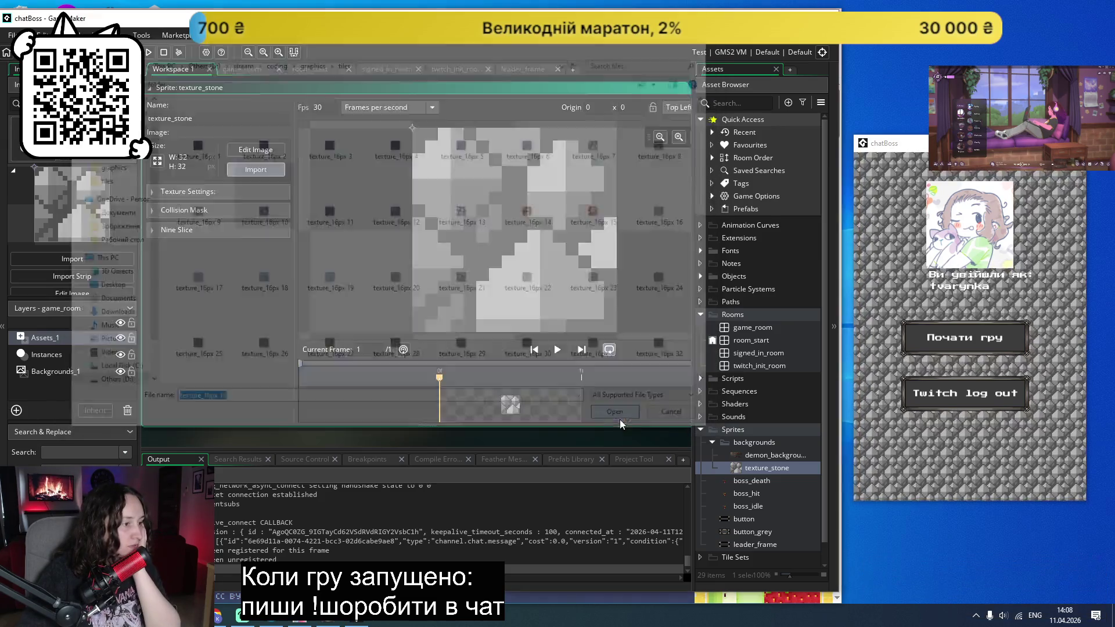
# Step: Replace the sprite image with texture_16px 26 from the tiles folder
pyautogui.click(257, 170)
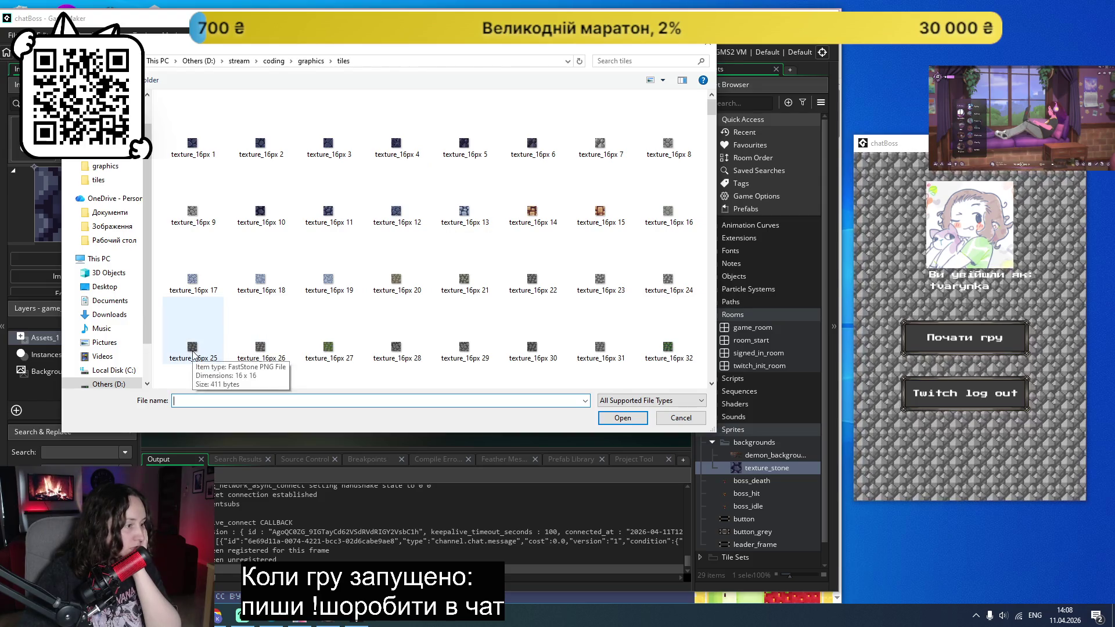
pyautogui.click(261, 346)
pyautogui.click(623, 418)
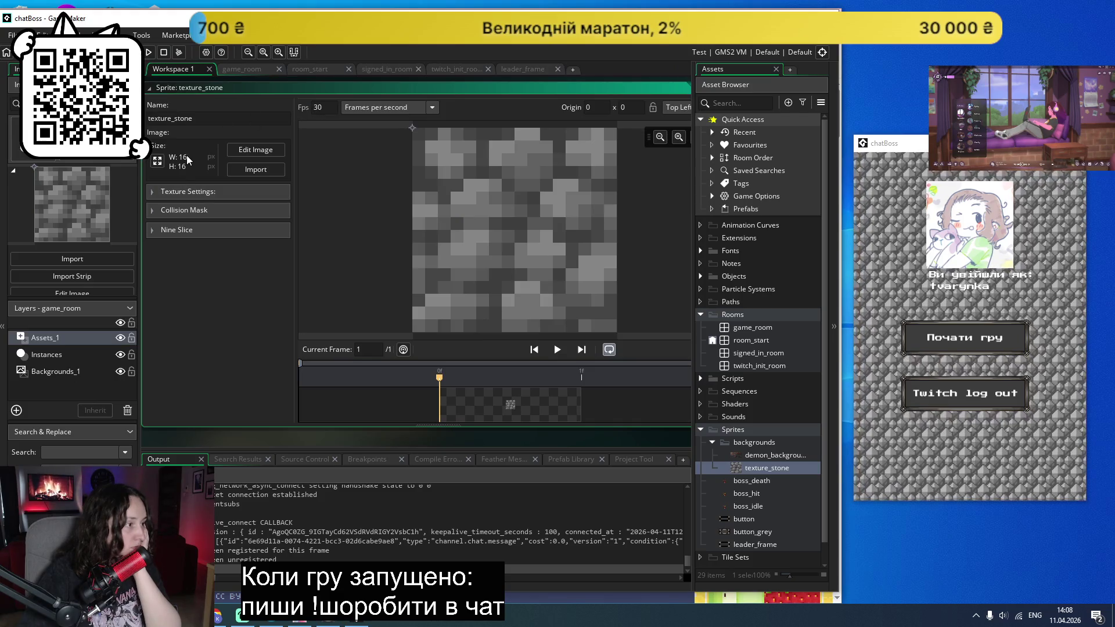
pyautogui.click(162, 162)
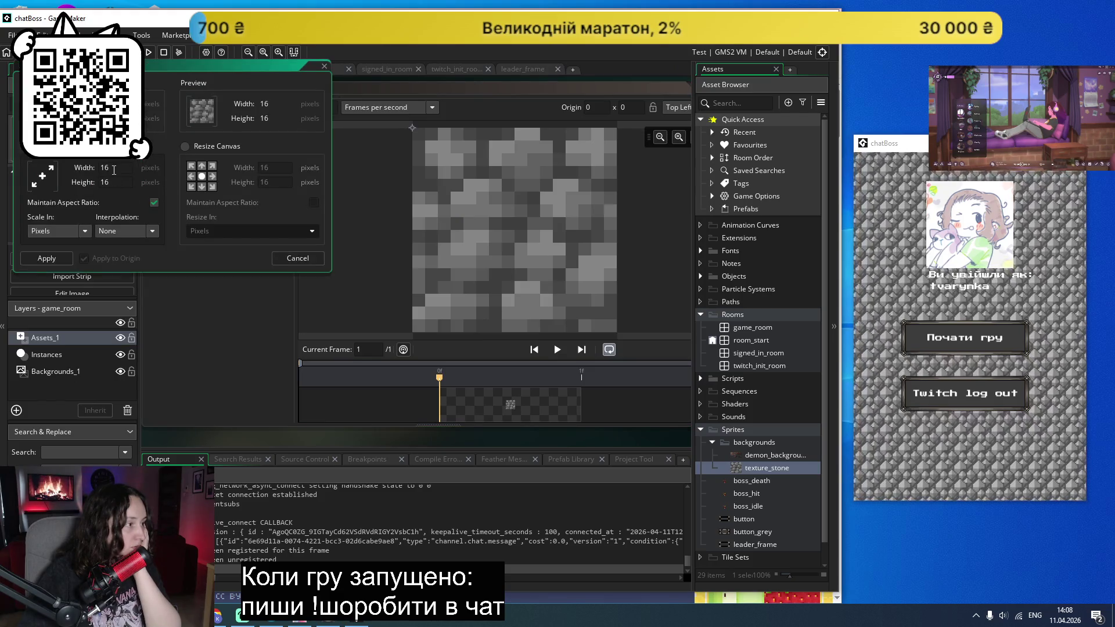
# Step: Resize texture_stone to 32×32, run the game and move its window right
pyautogui.write('32')
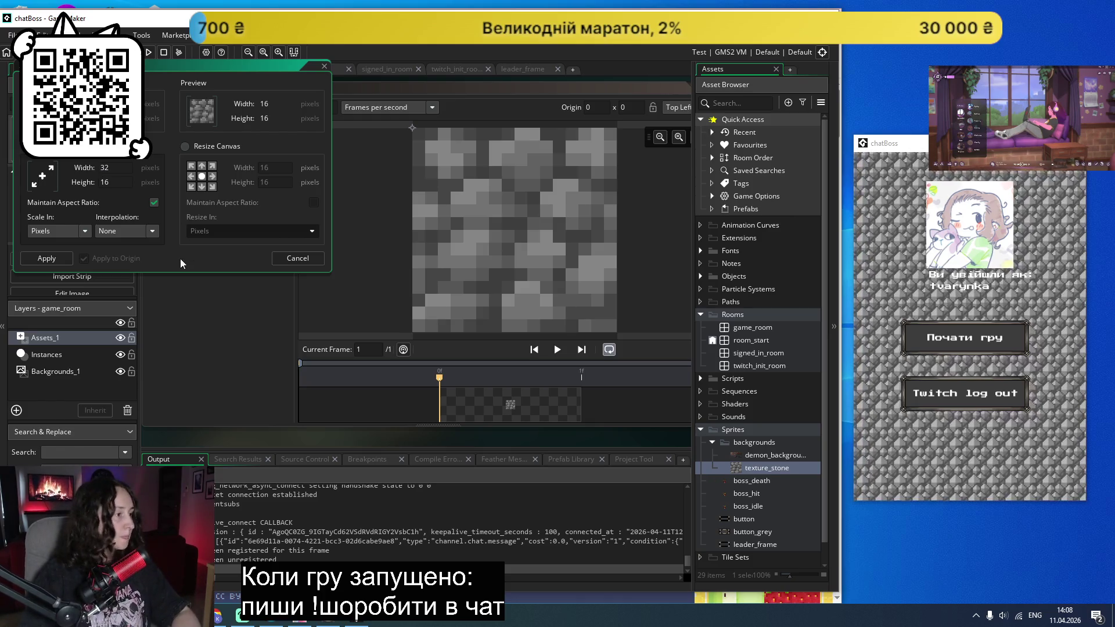
pyautogui.click(45, 258)
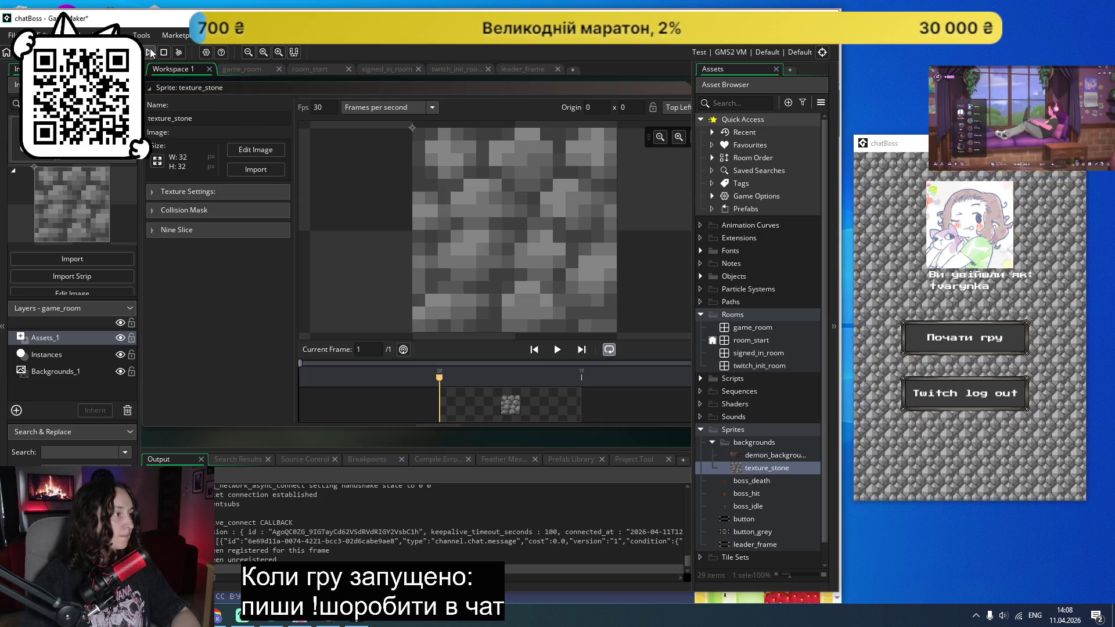
pyautogui.click(151, 53)
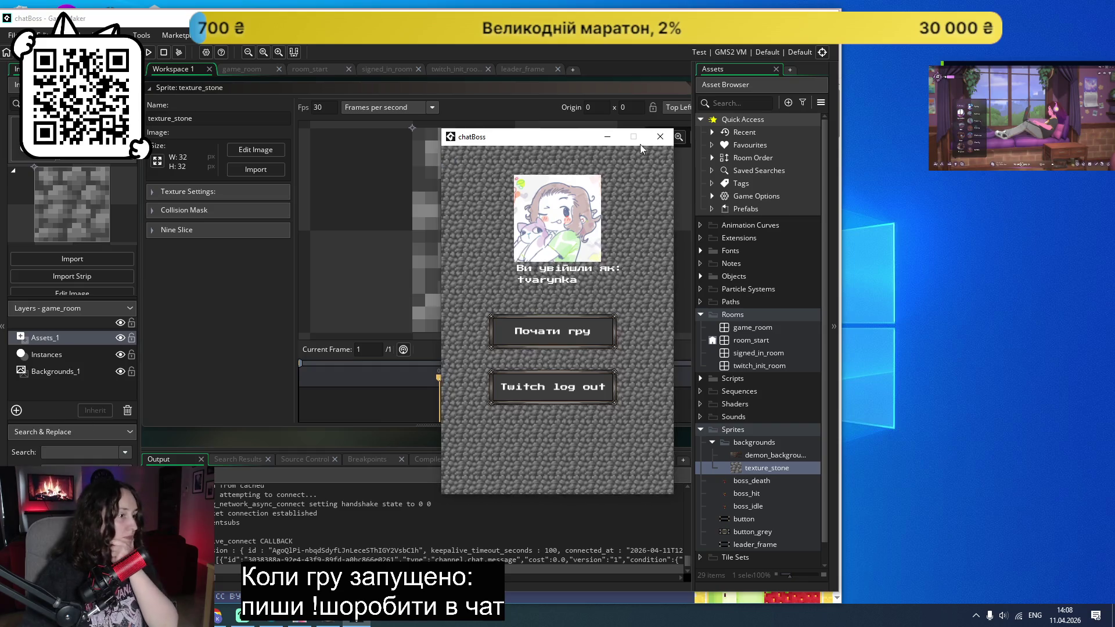
pyautogui.moveTo(616, 143); pyautogui.dragTo(1043, 158)
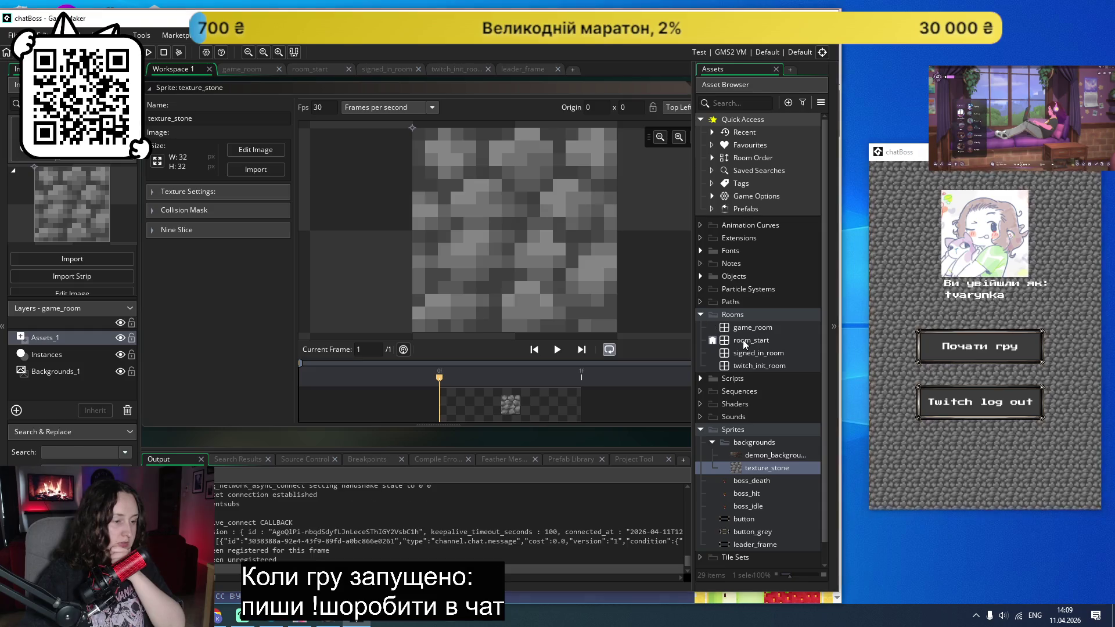
# Step: In room_start, set the Background layer's Speed X and Speed Y to 0.05
pyautogui.doubleClick(743, 340)
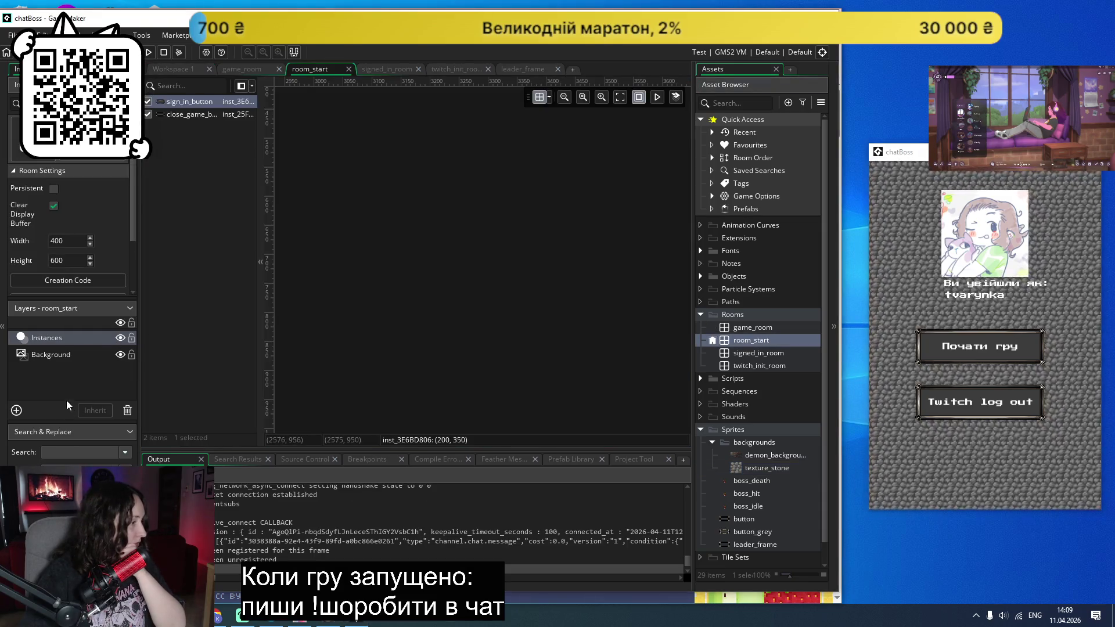
pyautogui.click(61, 356)
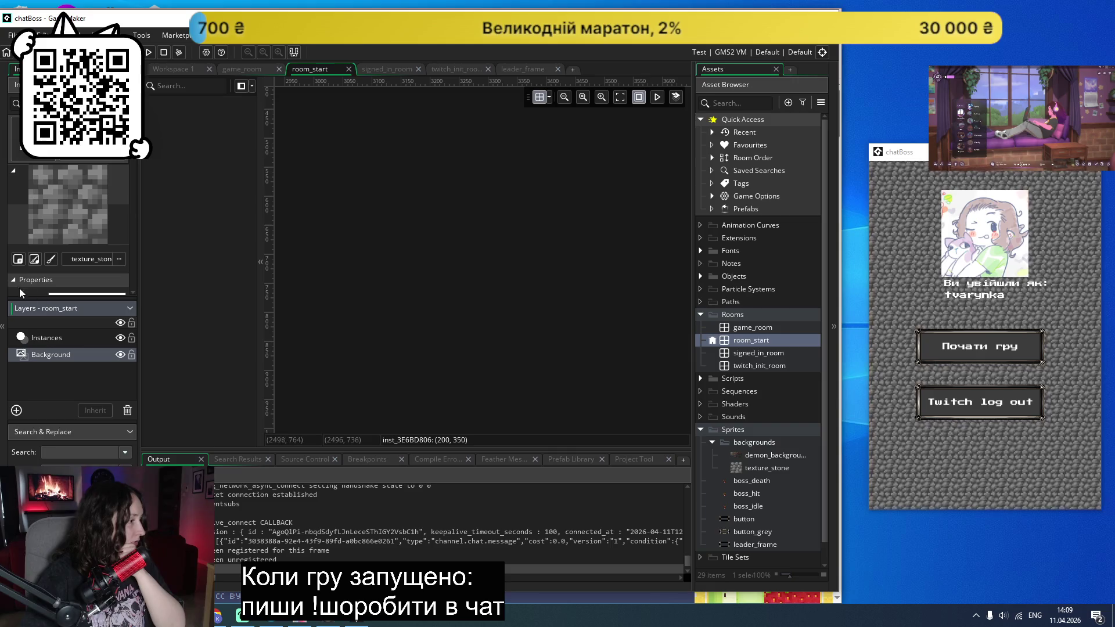
pyautogui.scroll(-1, 22, 295)
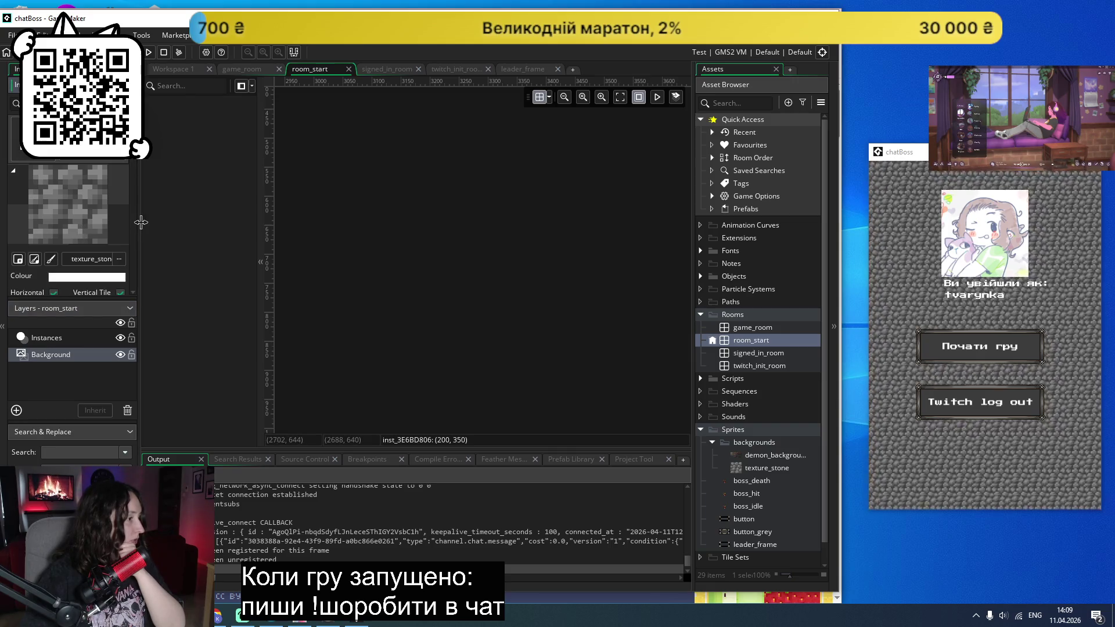
pyautogui.scroll(-2, 99, 240)
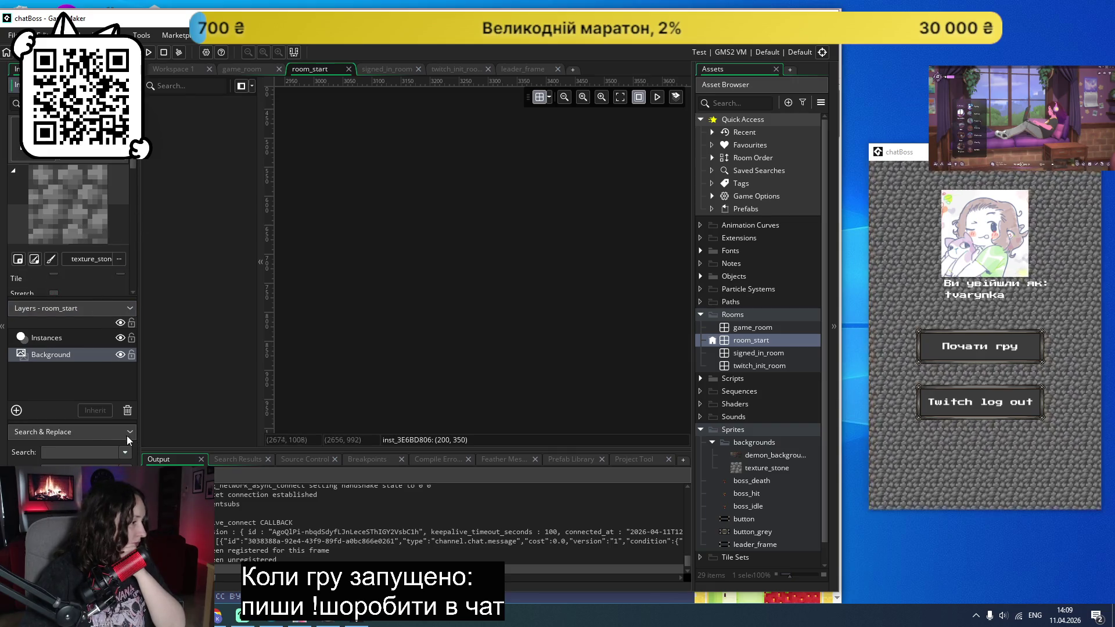
pyautogui.click(128, 310)
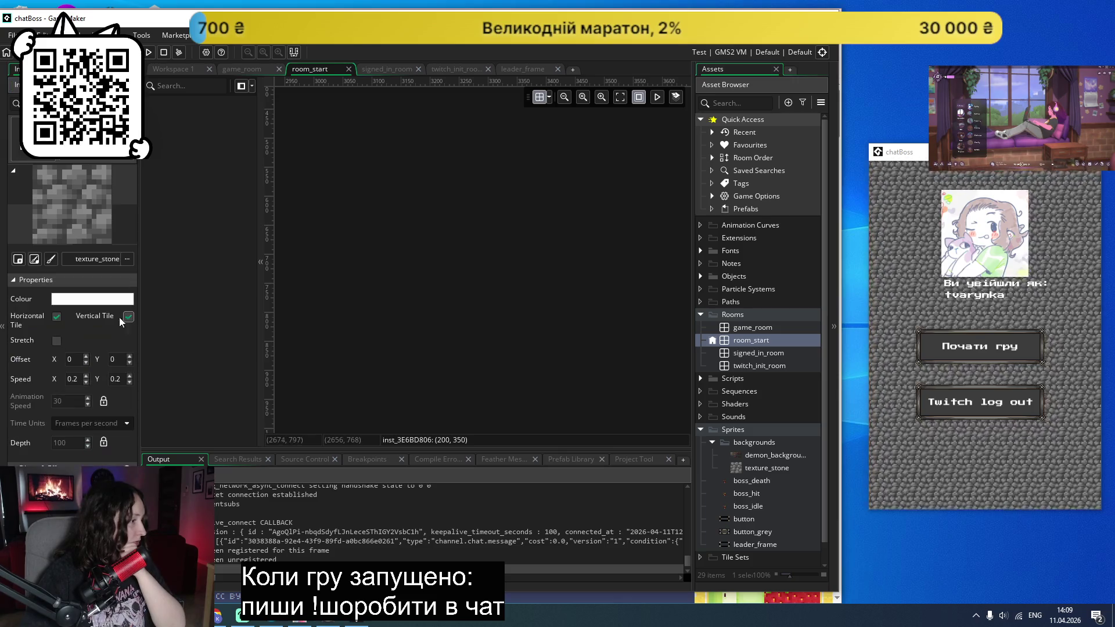
pyautogui.click(75, 378)
pyautogui.write('0.05')
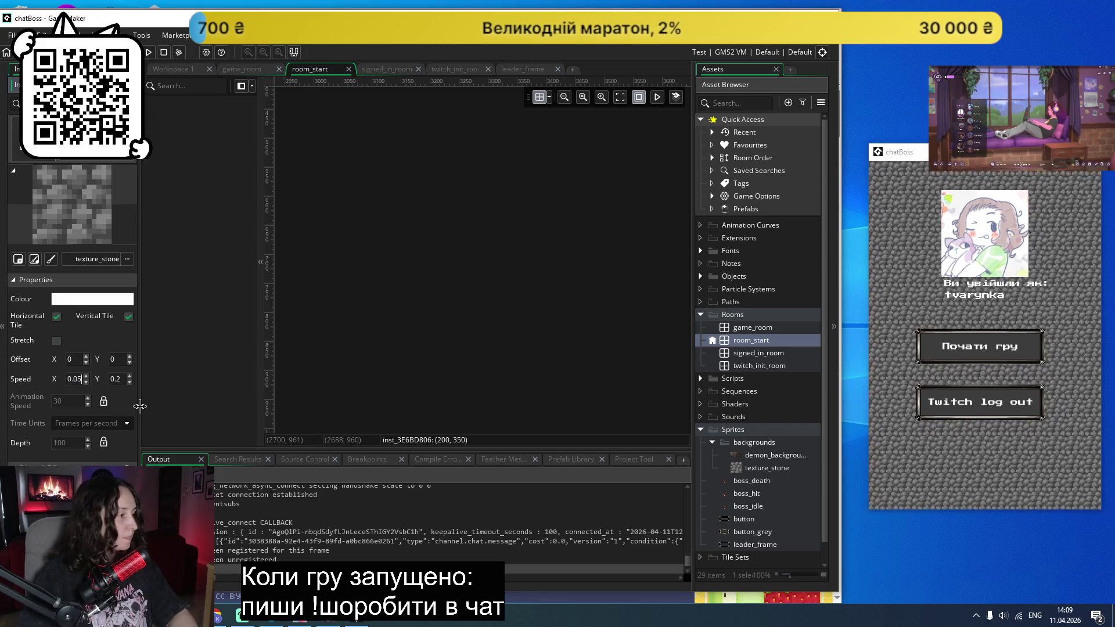
pyautogui.press('Tab')
pyautogui.write('0.05')
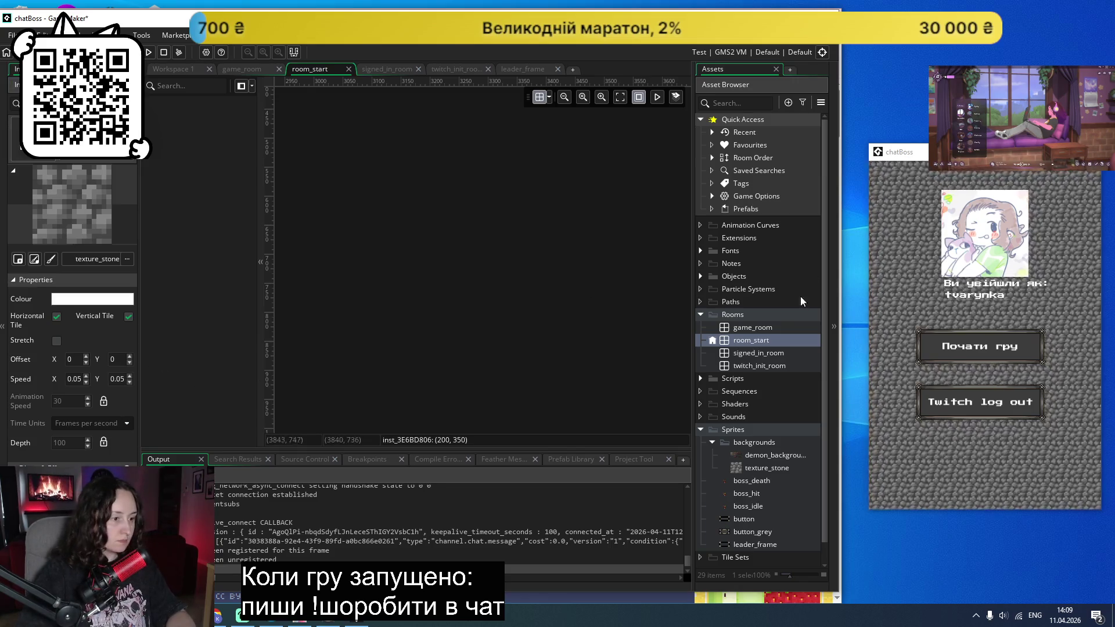
pyautogui.doubleClick(759, 352)
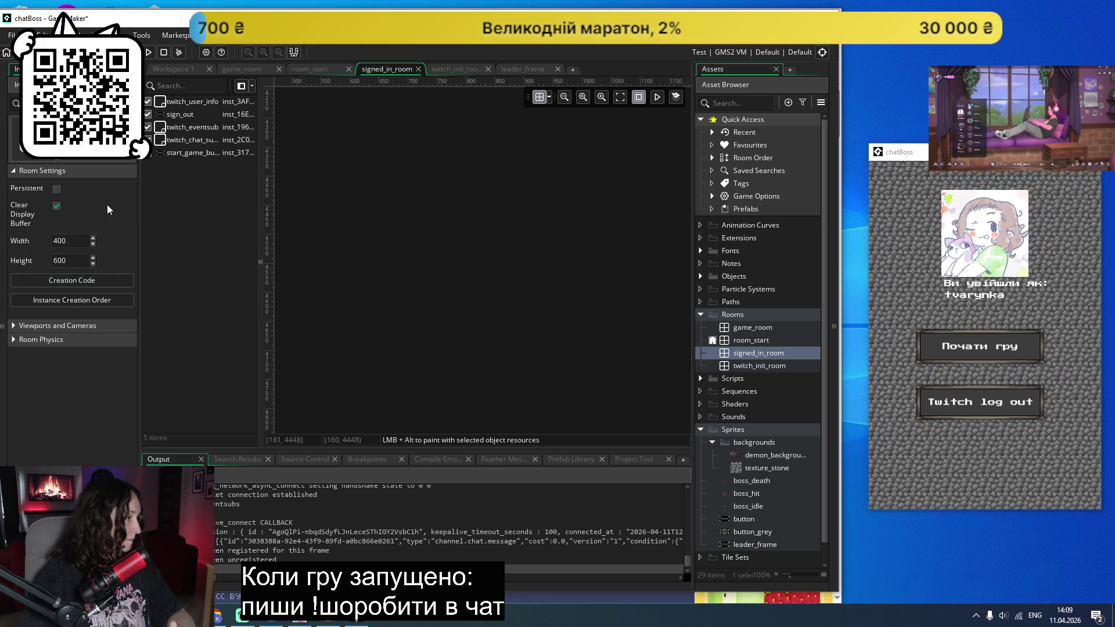
# Step: Inspect the sign_out, chat subscription and start game button instances in signed_in_room
pyautogui.click(181, 114)
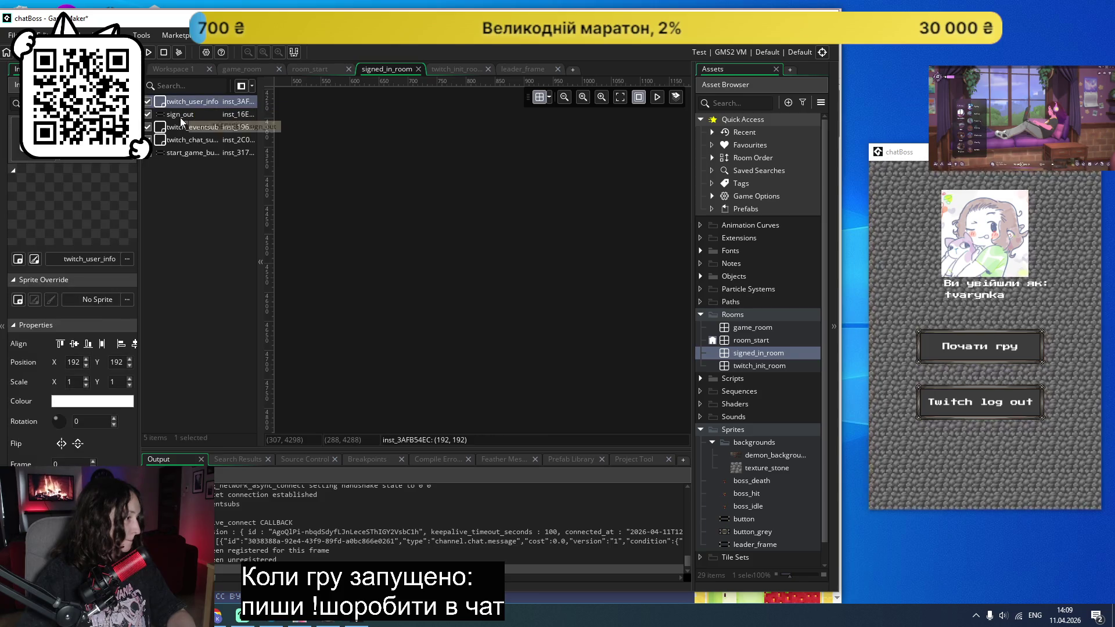
pyautogui.click(187, 139)
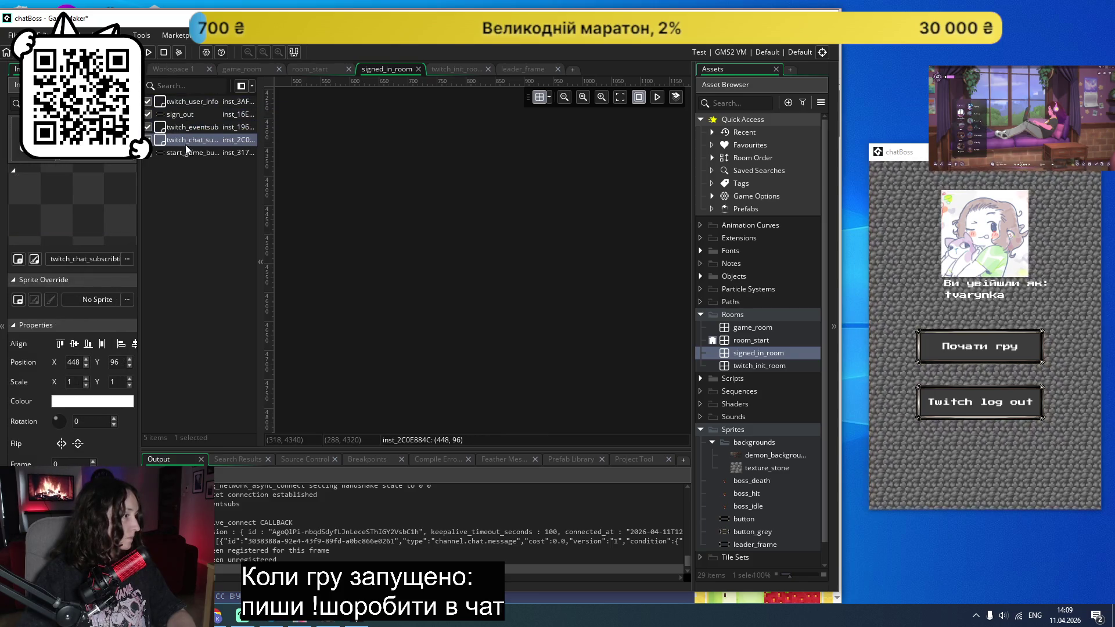
pyautogui.click(187, 153)
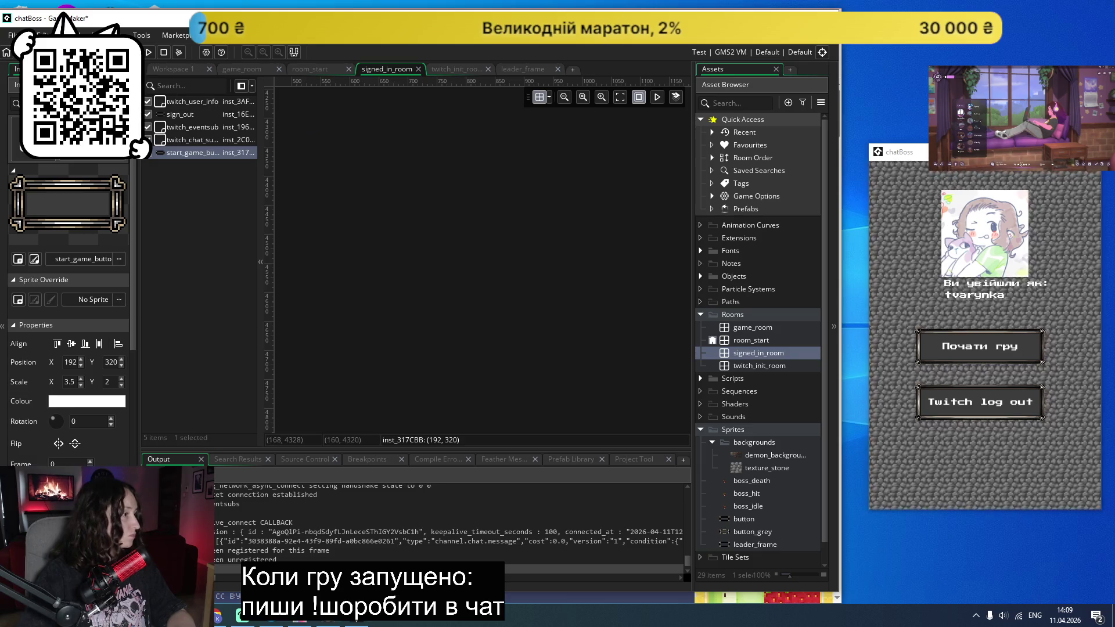
pyautogui.click(270, 133)
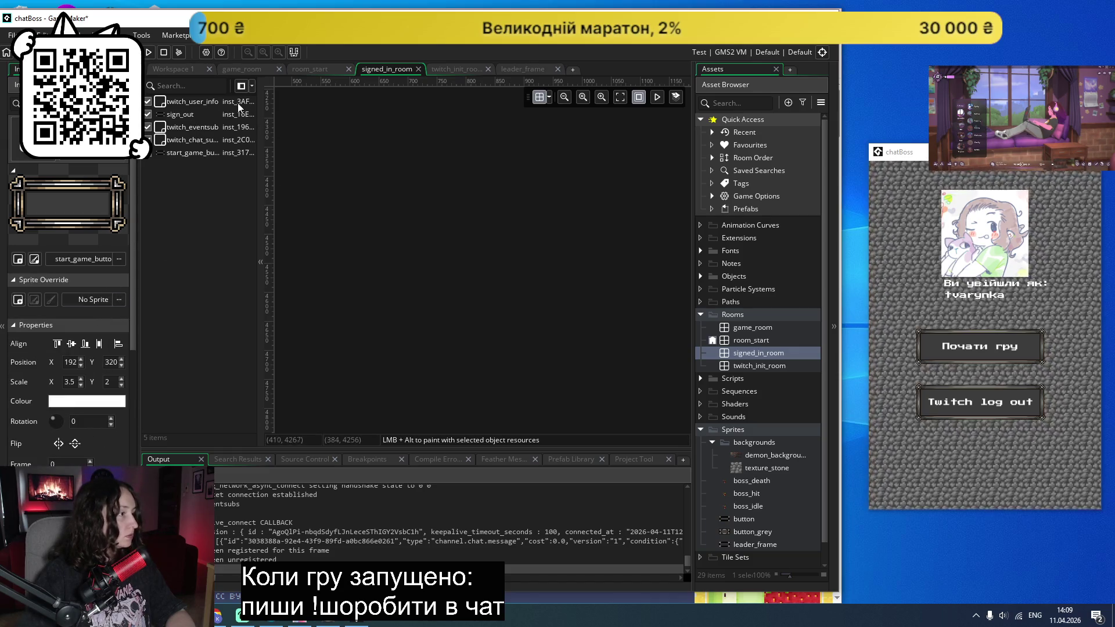
# Step: Collapse signed_in_room's viewport and room settings sections, then run the game
pyautogui.click(752, 352)
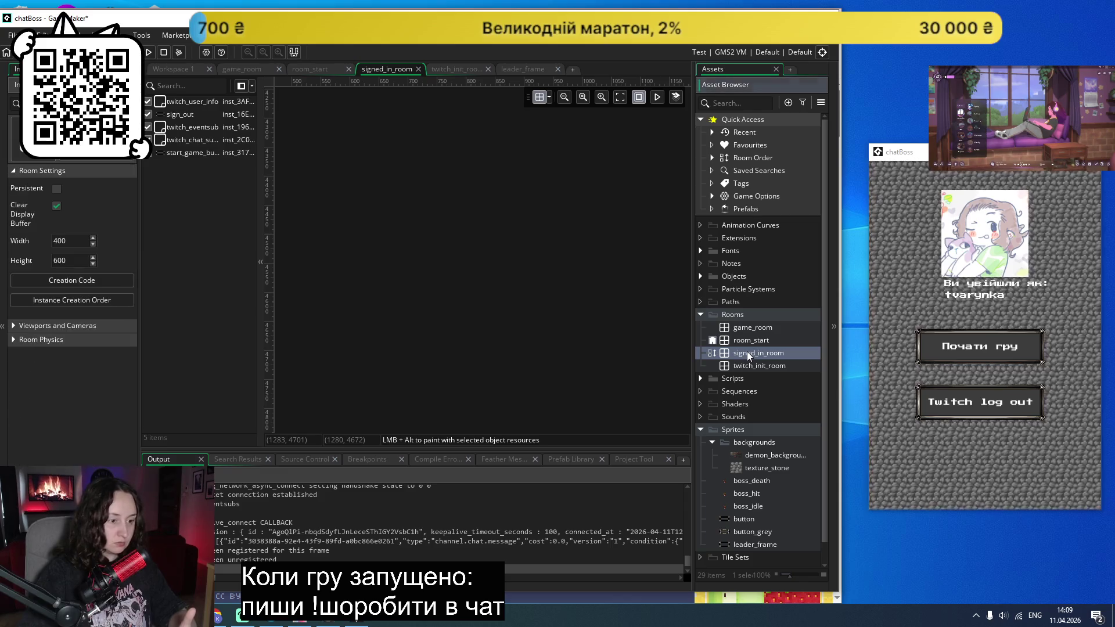
pyautogui.click(12, 327)
pyautogui.click(13, 326)
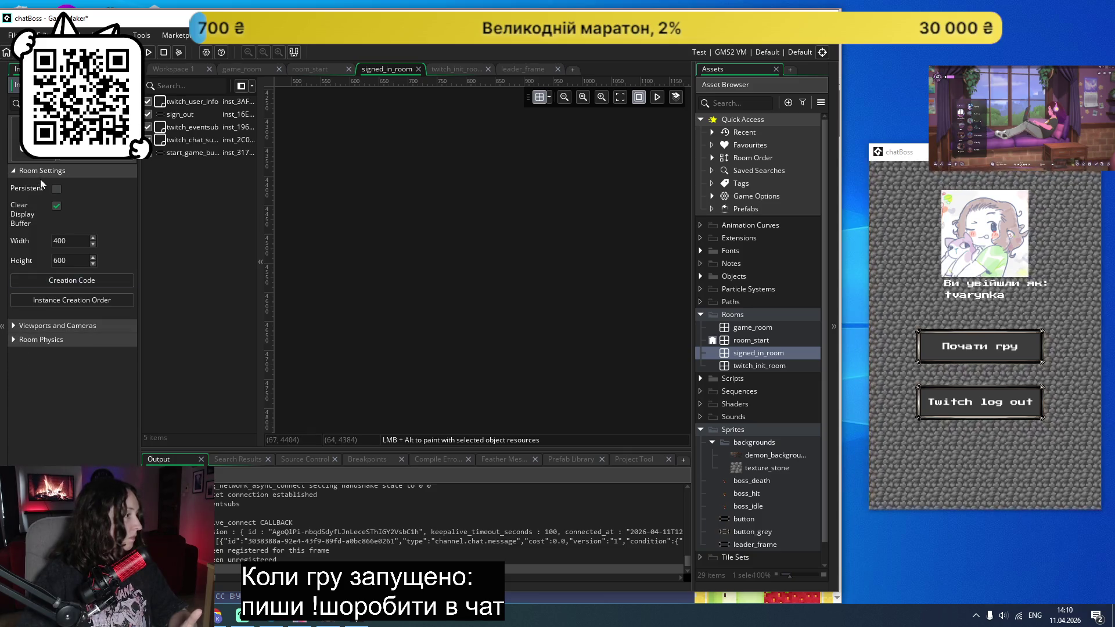
pyautogui.click(14, 171)
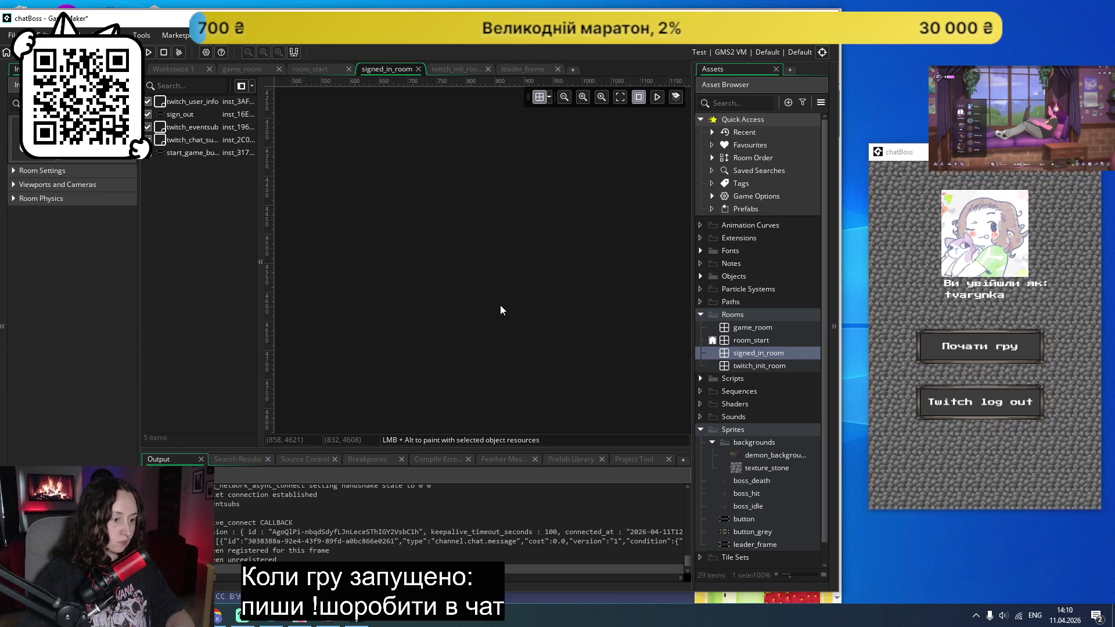
pyautogui.click(148, 53)
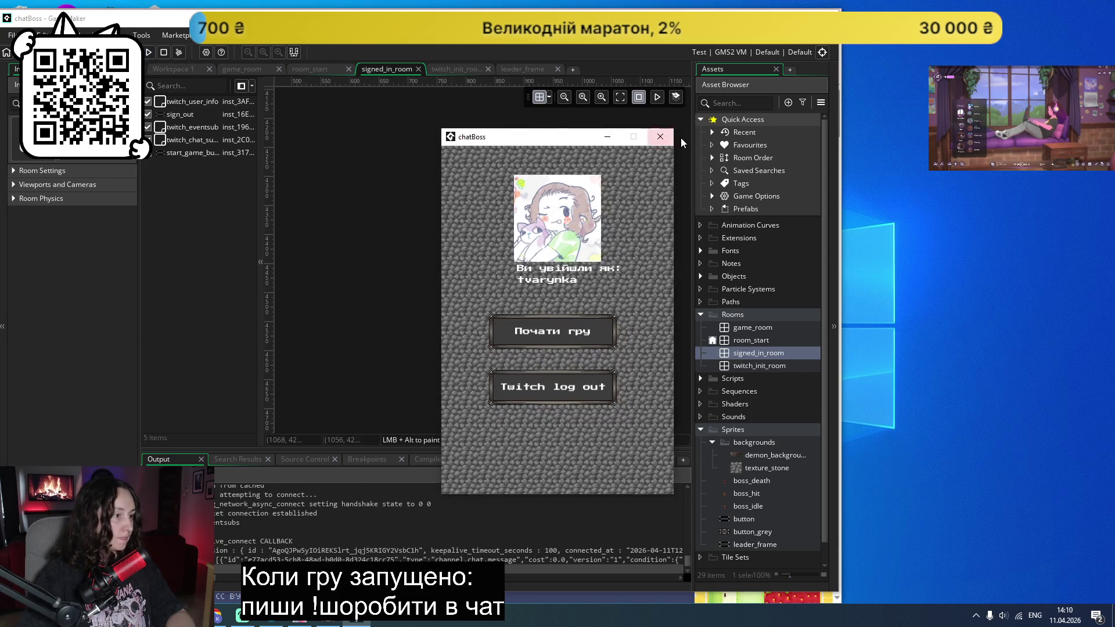
# Step: Close the game and open room_start, toggling its room and viewport settings
pyautogui.click(660, 137)
pyautogui.doubleClick(749, 340)
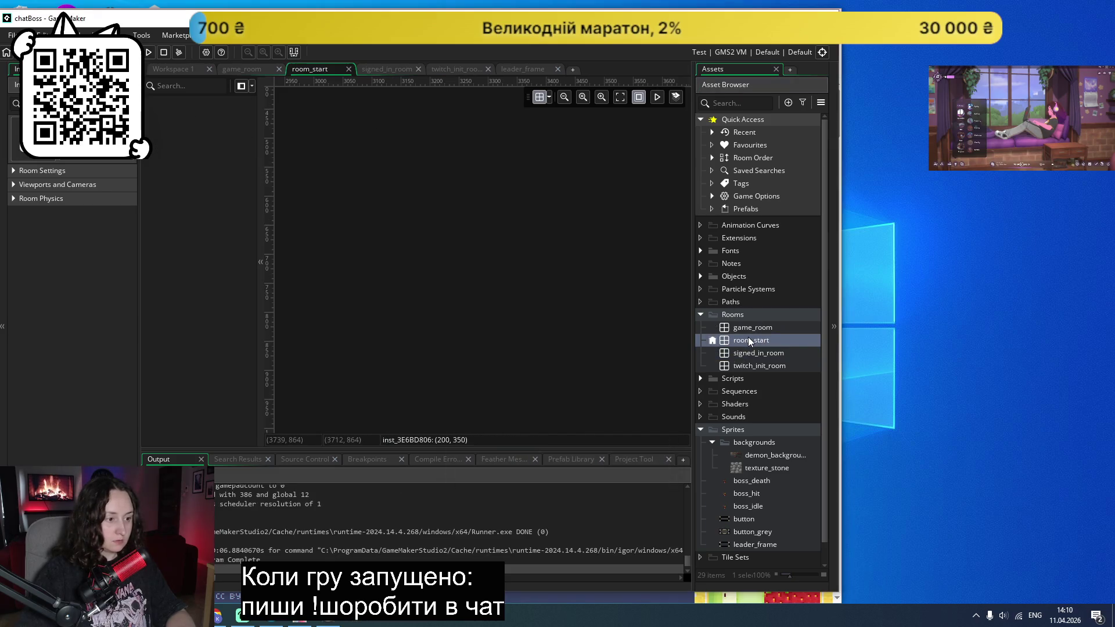
pyautogui.click(14, 171)
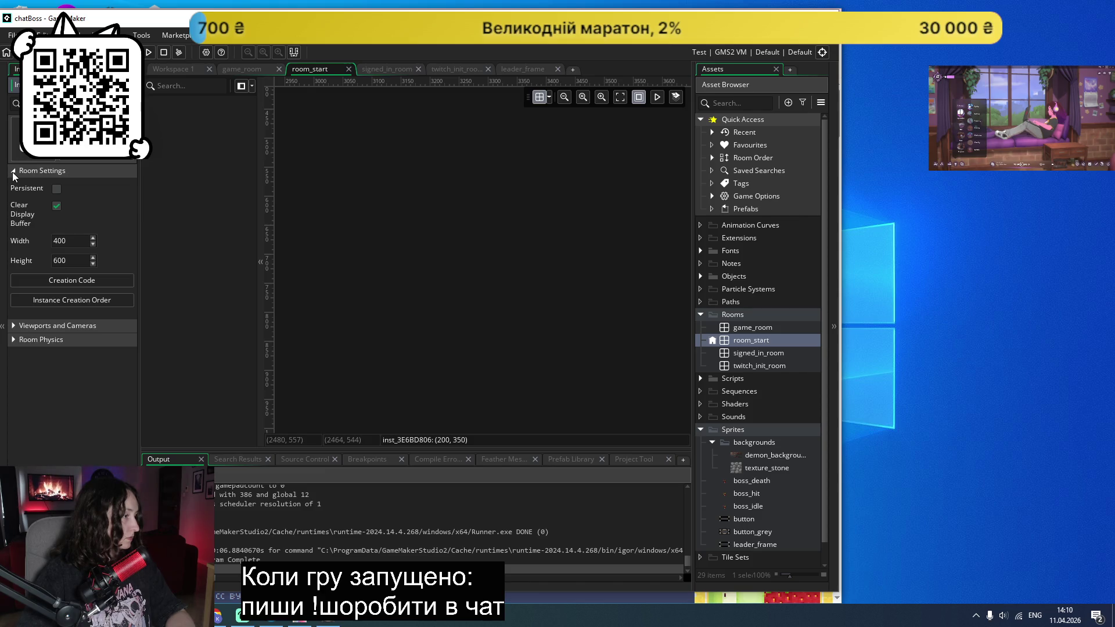
pyautogui.click(13, 174)
pyautogui.click(14, 184)
pyautogui.click(14, 184)
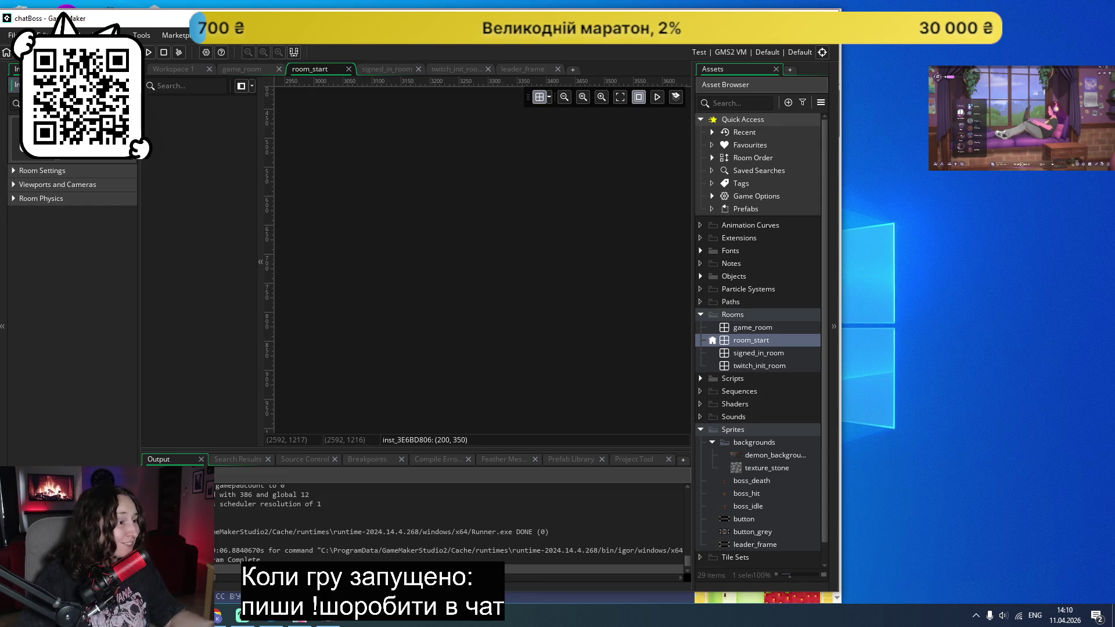
# Step: Close the texture_stone, room_start, signed_in_room and twitch_init_room tabs, then reopen room_start
pyautogui.click(158, 69)
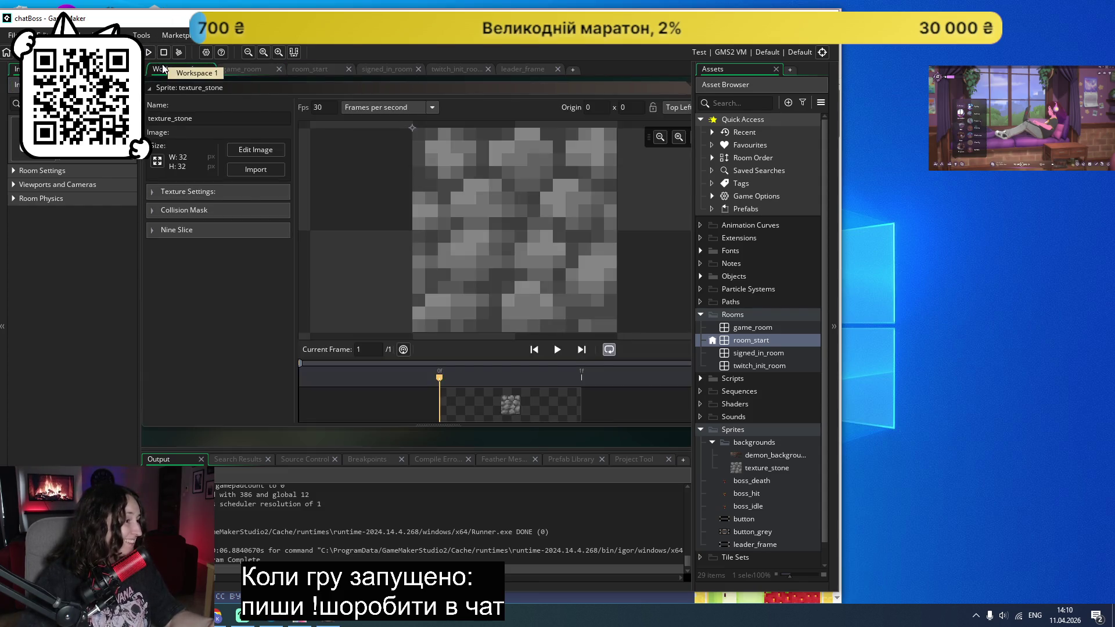
pyautogui.middleClick(164, 69)
pyautogui.middleClick(171, 68)
pyautogui.middleClick(168, 71)
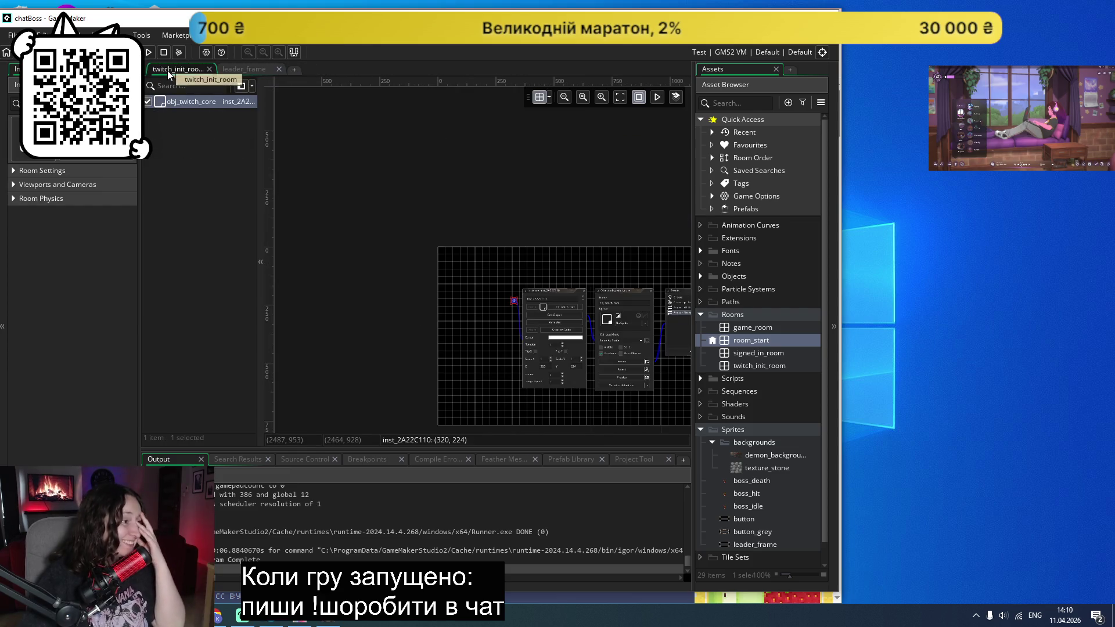
pyautogui.middleClick(167, 71)
pyautogui.doubleClick(742, 341)
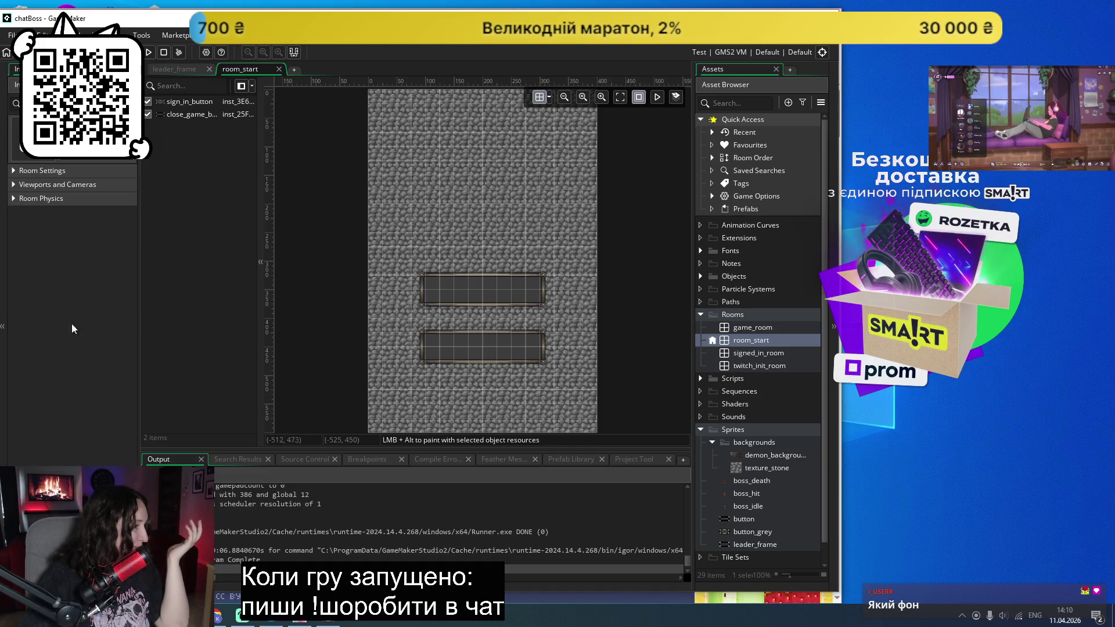
# Step: Look over room_start's options and its close_game_button and sign_in_button instances
pyautogui.hotkey('ctrl', 'shift', 'f')
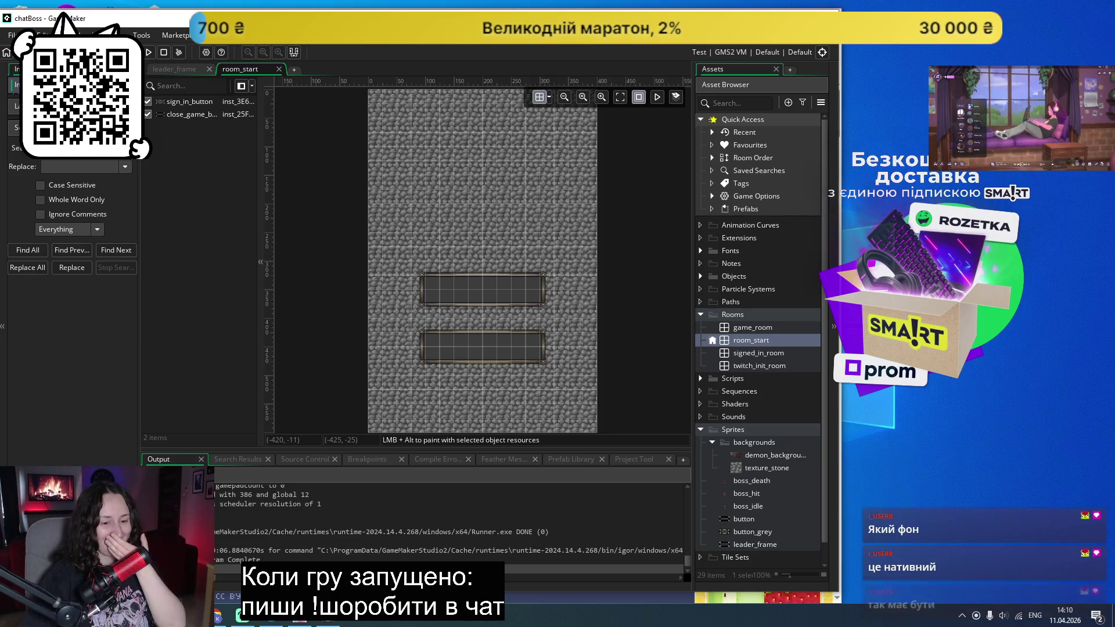
pyautogui.press('Escape')
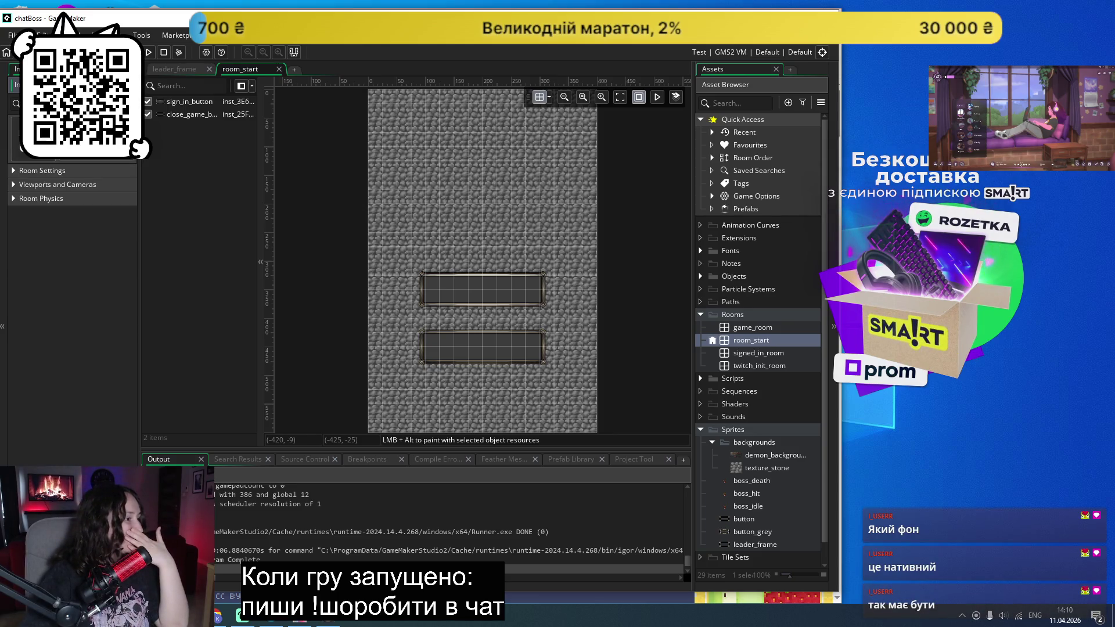
pyautogui.click(761, 343)
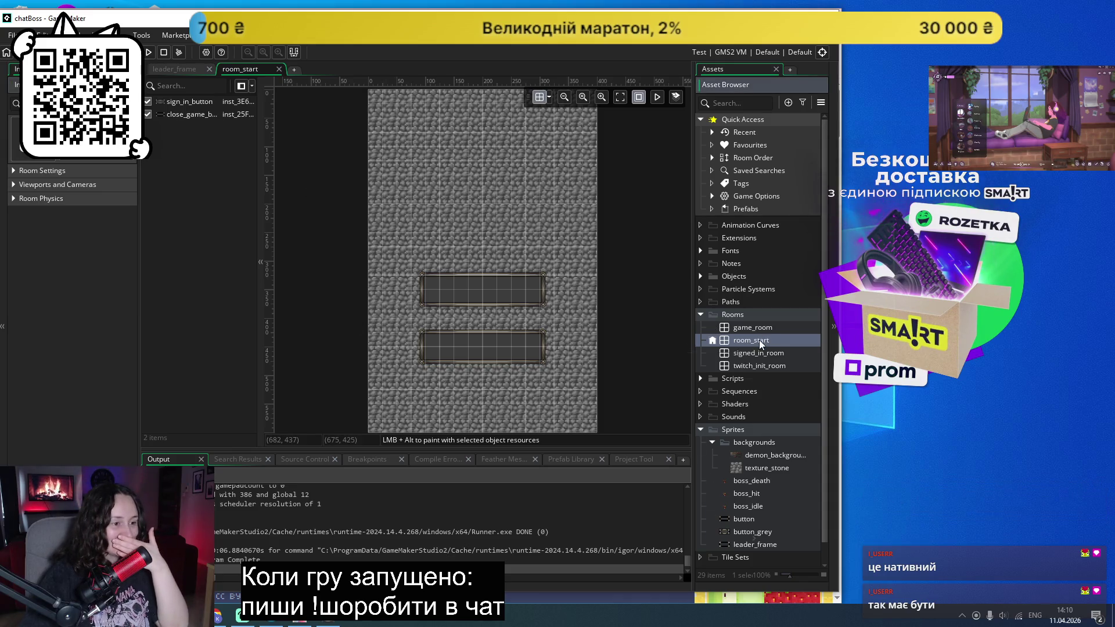
pyautogui.rightClick(761, 344)
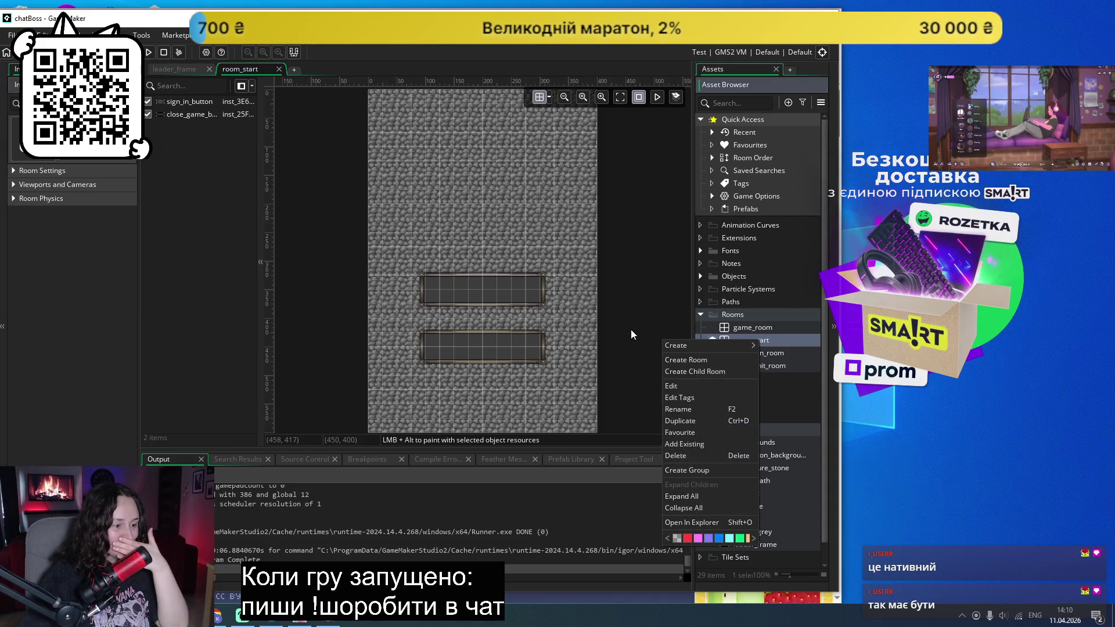
pyautogui.click(636, 405)
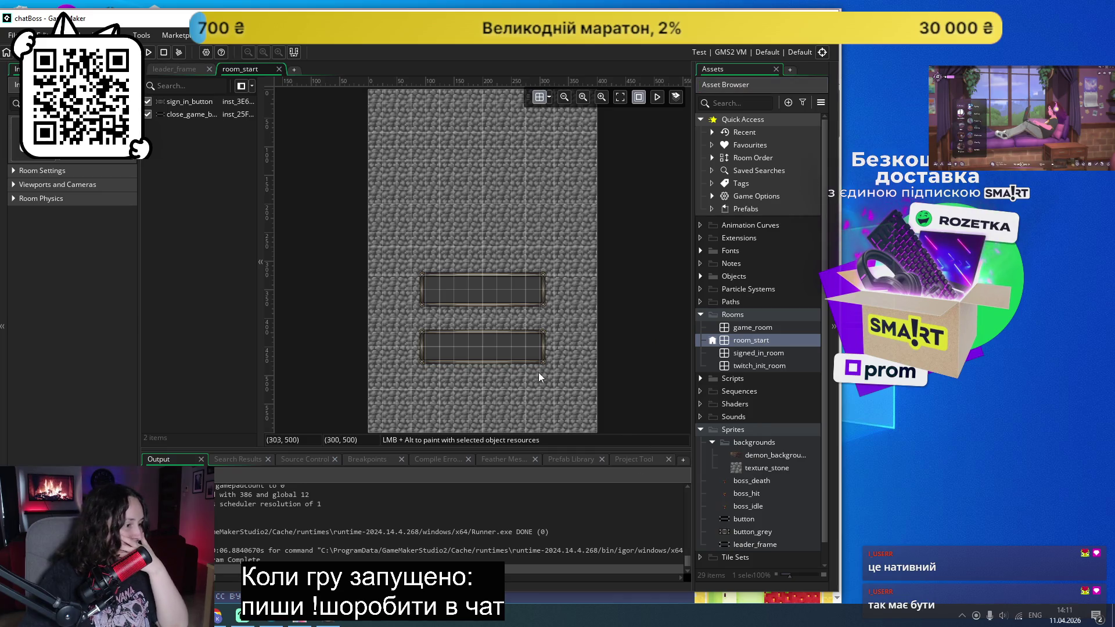
pyautogui.click(179, 114)
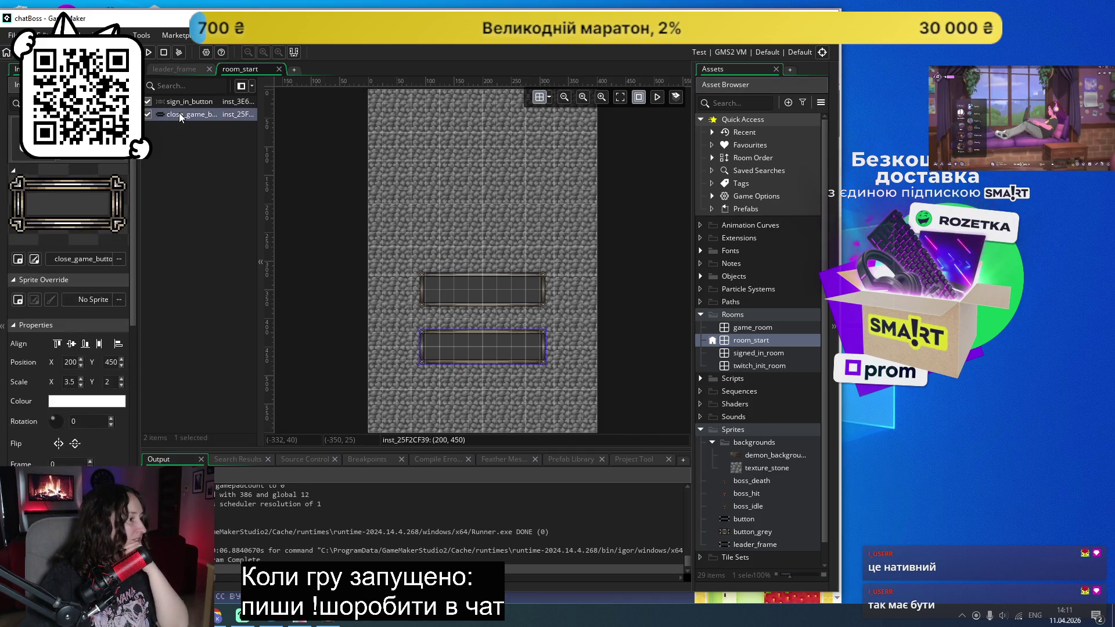
pyautogui.click(174, 101)
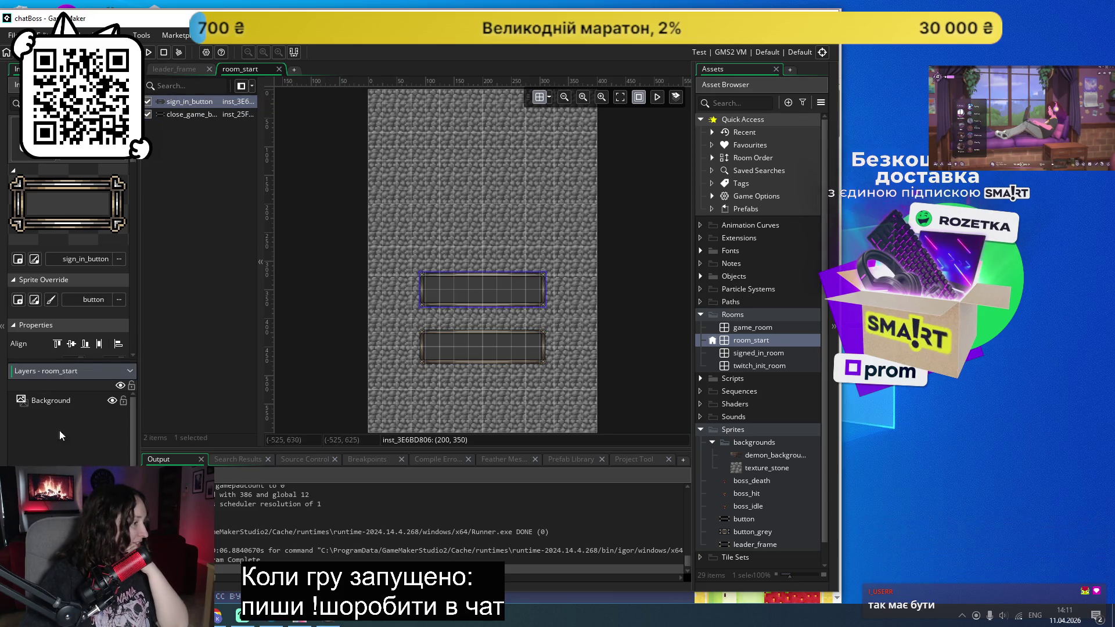
# Step: Set room_start's Background layer Speed X and Speed Y to 0.1
pyautogui.click(52, 406)
pyautogui.scroll(-2, 72, 301)
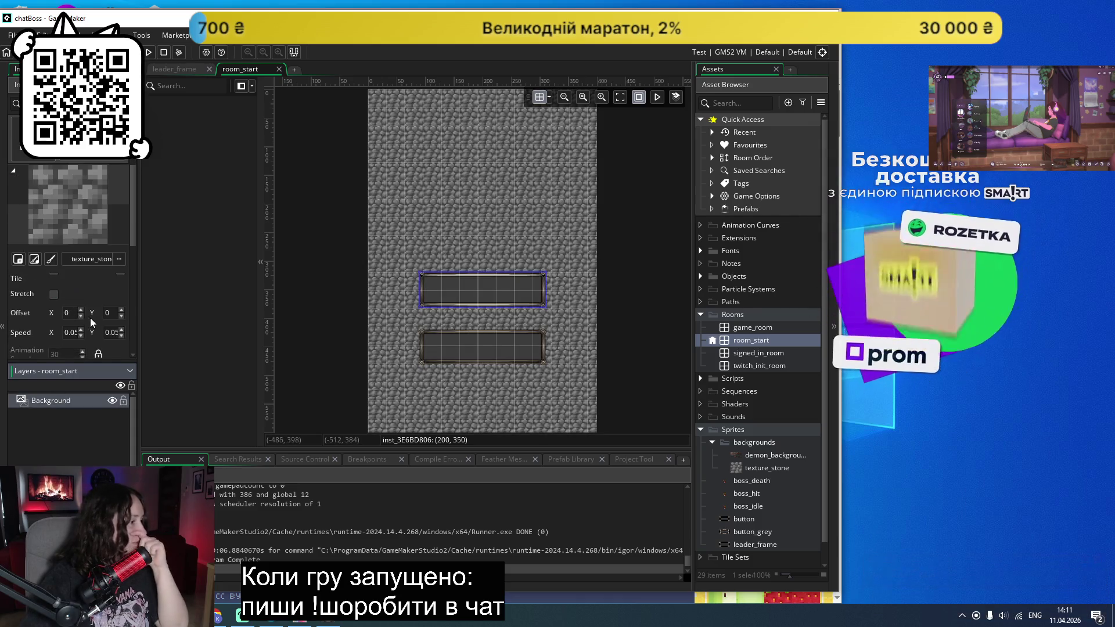
pyautogui.doubleClick(71, 333)
pyautogui.write('0.1')
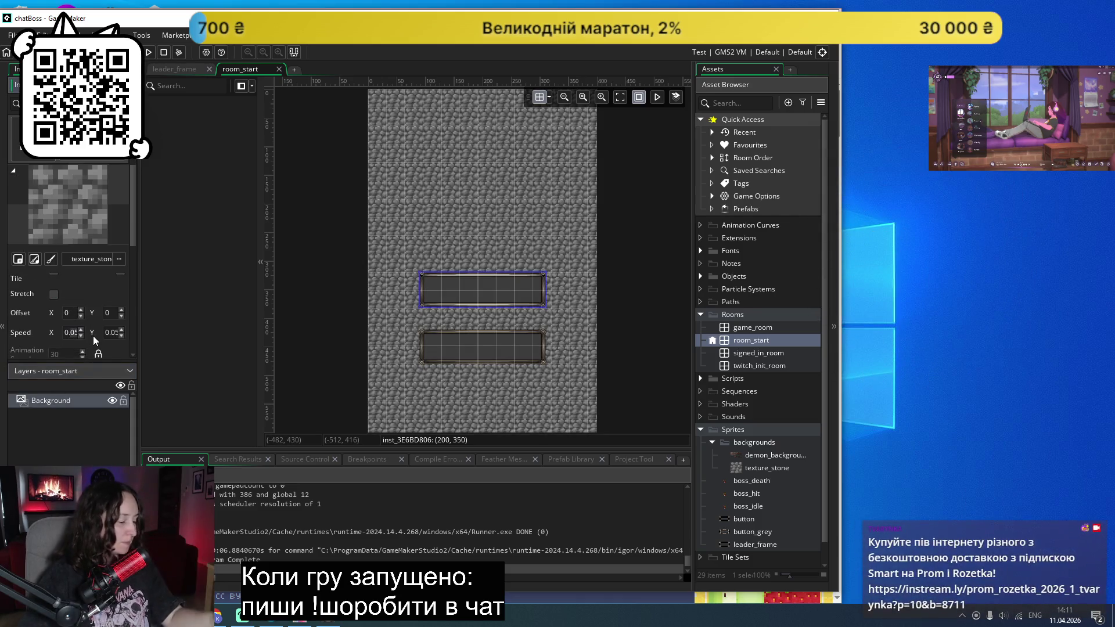
pyautogui.doubleClick(110, 333)
pyautogui.write('0.1')
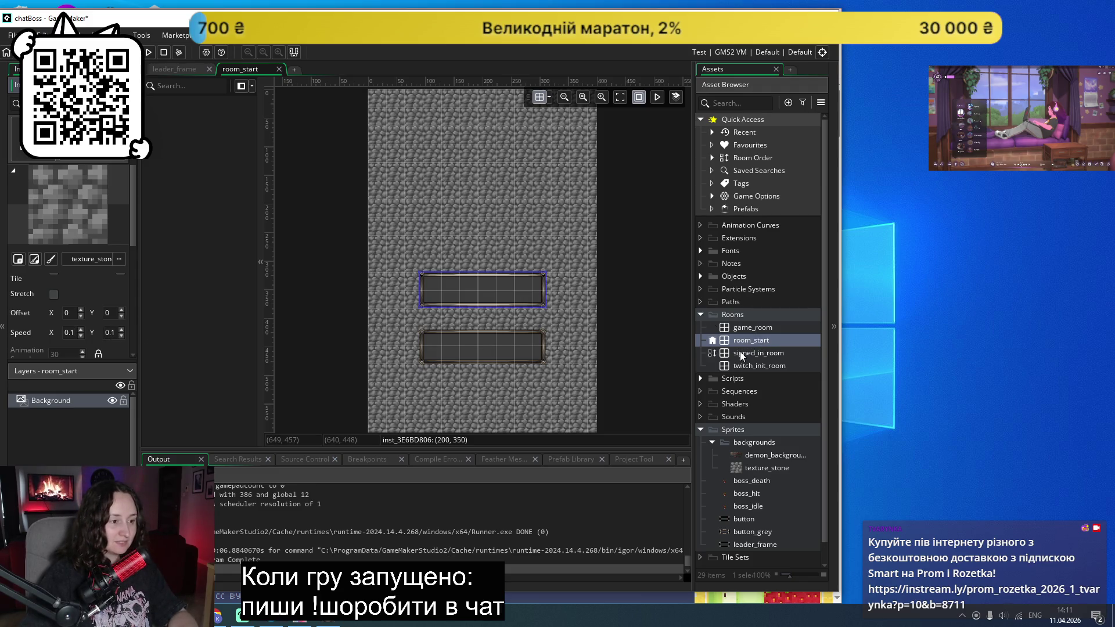
# Step: Check signed_in_room's Background speed, then run the game with its window moved right
pyautogui.doubleClick(740, 352)
pyautogui.click(48, 412)
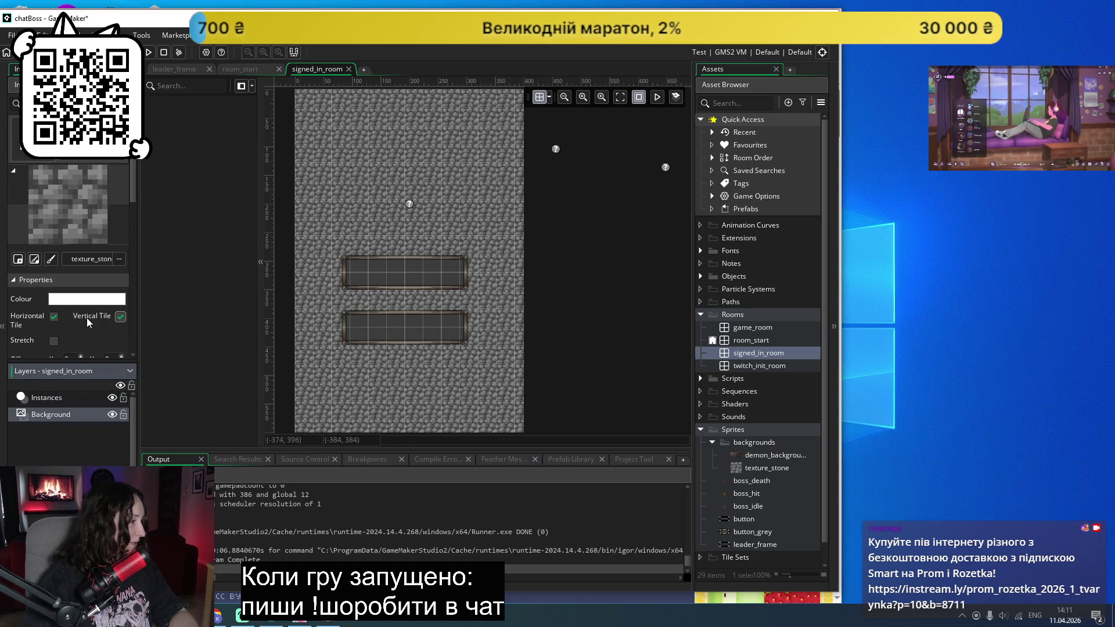
pyautogui.click(69, 332)
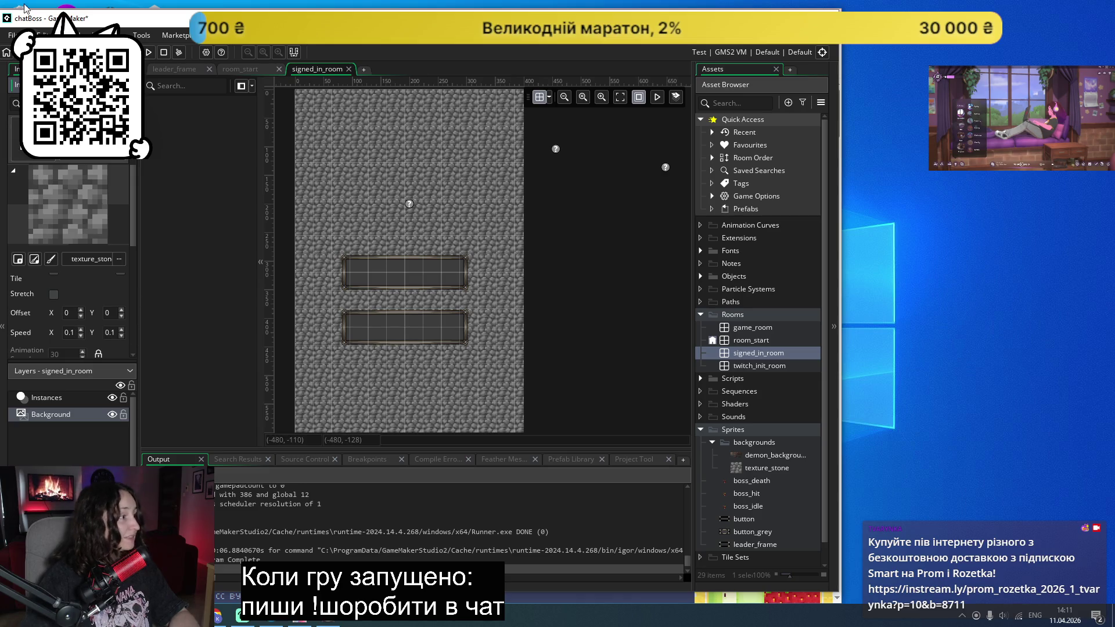
pyautogui.click(148, 53)
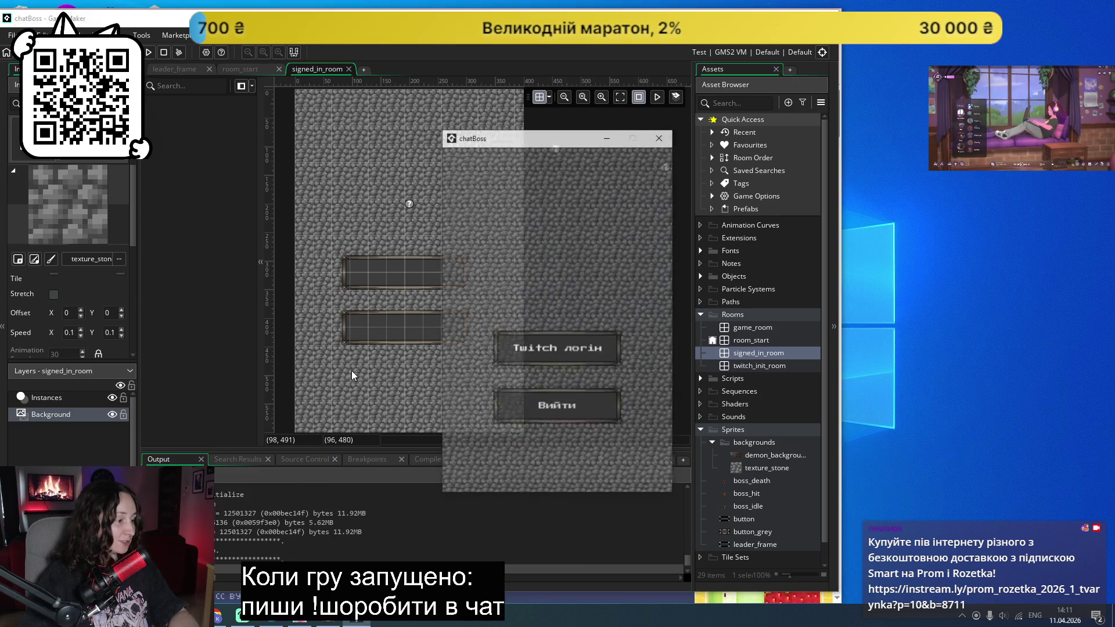
pyautogui.moveTo(535, 148); pyautogui.dragTo(960, 157)
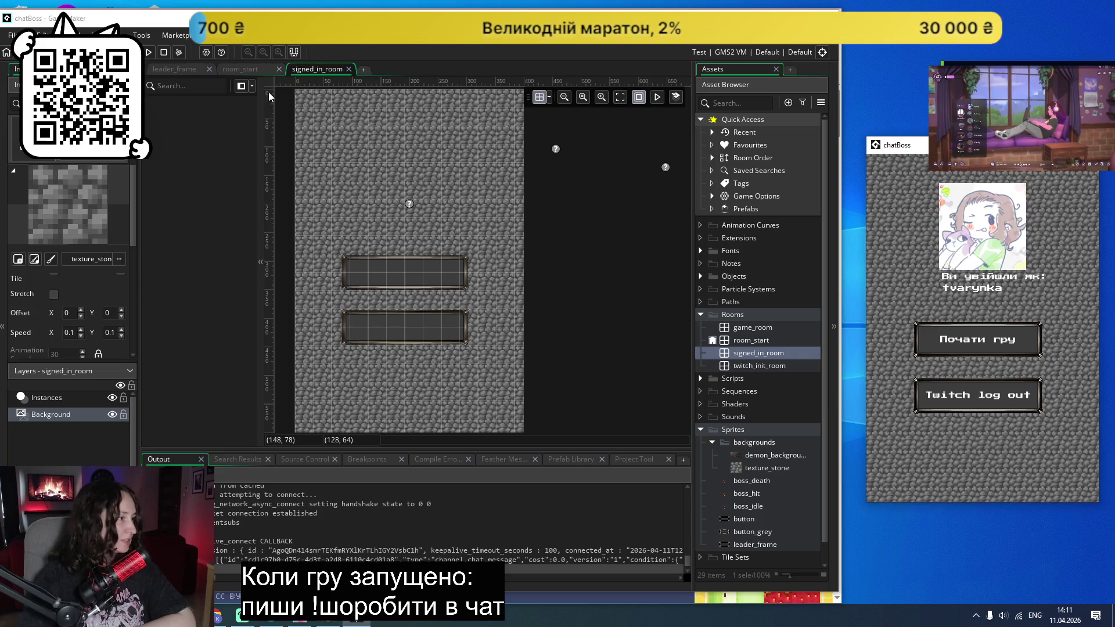
pyautogui.scroll(-1, 764, 480)
pyautogui.doubleClick(758, 448)
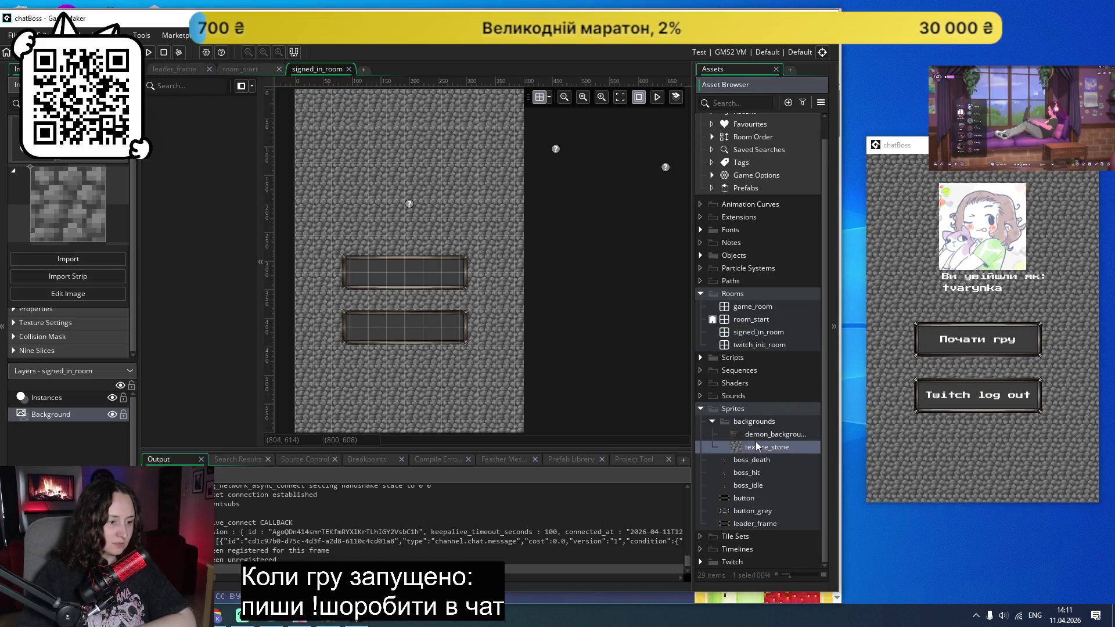
# Step: Import the texture_16px 77 tile into the texture_stone sprite
pyautogui.click(244, 173)
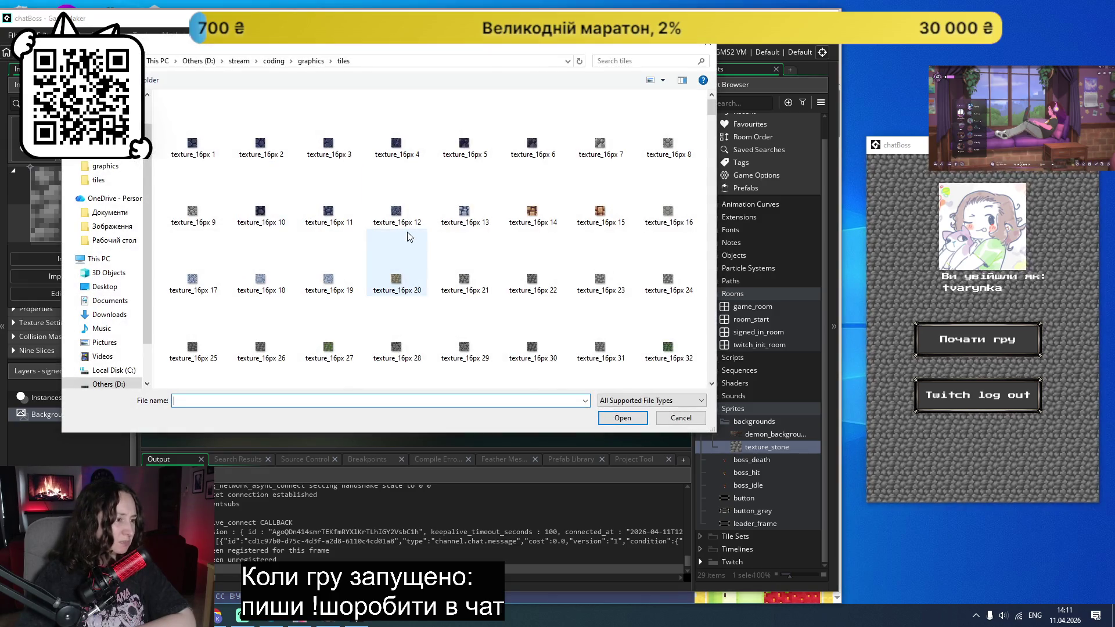
pyautogui.scroll(-3, 409, 235)
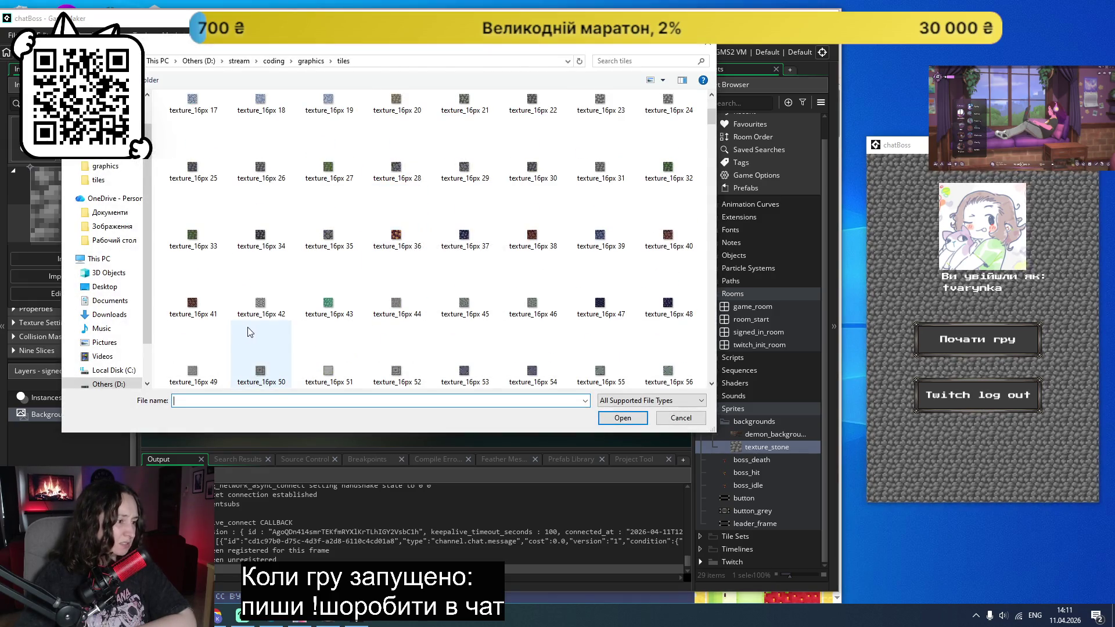
pyautogui.scroll(-3, 250, 320)
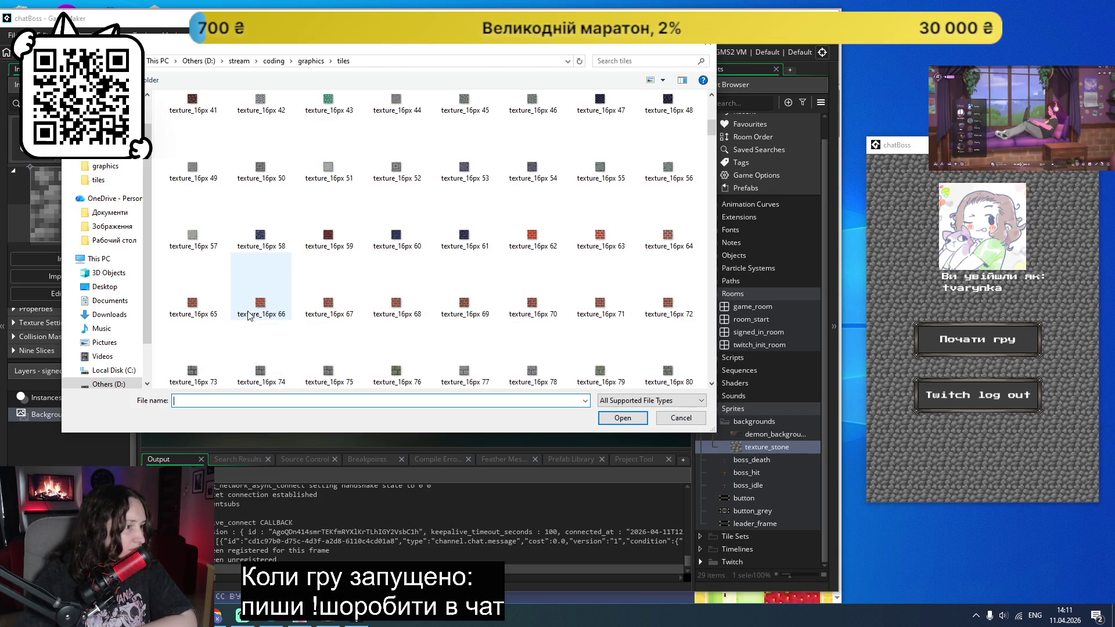
pyautogui.scroll(-3, 523, 235)
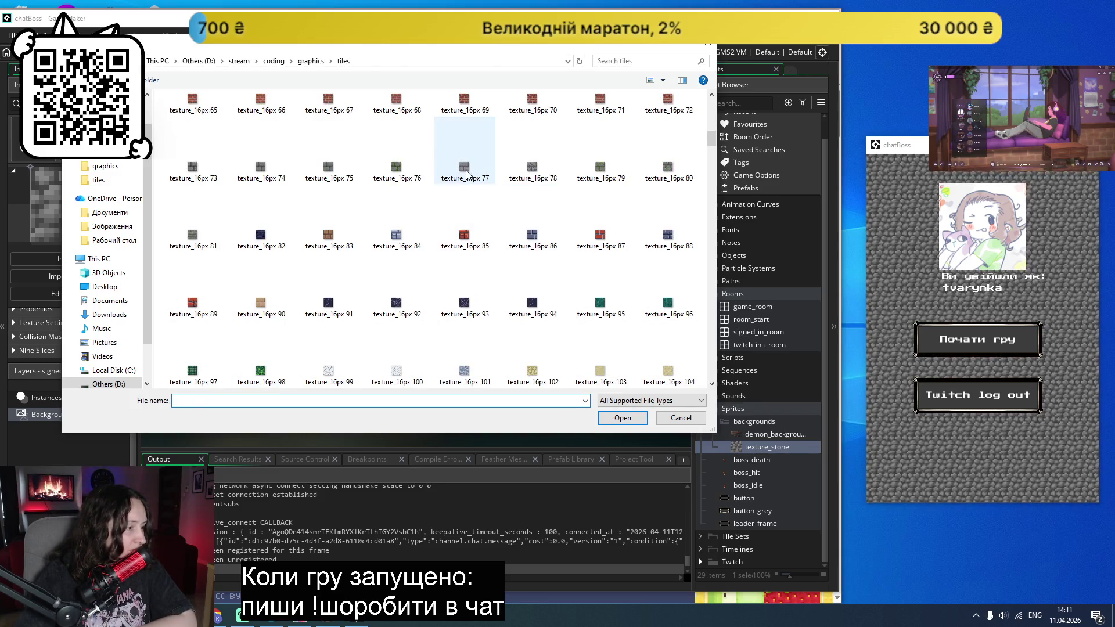
pyautogui.doubleClick(467, 175)
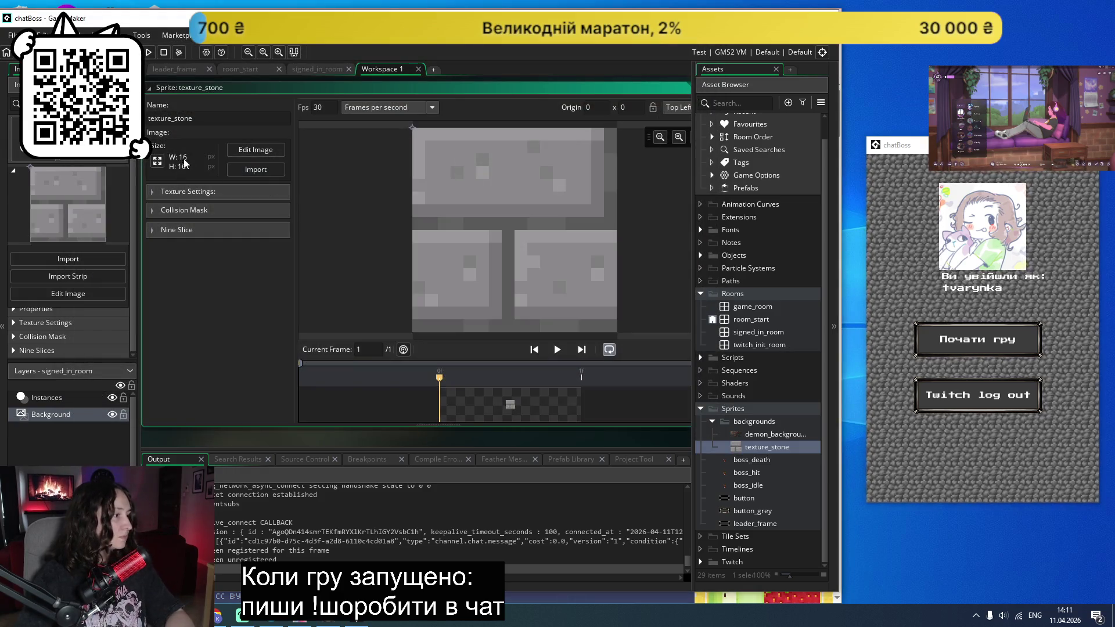
# Step: Resize texture_stone to 32×32 and run the game
pyautogui.click(157, 161)
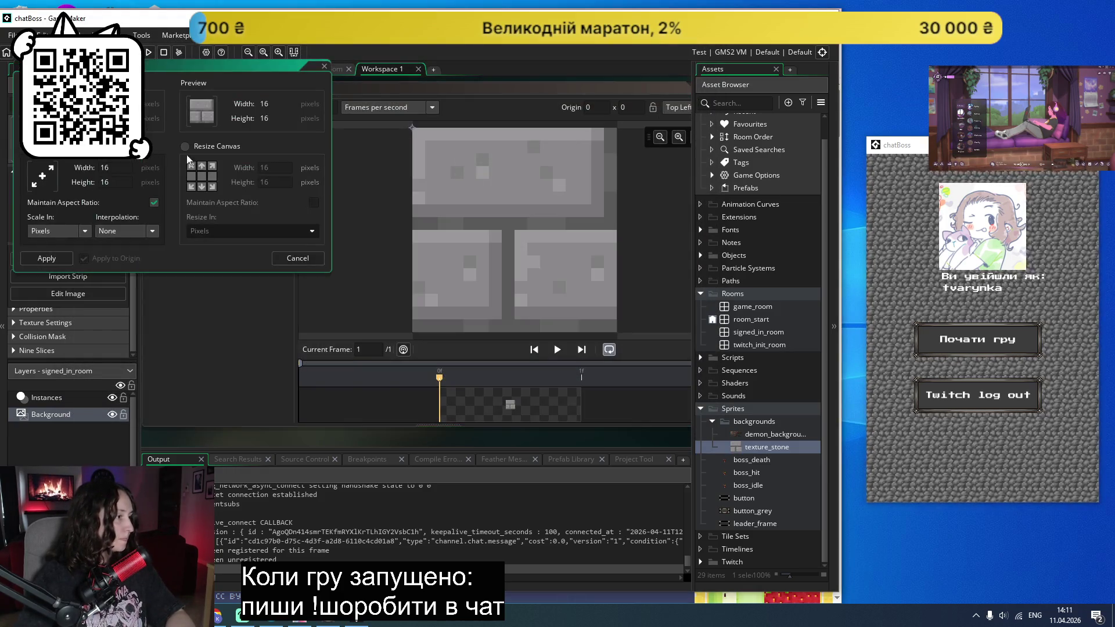
pyautogui.write('32')
pyautogui.click(100, 182)
pyautogui.click(46, 258)
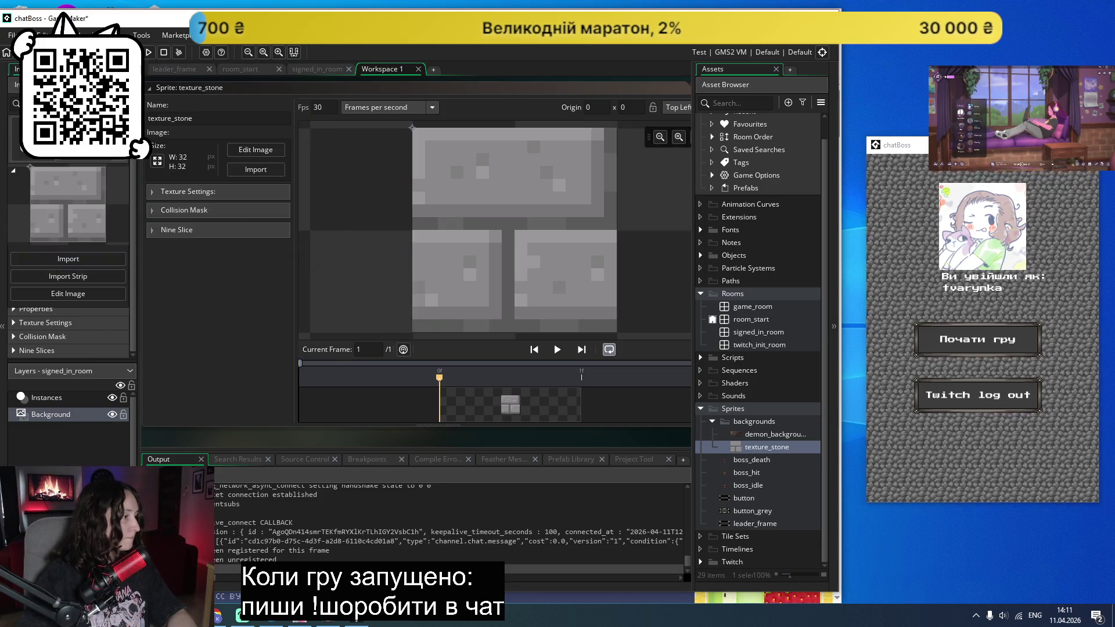
pyautogui.click(148, 52)
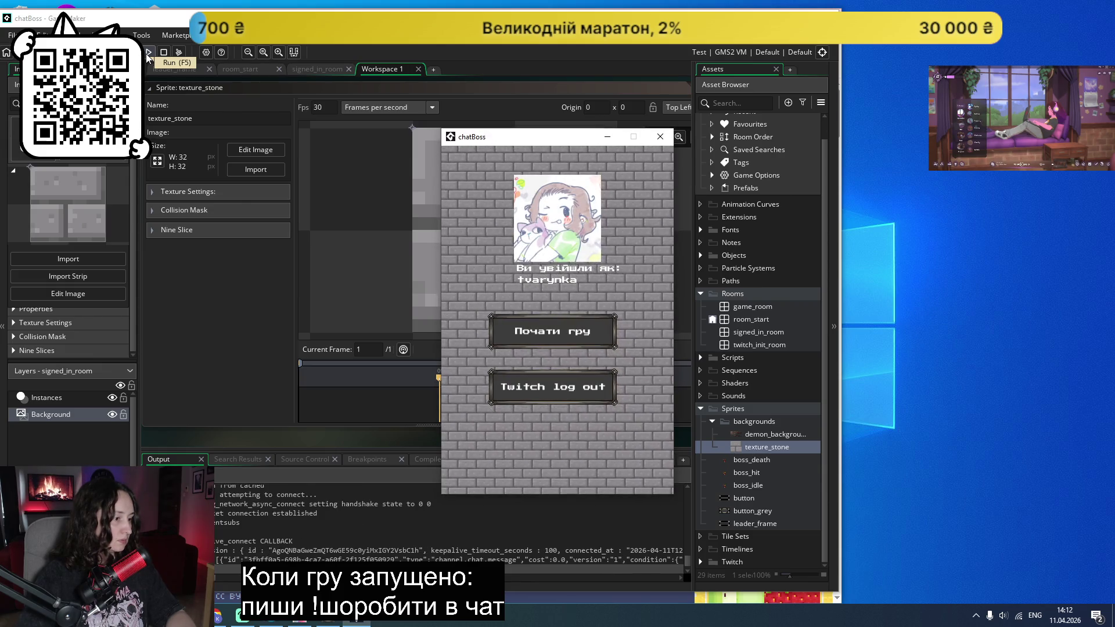
# Step: Import a grey cobblestone tile into texture_stone
pyautogui.moveTo(485, 140); pyautogui.dragTo(927, 158)
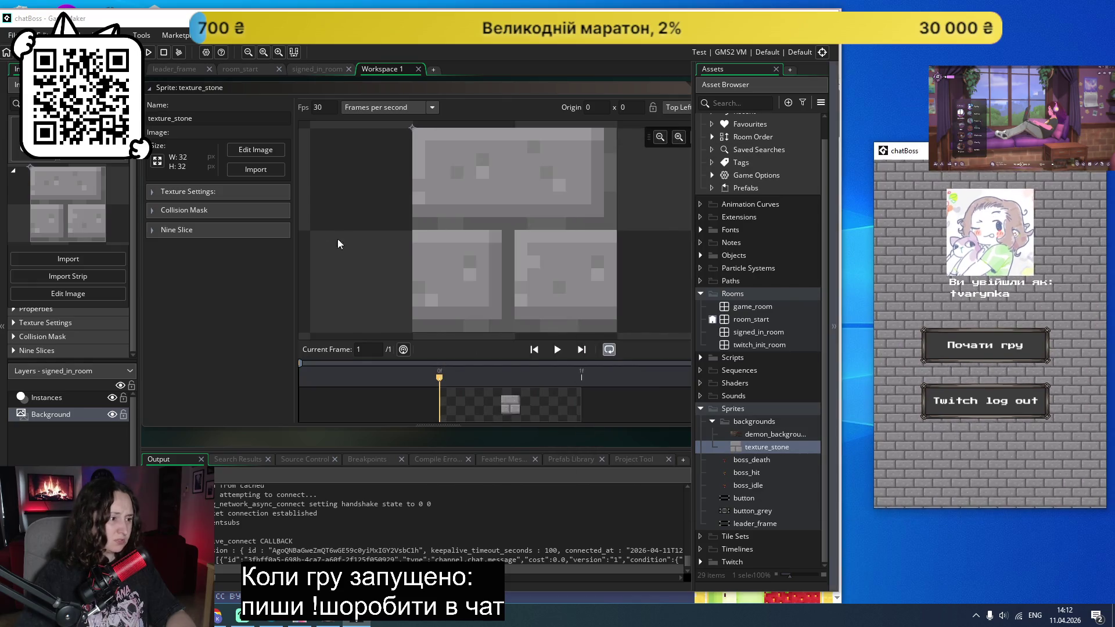
pyautogui.click(257, 171)
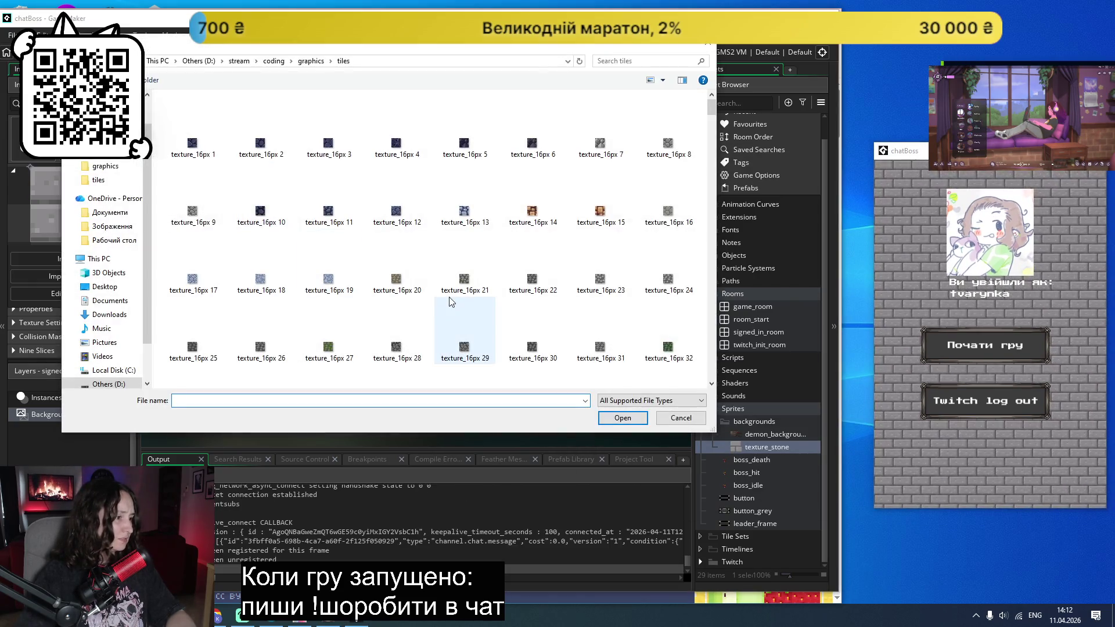
pyautogui.moveTo(711, 108)
pyautogui.mouseDown()
pyautogui.moveTo(691, 281)
pyautogui.moveTo(709, 424)
pyautogui.mouseUp()
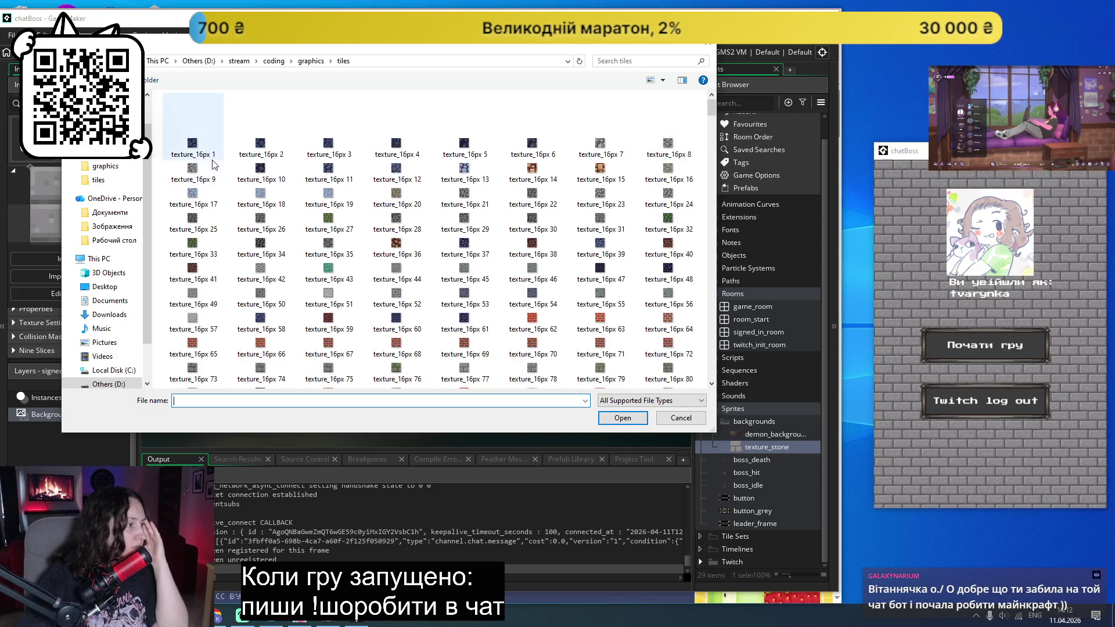
pyautogui.doubleClick(193, 174)
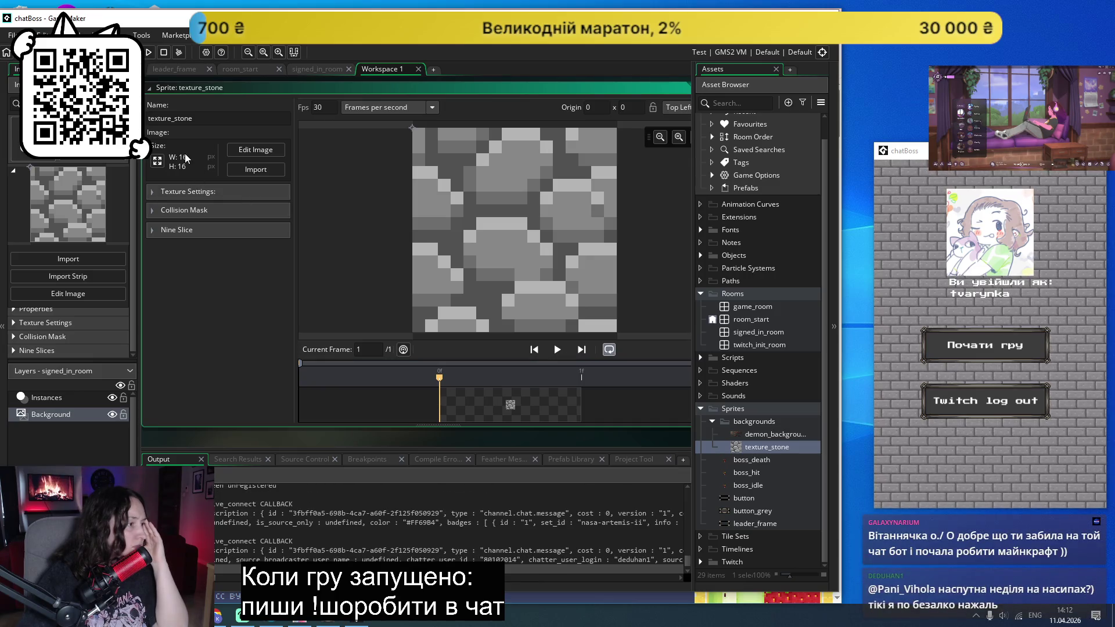
# Step: Scale the cobblestone sprite to 32×32 and rerun the game
pyautogui.click(158, 160)
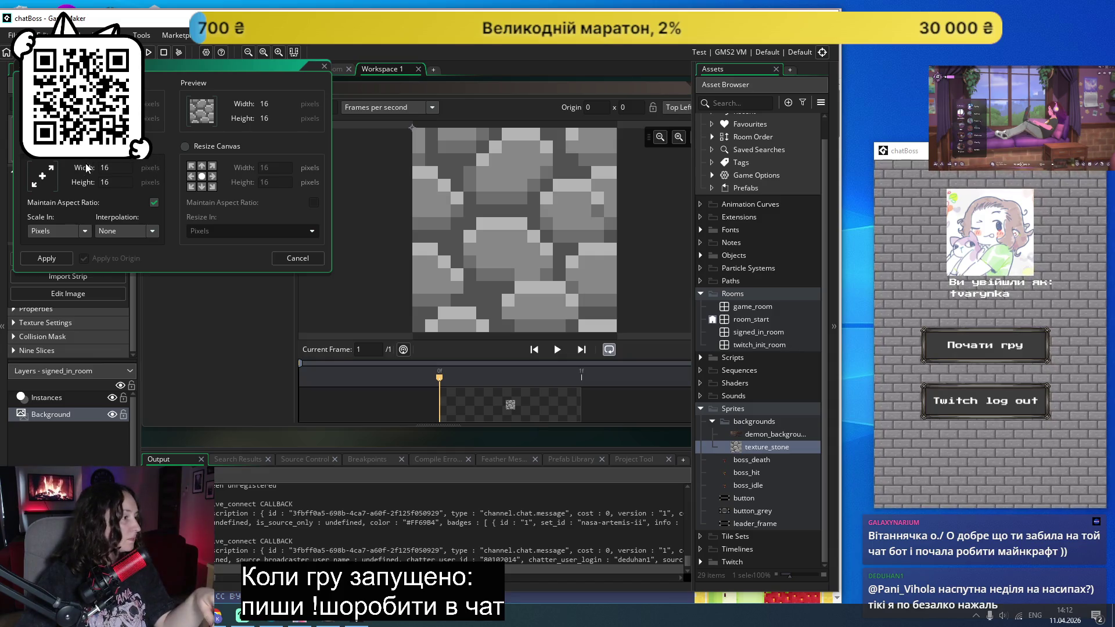
pyautogui.doubleClick(114, 167)
pyautogui.write('32')
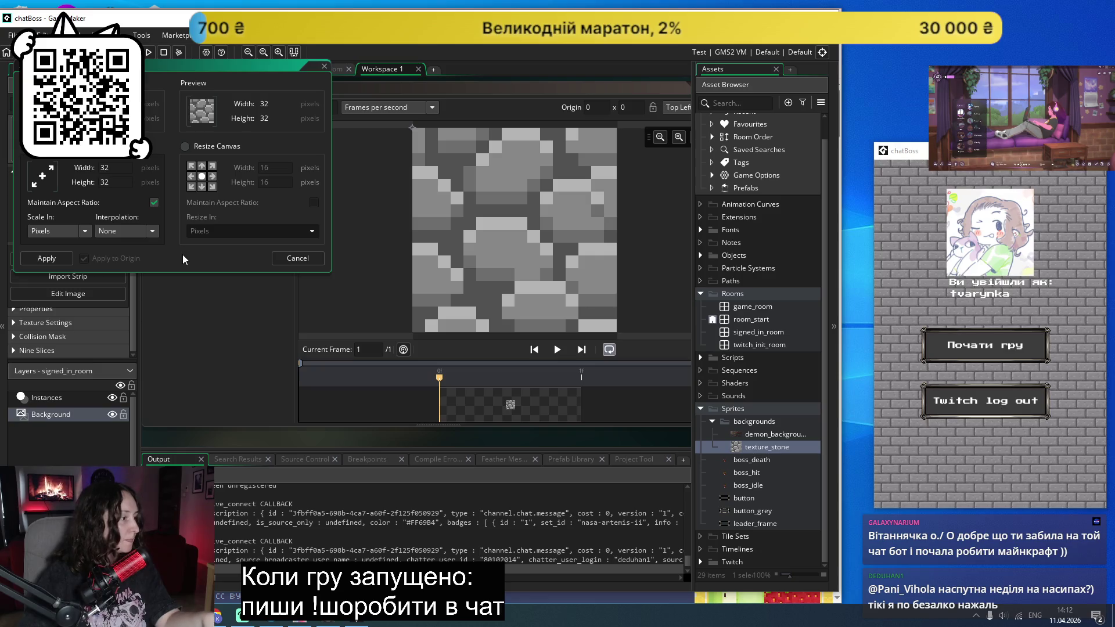
pyautogui.click(62, 259)
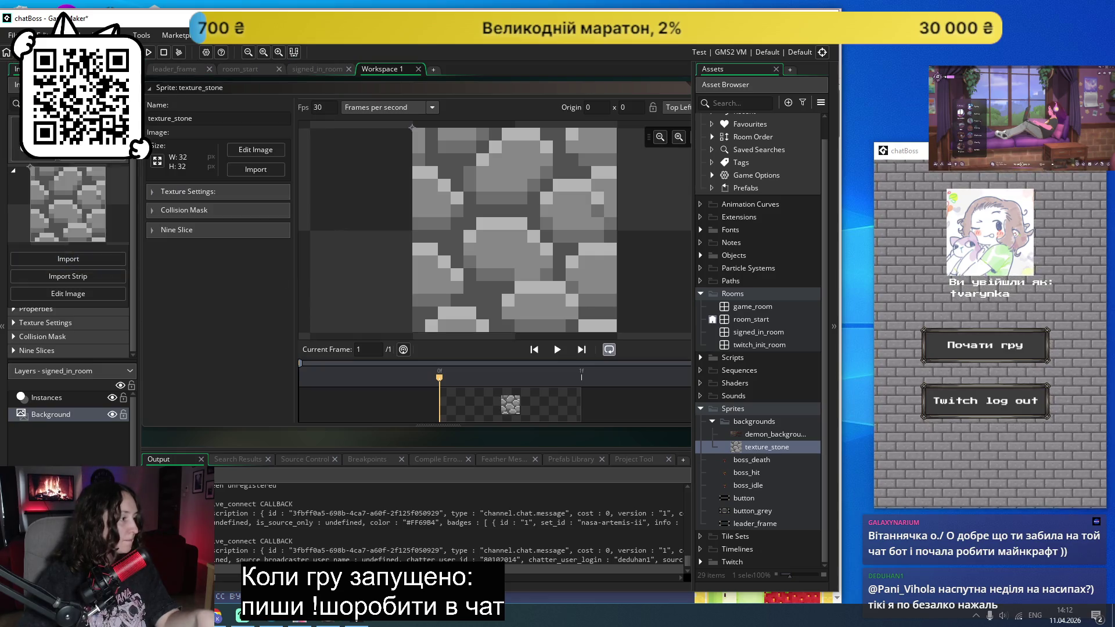
pyautogui.click(148, 54)
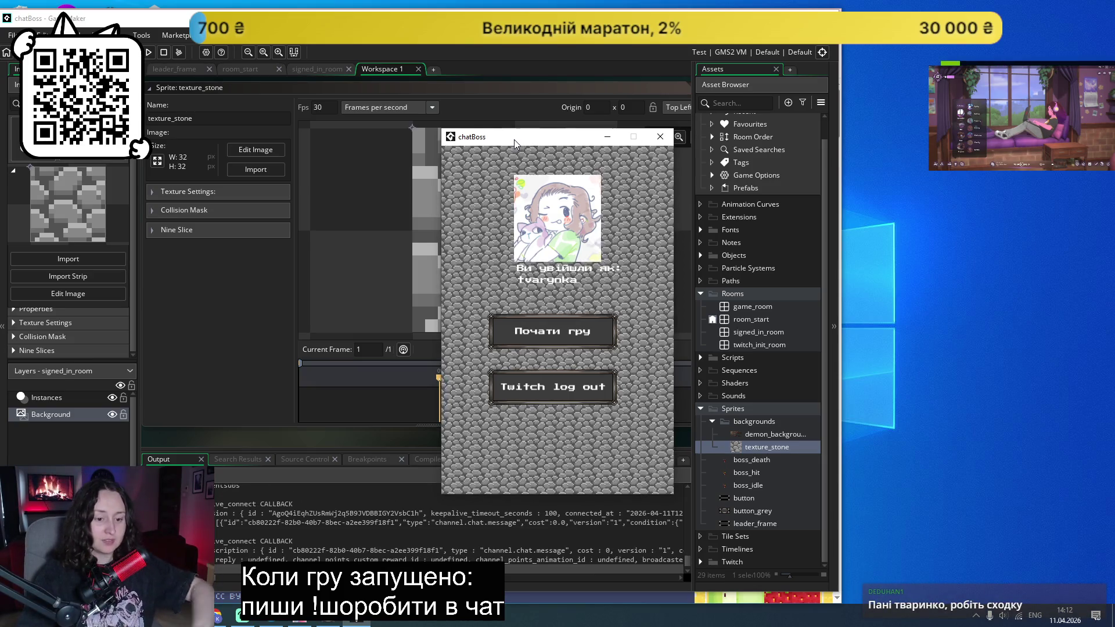
# Step: Move the game window right and open a new Chrome tab
pyautogui.moveTo(513, 138)
pyautogui.mouseDown()
pyautogui.moveTo(761, 143)
pyautogui.moveTo(914, 162)
pyautogui.moveTo(930, 175)
pyautogui.mouseUp()
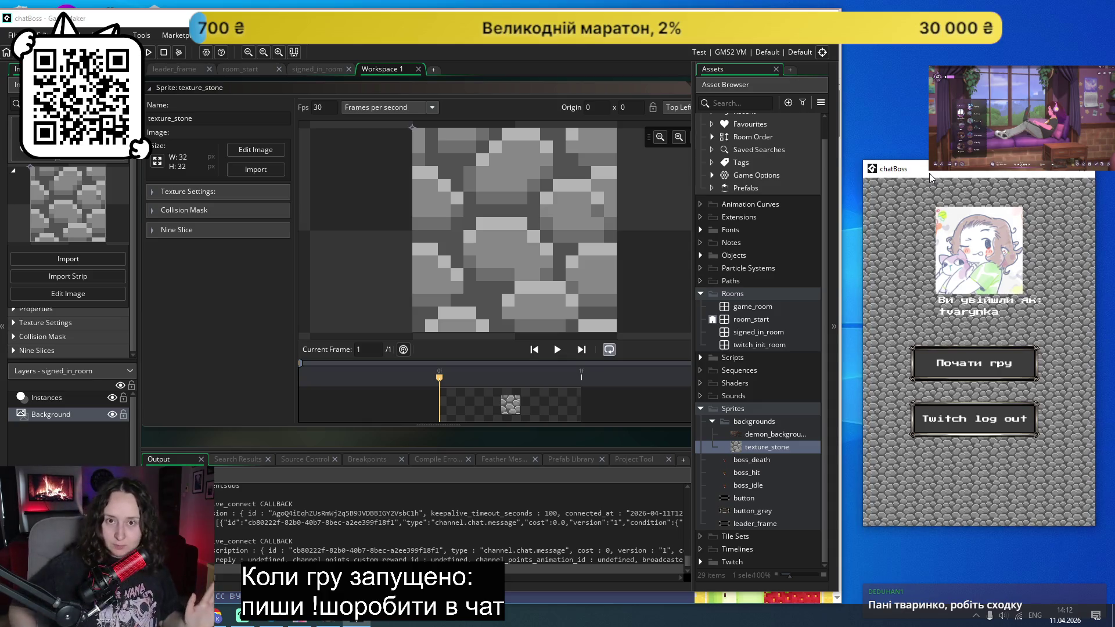
pyautogui.click(225, 616)
pyautogui.hotkey('ctrl', 't')
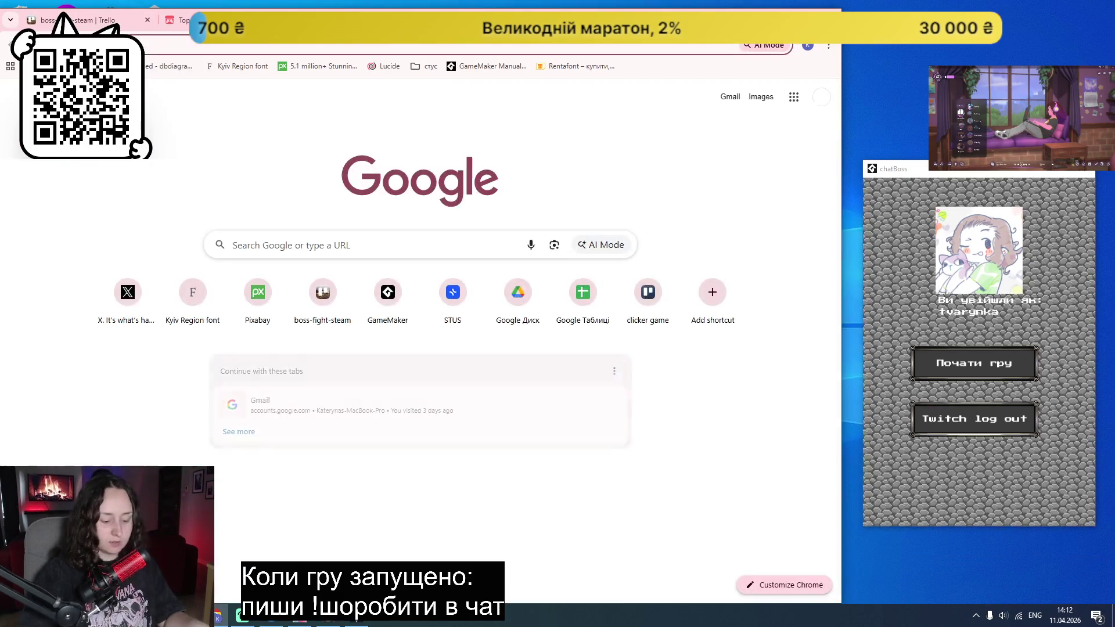
# Step: Search for 'gastromiasto' and open the Gastro Miasto Kraków result
pyautogui.write('gastromi')
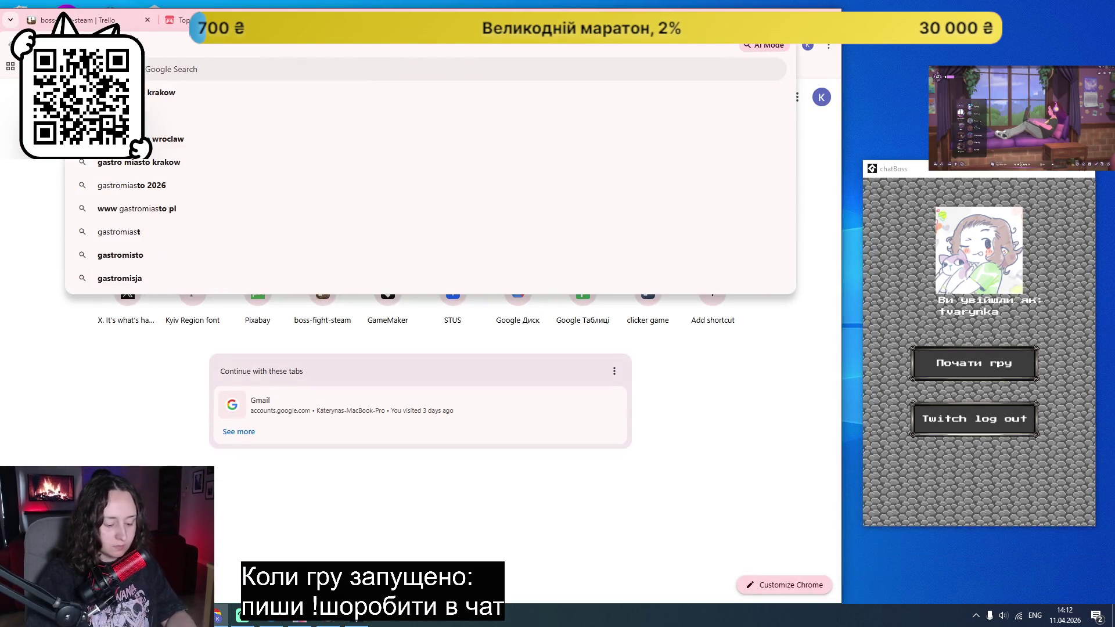
pyautogui.press('Return')
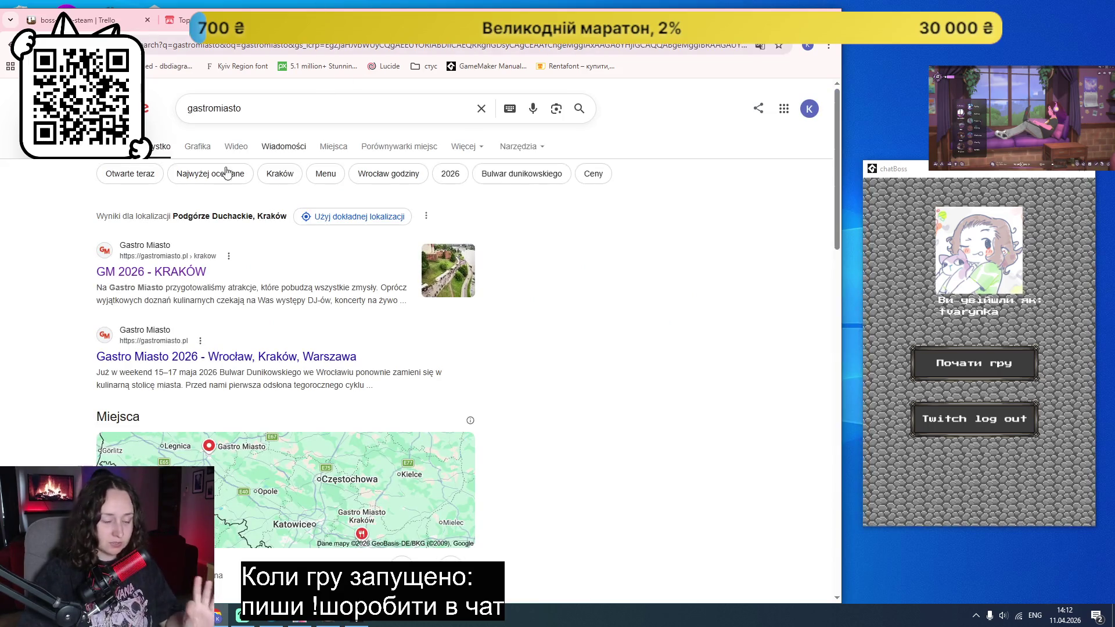
pyautogui.click(174, 271)
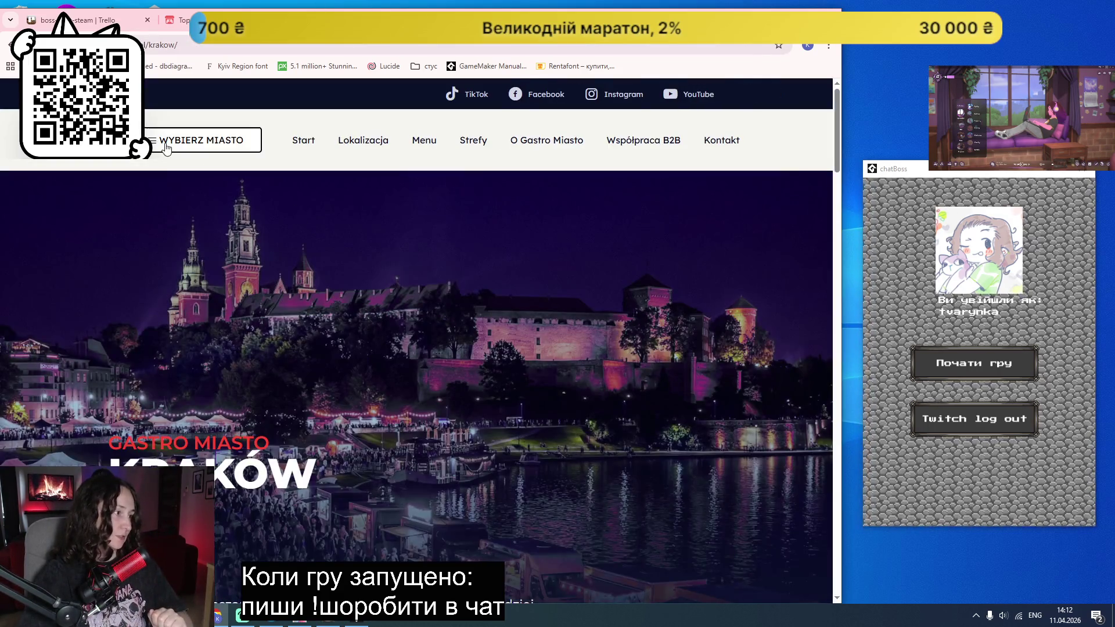
# Step: Switch to the Wrocław festival page and browse its 2026 dates
pyautogui.click(201, 139)
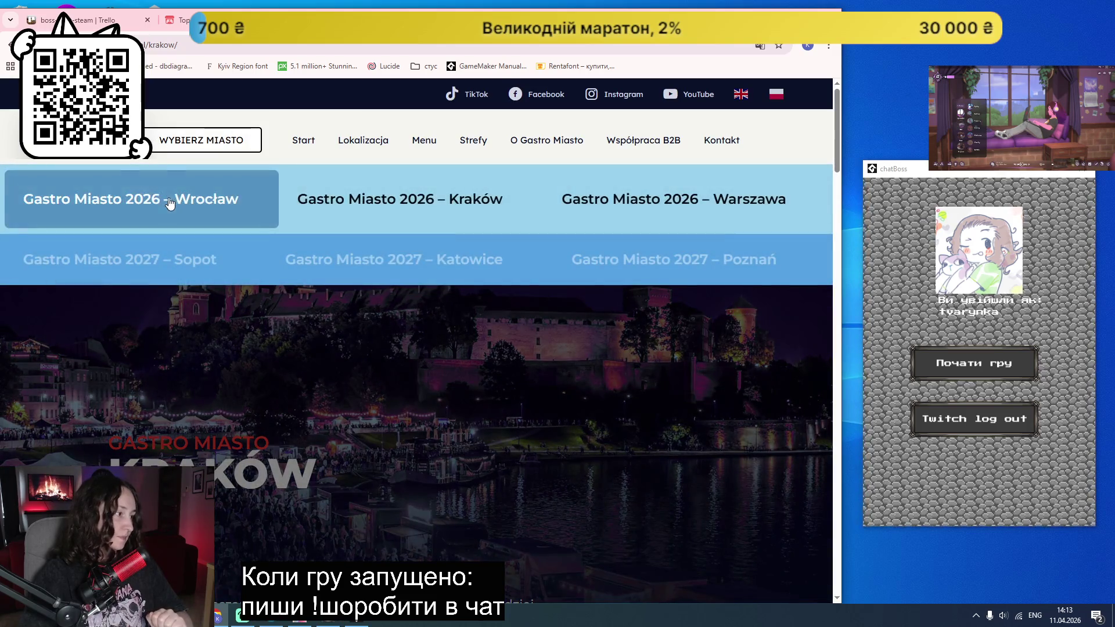
pyautogui.click(168, 201)
pyautogui.scroll(-4, 448, 306)
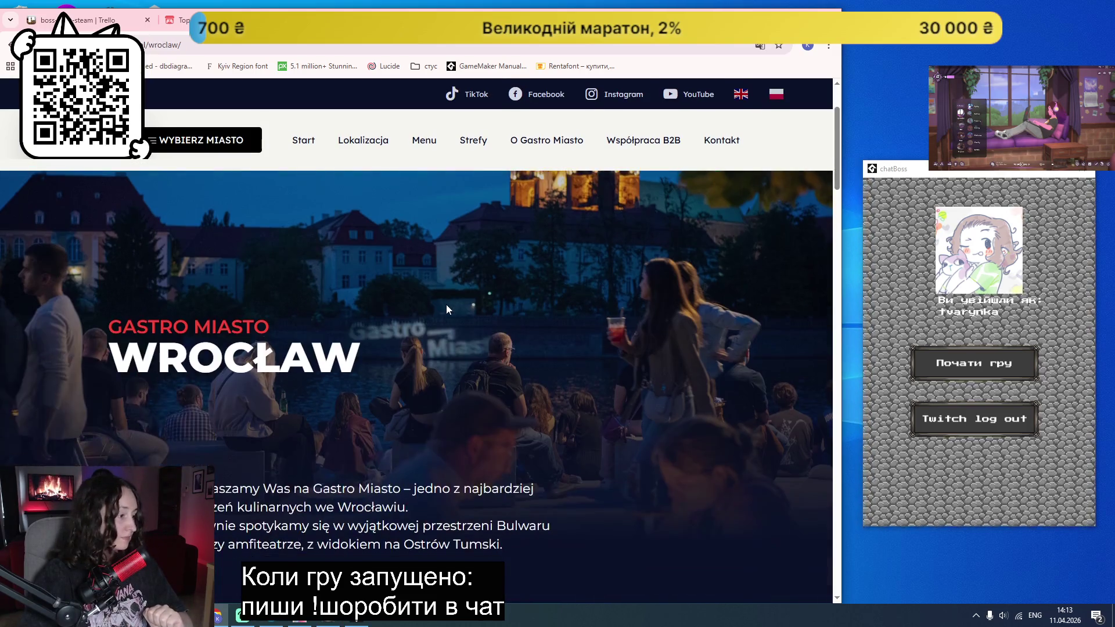
pyautogui.scroll(-6, 444, 302)
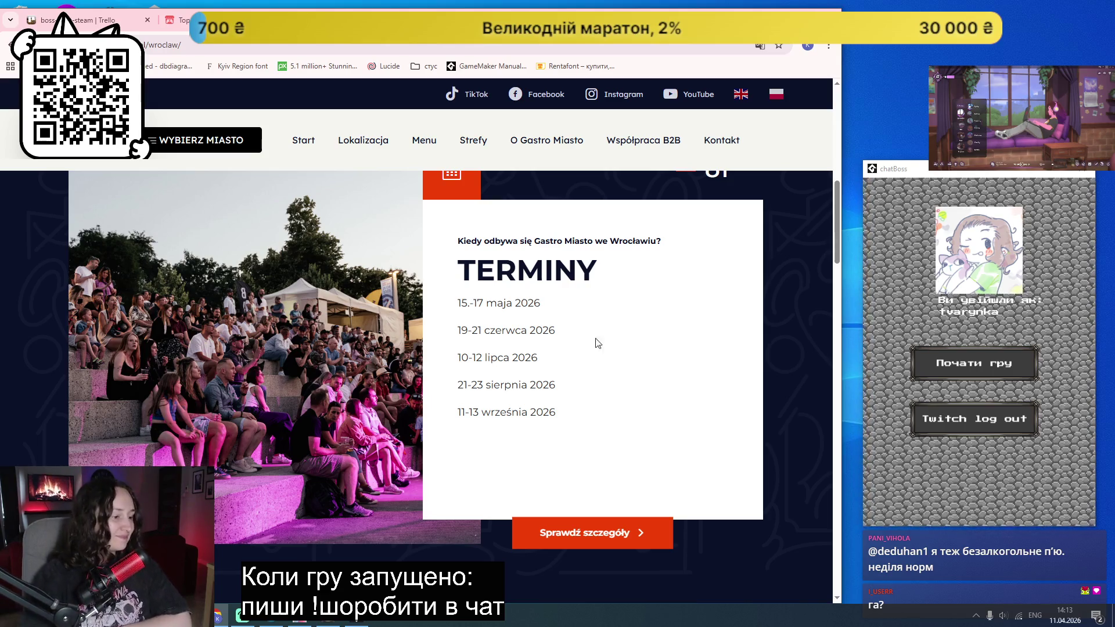
pyautogui.scroll(-10, 604, 333)
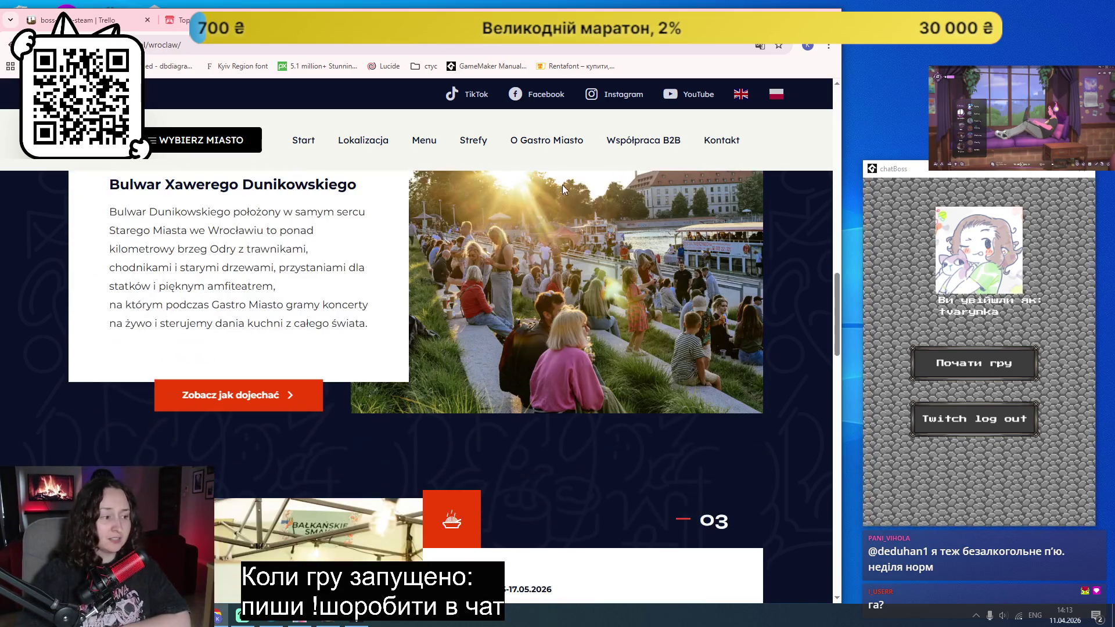
pyautogui.scroll(-13, 621, 319)
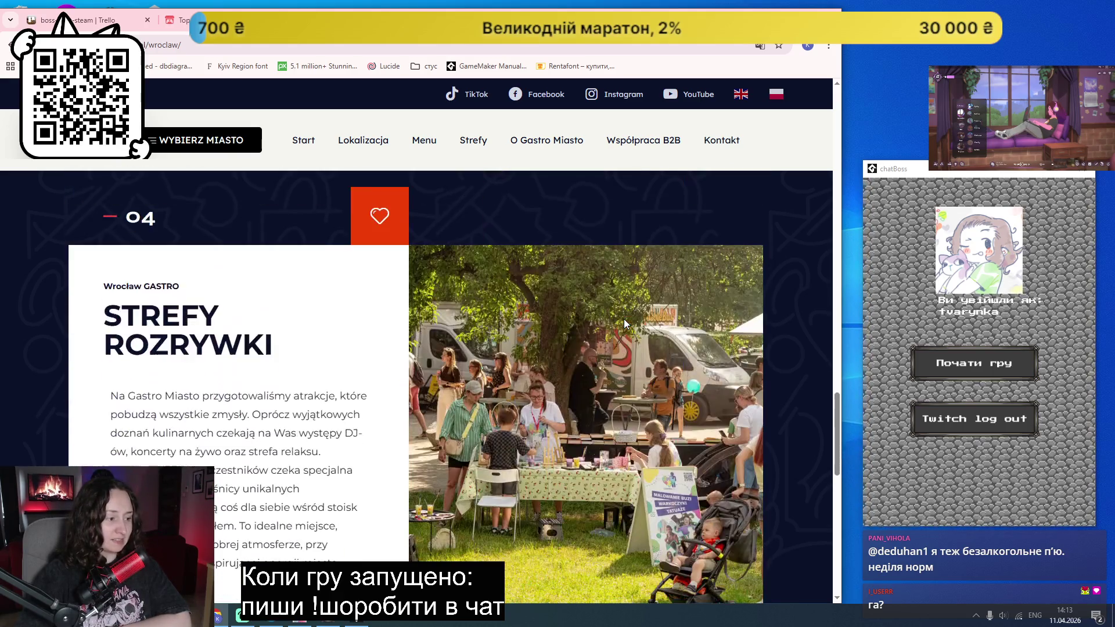
pyautogui.scroll(-10, 636, 327)
pyautogui.scroll(-3, 631, 330)
pyautogui.scroll(12, 631, 329)
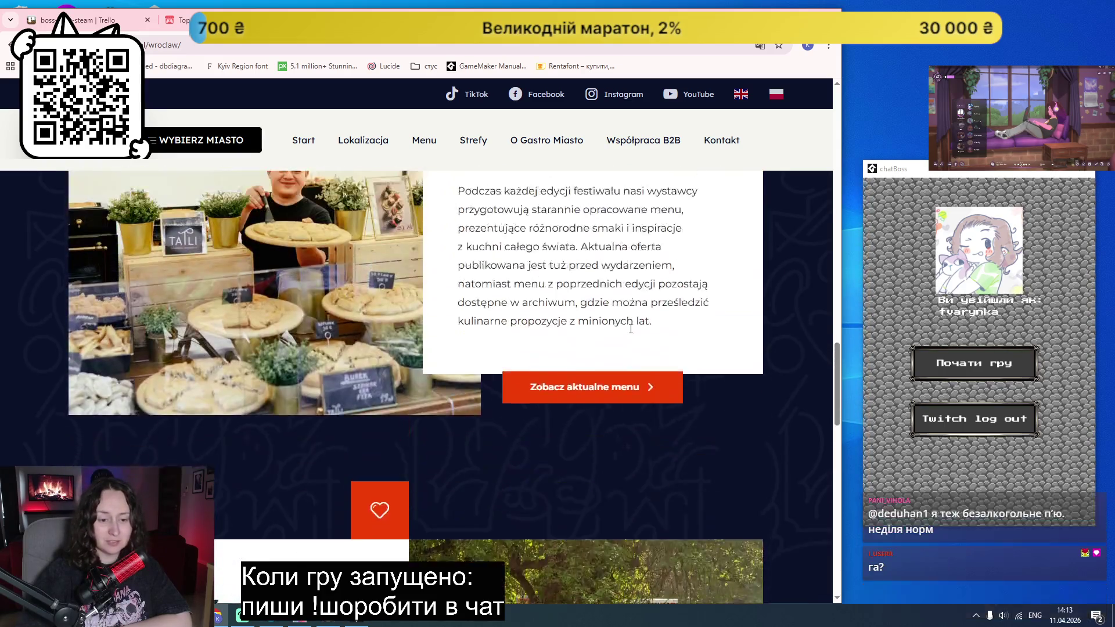
pyautogui.scroll(3, 631, 329)
pyautogui.scroll(15, 569, 374)
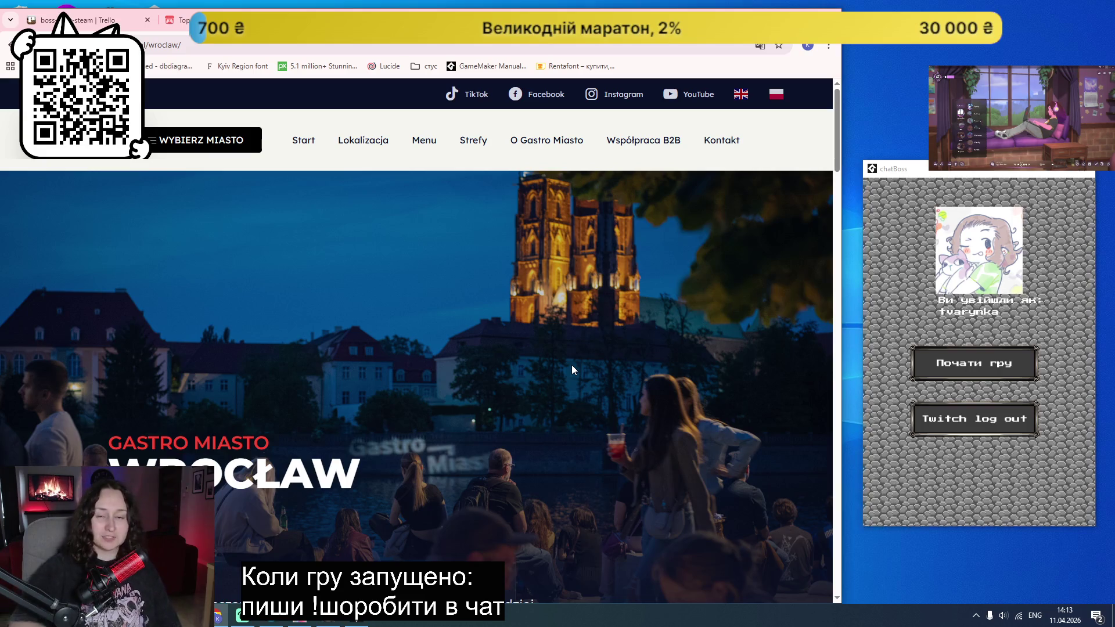
pyautogui.scroll(-10, 589, 405)
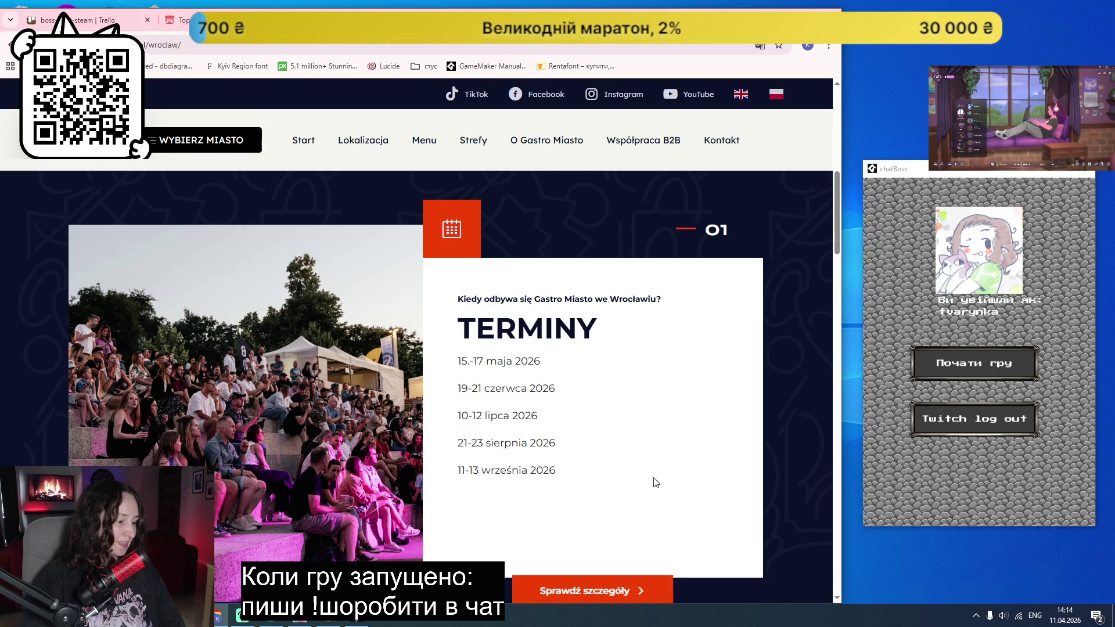
pyautogui.scroll(-1, 649, 467)
pyautogui.scroll(2, 648, 466)
# Step: Select Kraków as the festival city, review its TERMINY dates, and return to the itch.io Textures page
pyautogui.click(203, 149)
pyautogui.click(378, 220)
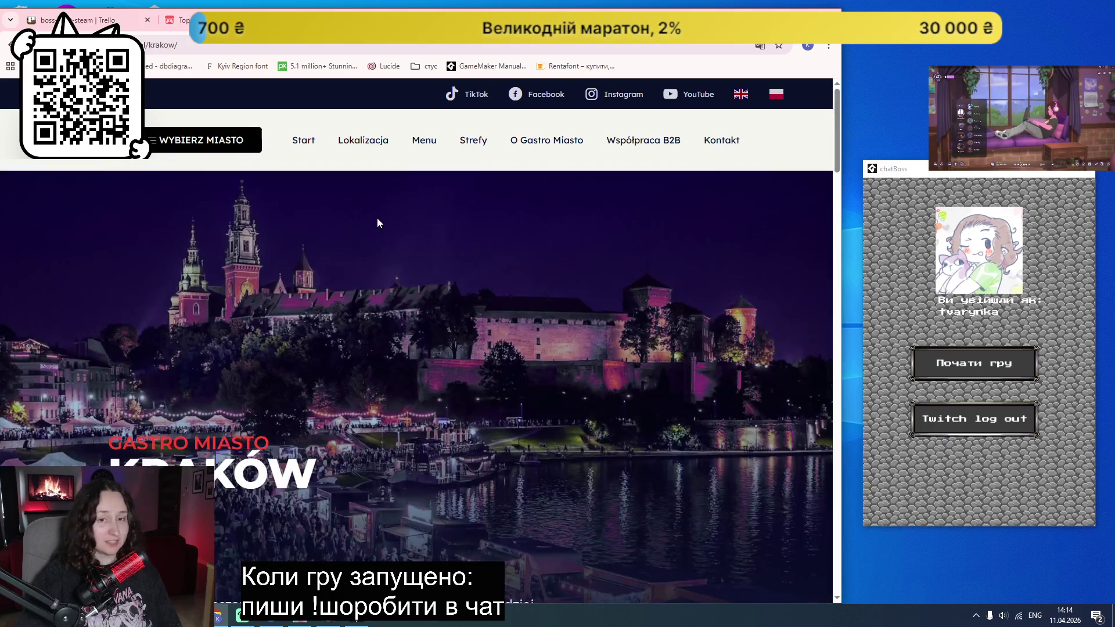
pyautogui.scroll(-3, 406, 337)
pyautogui.scroll(-6, 435, 343)
pyautogui.scroll(1, 338, 431)
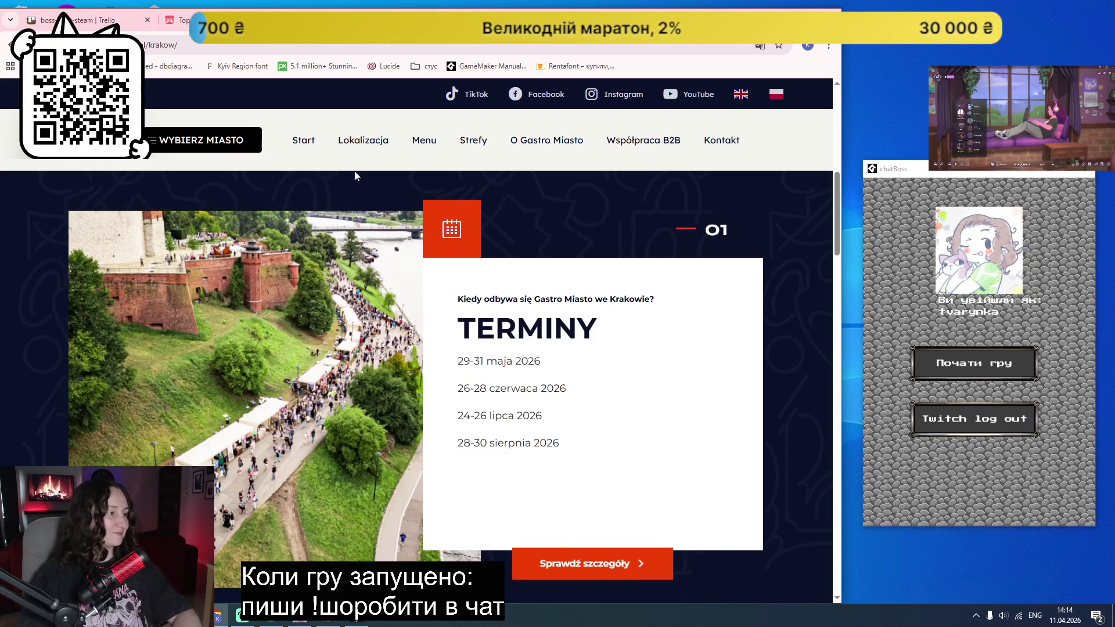
pyautogui.hotkey('ctrl', 'Tab')
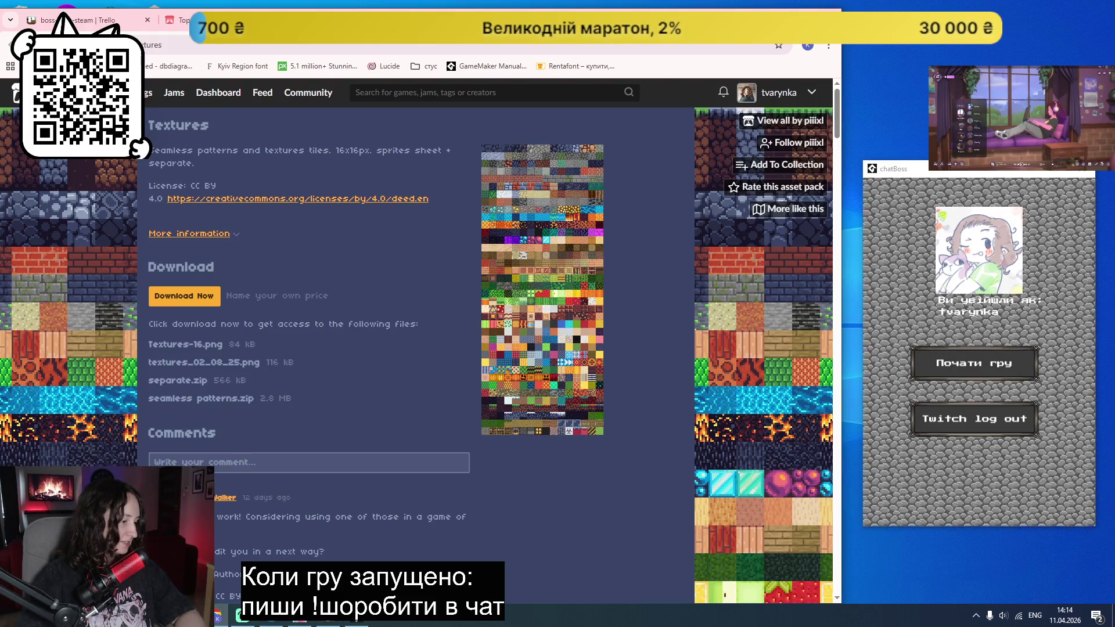
# Step: Glance at GameMaker, then bring Chrome back and open the boss-fight-steam Trello board
pyautogui.hotkey('alt', 'Tab')
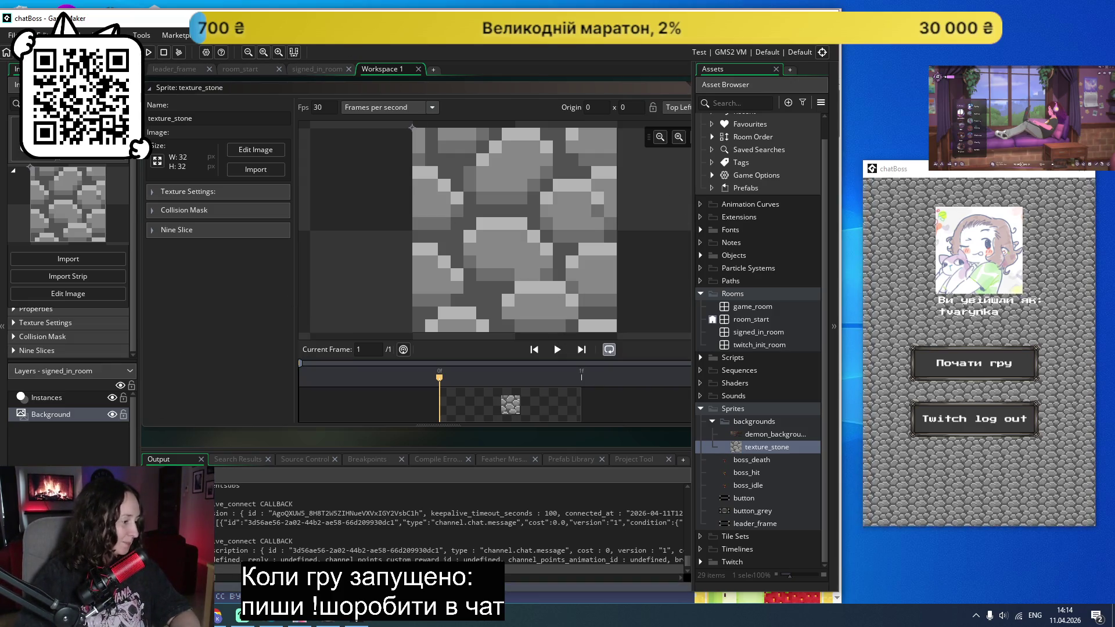
pyautogui.click(221, 615)
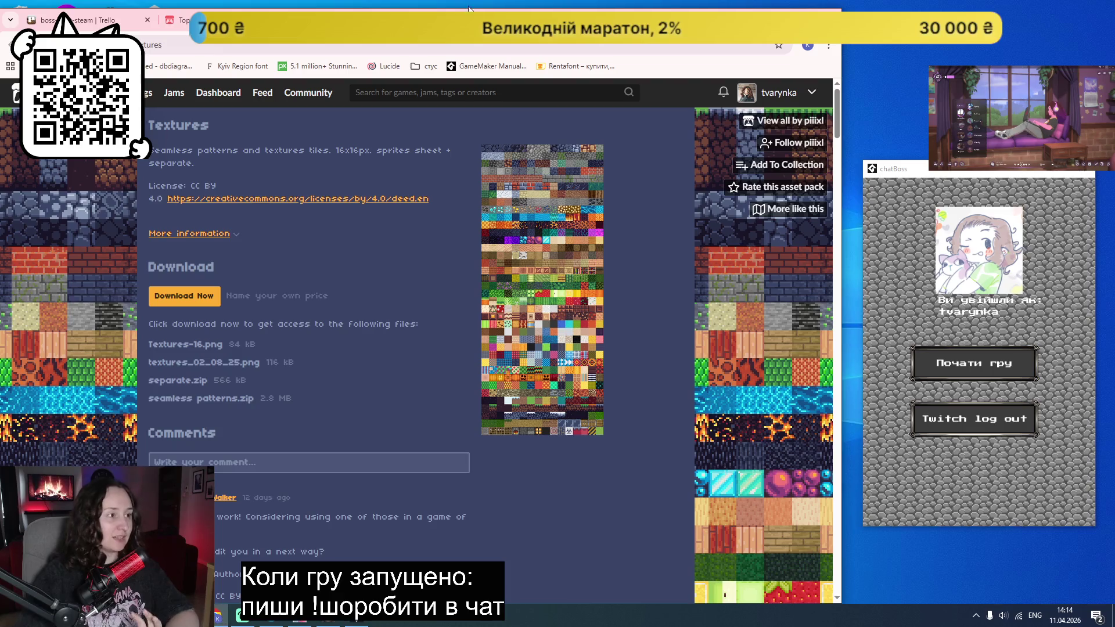
pyautogui.hotkey('alt', 'Left')
pyautogui.click(93, 20)
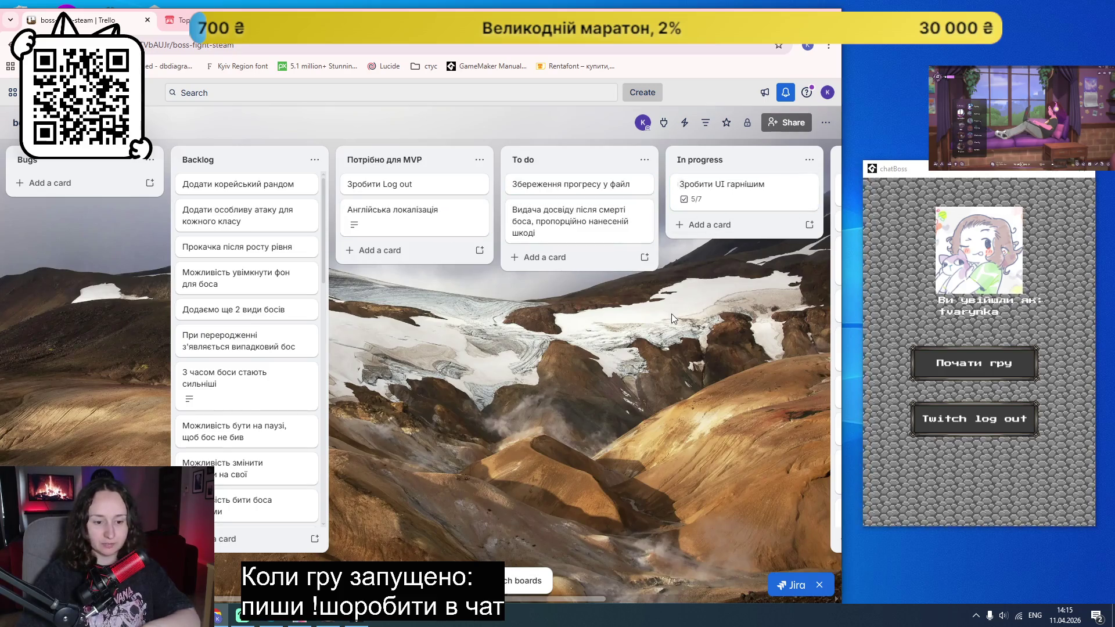
# Step: Tick the boss Health bar checklist item on the 'Зробити UI гарнішим' card
pyautogui.hscroll(3, 500, 416)
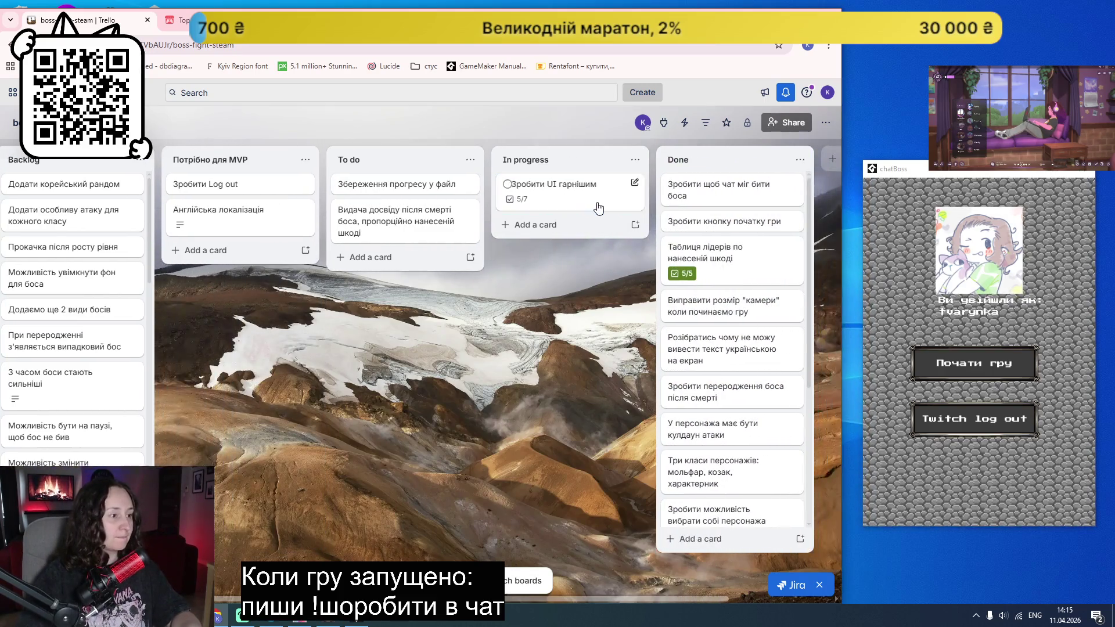
pyautogui.click(599, 208)
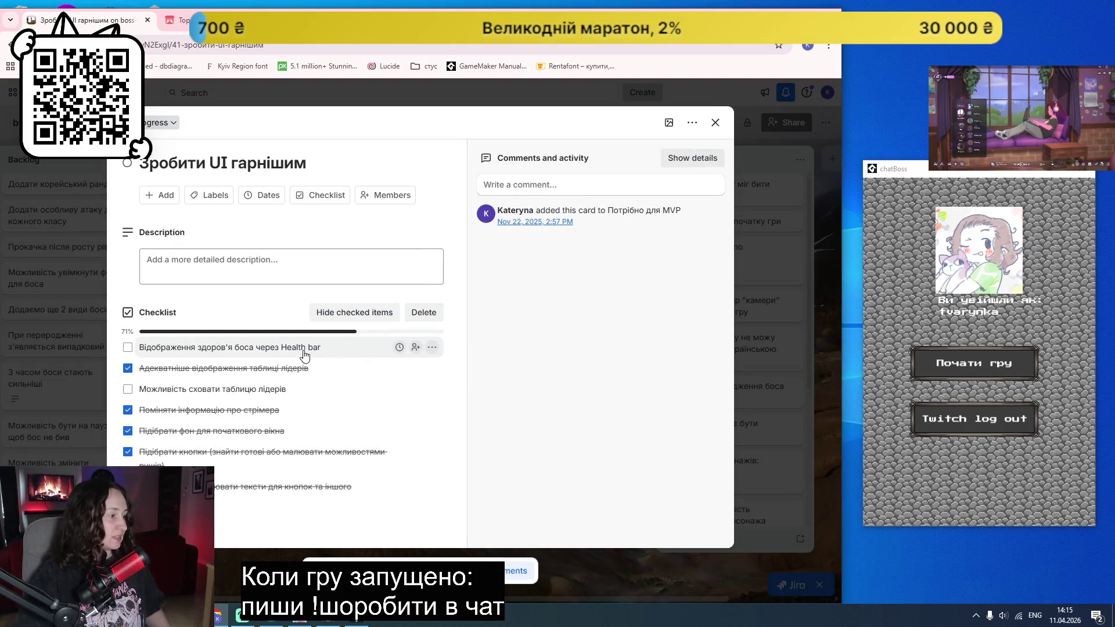
pyautogui.click(304, 347)
pyautogui.click(126, 349)
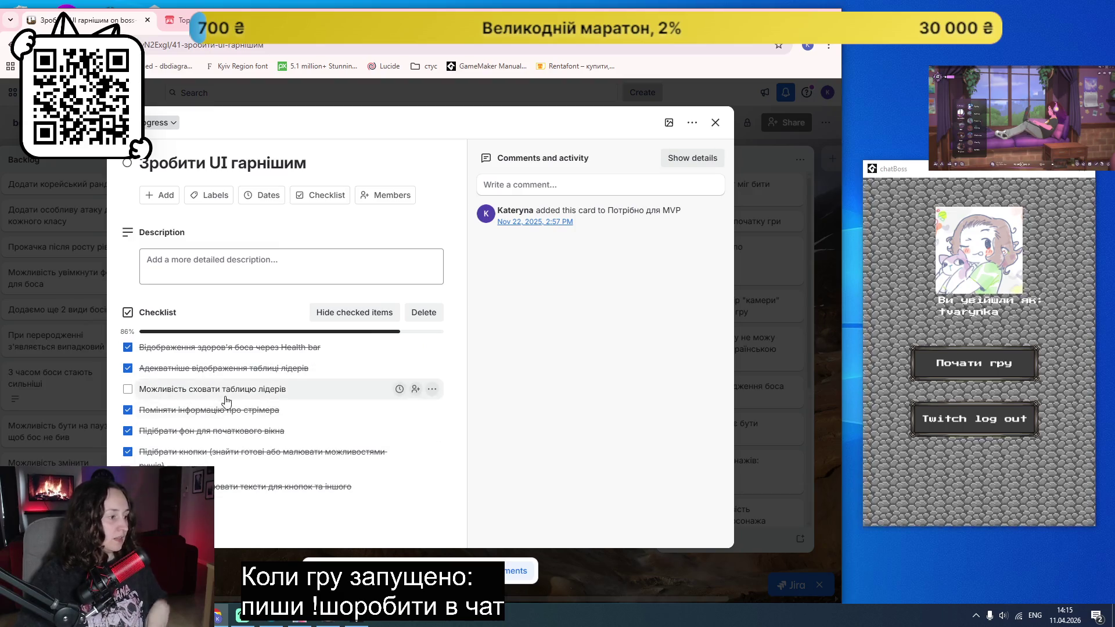
pyautogui.click(715, 123)
# Step: Move 'Зробити UI гарнішим' to Done and the XP-award card 'Видача досвіду...' to In progress
pyautogui.moveTo(541, 209)
pyautogui.mouseDown()
pyautogui.moveTo(676, 232)
pyautogui.moveTo(726, 197)
pyautogui.mouseUp()
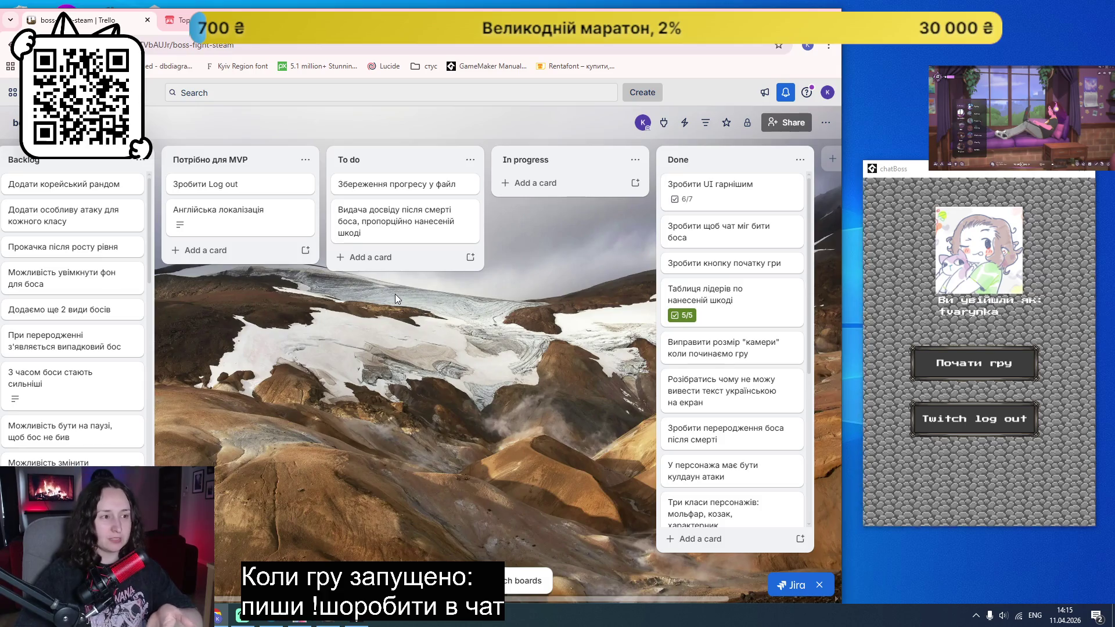
pyautogui.moveTo(401, 225)
pyautogui.mouseDown()
pyautogui.moveTo(562, 221)
pyautogui.moveTo(570, 202)
pyautogui.mouseUp()
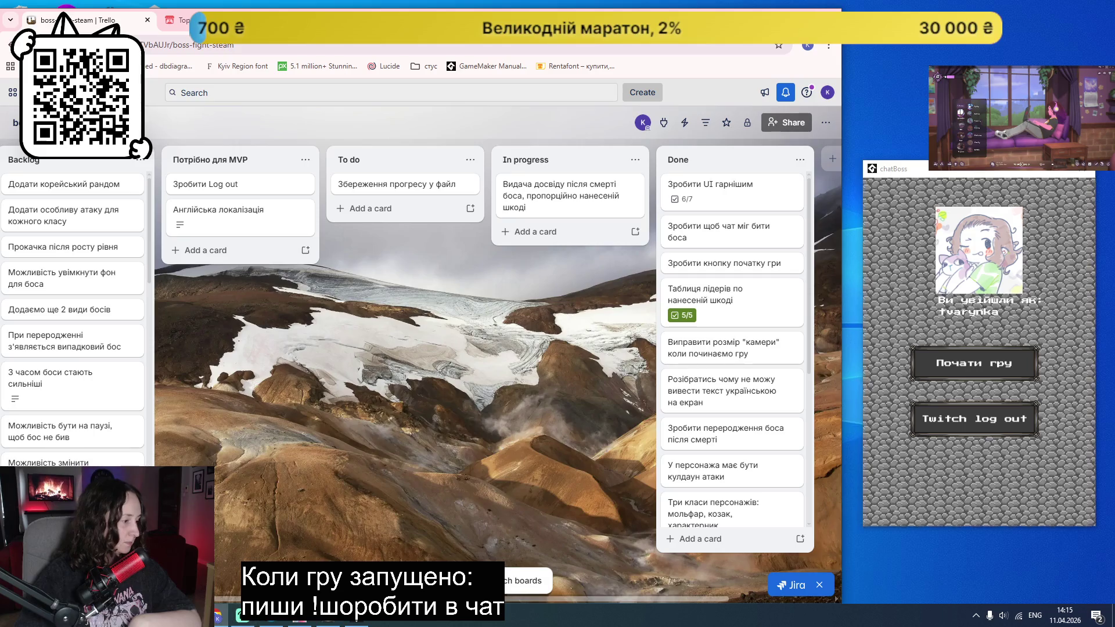
pyautogui.click(983, 367)
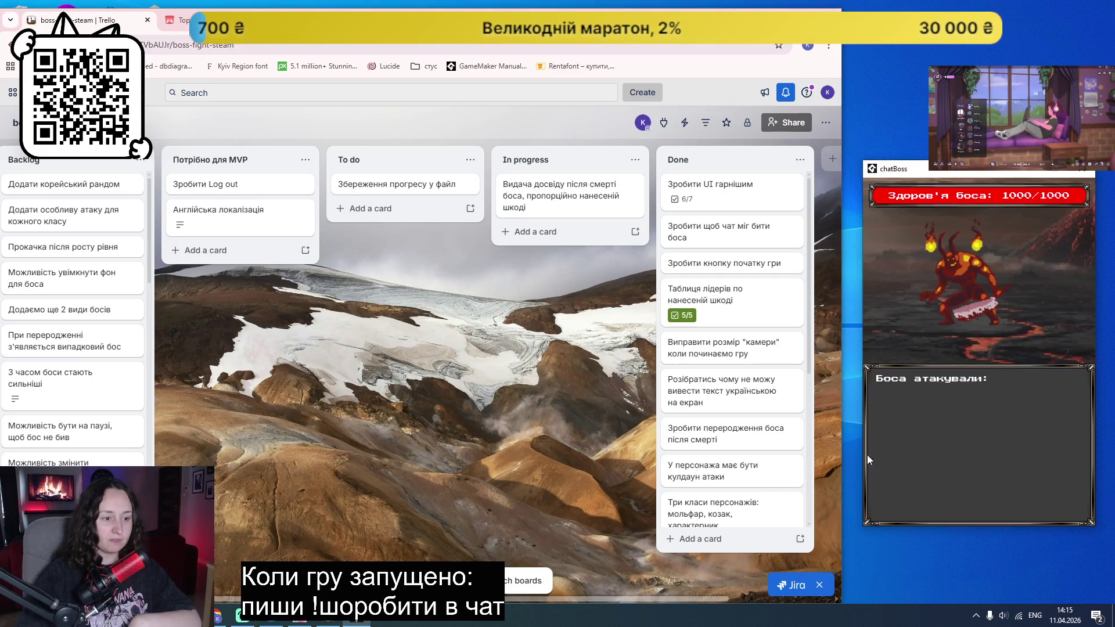
pyautogui.hotkey('alt', 'Tab')
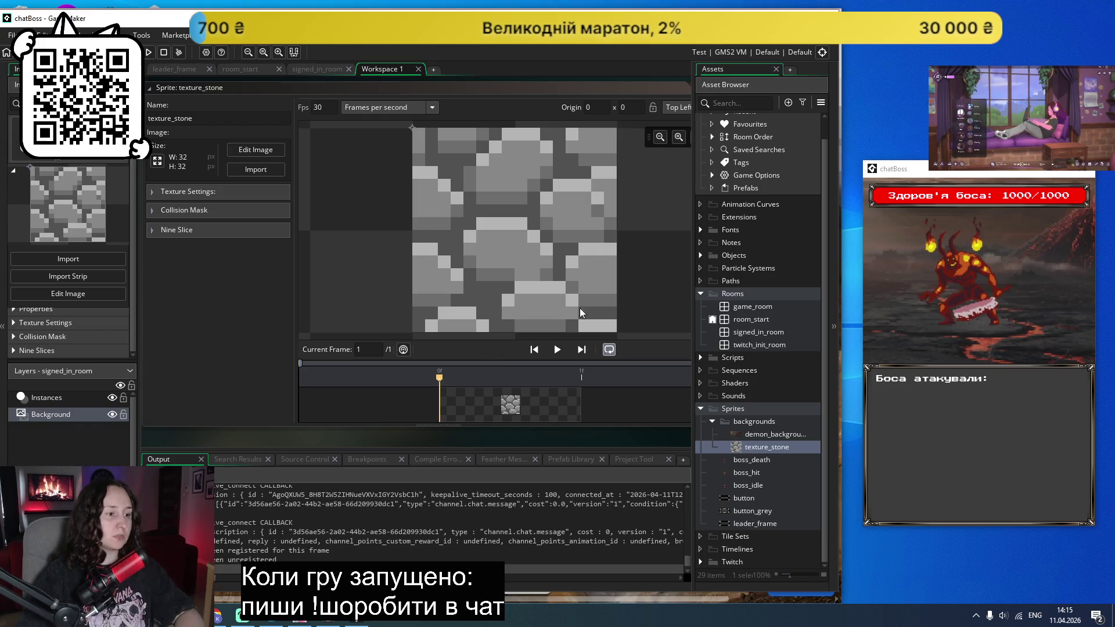
# Step: Collapse the backgrounds and Sprites folders, check Trello again, then re-expand Sprites in GameMaker
pyautogui.click(712, 421)
pyautogui.click(701, 430)
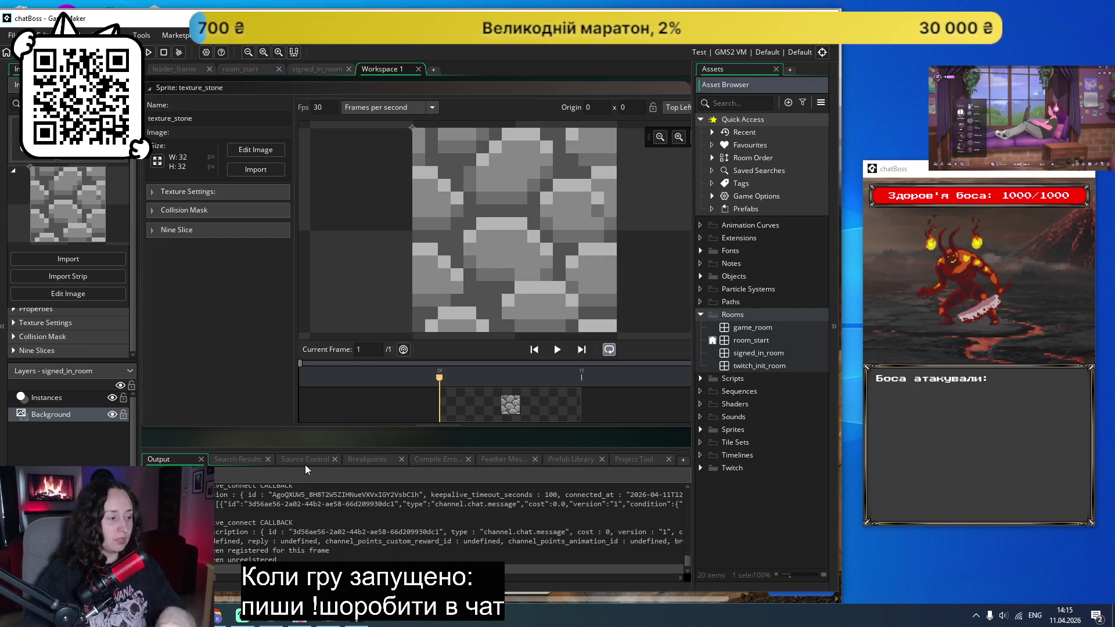
pyautogui.hotkey('alt', 'Tab')
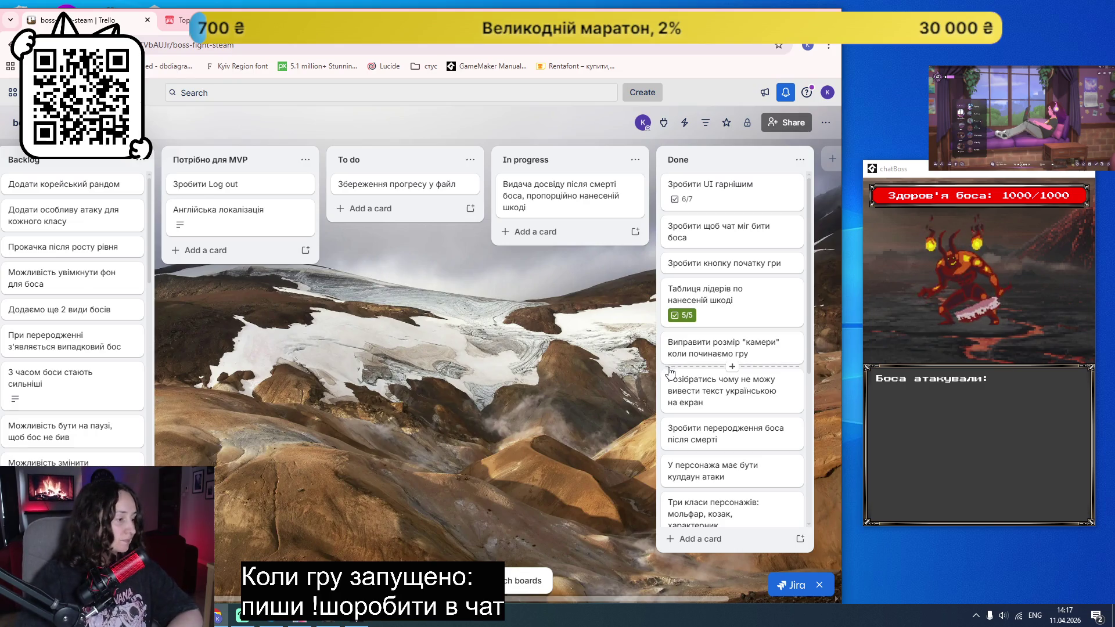
pyautogui.hotkey('alt', 'Tab')
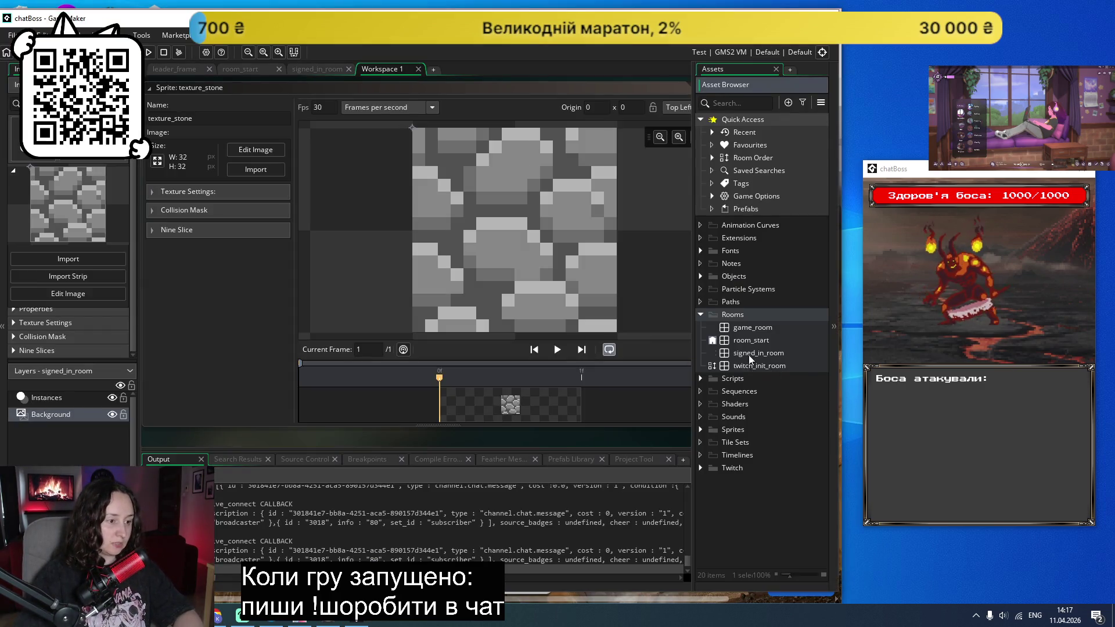
pyautogui.click(699, 430)
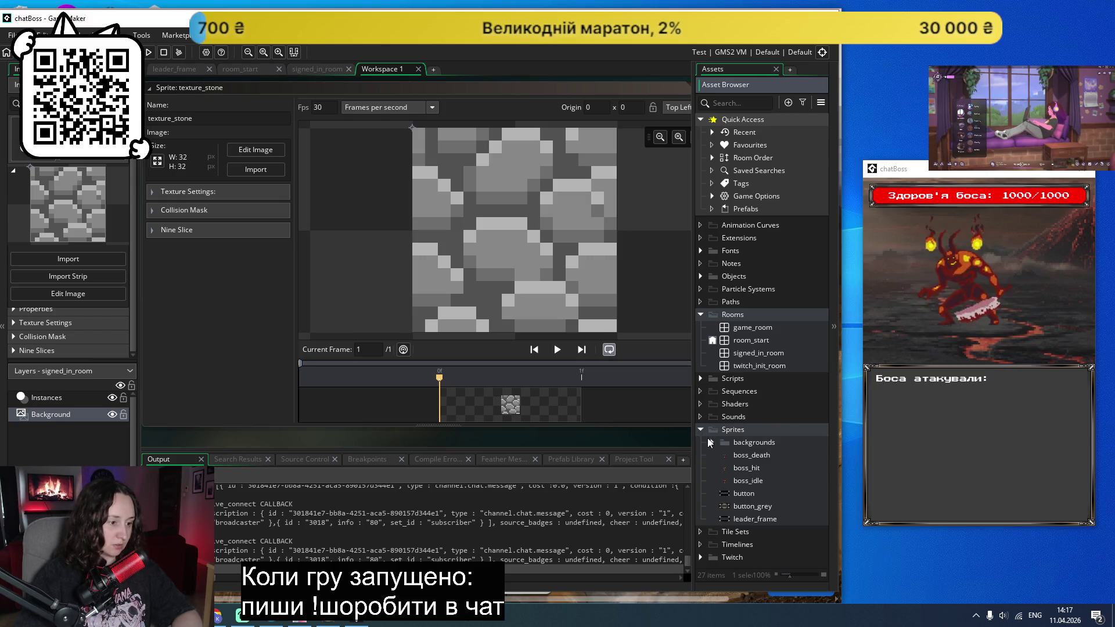
# Step: Expand the Scripts, user and utils folders and open global_variables and character_constants
pyautogui.click(700, 429)
pyautogui.click(699, 378)
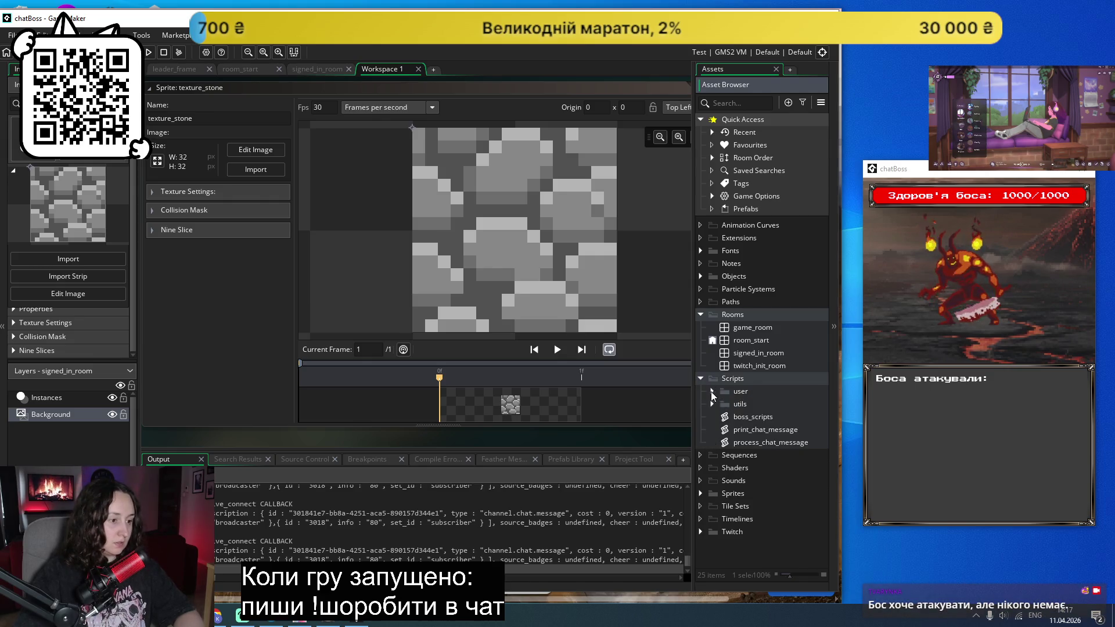
pyautogui.click(710, 390)
pyautogui.click(712, 456)
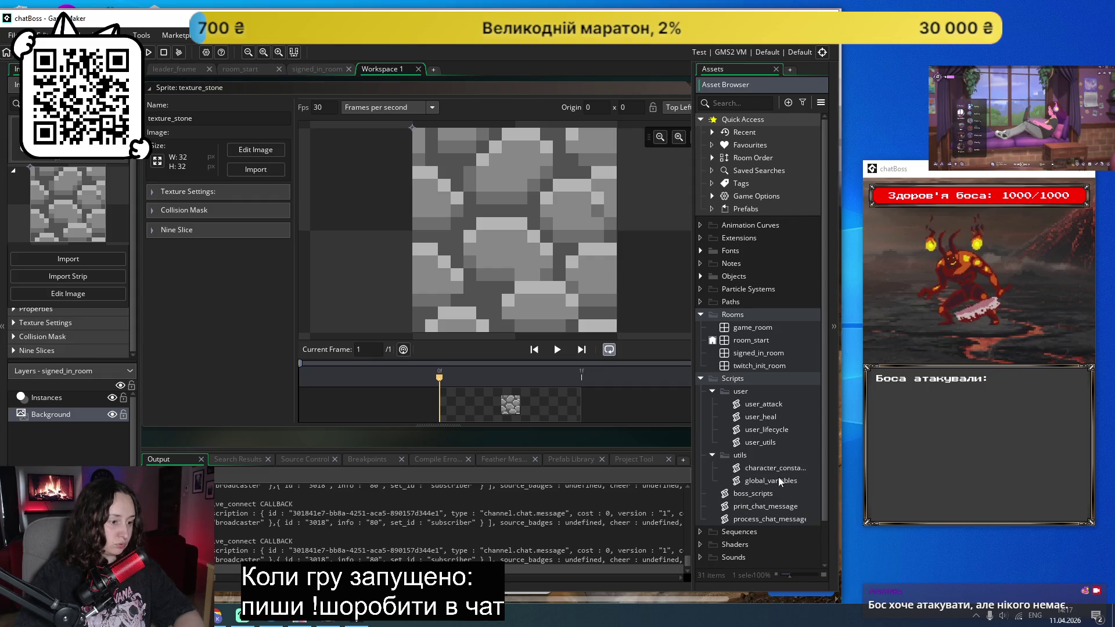
pyautogui.doubleClick(778, 477)
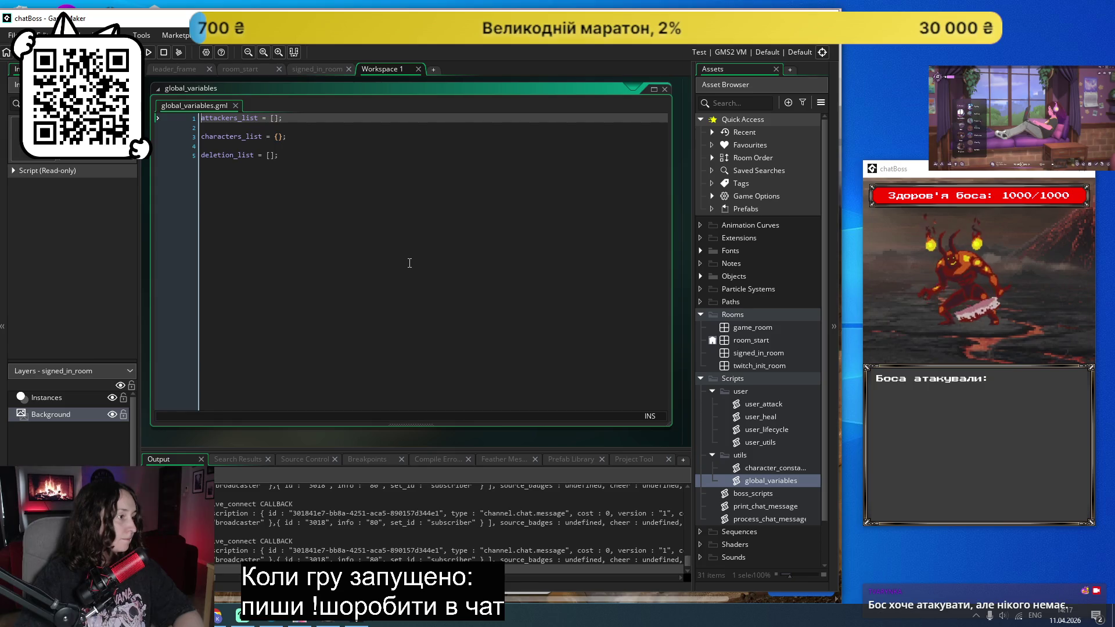
pyautogui.doubleClick(755, 469)
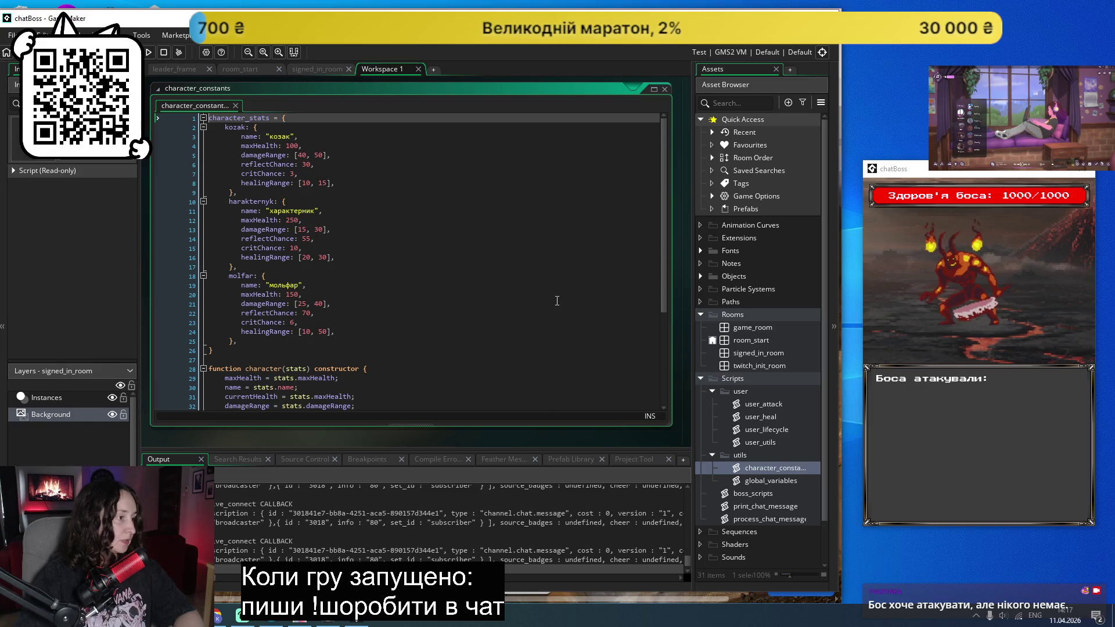
# Step: Find all references to get_character_stats, then open the process_chat_message script
pyautogui.scroll(-4, 558, 299)
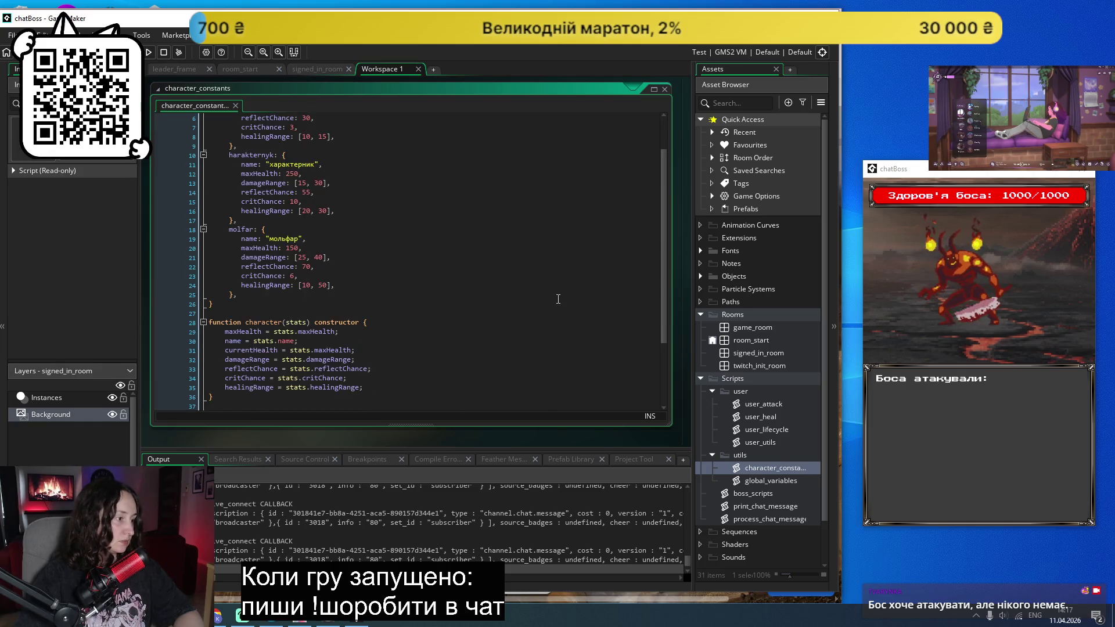
pyautogui.scroll(-1, 558, 299)
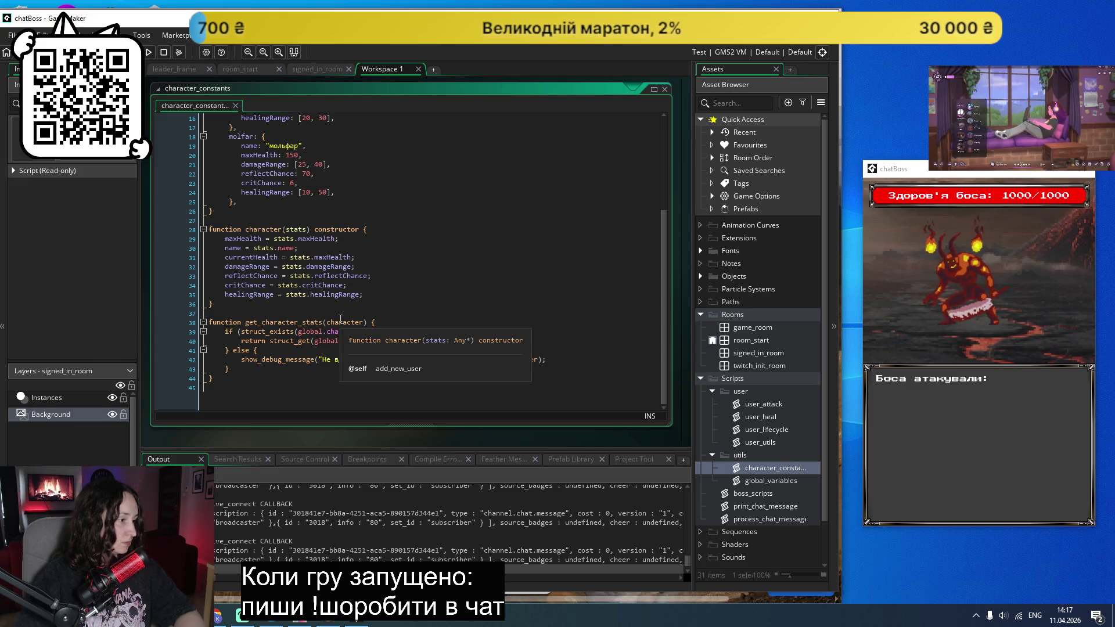
pyautogui.click(546, 268)
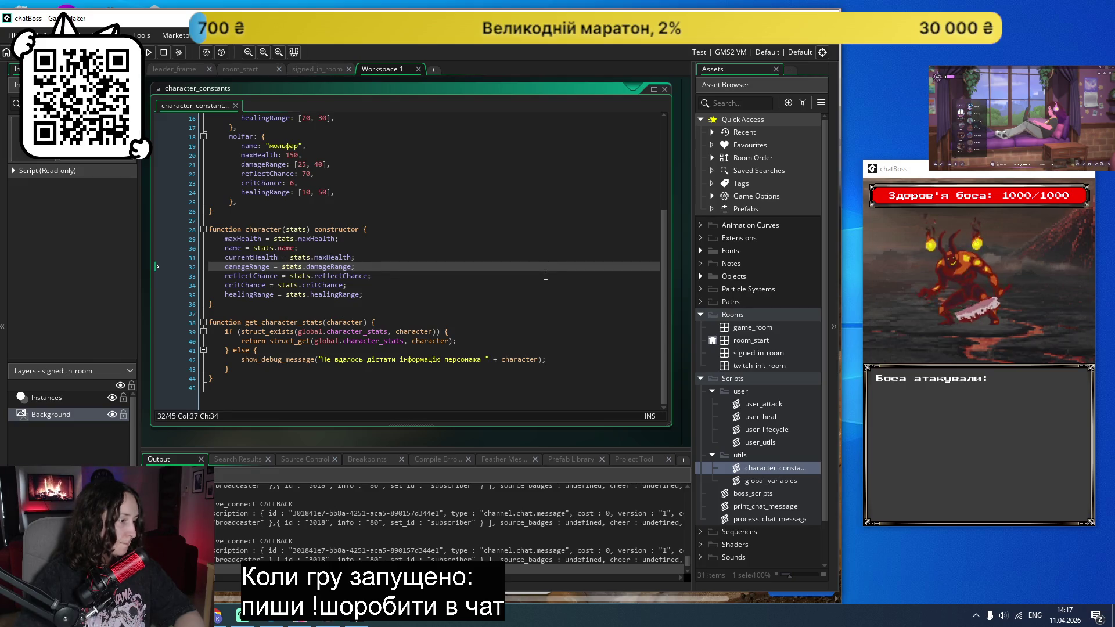
pyautogui.doubleClick(284, 322)
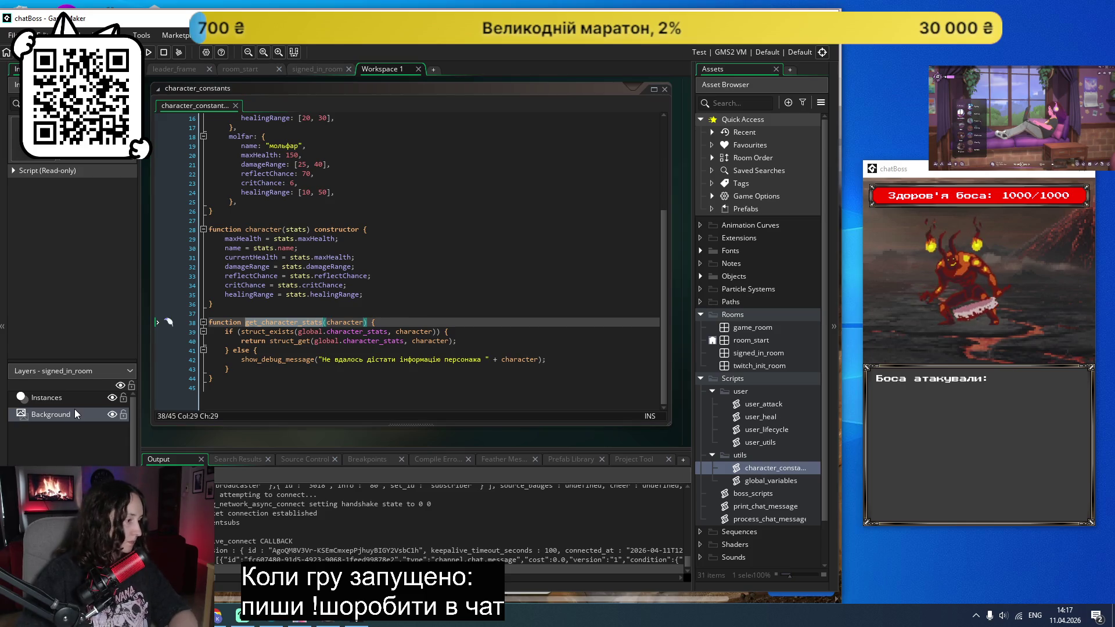
pyautogui.hotkey('shift', 'F12')
pyautogui.click(248, 501)
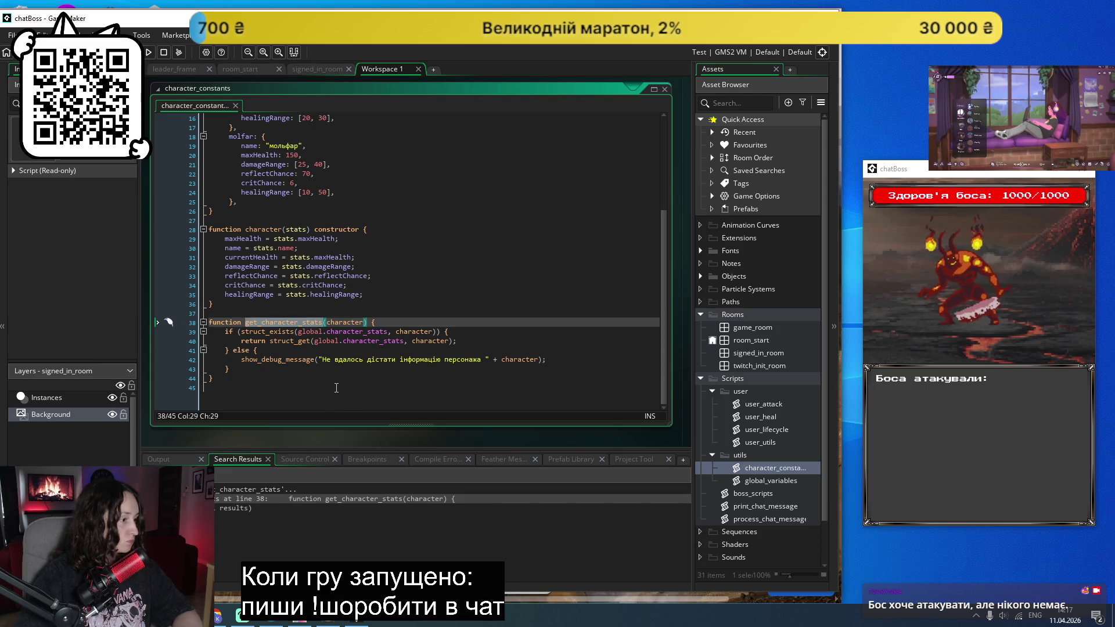
pyautogui.scroll(1, 325, 398)
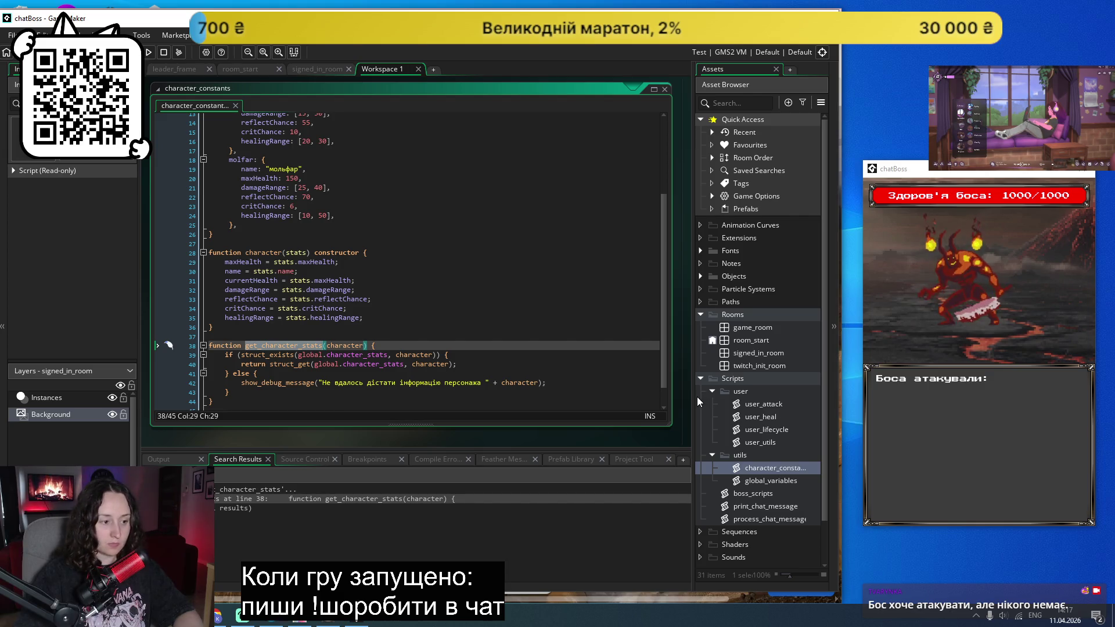
pyautogui.doubleClick(752, 519)
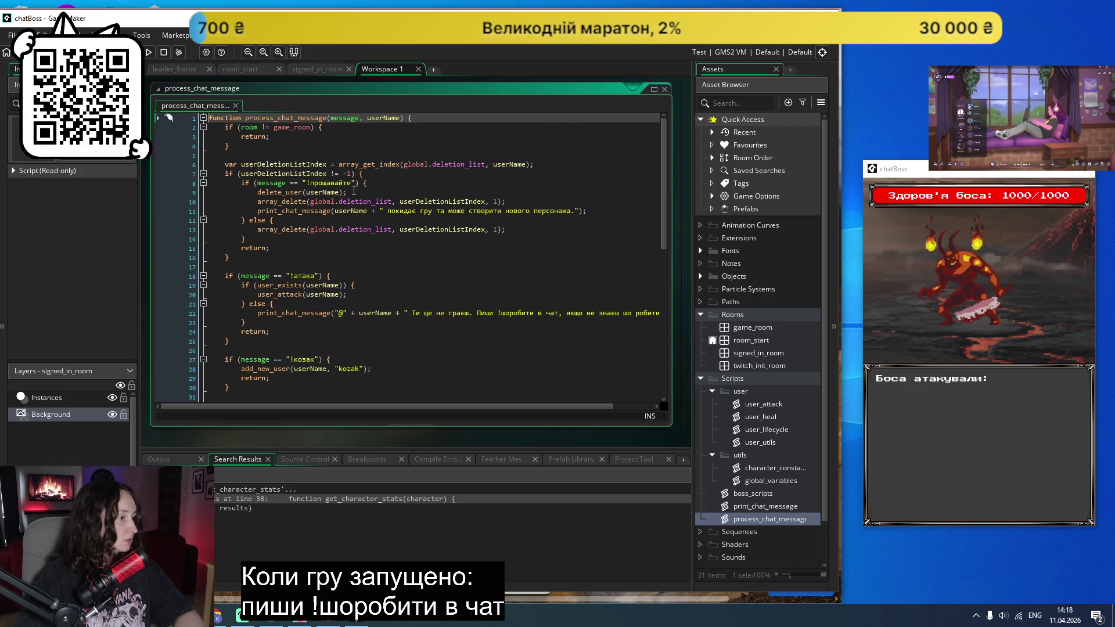
# Step: Append '!прощавайте - видалити персонажа' to the !шоробити help message on line 43
pyautogui.moveTo(352, 184); pyautogui.dragTo(306, 185)
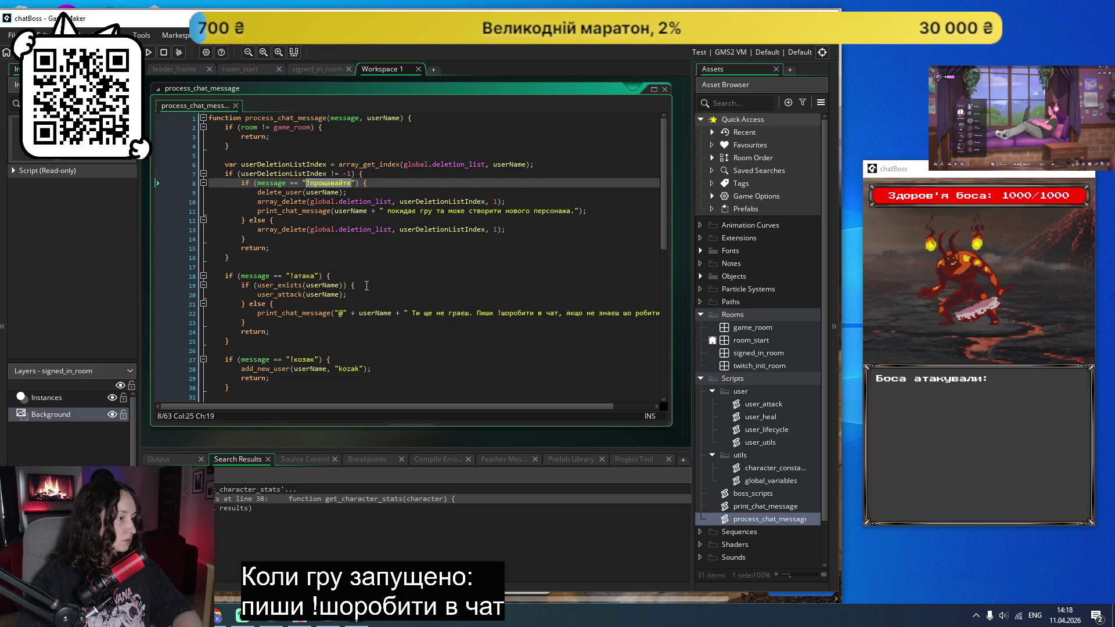
pyautogui.scroll(-7, 367, 285)
pyautogui.moveTo(358, 408); pyautogui.dragTo(643, 401)
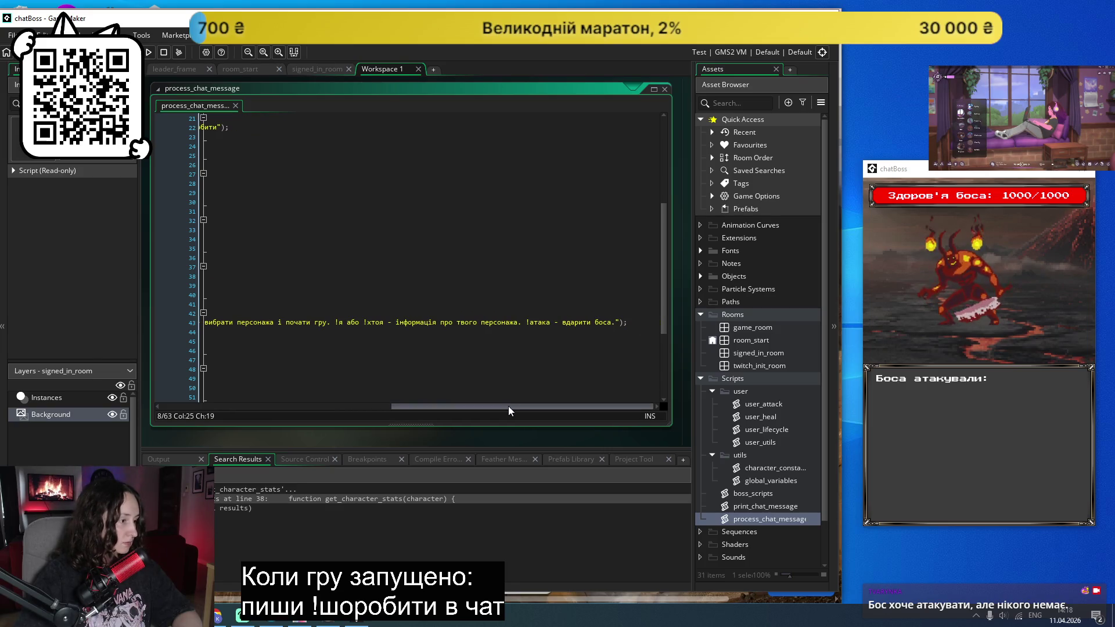
pyautogui.moveTo(507, 406); pyautogui.dragTo(503, 406)
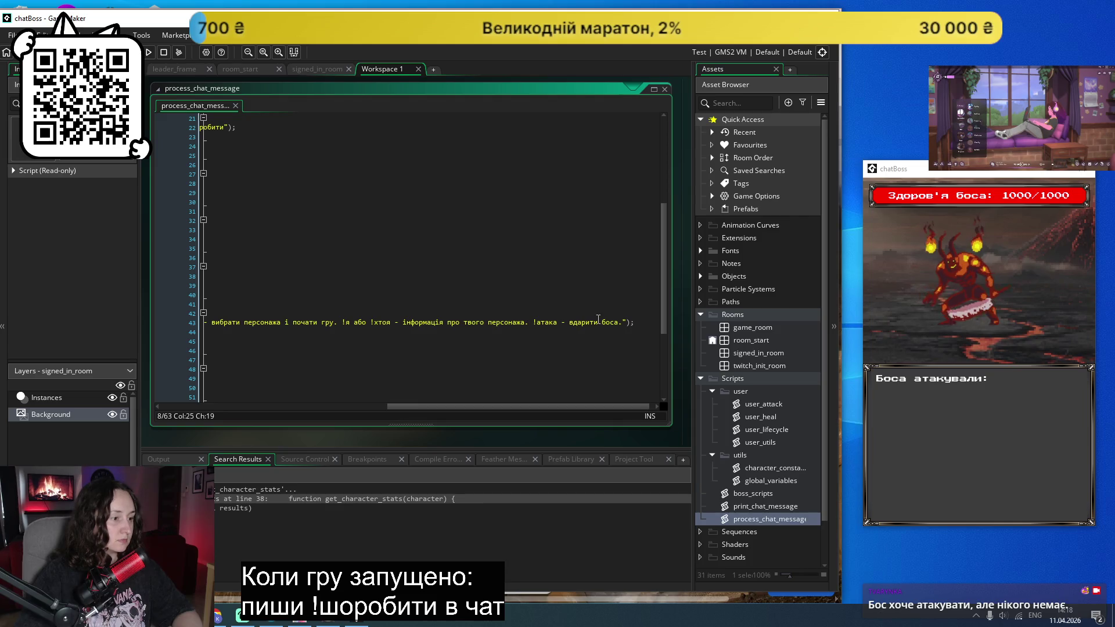
pyautogui.click(623, 325)
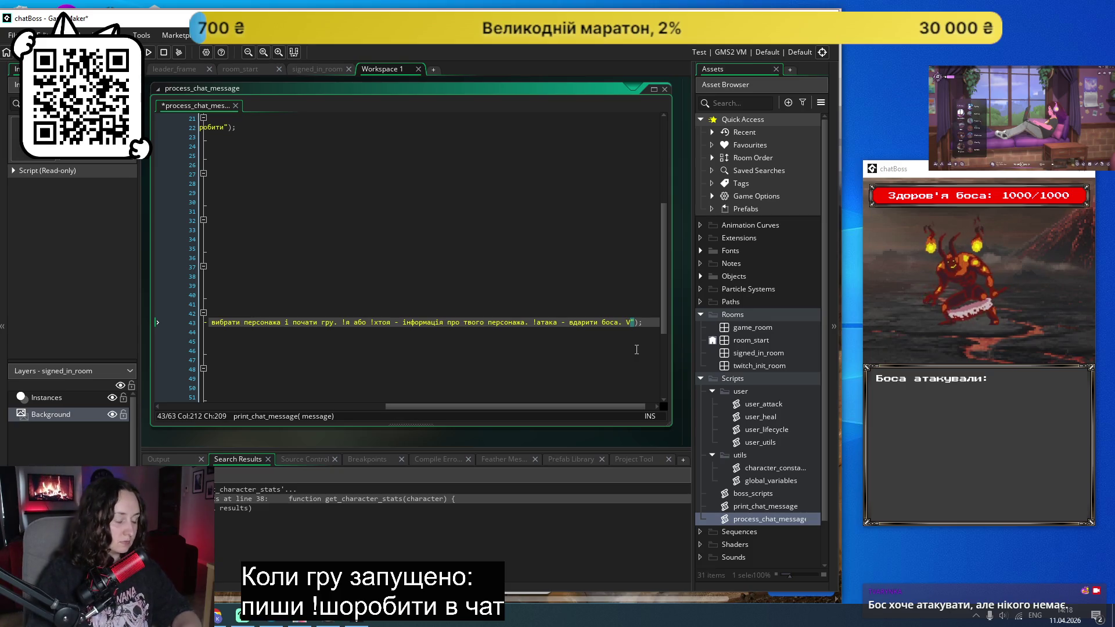
pyautogui.write('!прощавайте - ')
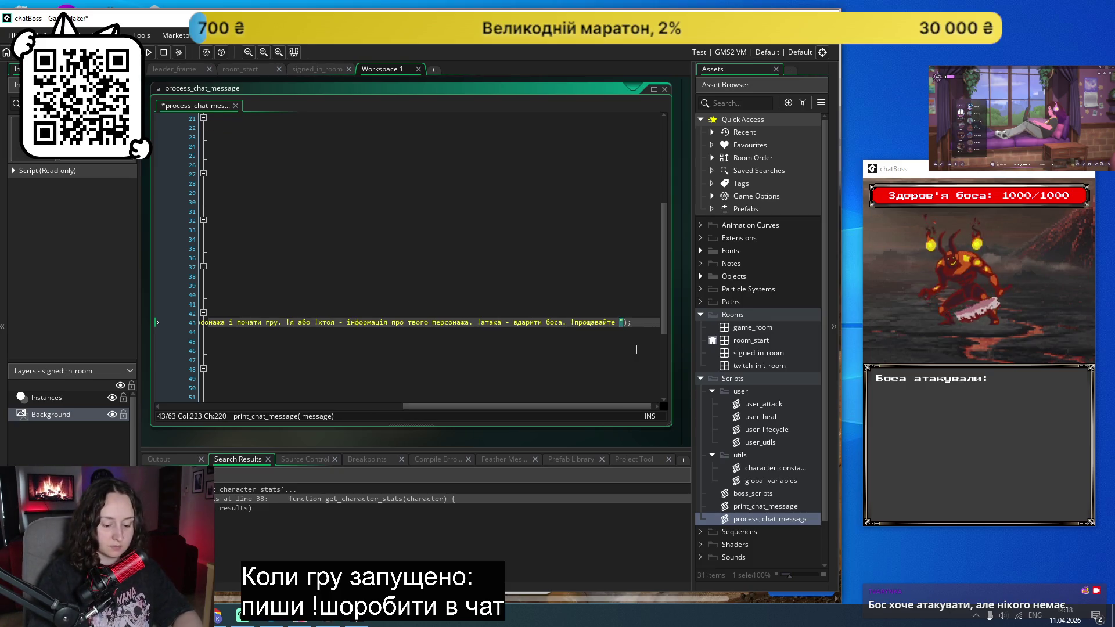
pyautogui.write('видалити персож')
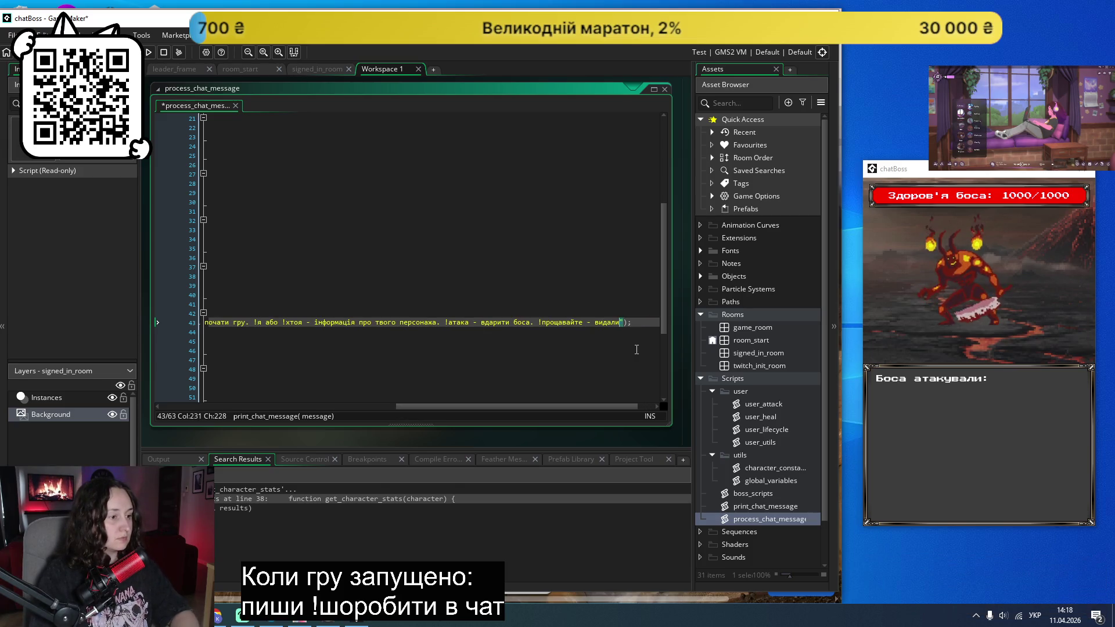
pyautogui.press('BackSpace')
pyautogui.write('нажа')
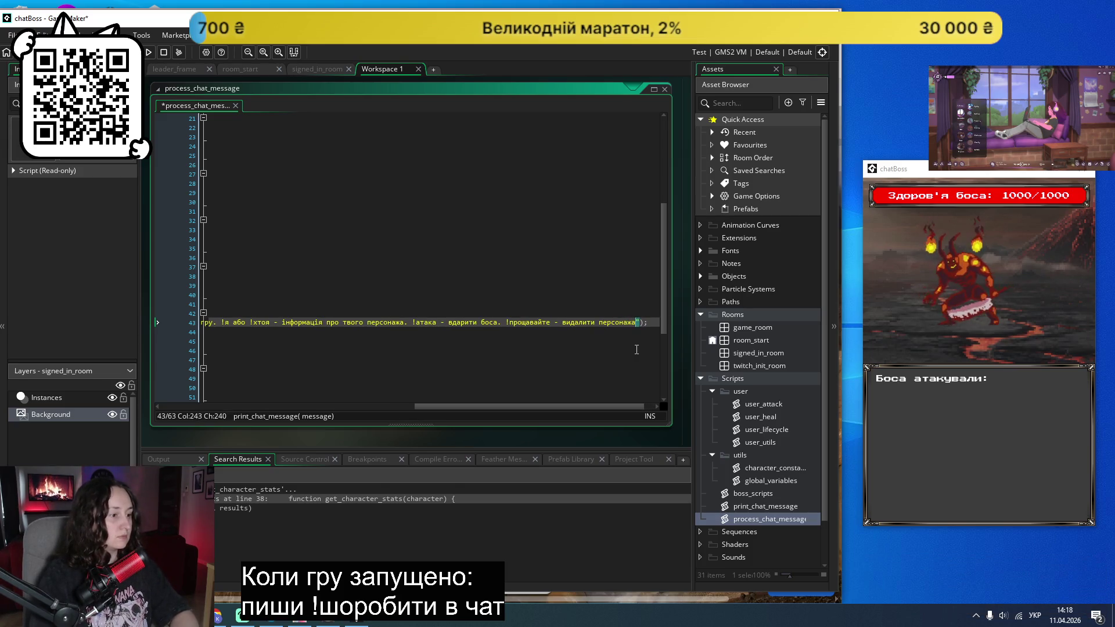
# Step: Add '. !хіл - полікуватися.' after it in the same help message
pyautogui.moveTo(526, 407); pyautogui.dragTo(272, 406)
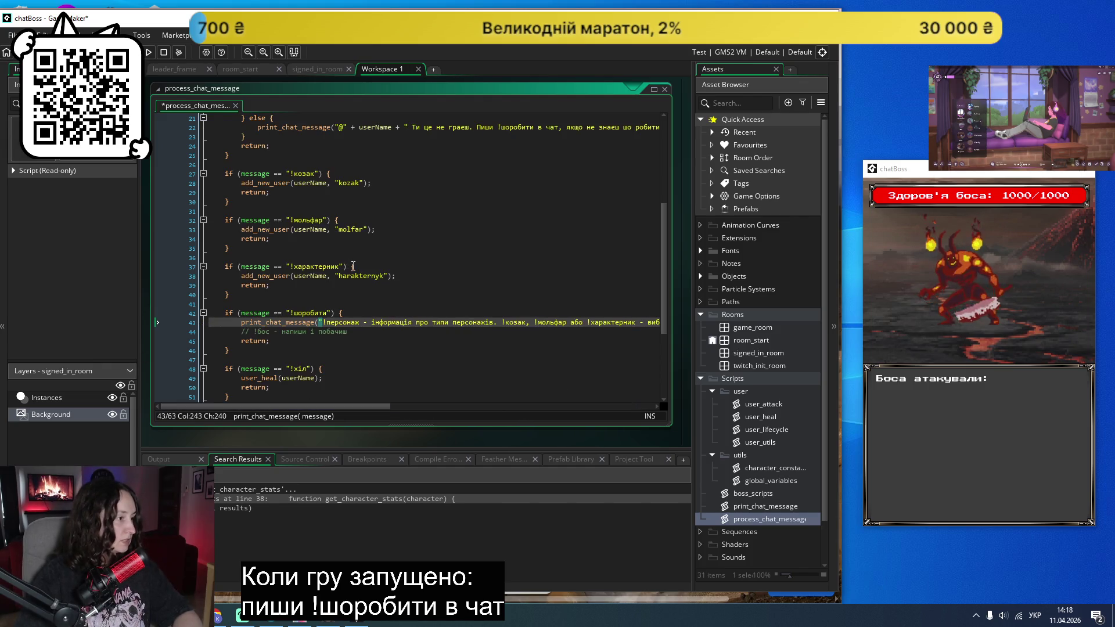
pyautogui.scroll(7, 364, 272)
pyautogui.scroll(-8, 363, 272)
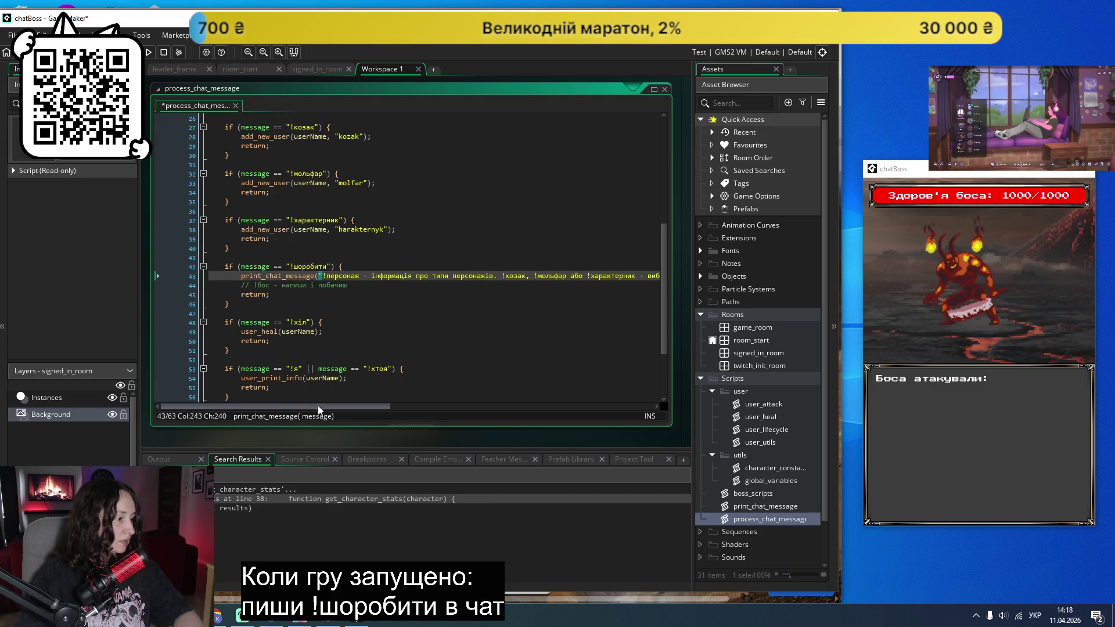
pyautogui.moveTo(320, 407); pyautogui.dragTo(582, 407)
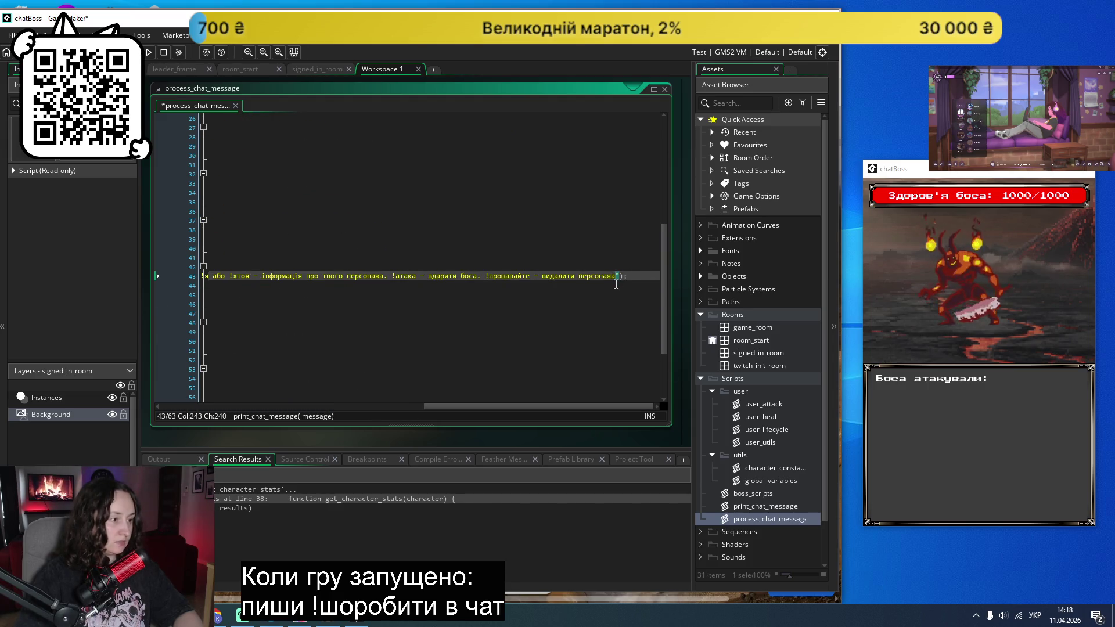
pyautogui.write('. !хіл - полікуватися.')
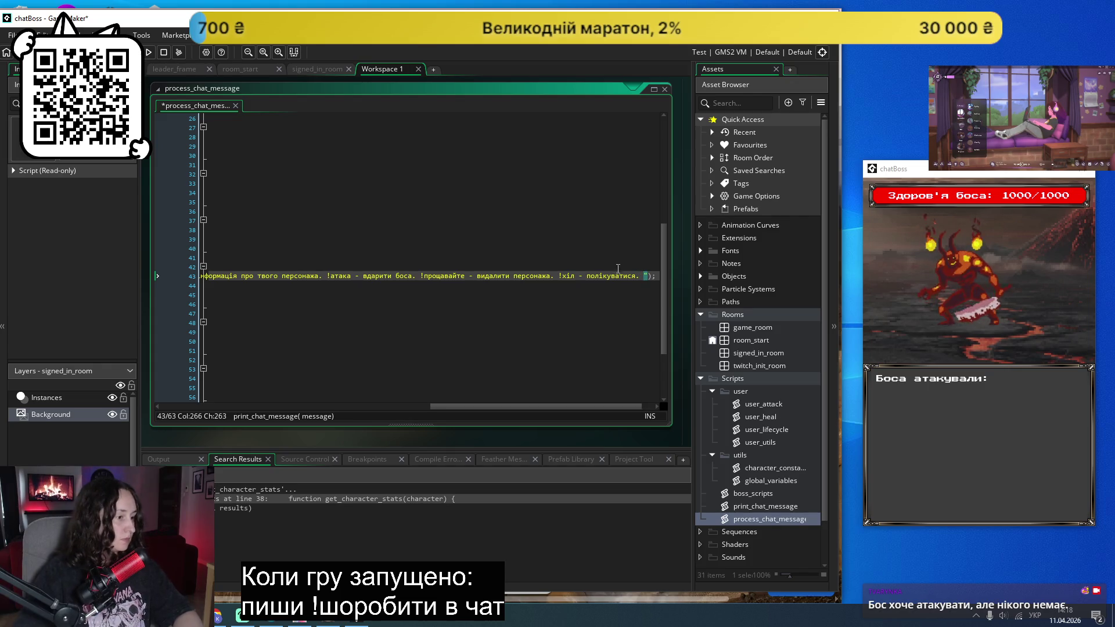
pyautogui.moveTo(532, 406); pyautogui.dragTo(228, 406)
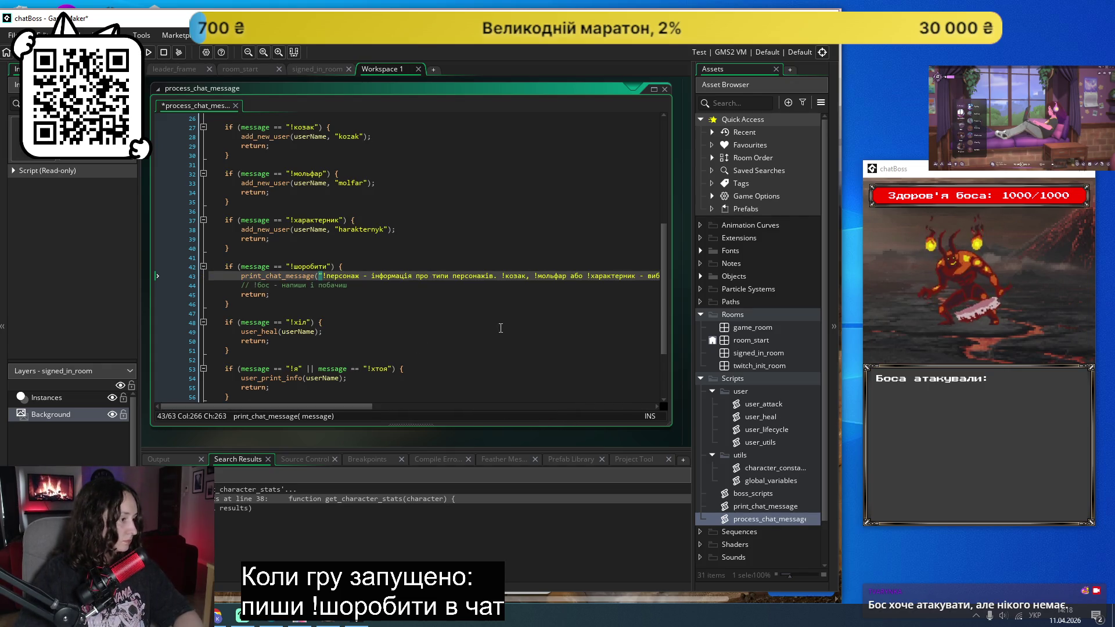
# Step: Save process_chat_message and find references to add_user_to_deletion_list, opening its definition in user_utils
pyautogui.scroll(-1, 500, 327)
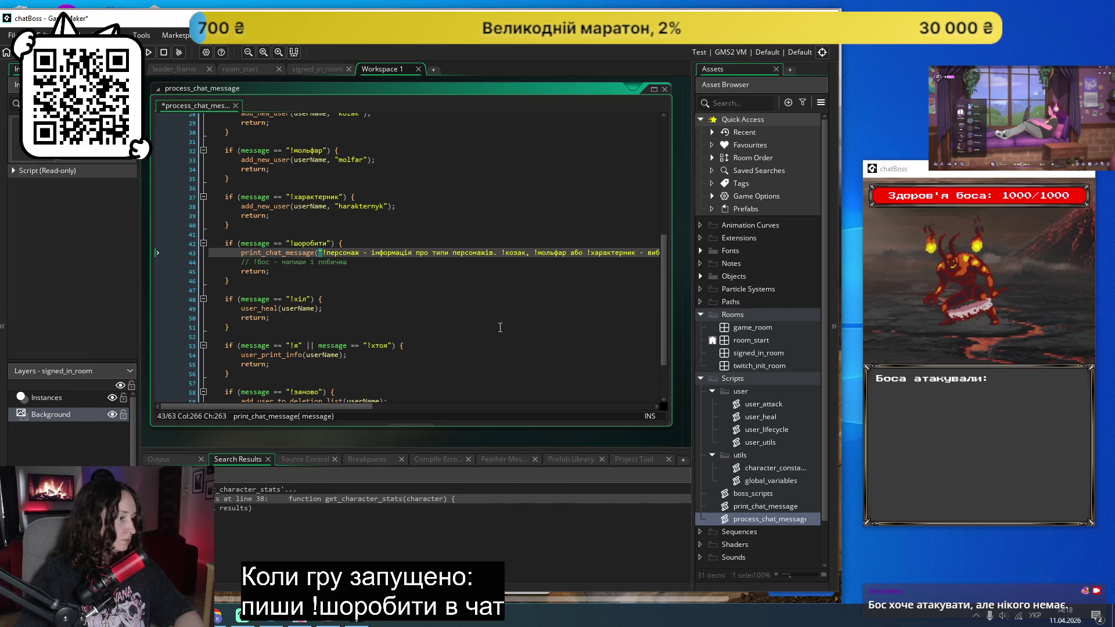
pyautogui.scroll(-2, 500, 327)
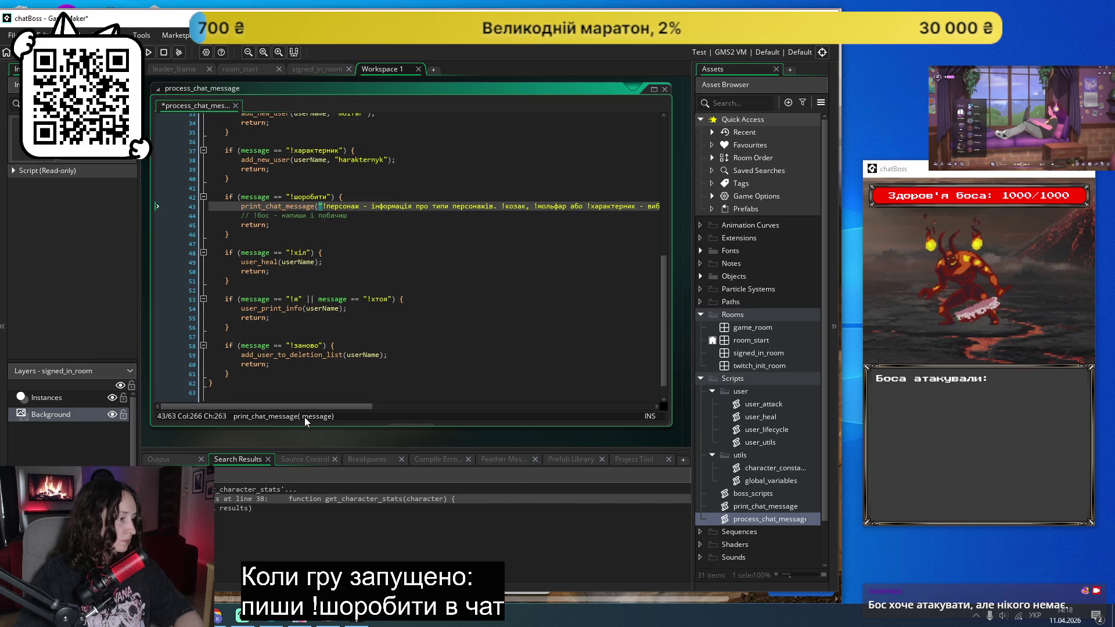
pyautogui.scroll(4, 331, 378)
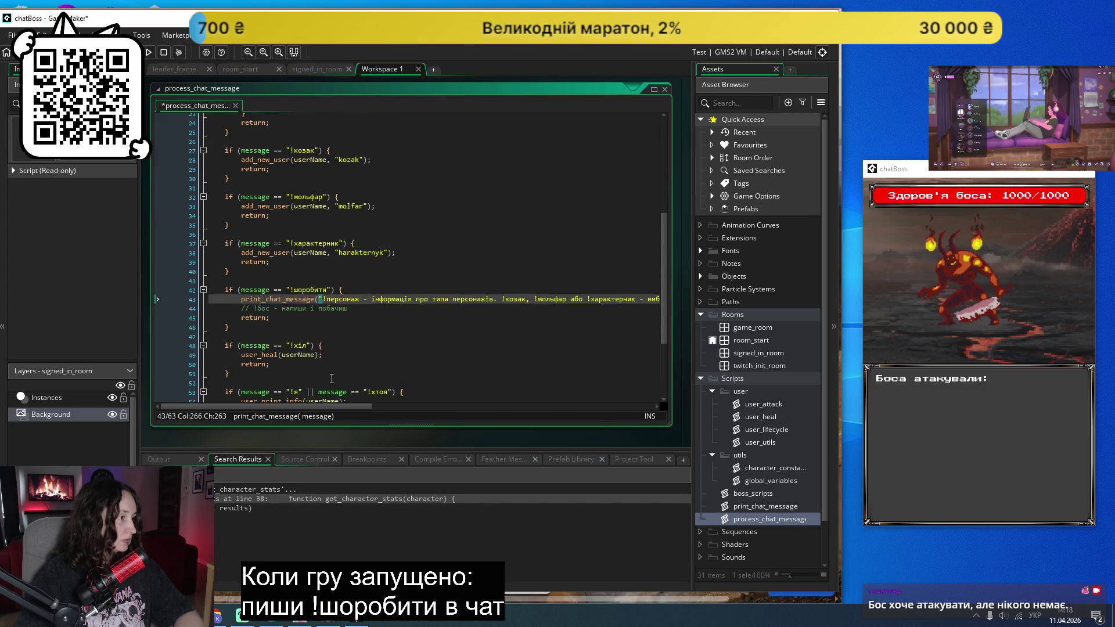
pyautogui.scroll(8, 332, 379)
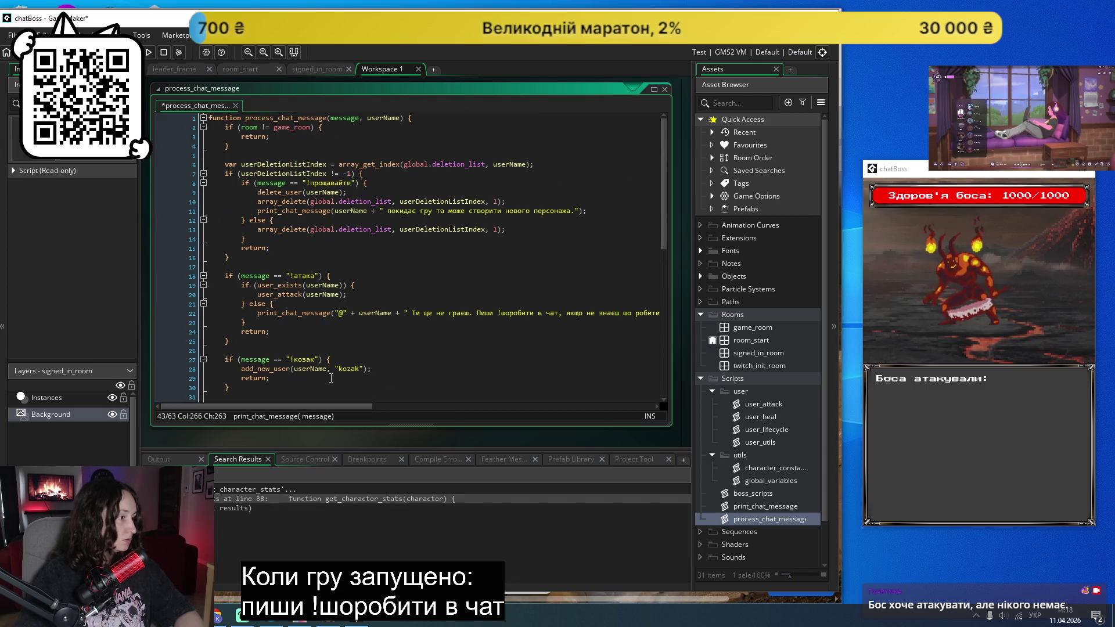
pyautogui.scroll(-12, 331, 378)
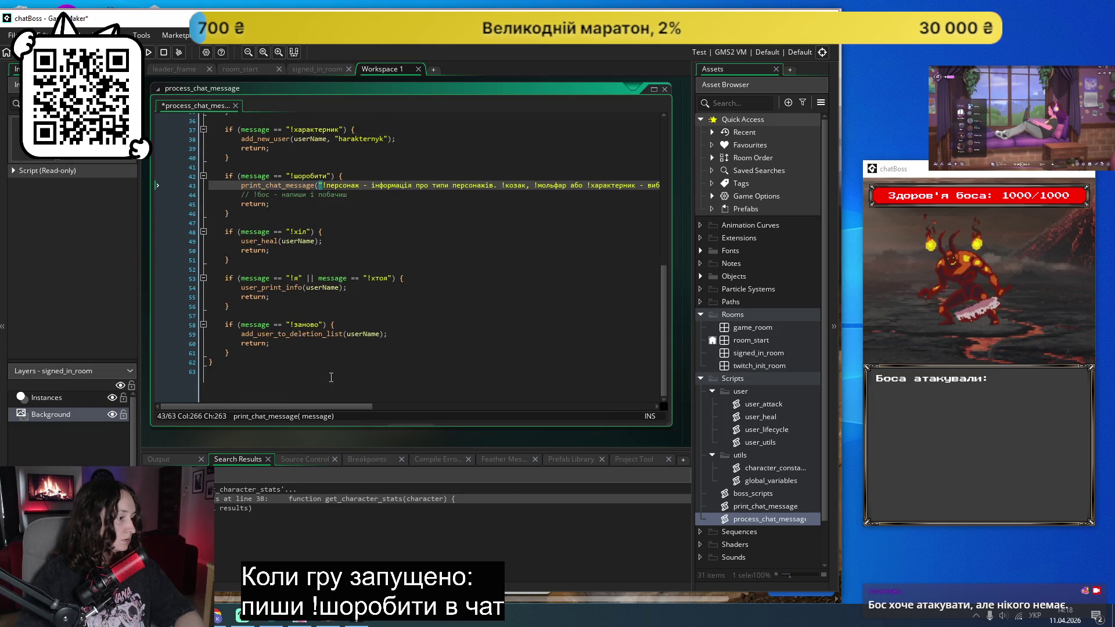
pyautogui.click(296, 338)
pyautogui.scroll(1, 290, 343)
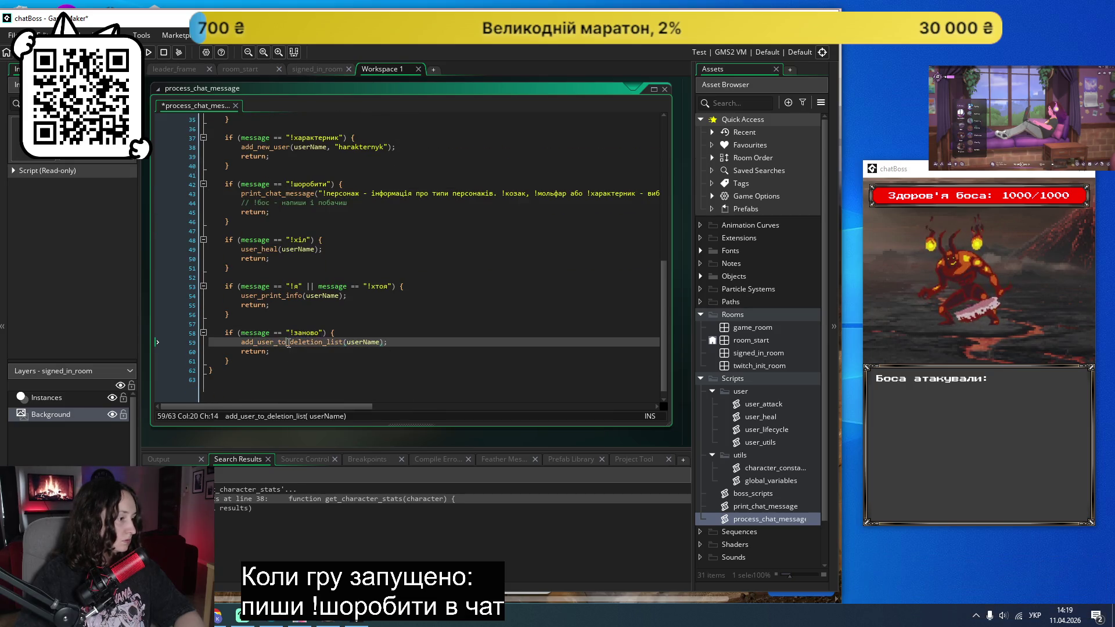
pyautogui.hotkey('ctrl', 's')
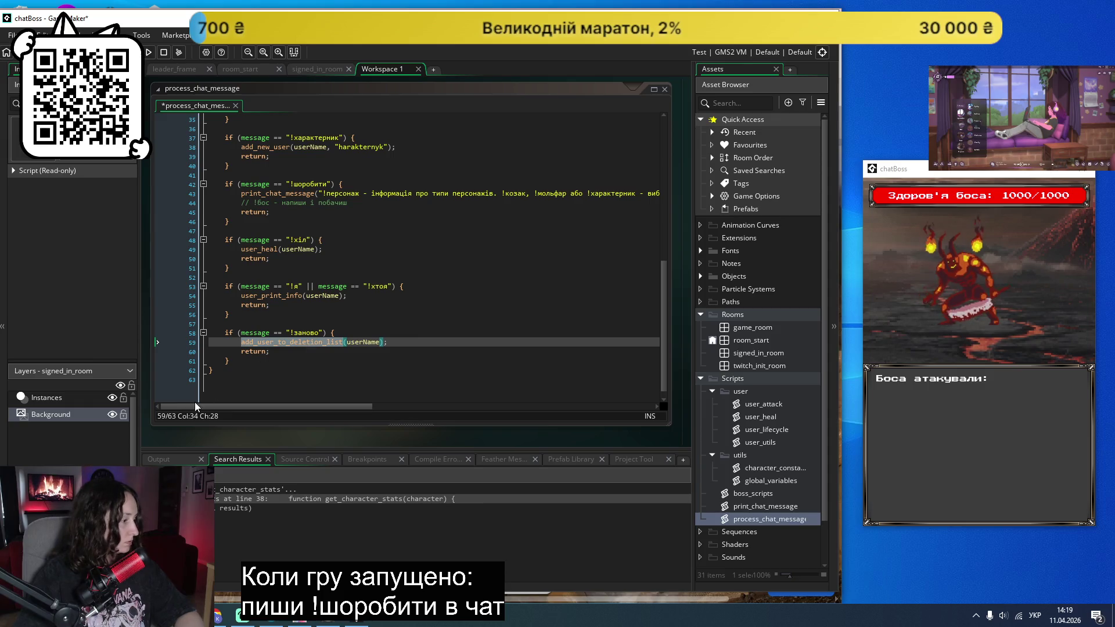
pyautogui.hotkey('shift', 'F12')
pyautogui.doubleClick(325, 509)
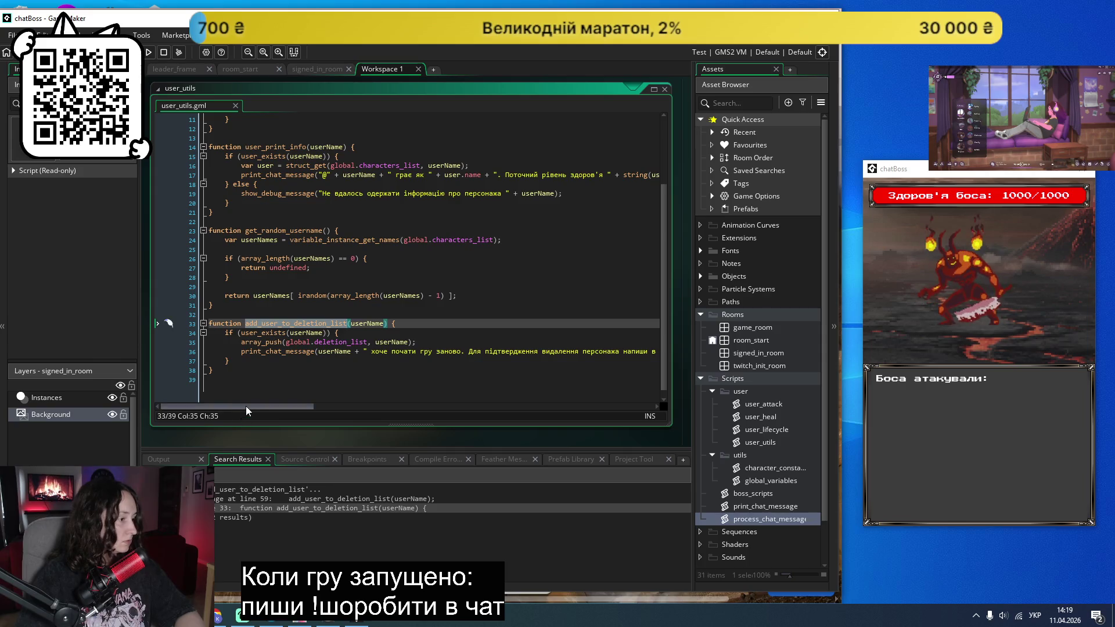
# Step: Rename the !прощавайте command to !заново in the help message and save
pyautogui.moveTo(246, 406)
pyautogui.mouseDown()
pyautogui.moveTo(348, 399)
pyautogui.moveTo(238, 411)
pyautogui.mouseUp()
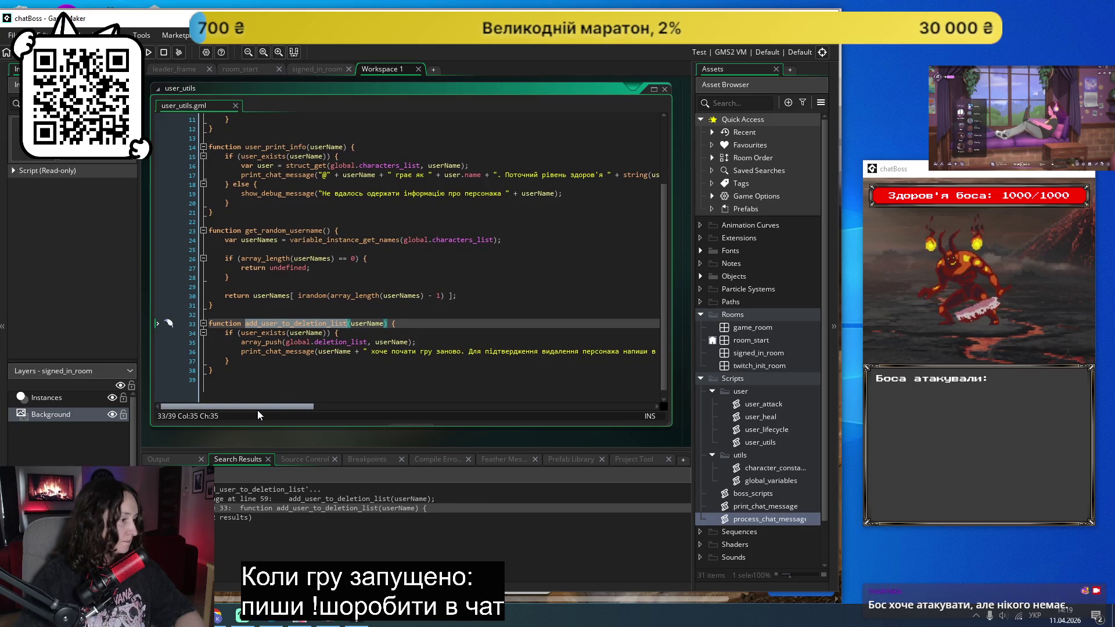
pyautogui.click(343, 342)
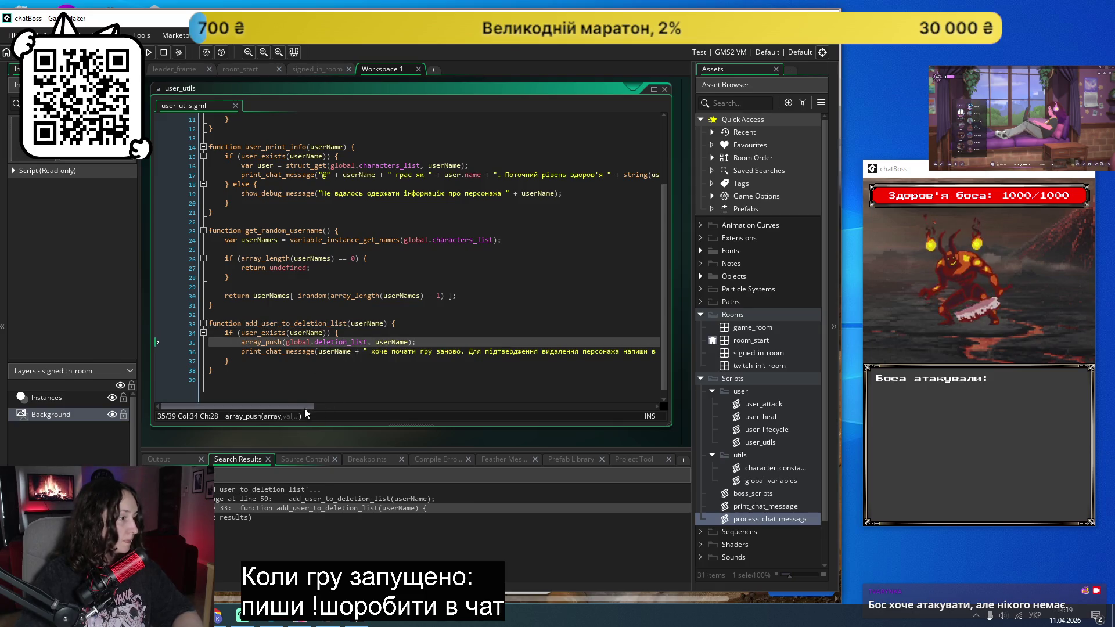
pyautogui.doubleClick(756, 520)
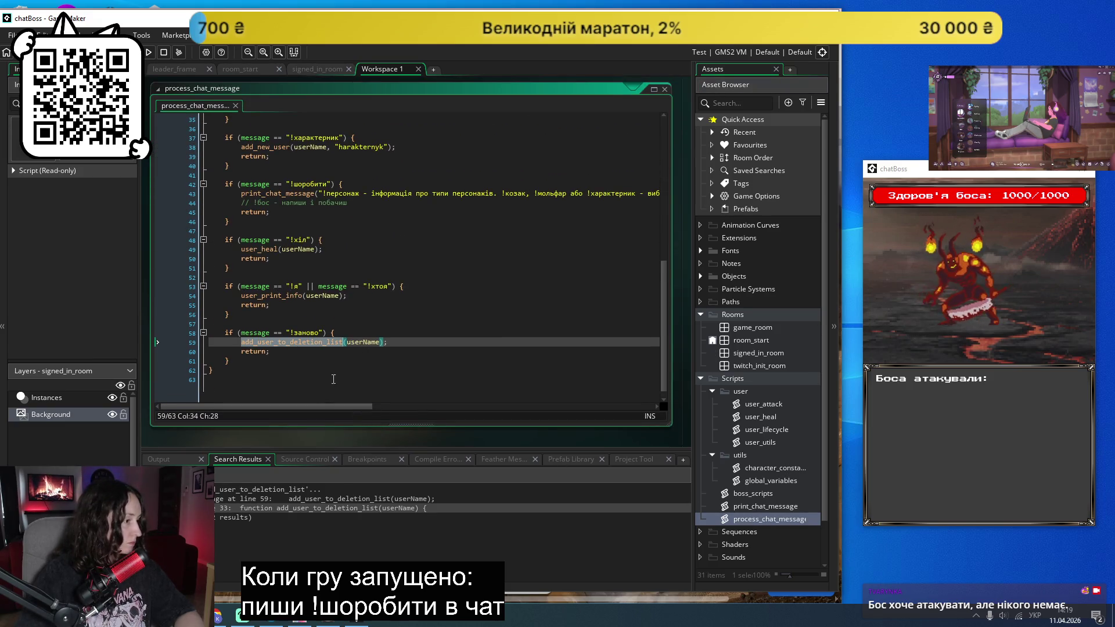
pyautogui.moveTo(306, 410); pyautogui.dragTo(587, 422)
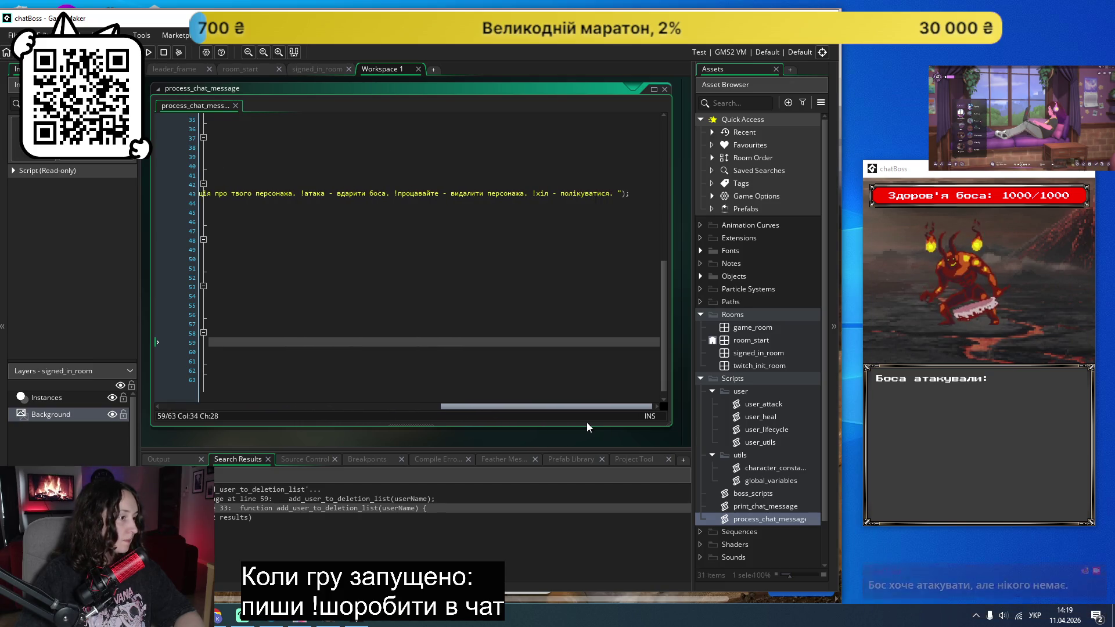
pyautogui.doubleClick(409, 194)
pyautogui.write('заново')
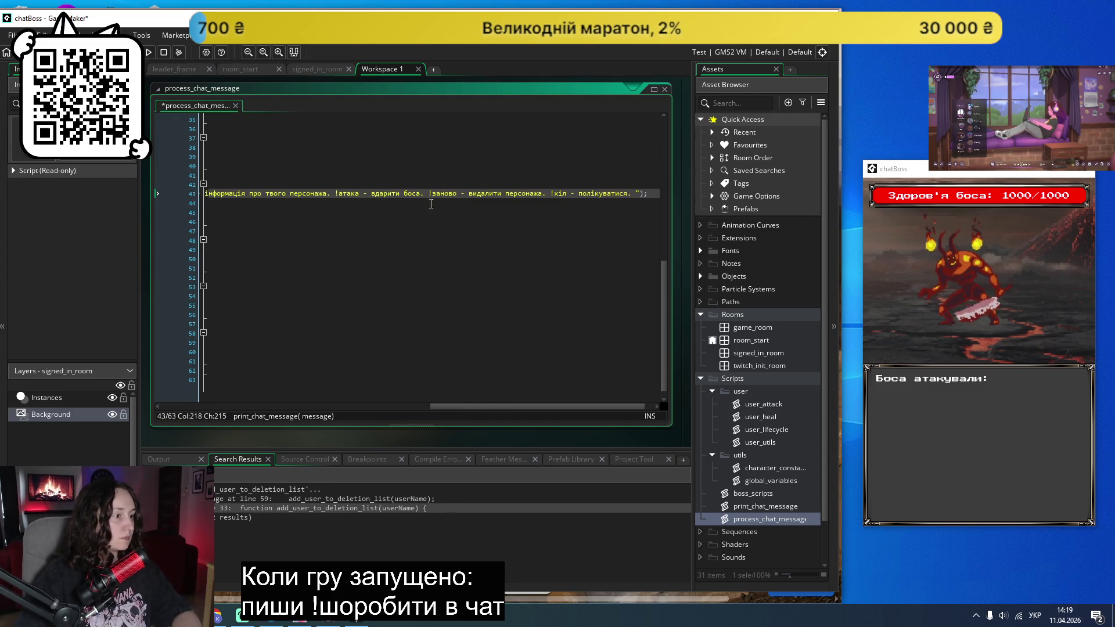
pyautogui.hotkey('ctrl', 's')
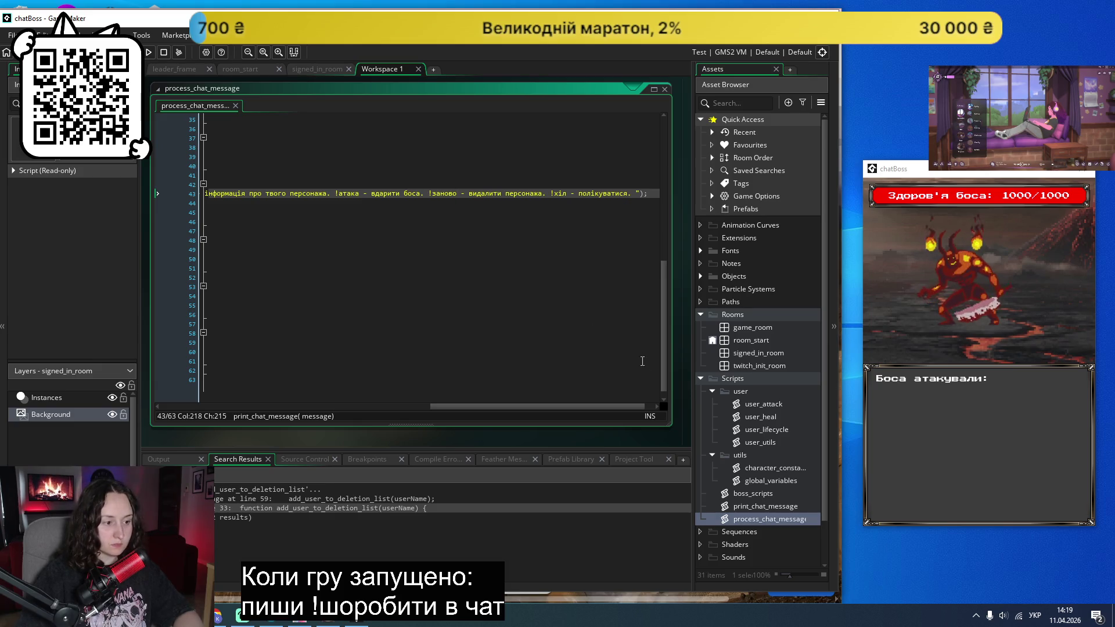
# Step: Open user_utils and select the whole add_user_to_deletion_list function
pyautogui.doubleClick(775, 445)
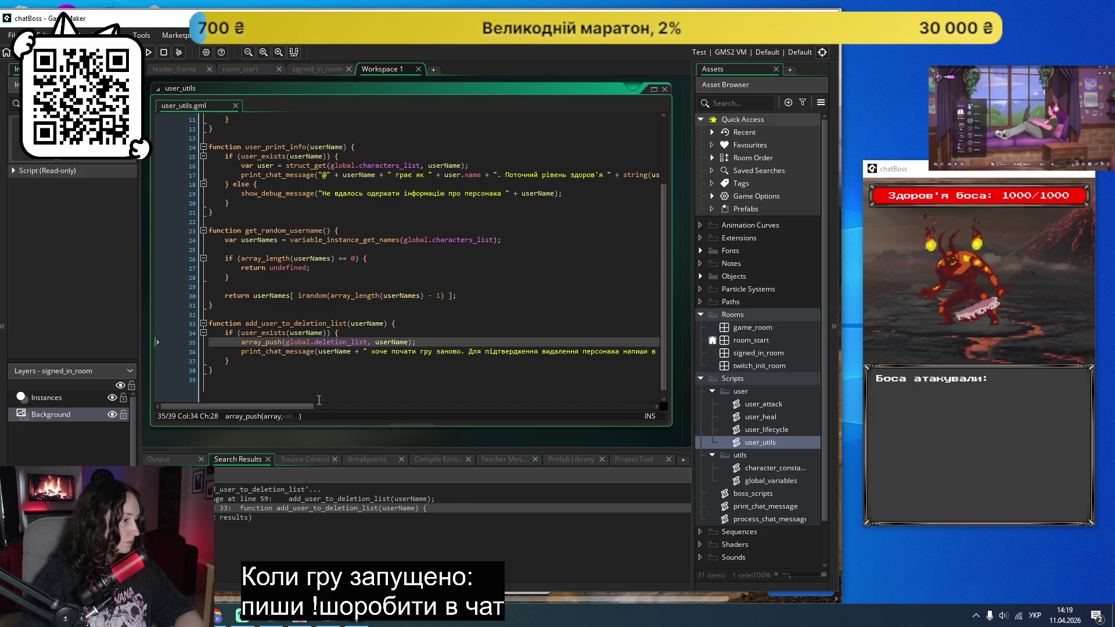
pyautogui.moveTo(291, 406)
pyautogui.mouseDown()
pyautogui.moveTo(402, 413)
pyautogui.moveTo(185, 405)
pyautogui.mouseUp()
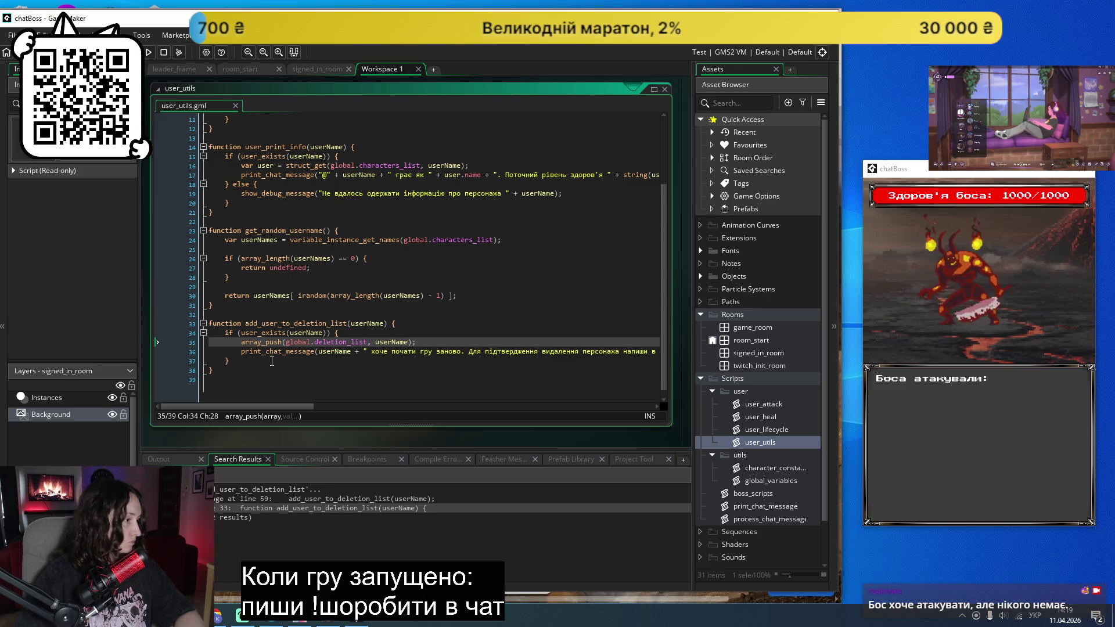
pyautogui.scroll(4, 272, 362)
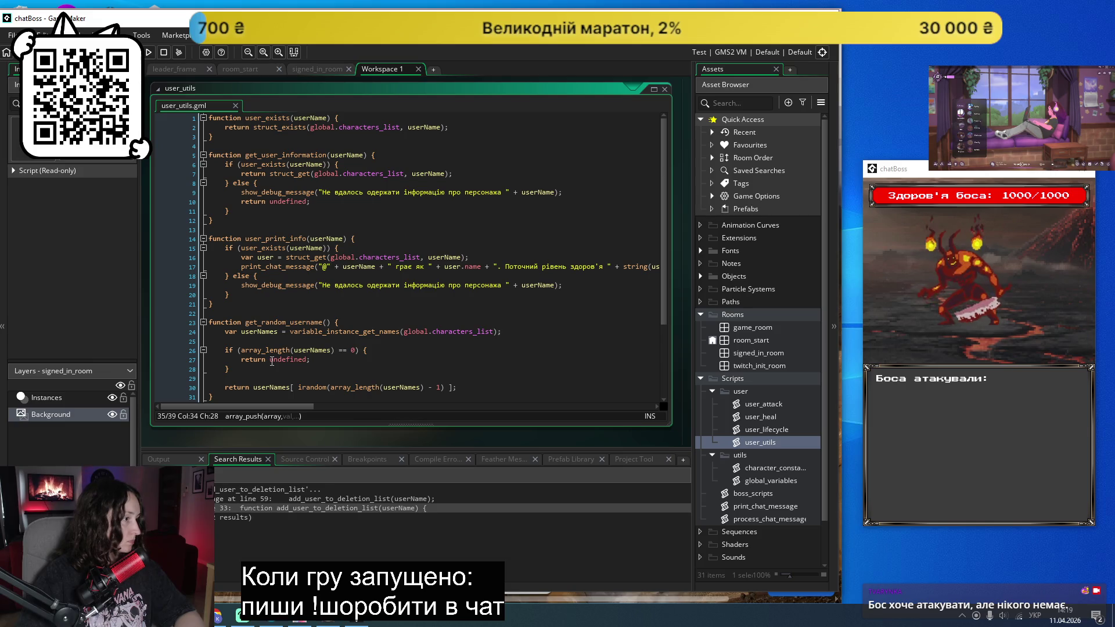
pyautogui.scroll(-4, 271, 361)
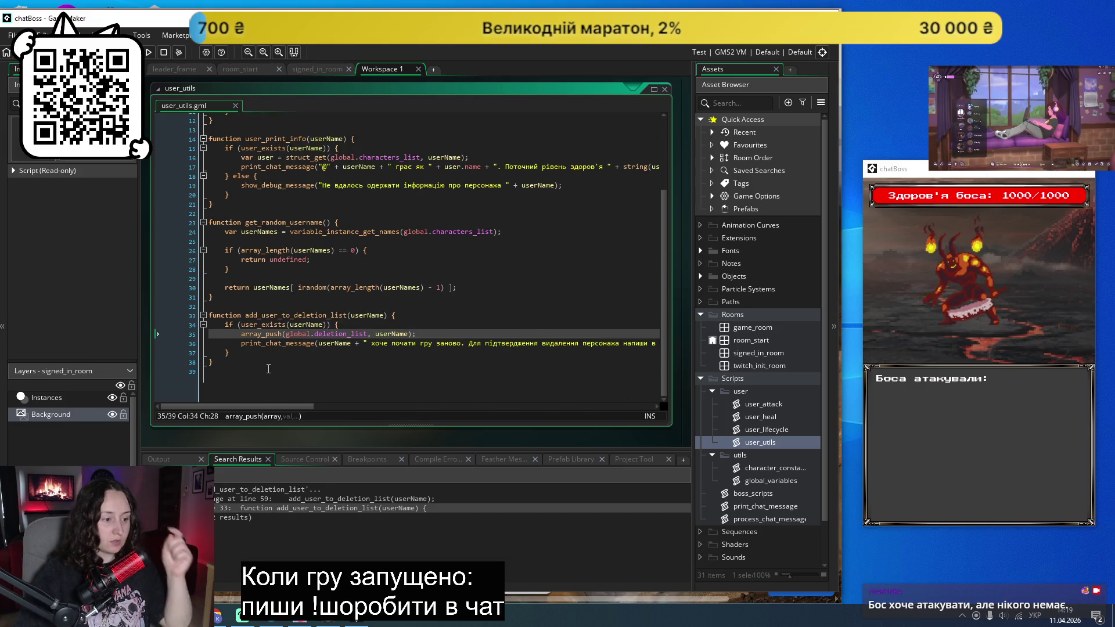
pyautogui.click(275, 377)
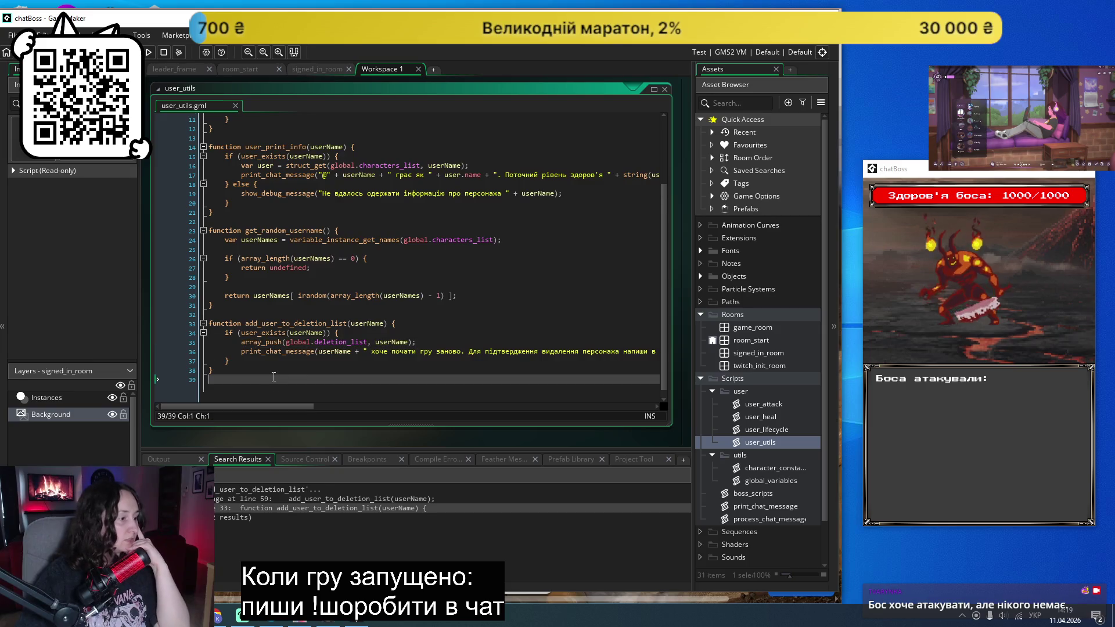
pyautogui.scroll(-1, 256, 374)
pyautogui.moveTo(220, 362); pyautogui.dragTo(192, 327)
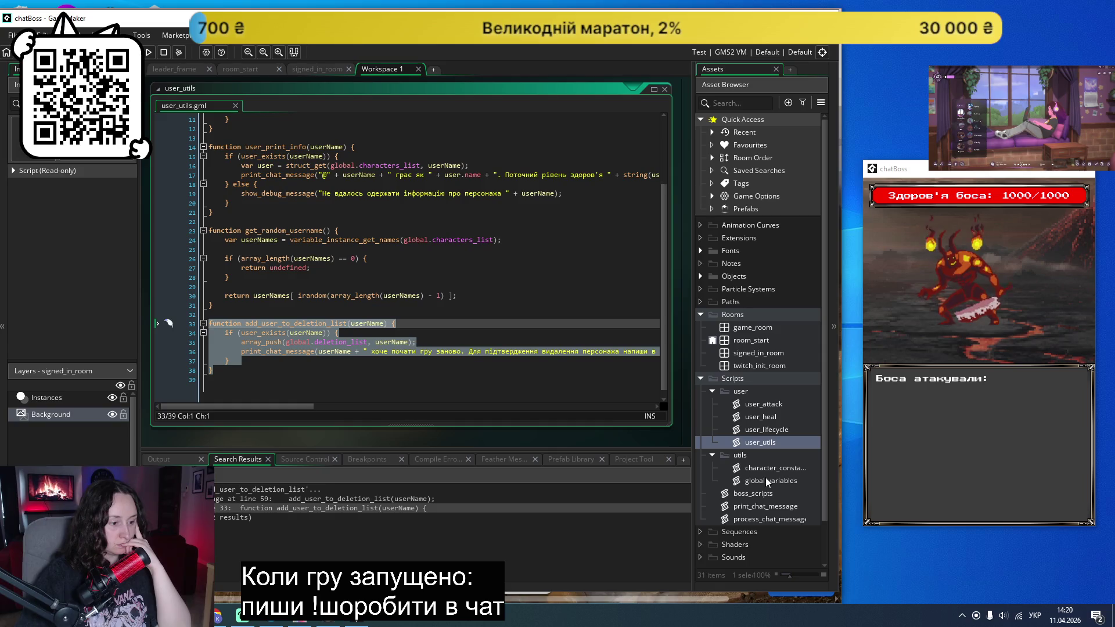
# Step: Review delete_user in user_lifecycle, then place the caret below add_user_to_deletion_list in user_utils
pyautogui.doubleClick(775, 429)
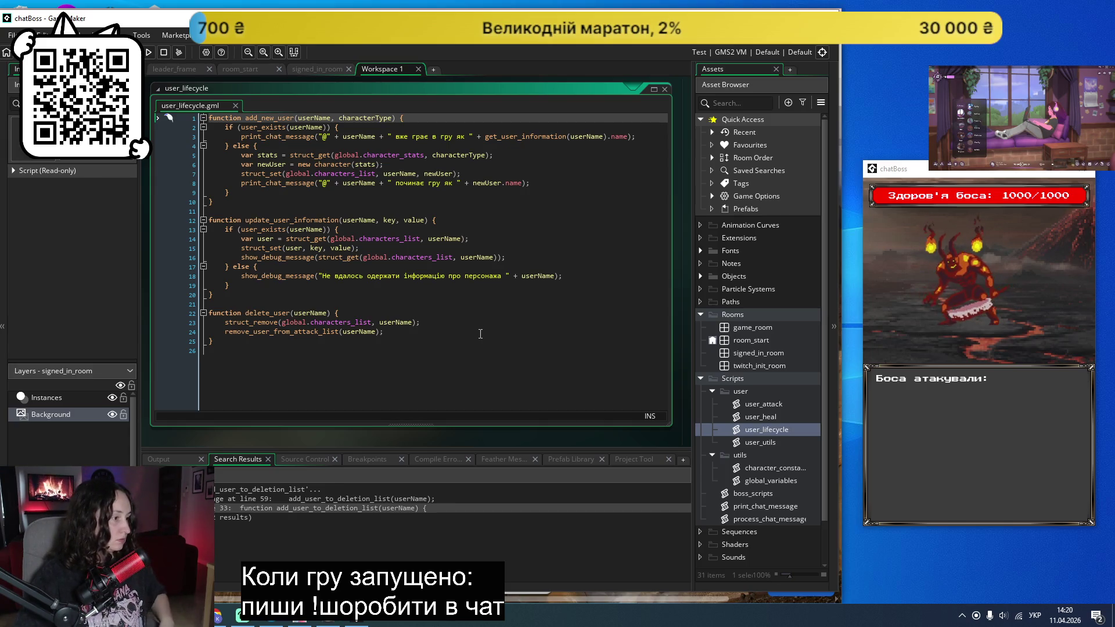
pyautogui.scroll(-1, 477, 352)
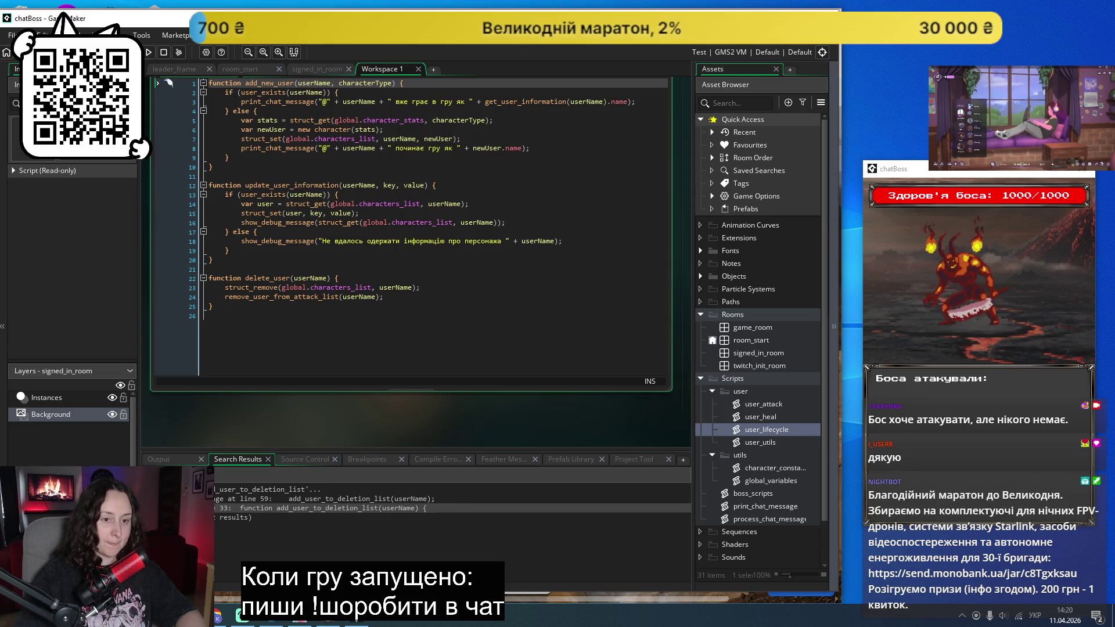
pyautogui.doubleClick(775, 442)
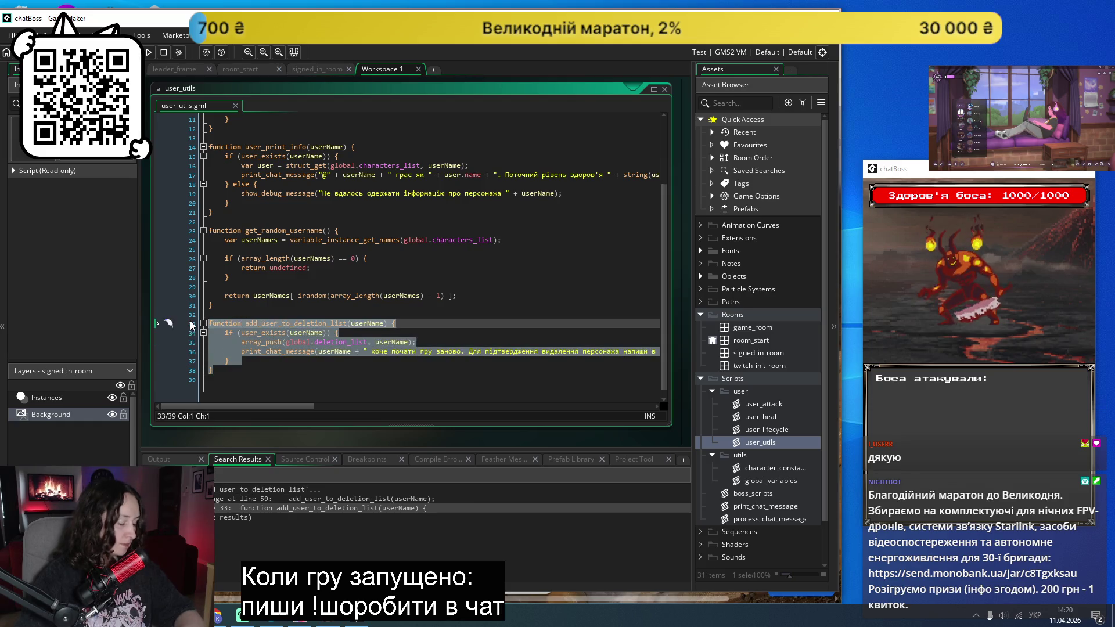
pyautogui.click(255, 383)
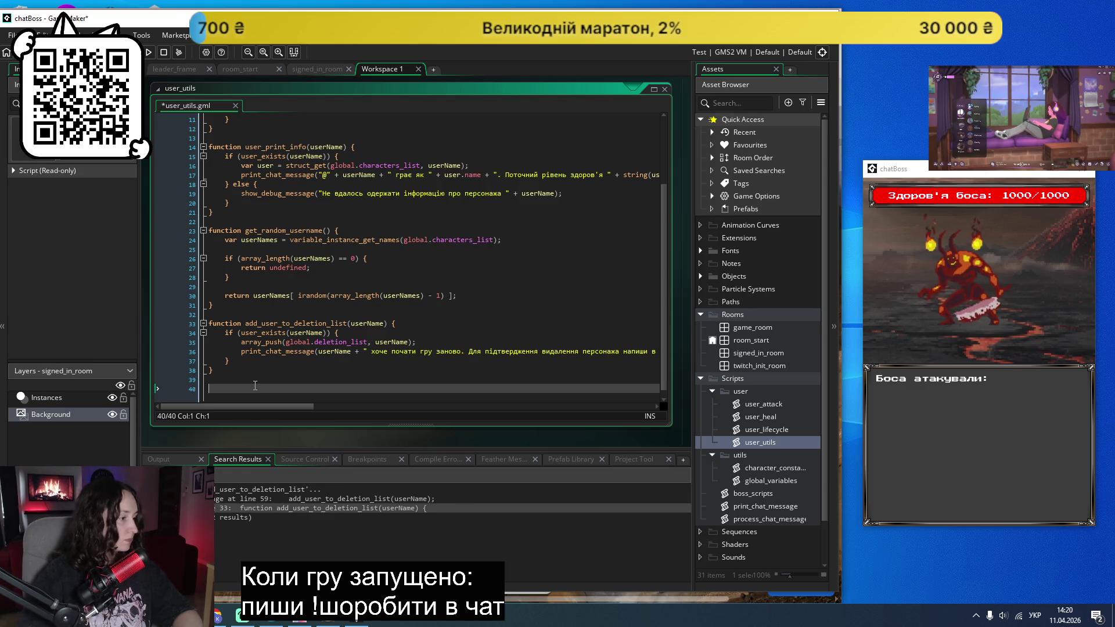
# Step: Paste a copy of add_user_to_deletion_list below it and rename it remove_user_from_deletion_list
pyautogui.press('Return')
pyautogui.hotkey('ctrl', 'v')
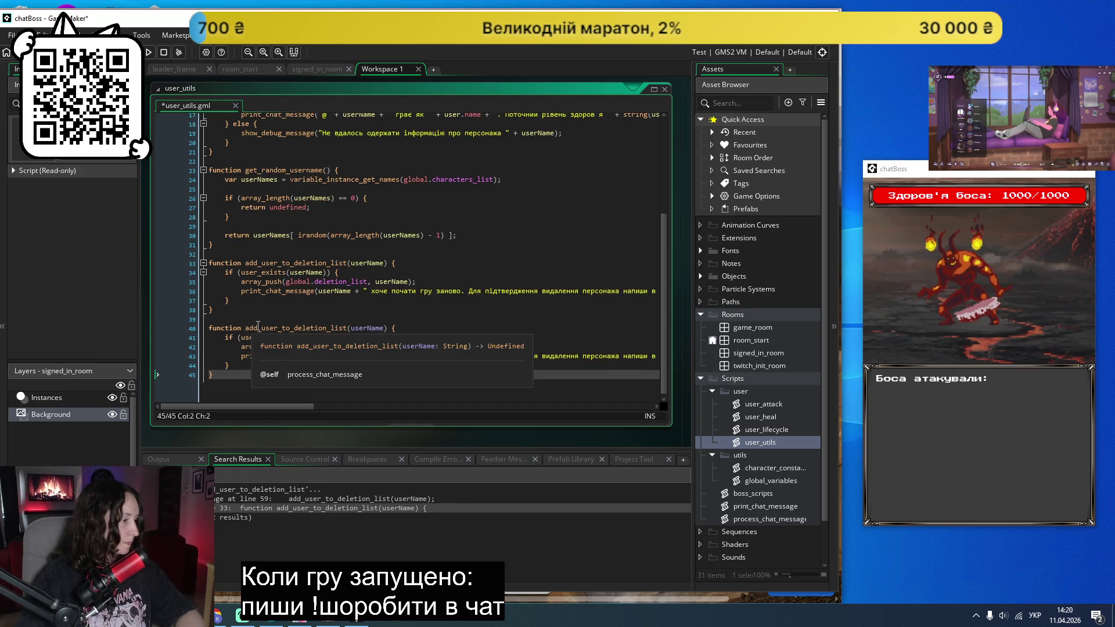
pyautogui.click(259, 327)
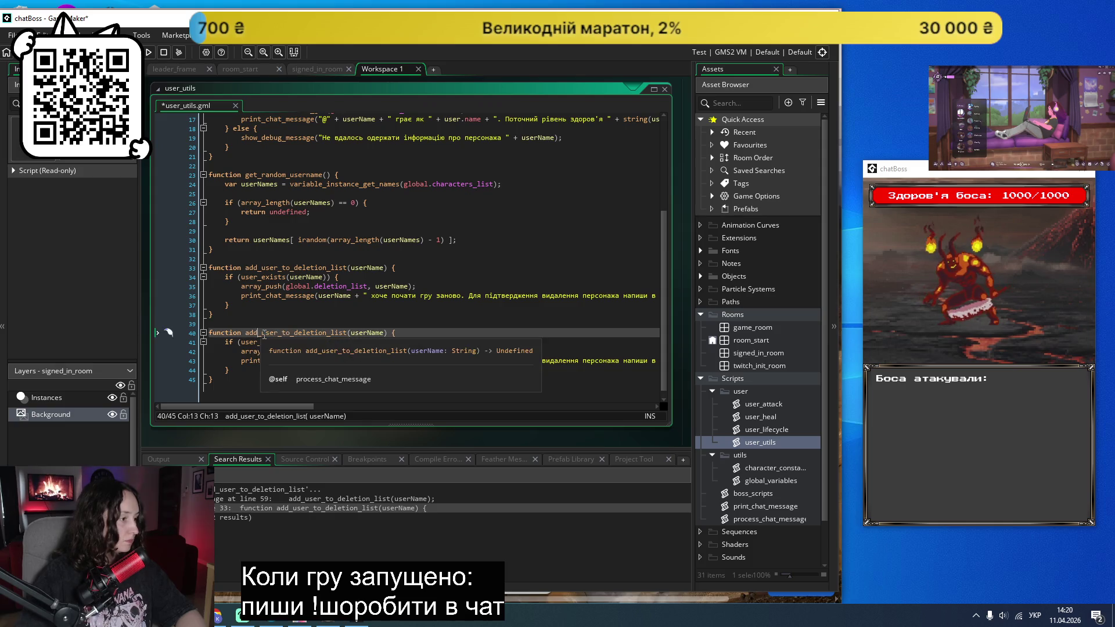
pyautogui.press('BackSpace')
pyautogui.press('BackSpace')
pyautogui.press('BackSpace')
pyautogui.write('куьщму')
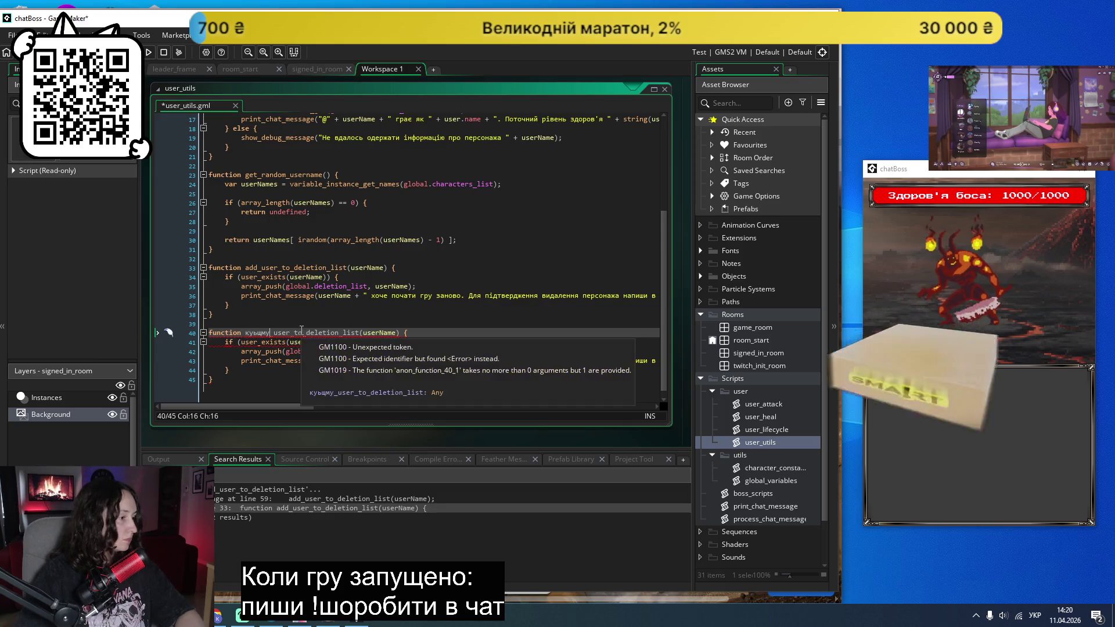
pyautogui.press('BackSpace')
pyautogui.press('BackSpace')
pyautogui.press('BackSpace')
pyautogui.hotkey('alt', 'shift')
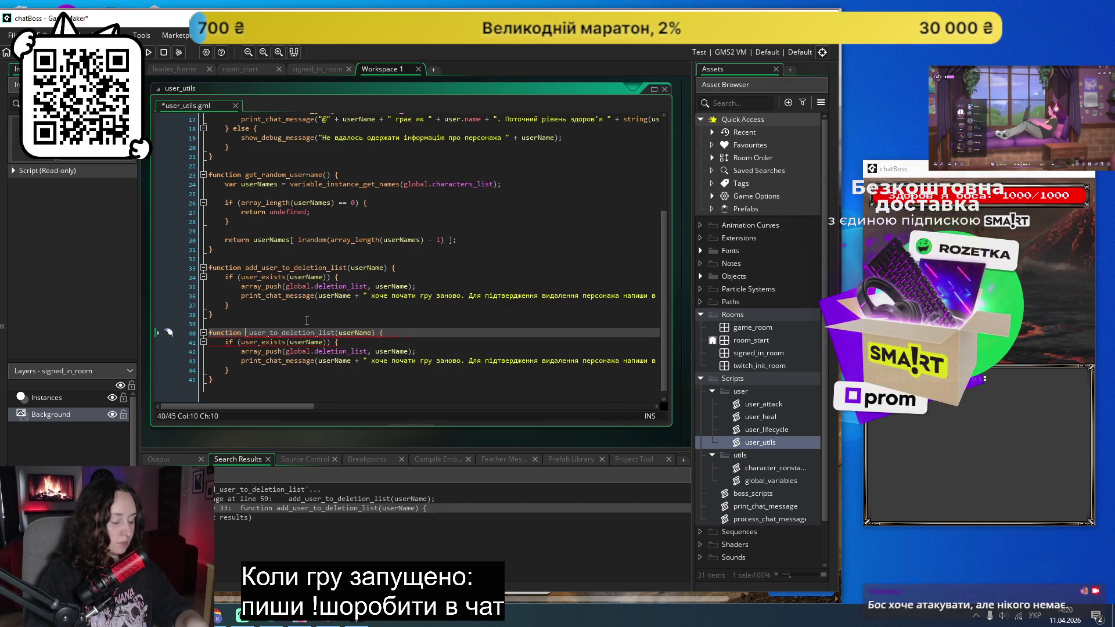
pyautogui.write('remove_')
pyautogui.click(304, 332)
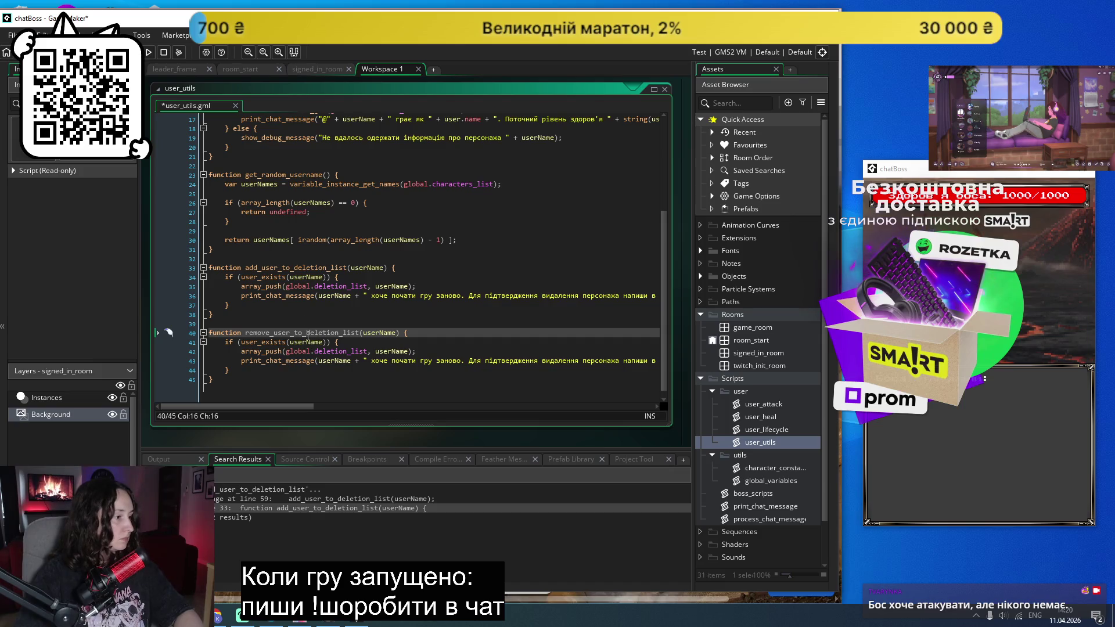
pyautogui.press('BackSpace')
pyautogui.press('BackSpace')
pyautogui.write('from')
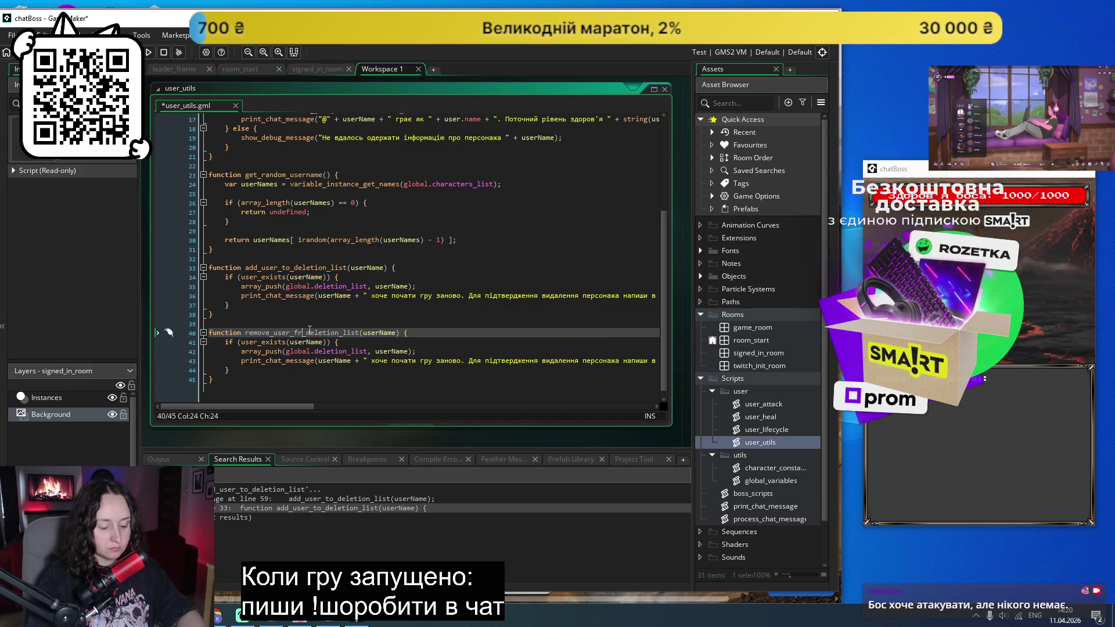
# Step: Rewrite the new function's chat message to say the user 'продовжує грати поточним персонажем'
pyautogui.click(290, 369)
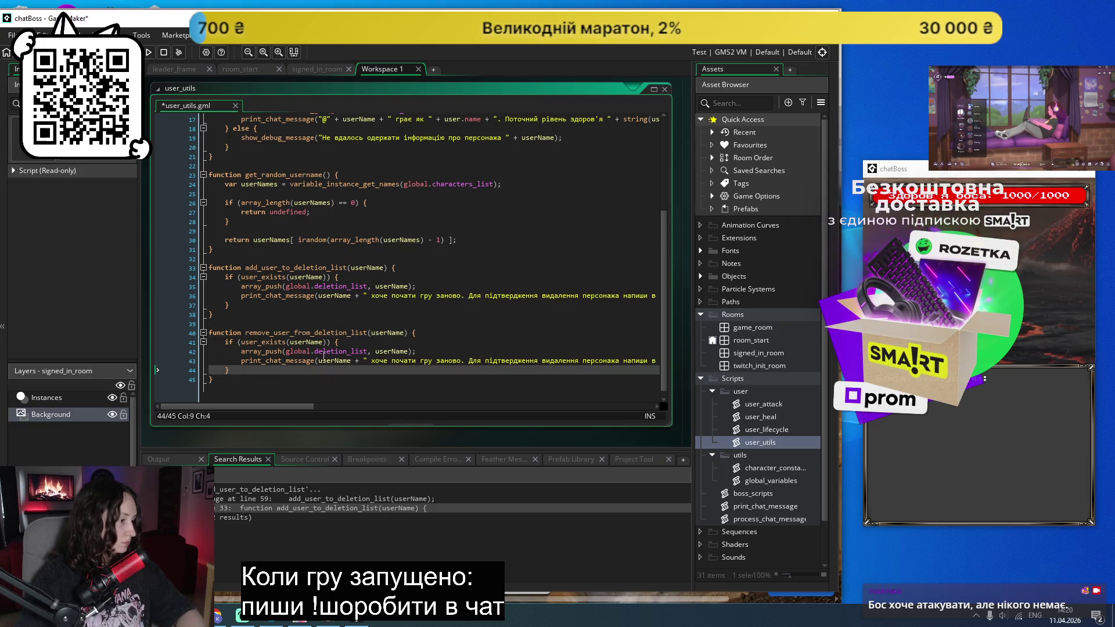
pyautogui.moveTo(255, 407)
pyautogui.mouseDown()
pyautogui.moveTo(386, 398)
pyautogui.moveTo(362, 362)
pyautogui.moveTo(240, 360)
pyautogui.mouseUp()
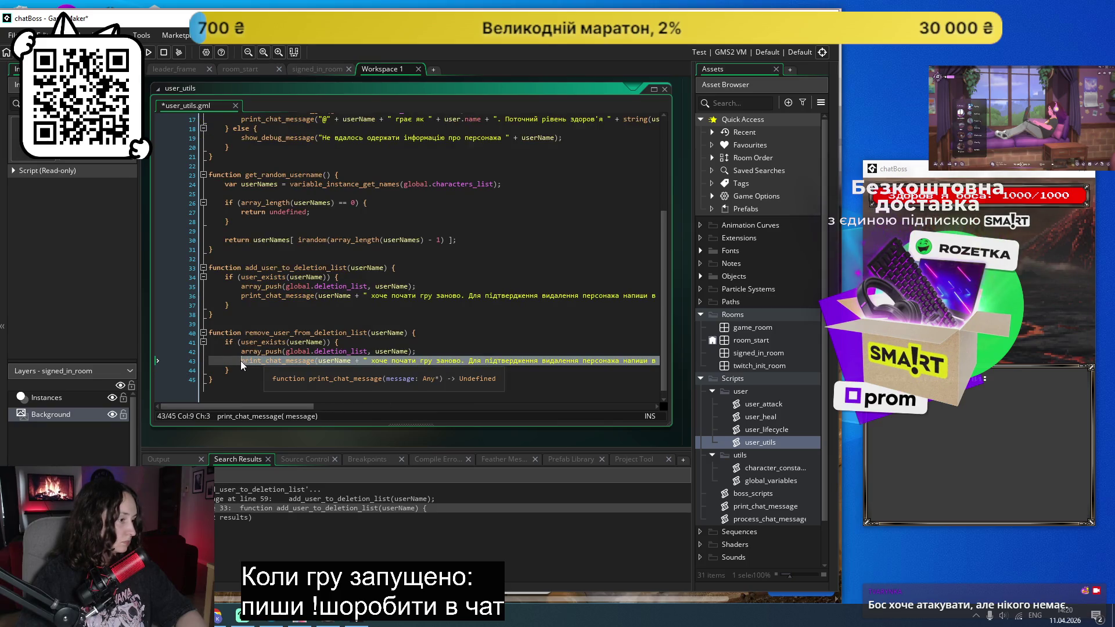
pyautogui.click(250, 379)
pyautogui.moveTo(263, 407)
pyautogui.mouseDown()
pyautogui.moveTo(365, 387)
pyautogui.moveTo(116, 361)
pyautogui.mouseUp()
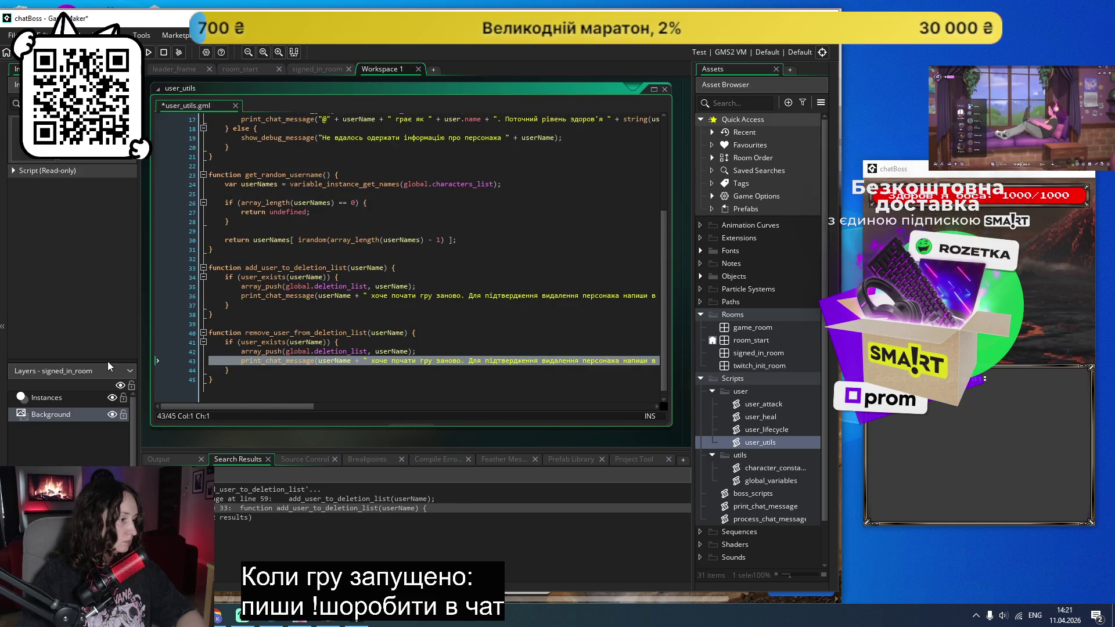
pyautogui.moveTo(210, 405); pyautogui.dragTo(370, 405)
pyautogui.click(511, 315)
pyautogui.moveTo(446, 361)
pyautogui.mouseDown()
pyautogui.moveTo(275, 360)
pyautogui.moveTo(349, 350)
pyautogui.moveTo(372, 358)
pyautogui.mouseUp()
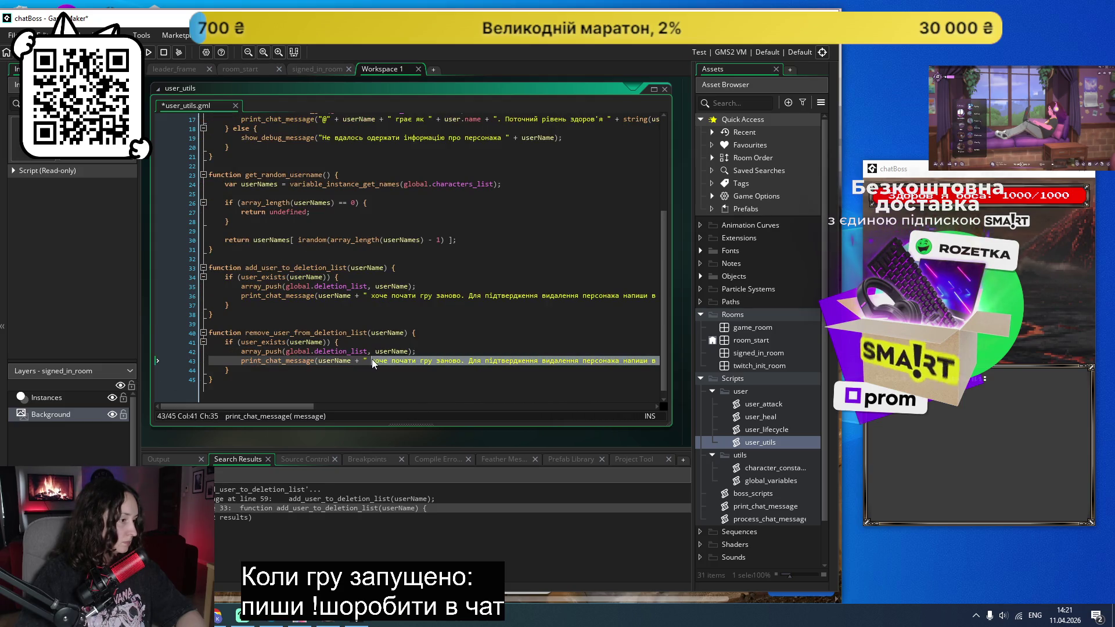
pyautogui.hotkey('alt', 'shift')
pyautogui.write('передумав ')
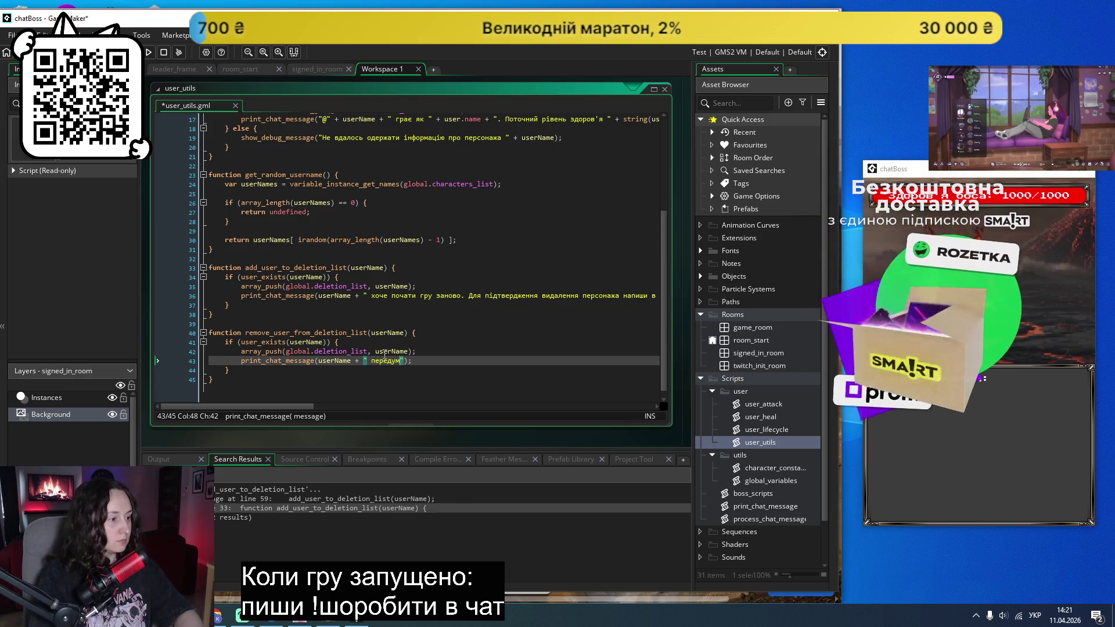
pyautogui.write('починати гру')
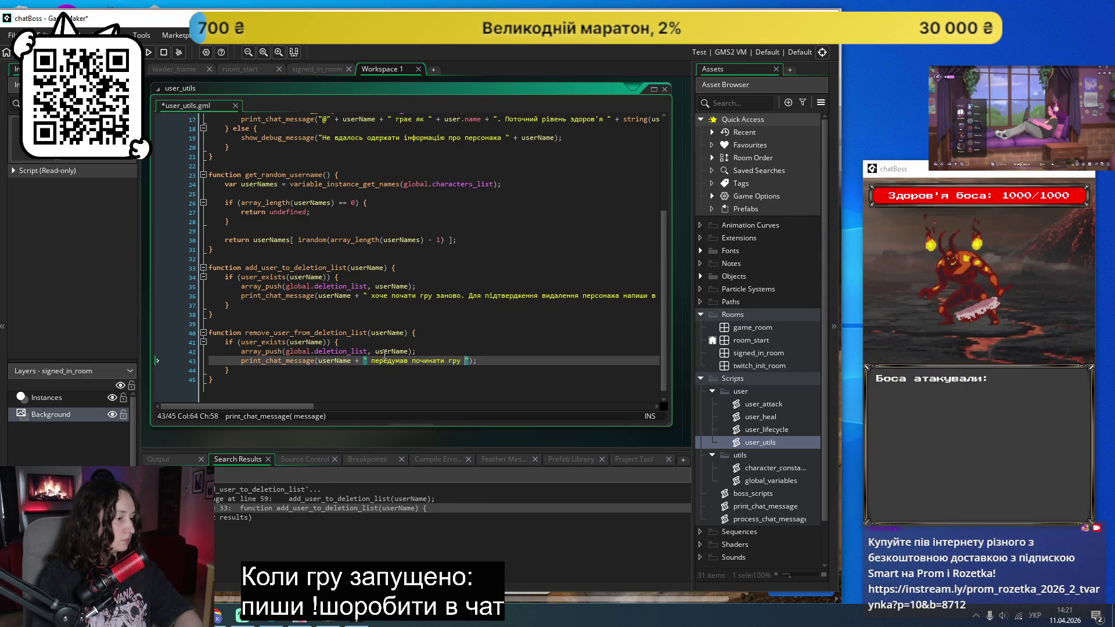
pyautogui.press('BackSpace')
pyautogui.press('BackSpace')
pyautogui.press('BackSpace')
pyautogui.write('не хоч')
pyautogui.press('BackSpace')
pyautogui.press('BackSpace')
pyautogui.press('BackSpace')
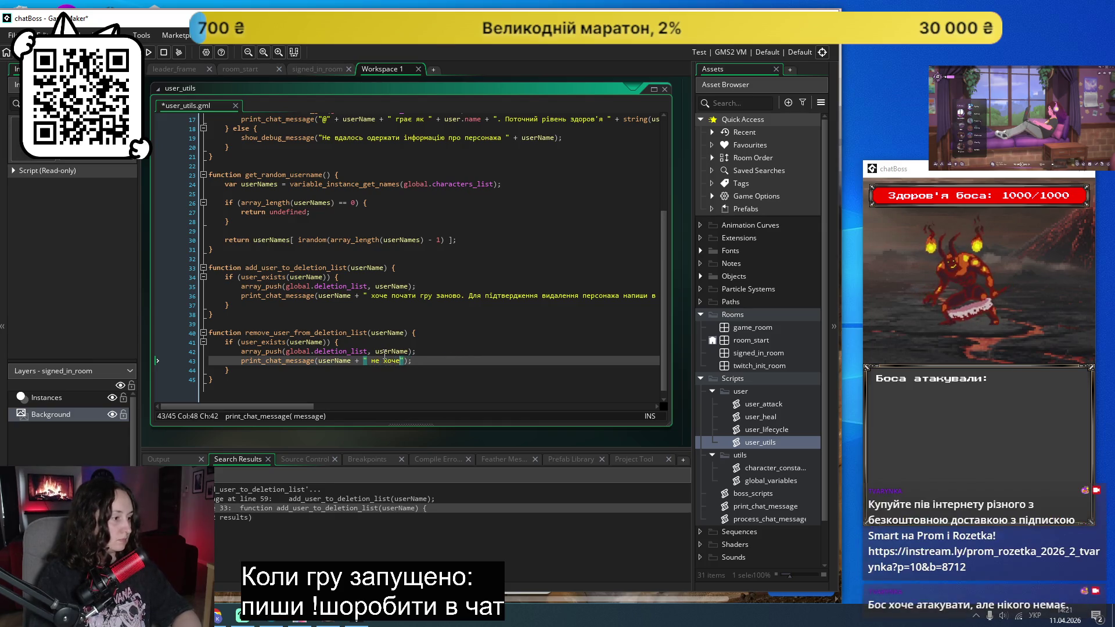
pyautogui.press('BackSpace')
pyautogui.write('продовжує')
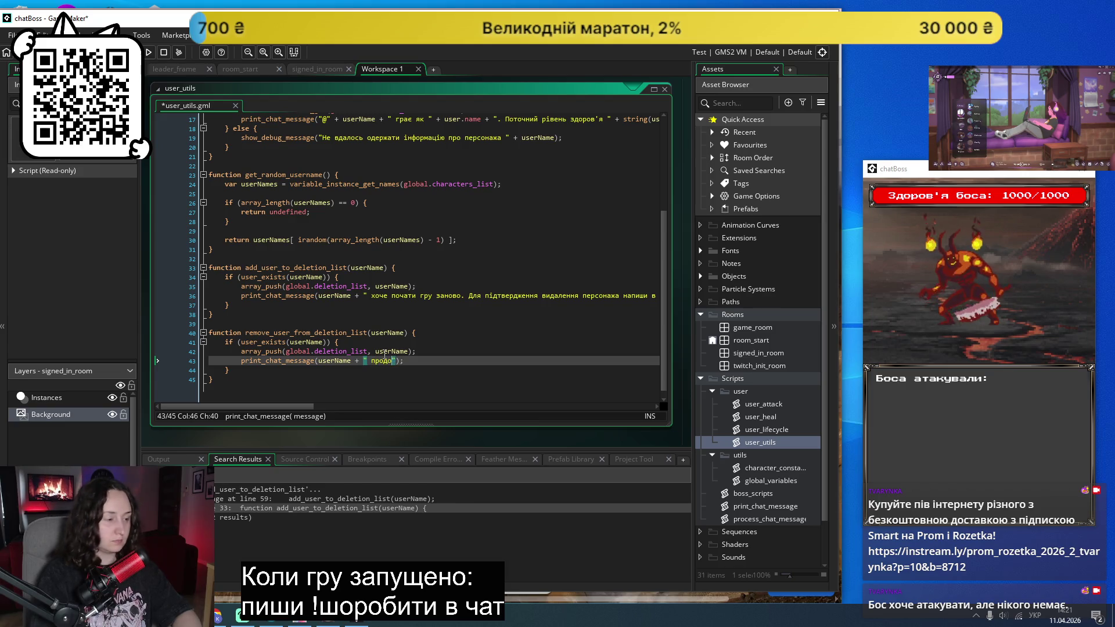
pyautogui.write(' грати поточним пер')
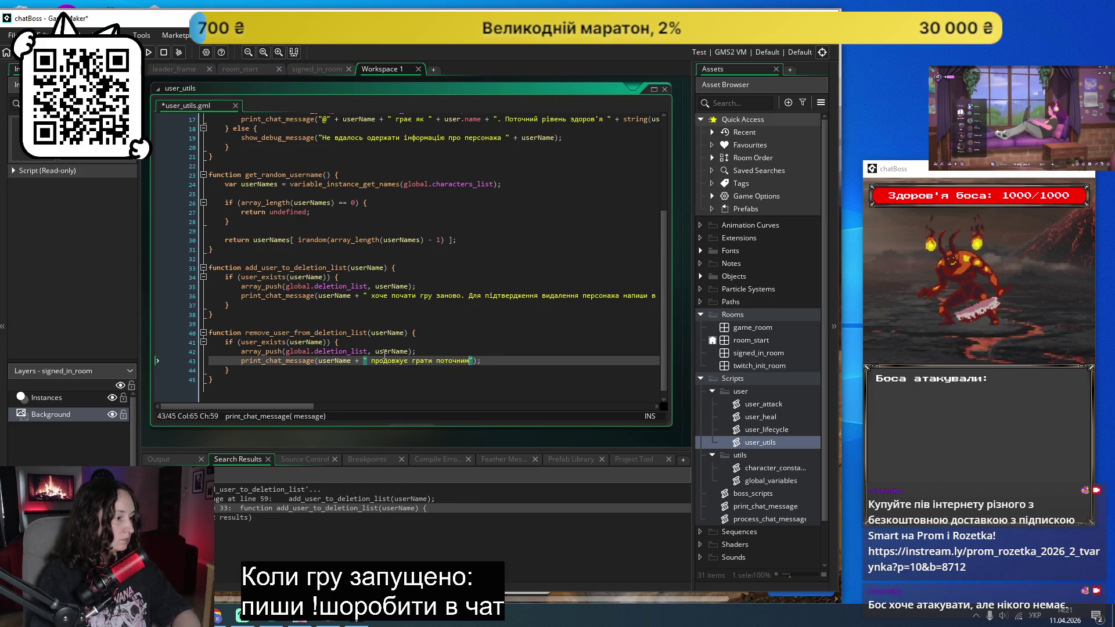
pyautogui.write('сонажем')
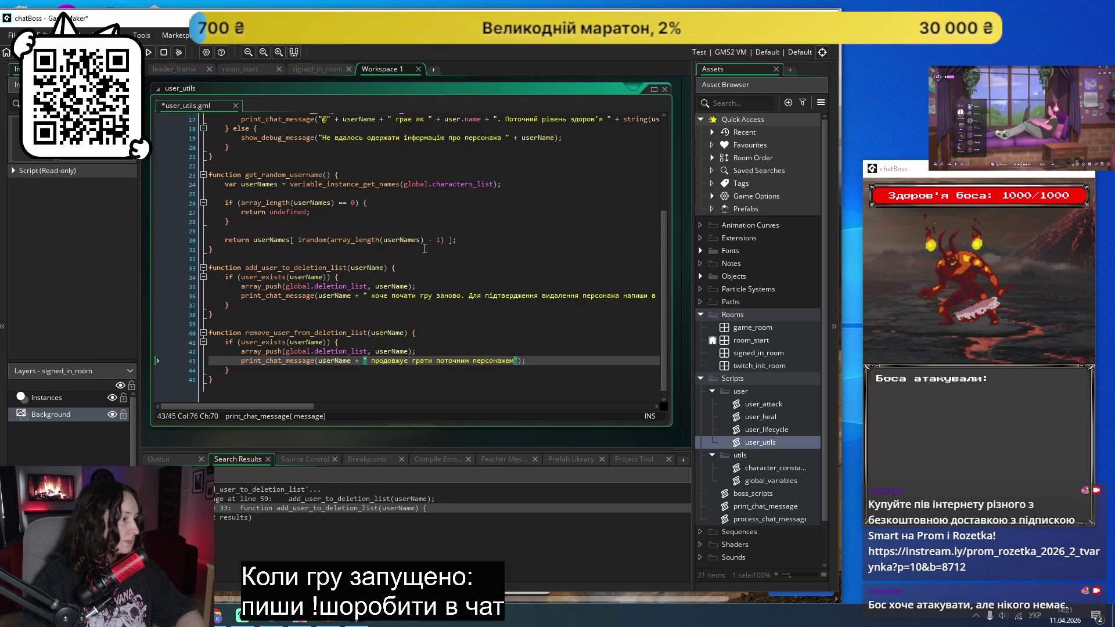
pyautogui.scroll(-1, 425, 249)
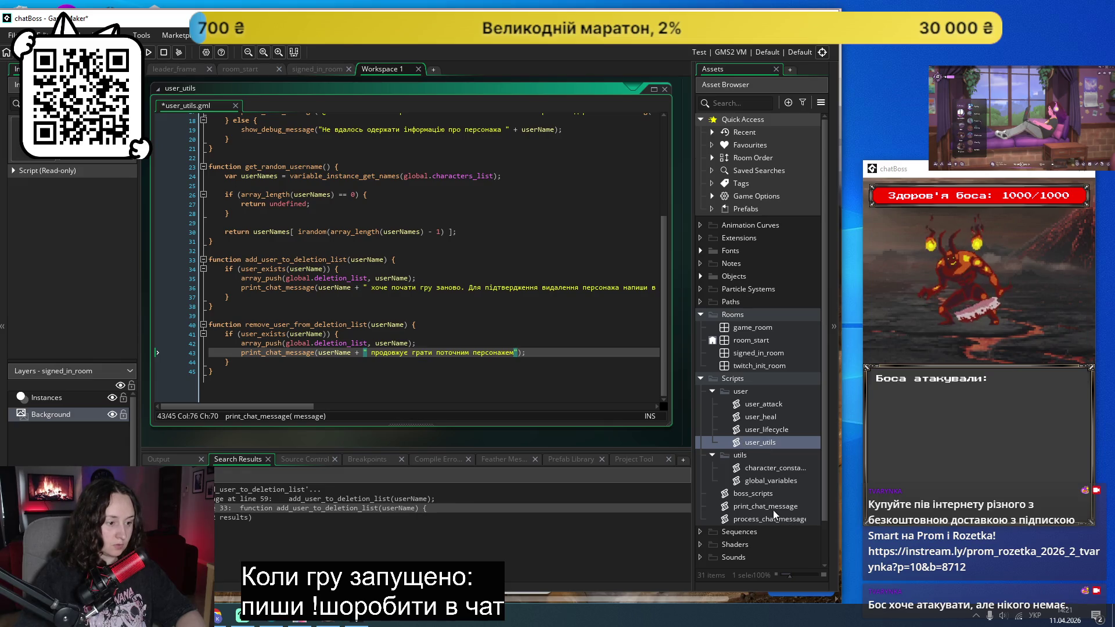
pyautogui.doubleClick(762, 431)
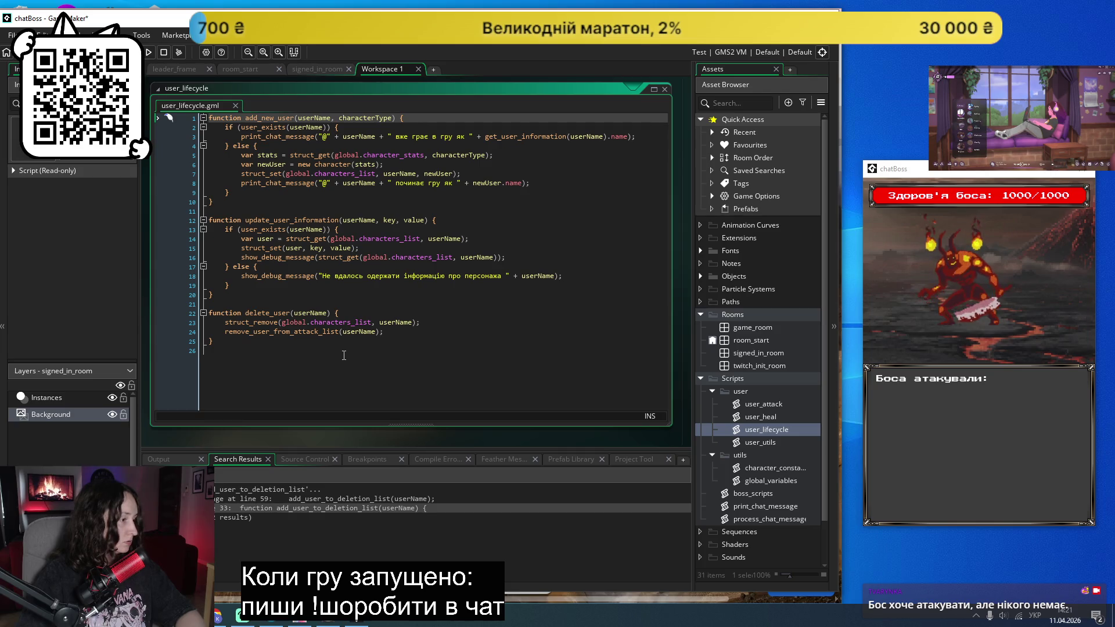
# Step: Copy the struct_remove line from user_lifecycle into remove_user_from_deletion_list after the user_exists check
pyautogui.moveTo(281, 334)
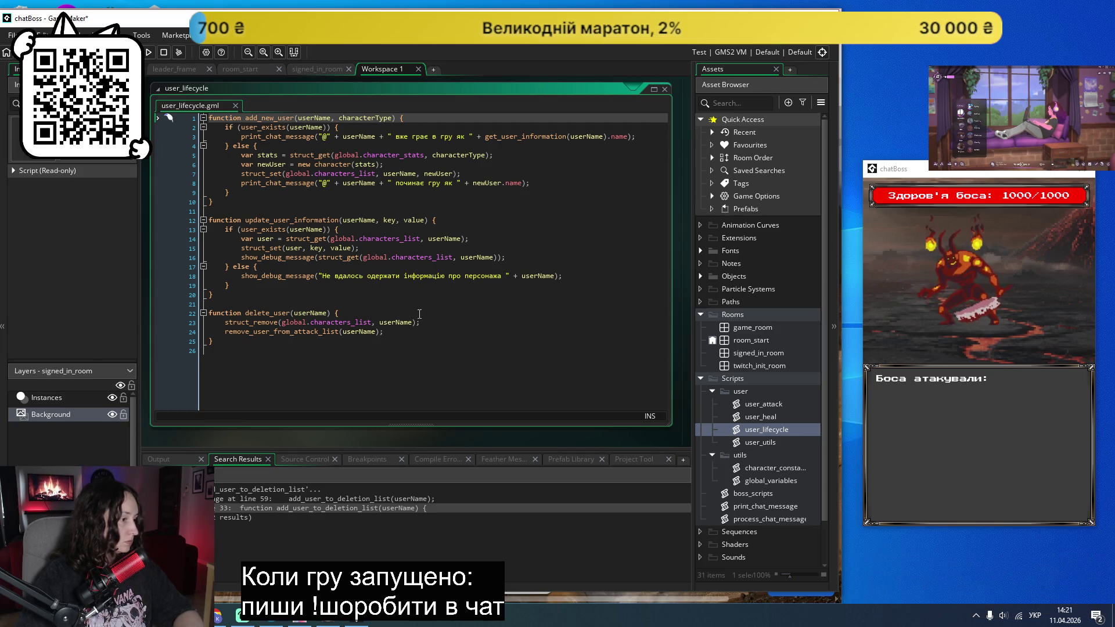
pyautogui.moveTo(429, 326); pyautogui.dragTo(275, 326)
pyautogui.click(225, 324)
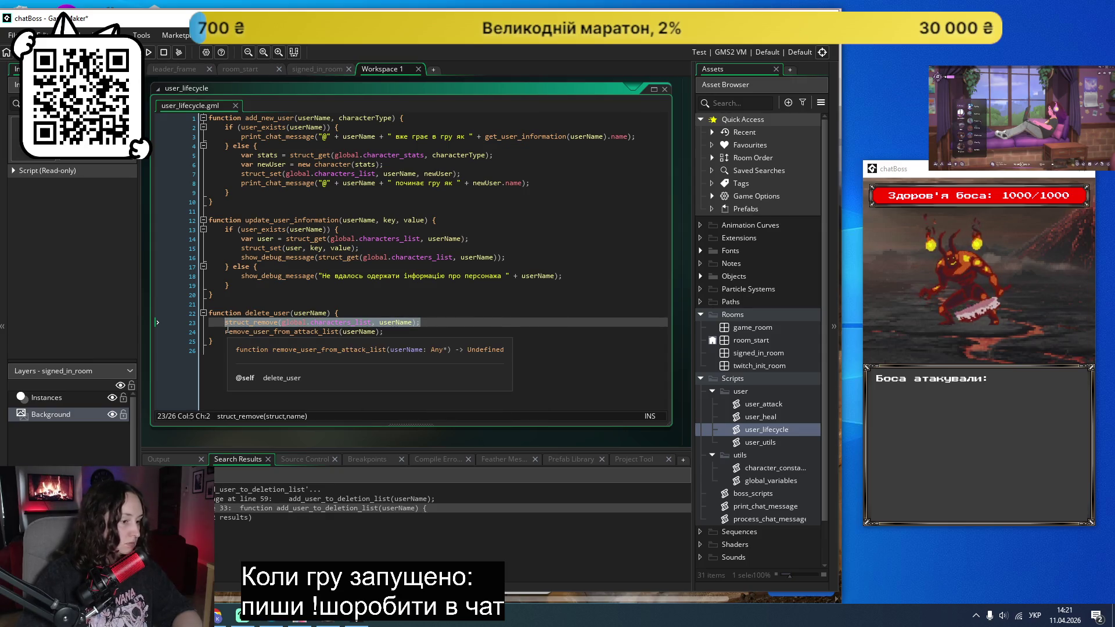
pyautogui.doubleClick(767, 443)
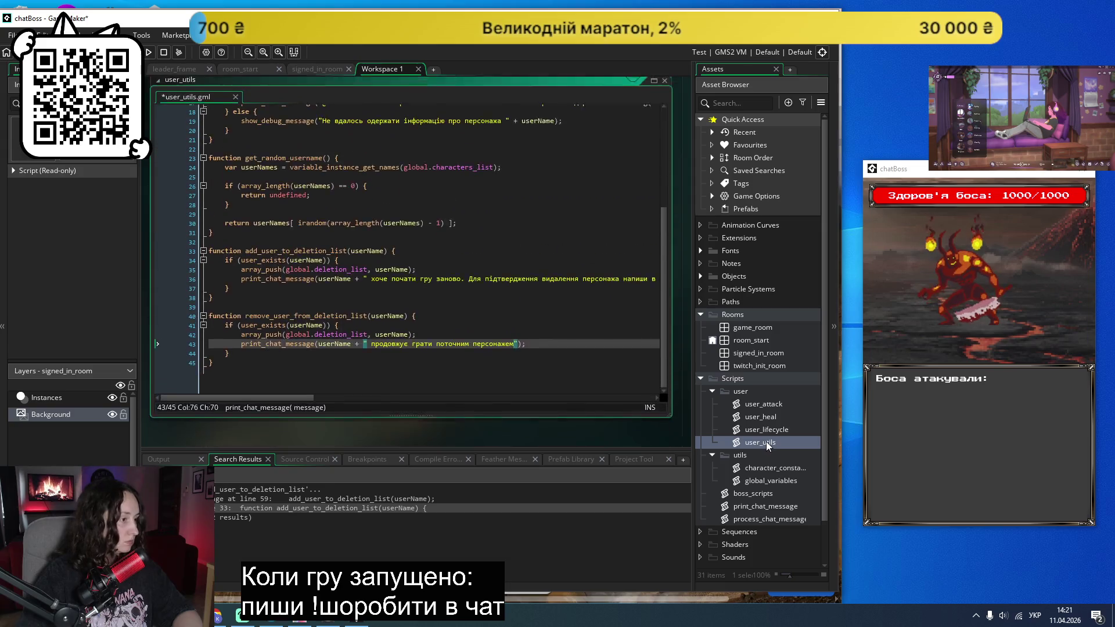
pyautogui.click(417, 339)
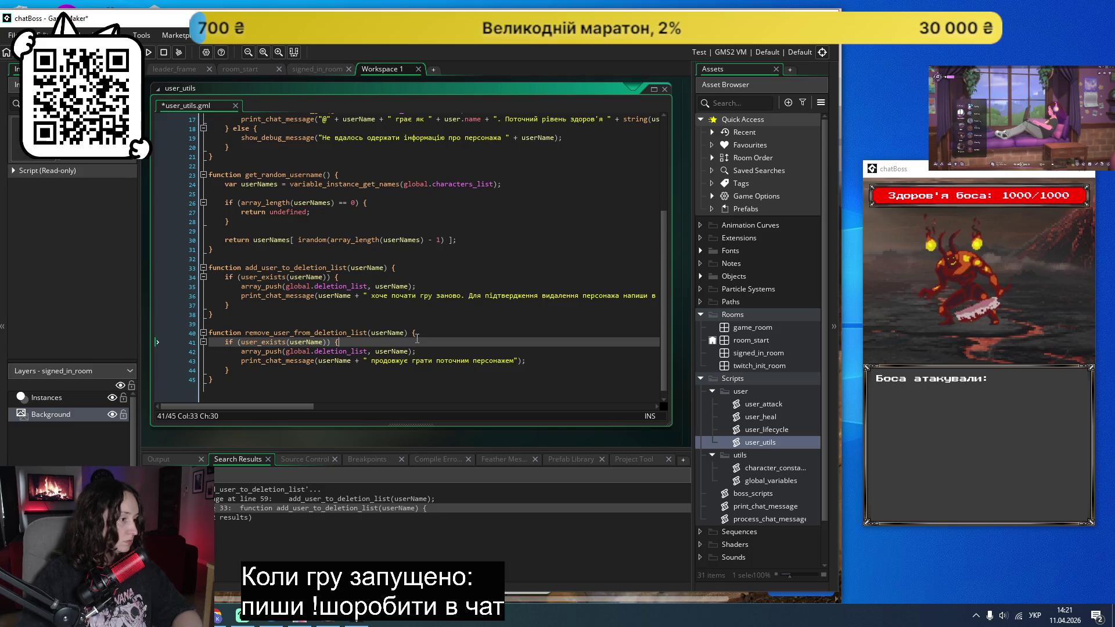
pyautogui.press('Return')
pyautogui.write('struct_remove(global.characters_list, userName);')
# Step: Point the struct_remove call at deletion_list instead of characters_list and delete the array_push line
pyautogui.click(338, 361)
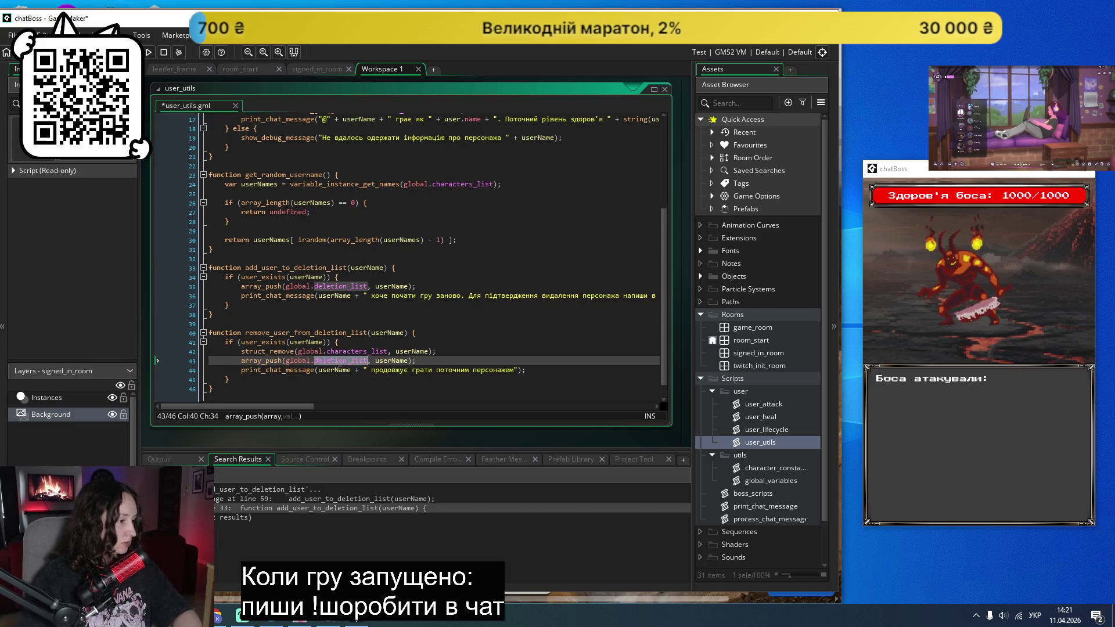
pyautogui.hotkey('ctrl', 'c')
pyautogui.doubleClick(369, 351)
pyautogui.hotkey('ctrl', 'v')
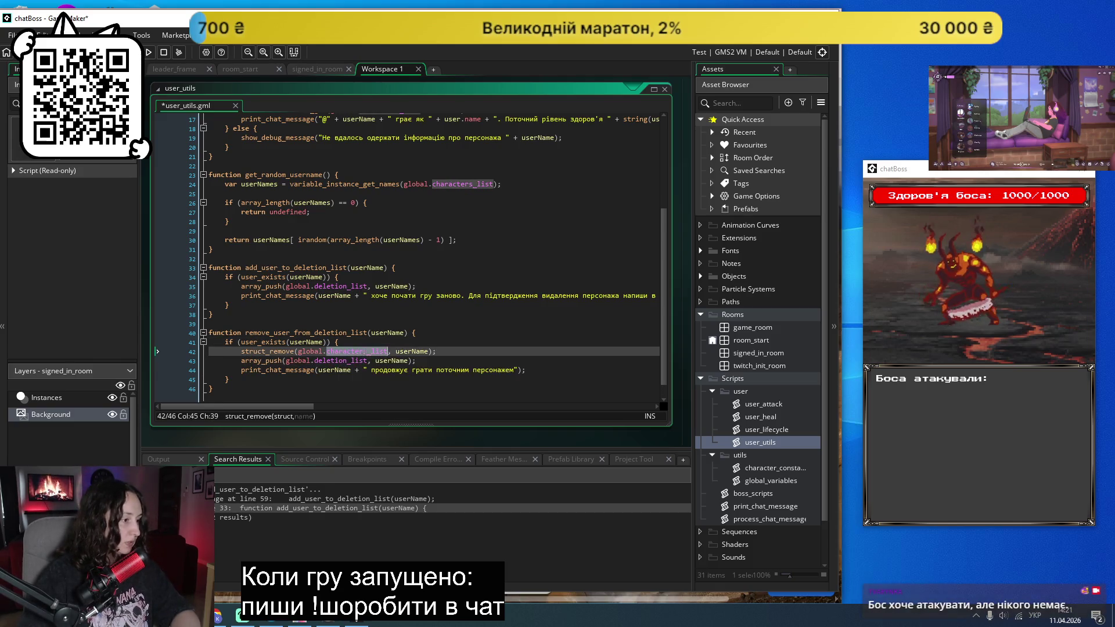
pyautogui.moveTo(422, 360)
pyautogui.mouseDown()
pyautogui.moveTo(175, 381)
pyautogui.moveTo(160, 362)
pyautogui.mouseUp()
pyautogui.press('BackSpace')
pyautogui.press('BackSpace')
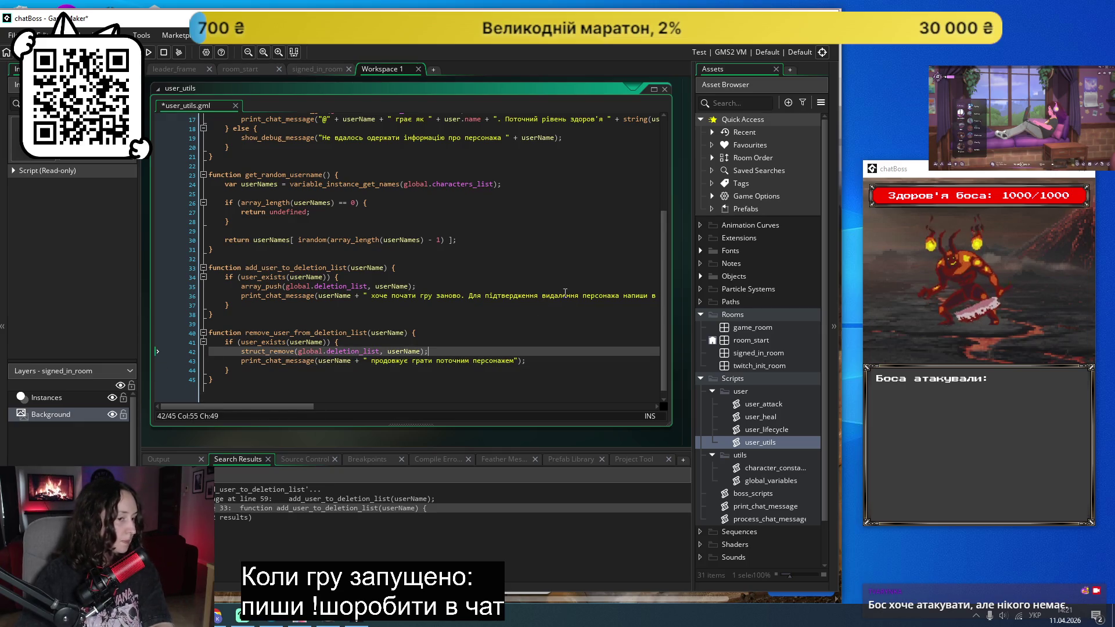
pyautogui.click(466, 329)
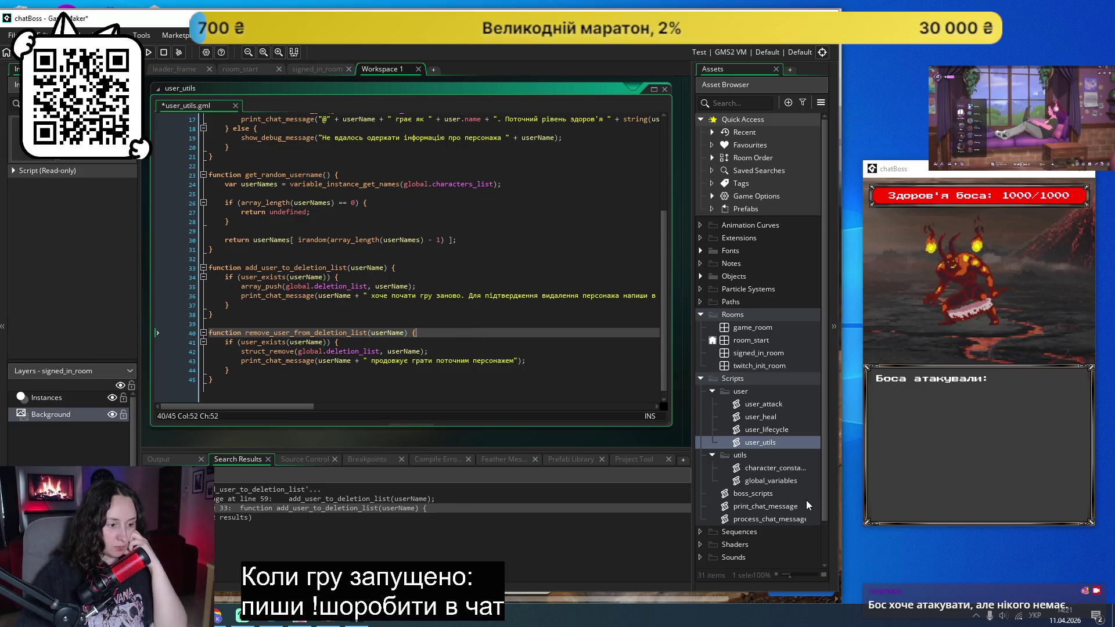
# Step: Save the user_utils script
pyautogui.scroll(5, 487, 386)
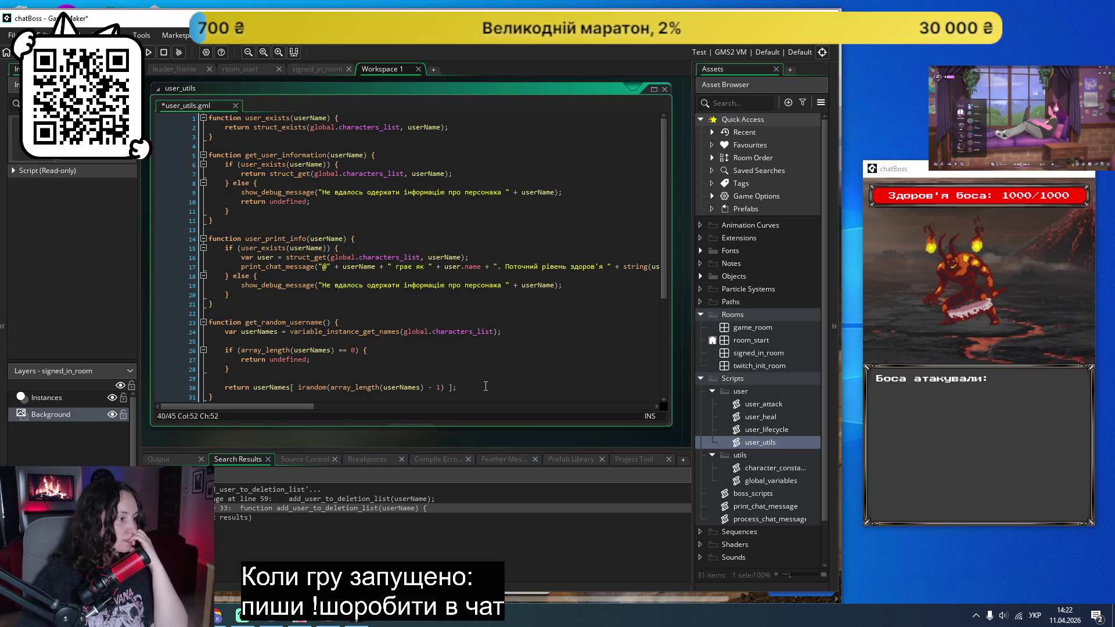
pyautogui.scroll(-3, 485, 386)
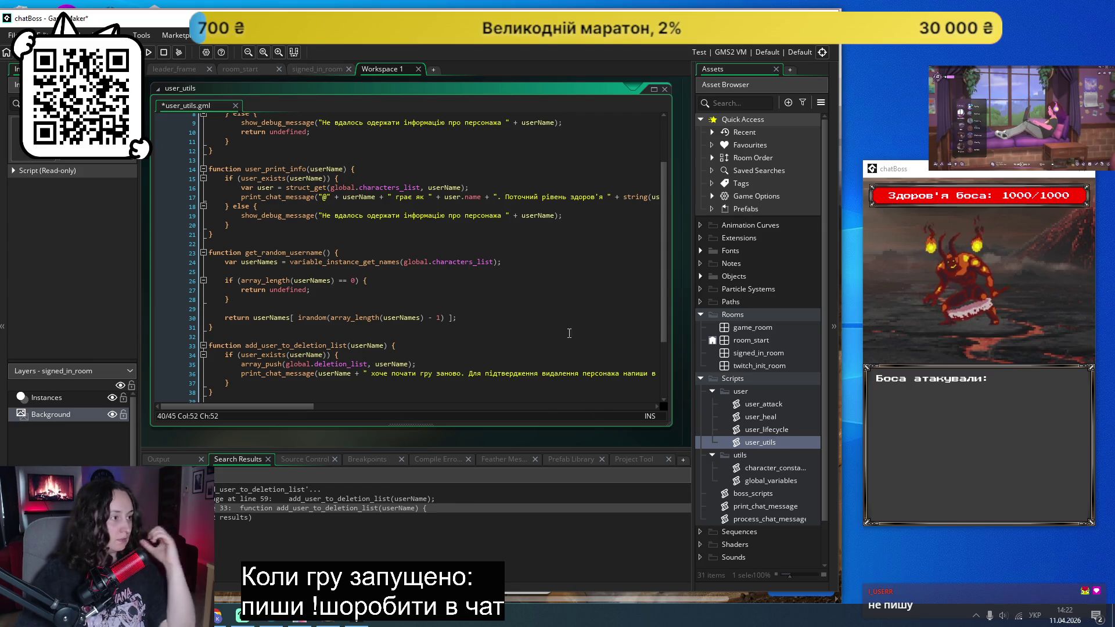
pyautogui.click(565, 309)
pyautogui.hotkey('ctrl', 's')
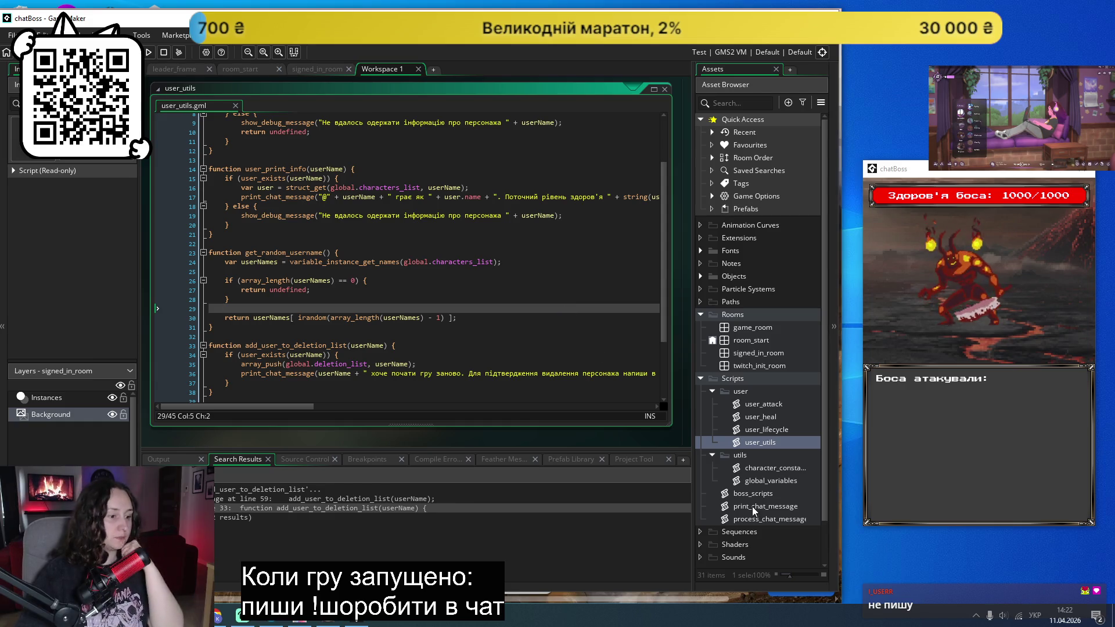
# Step: Open the process_chat_message script scrolled to its first lines
pyautogui.doubleClick(748, 518)
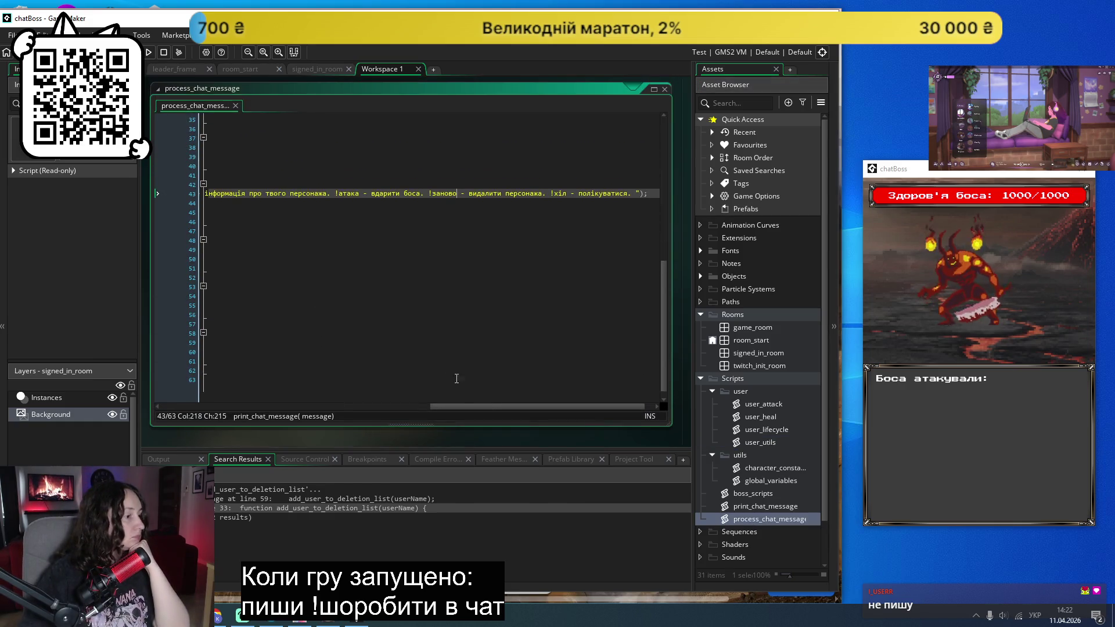
pyautogui.moveTo(454, 406); pyautogui.dragTo(180, 407)
pyautogui.scroll(10, 238, 267)
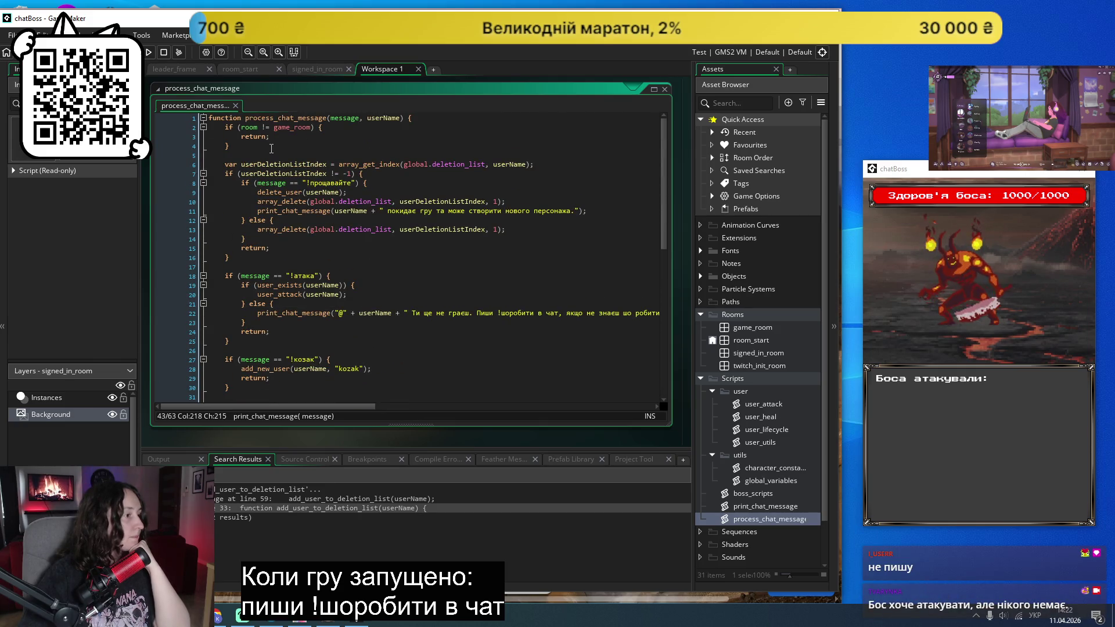
pyautogui.click(271, 147)
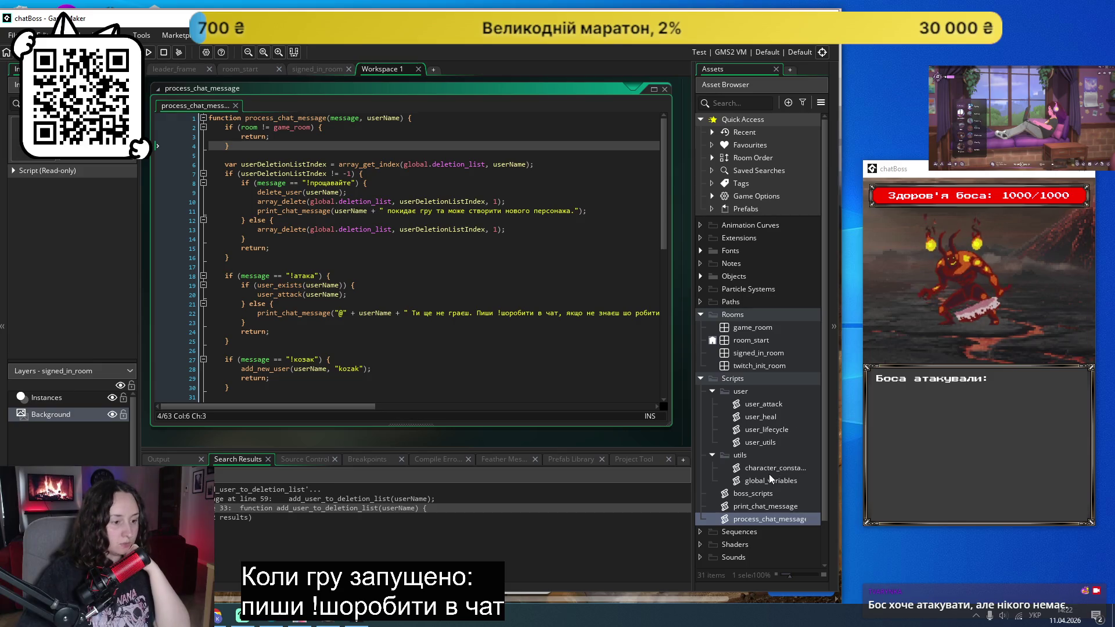
# Step: Delete the remove_user_from_deletion_list function and its trailing blank line from user_utils, then save
pyautogui.doubleClick(758, 443)
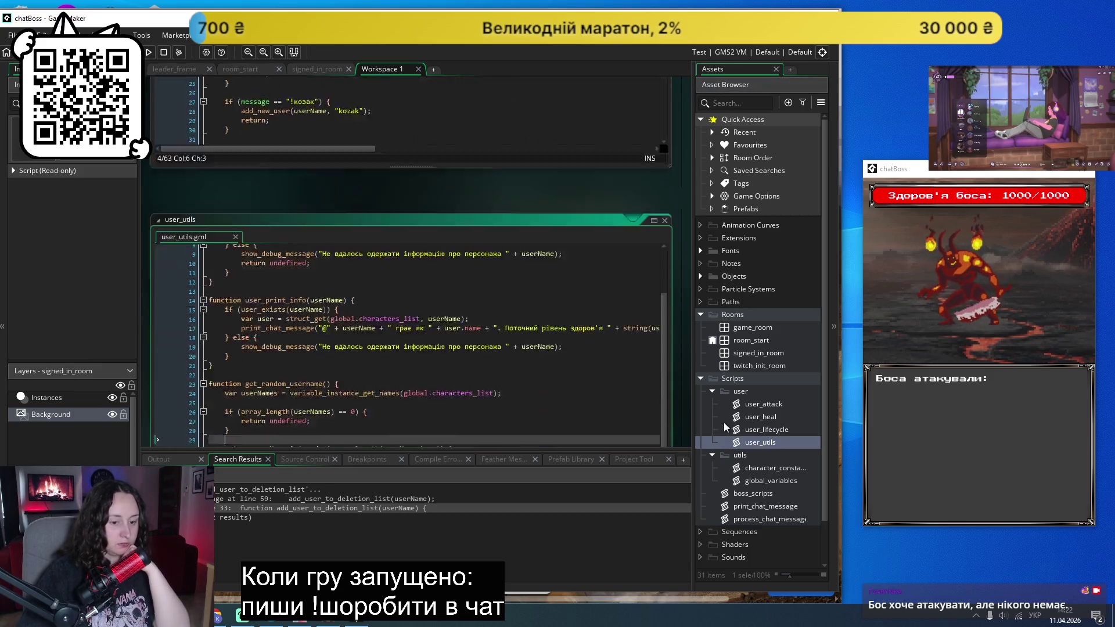
pyautogui.moveTo(283, 404); pyautogui.dragTo(414, 400)
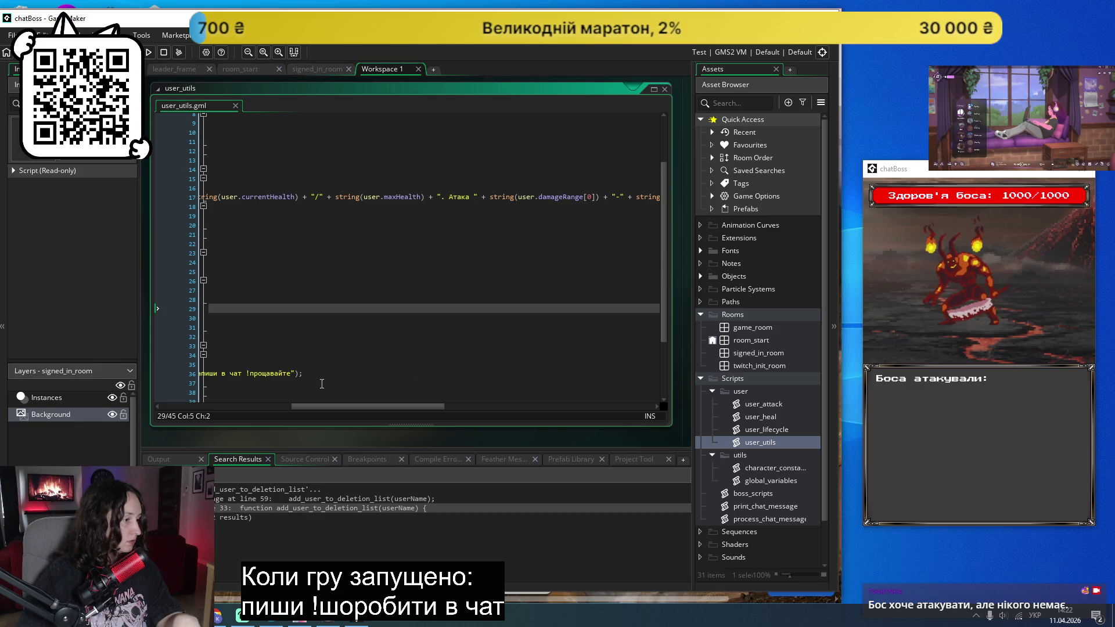
pyautogui.click(183, 373)
pyautogui.click(171, 373)
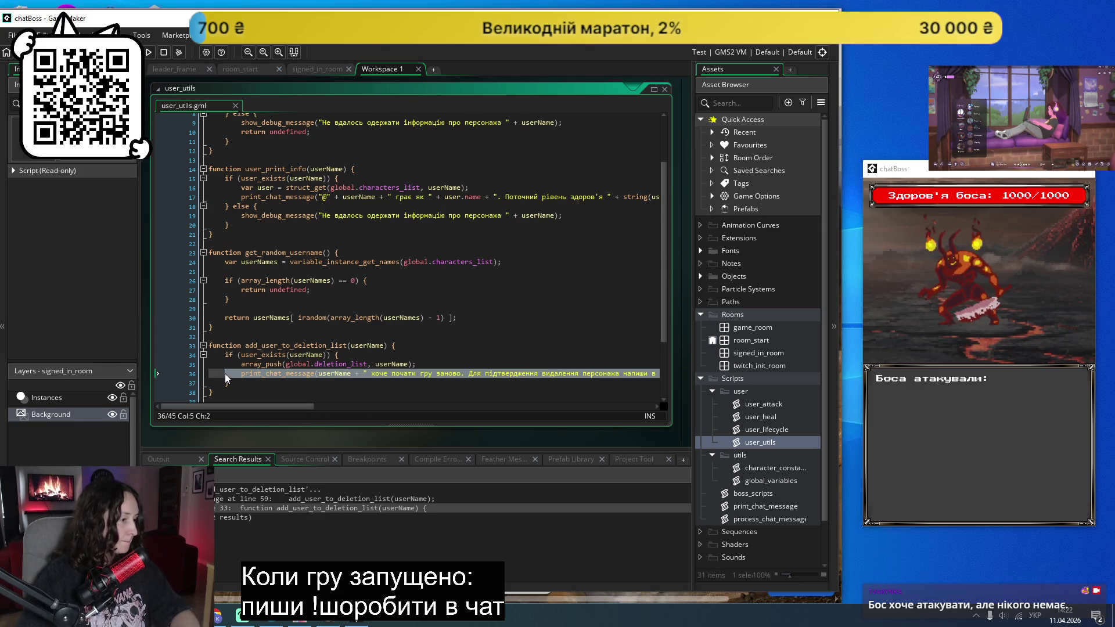
pyautogui.scroll(-3, 225, 374)
pyautogui.moveTo(527, 361)
pyautogui.mouseDown()
pyautogui.moveTo(325, 352)
pyautogui.moveTo(279, 334)
pyautogui.moveTo(244, 361)
pyautogui.moveTo(203, 361)
pyautogui.moveTo(203, 324)
pyautogui.mouseUp()
pyautogui.press('BackSpace')
pyautogui.press('BackSpace')
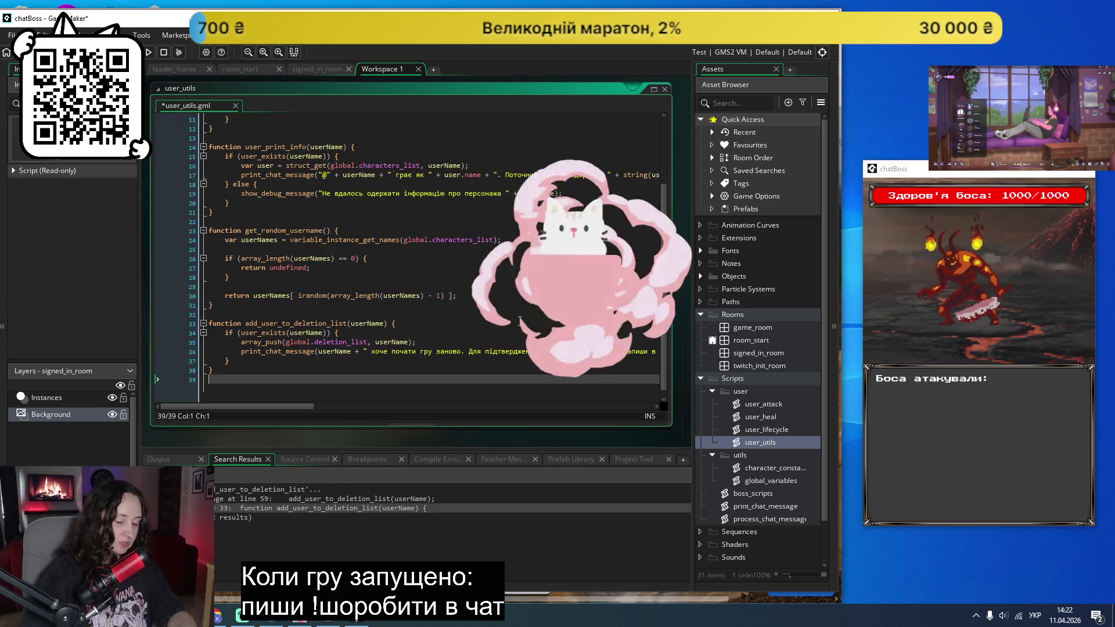
pyautogui.press('BackSpace')
pyautogui.hotkey('ctrl', 's')
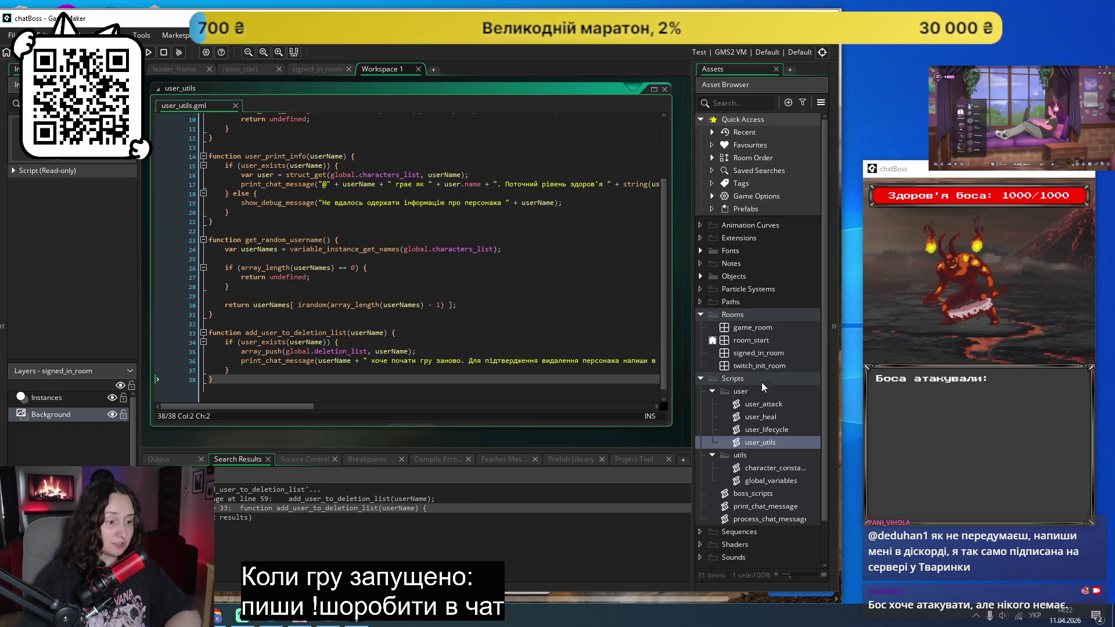
# Step: Open the global_variables, print_chat_message and process_chat_message scripts
pyautogui.doubleClick(750, 480)
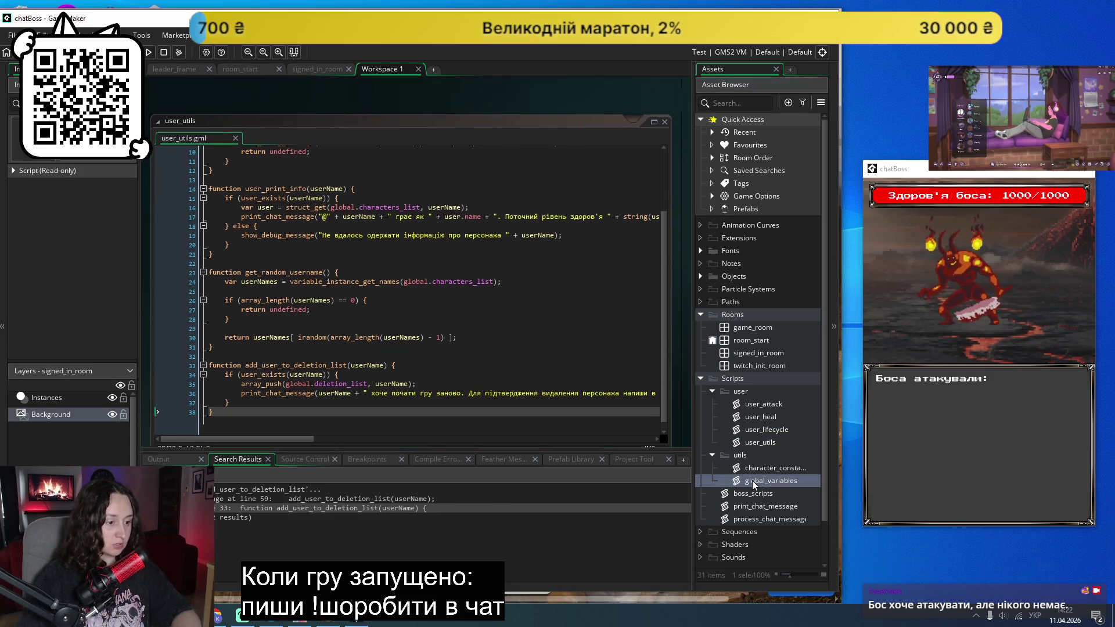
pyautogui.doubleClick(765, 507)
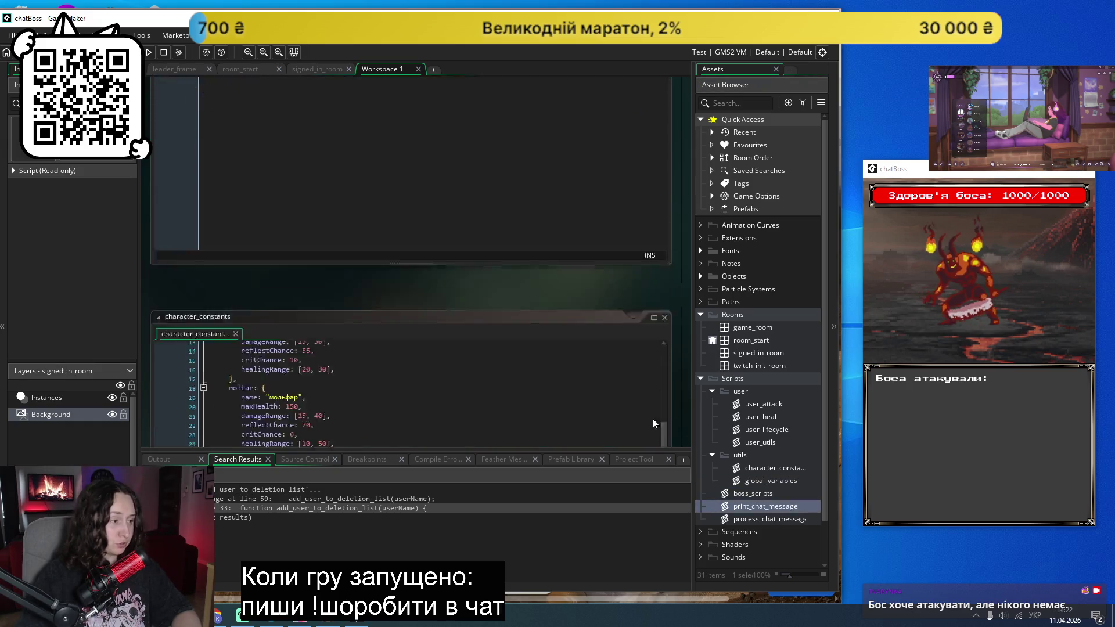
pyautogui.doubleClick(758, 520)
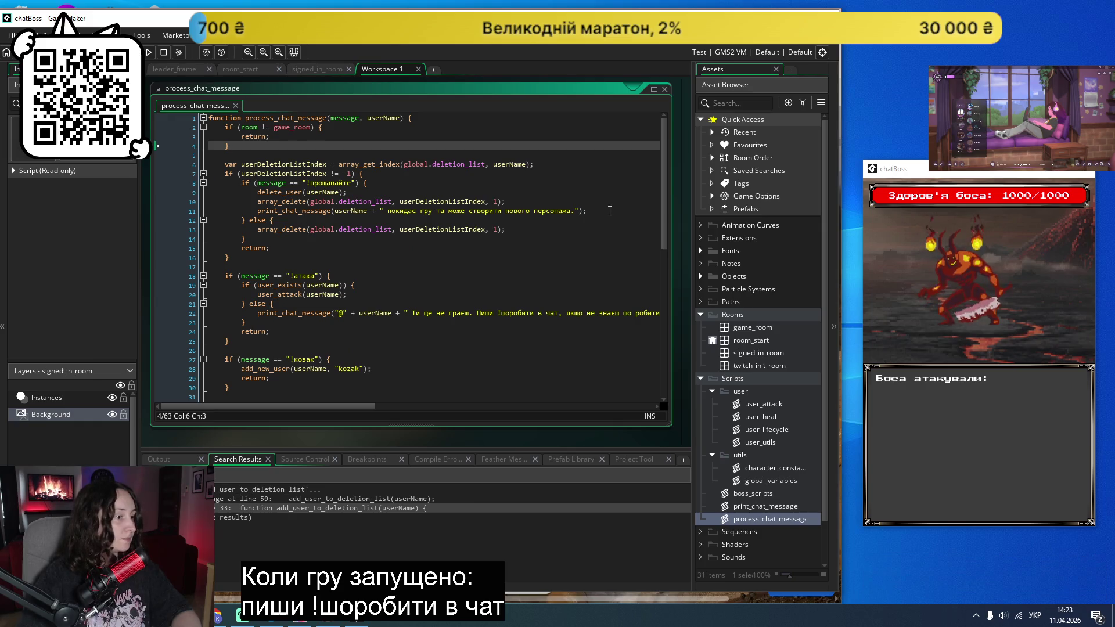
# Step: Paste a 'продовжує грати поточним персонажем' chat line after array_delete, save, and run the game
pyautogui.click(539, 228)
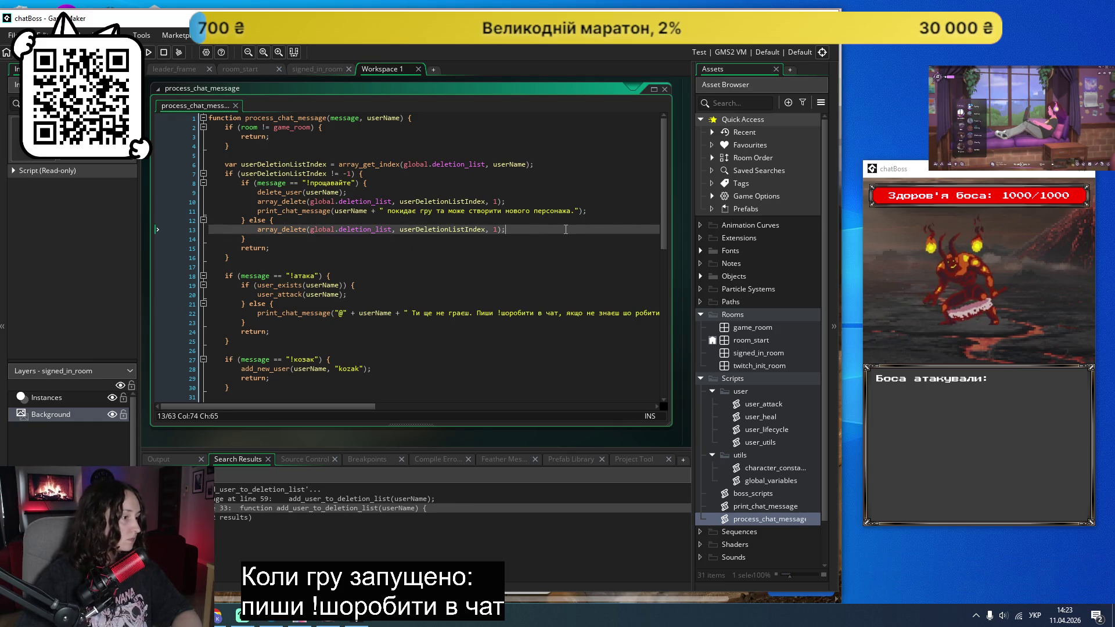
pyautogui.press('Return')
pyautogui.write('print_chat_message(userName + " продовжує грати поточним персонажем");')
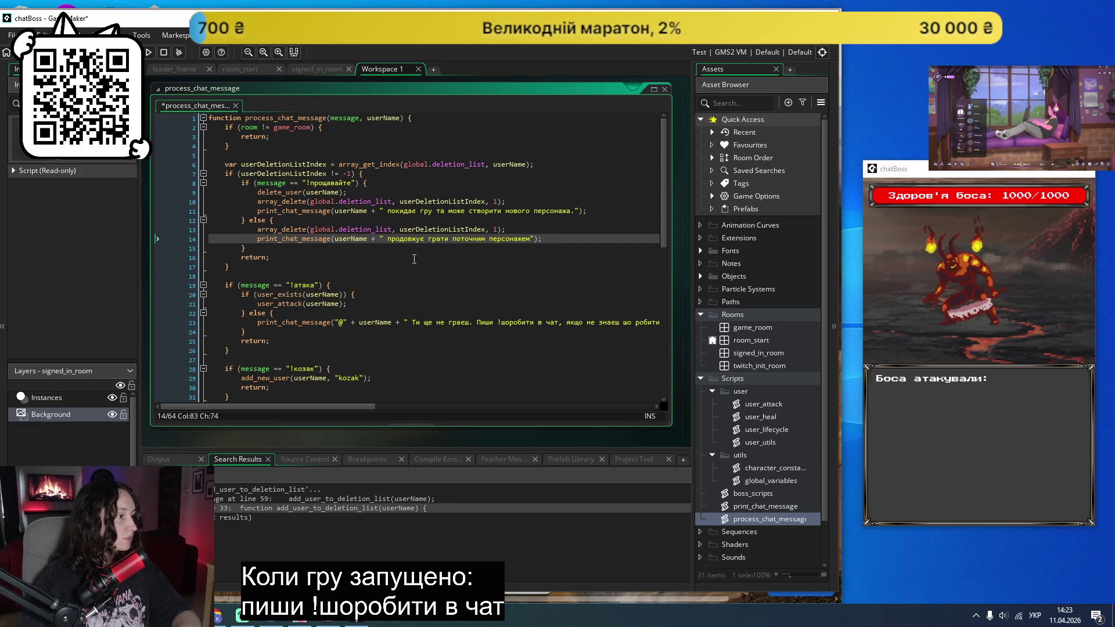
pyautogui.hotkey('ctrl', 's')
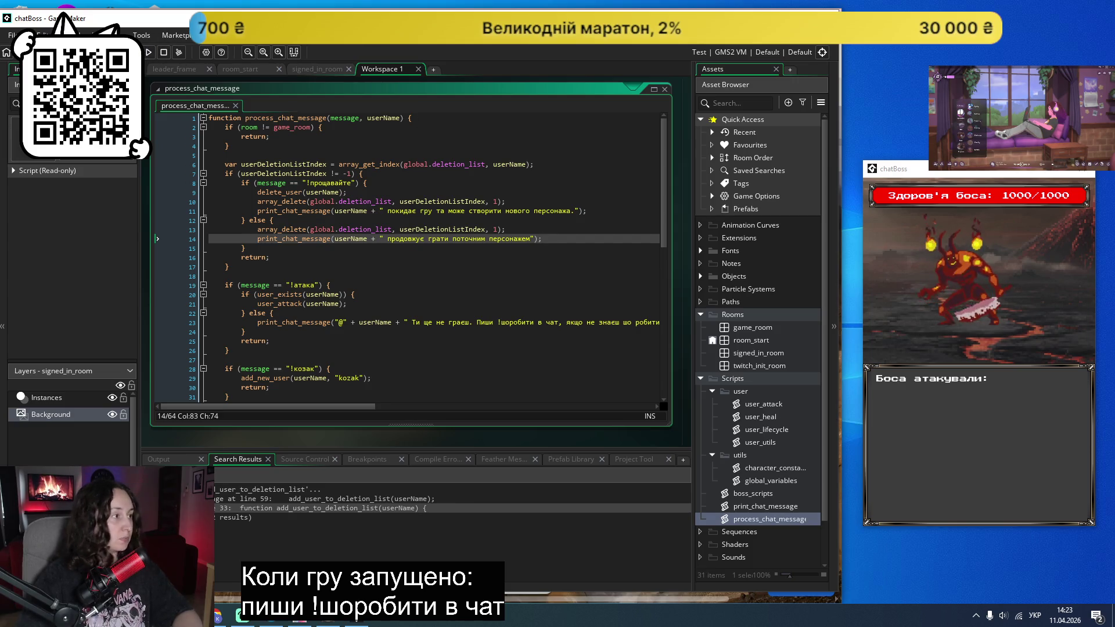
pyautogui.click(148, 53)
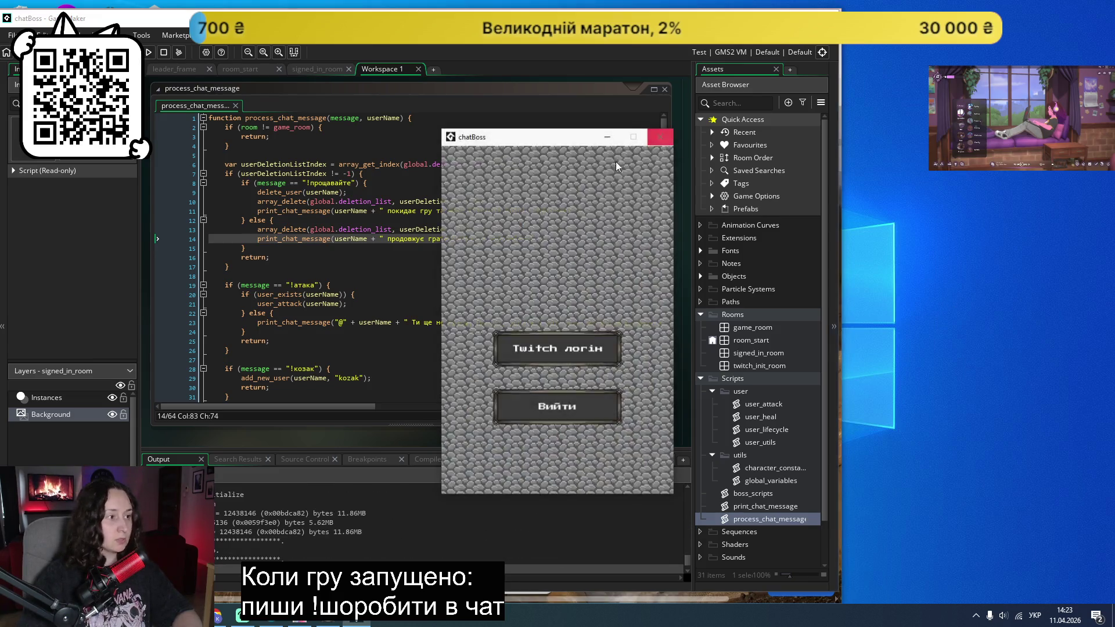
# Step: Log in via Twitch, start the boss fight with Почати гру, and move the game window right
pyautogui.click(558, 350)
pyautogui.click(552, 331)
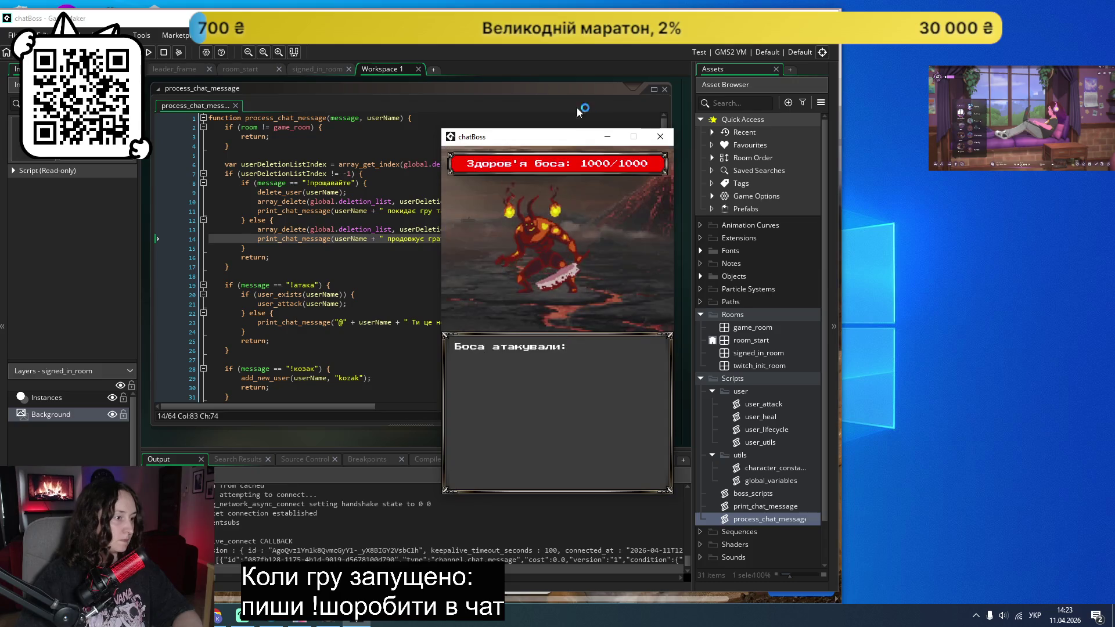
pyautogui.moveTo(540, 144); pyautogui.dragTo(956, 153)
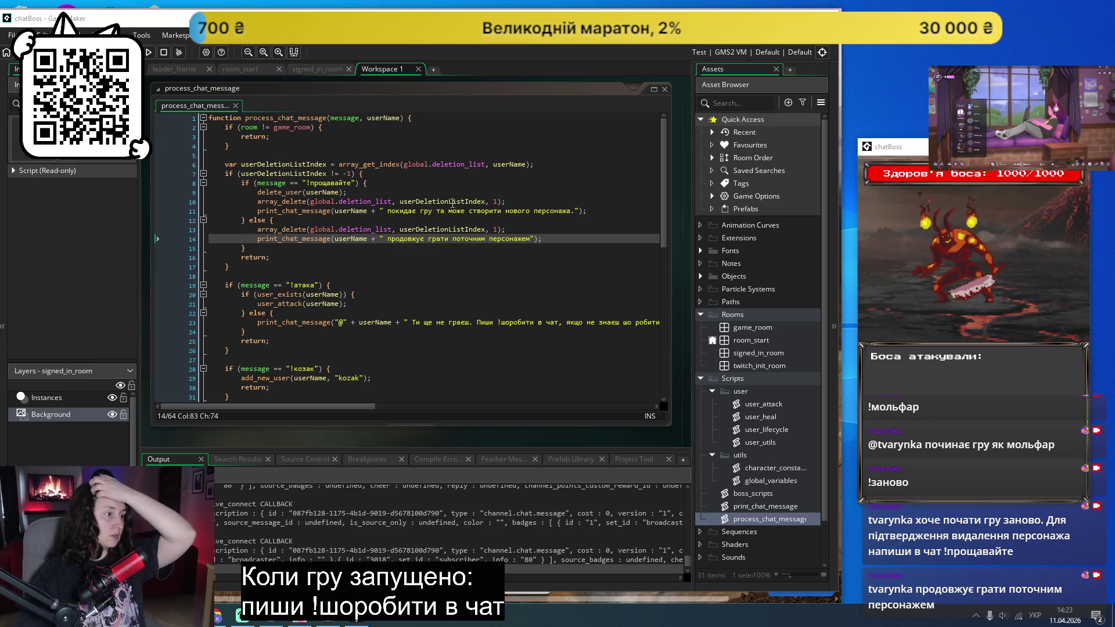
pyautogui.moveTo(451, 199)
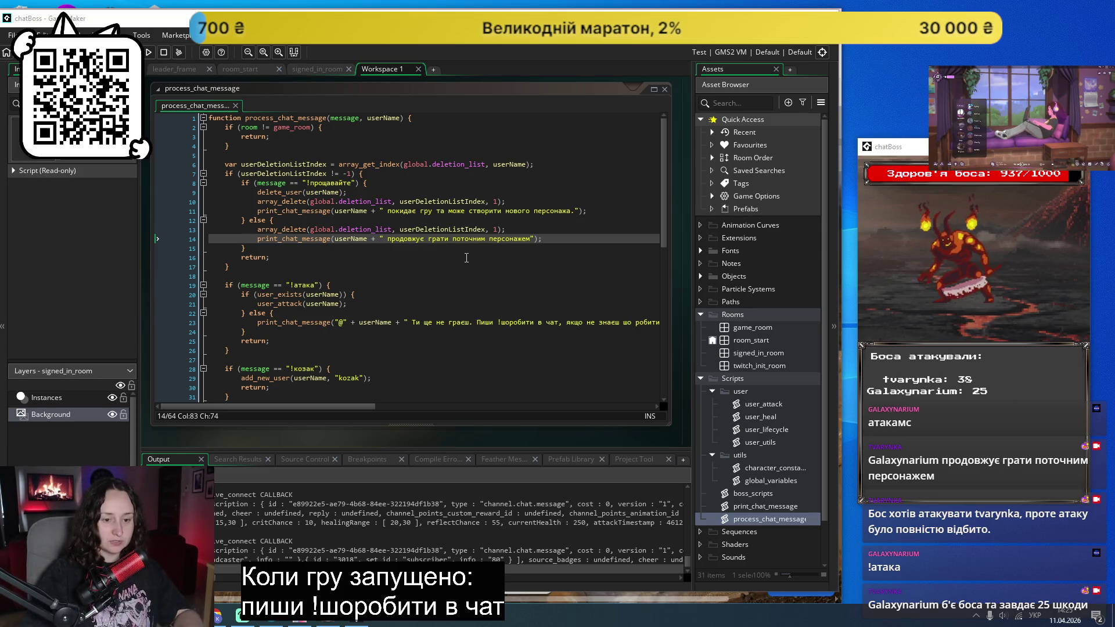
# Step: Find all project occurrences of персонаж from the word on line 44
pyautogui.scroll(-1, 371, 378)
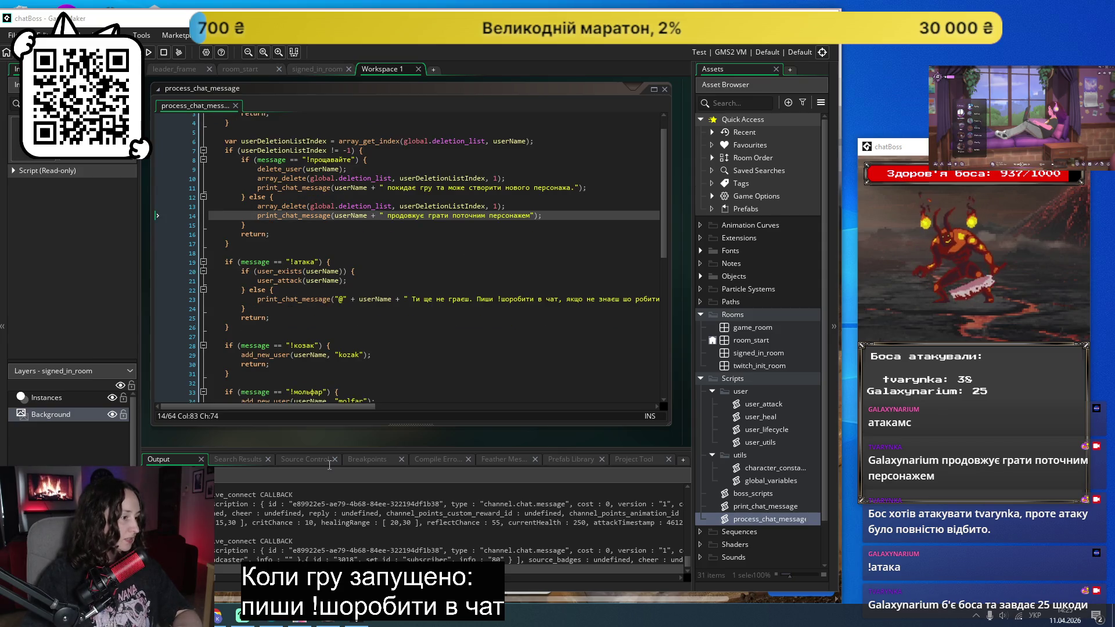
pyautogui.scroll(-4, 352, 354)
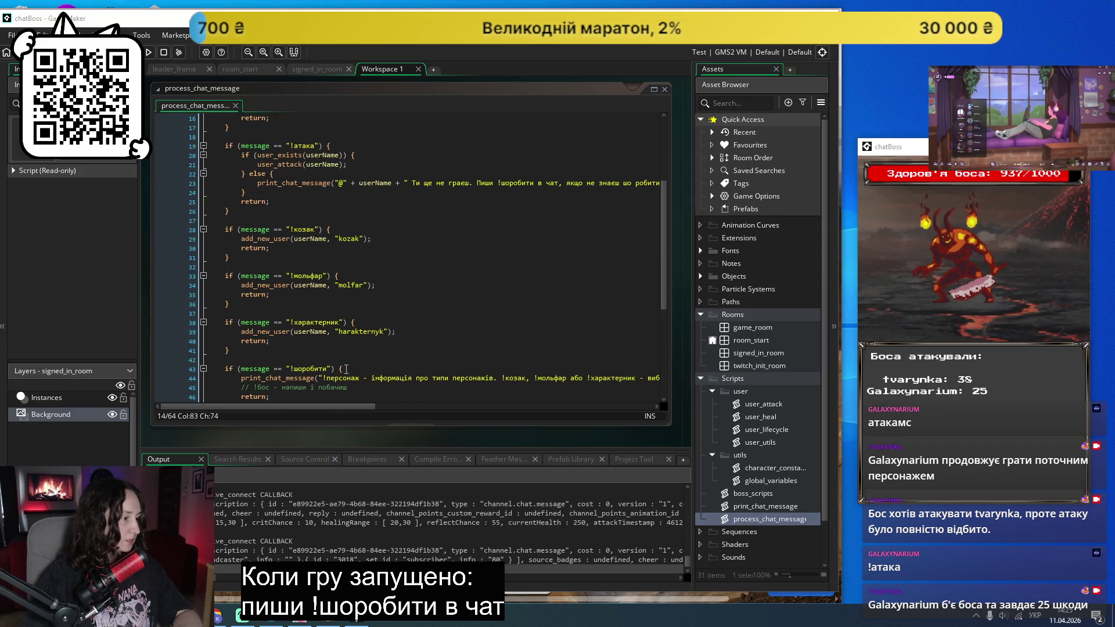
pyautogui.scroll(-1, 344, 371)
pyautogui.moveTo(281, 406)
pyautogui.mouseDown()
pyautogui.moveTo(357, 422)
pyautogui.moveTo(560, 406)
pyautogui.moveTo(281, 408)
pyautogui.mouseUp()
pyautogui.scroll(-6, 340, 307)
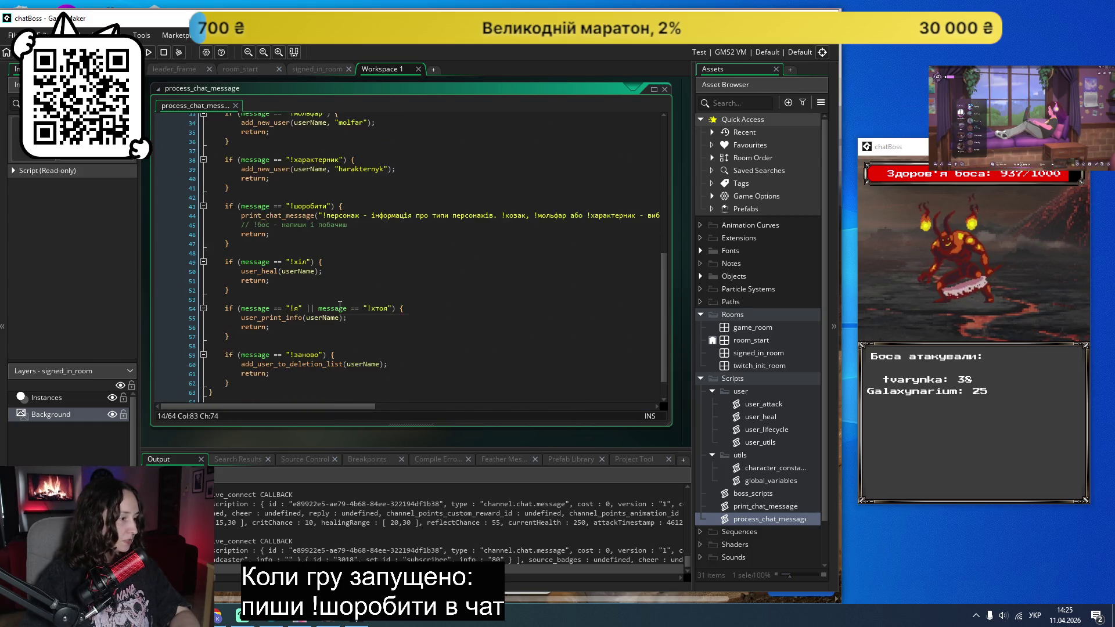
pyautogui.scroll(8, 246, 357)
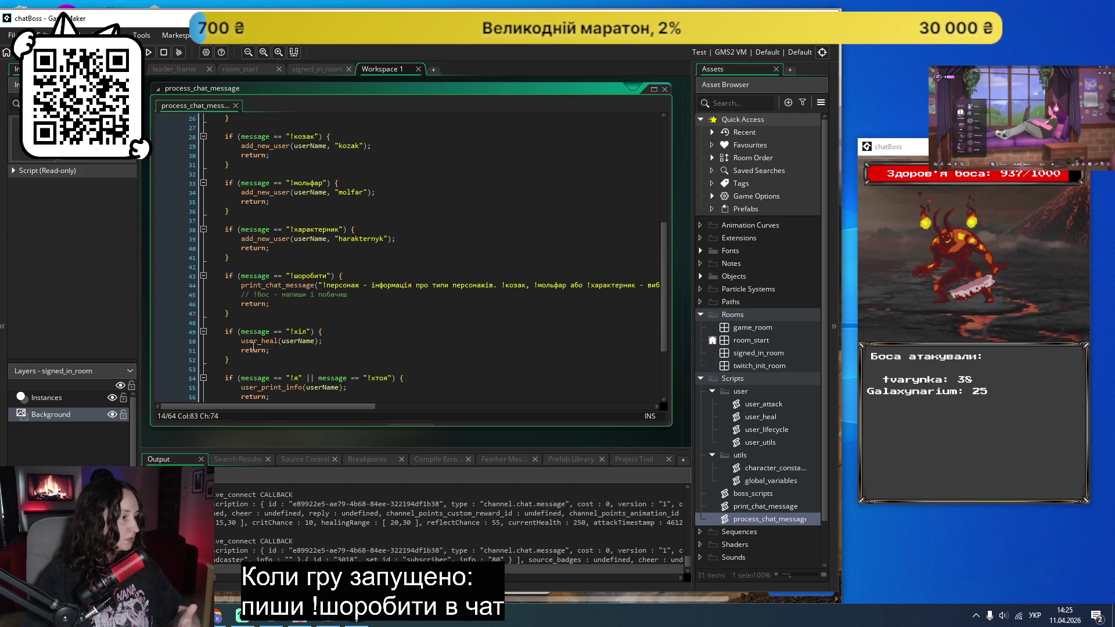
pyautogui.scroll(4, 253, 347)
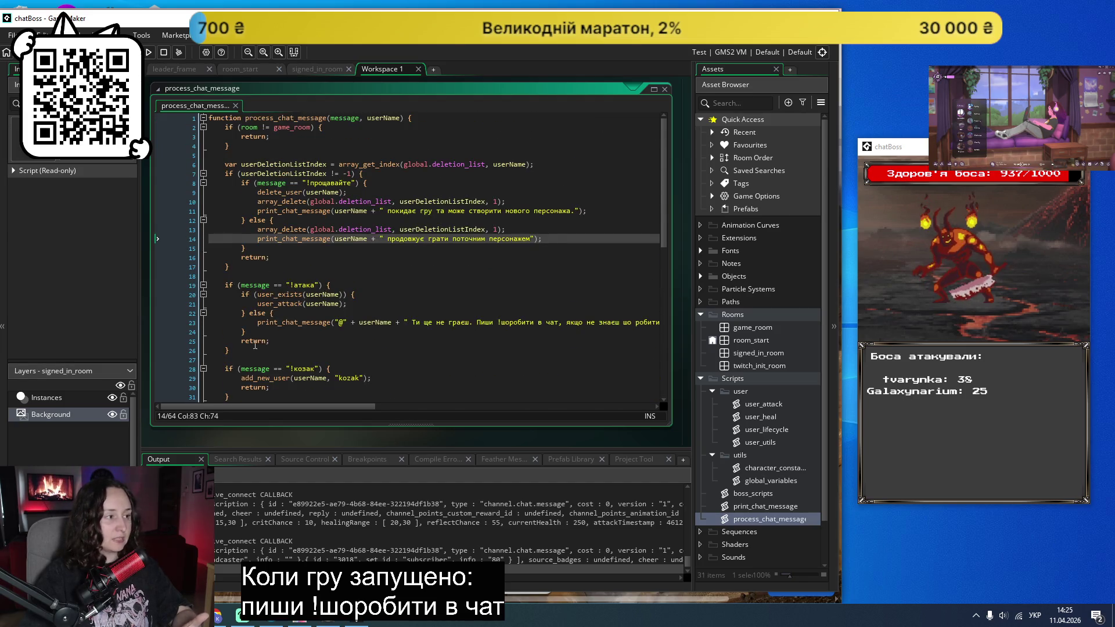
pyautogui.scroll(-6, 380, 305)
pyautogui.click(323, 332)
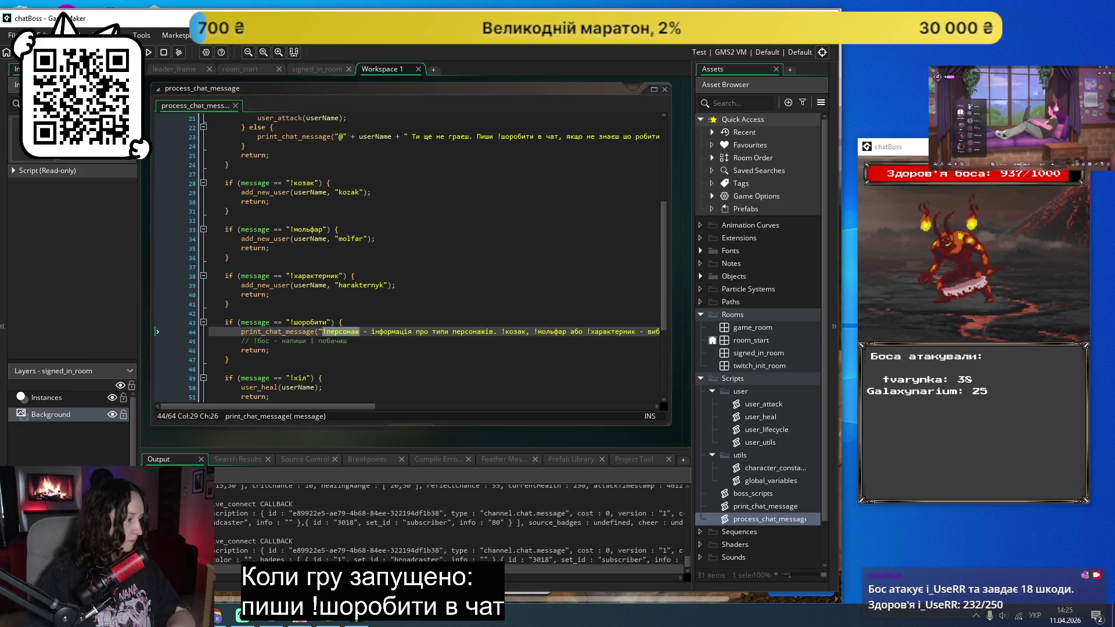
pyautogui.press('Return')
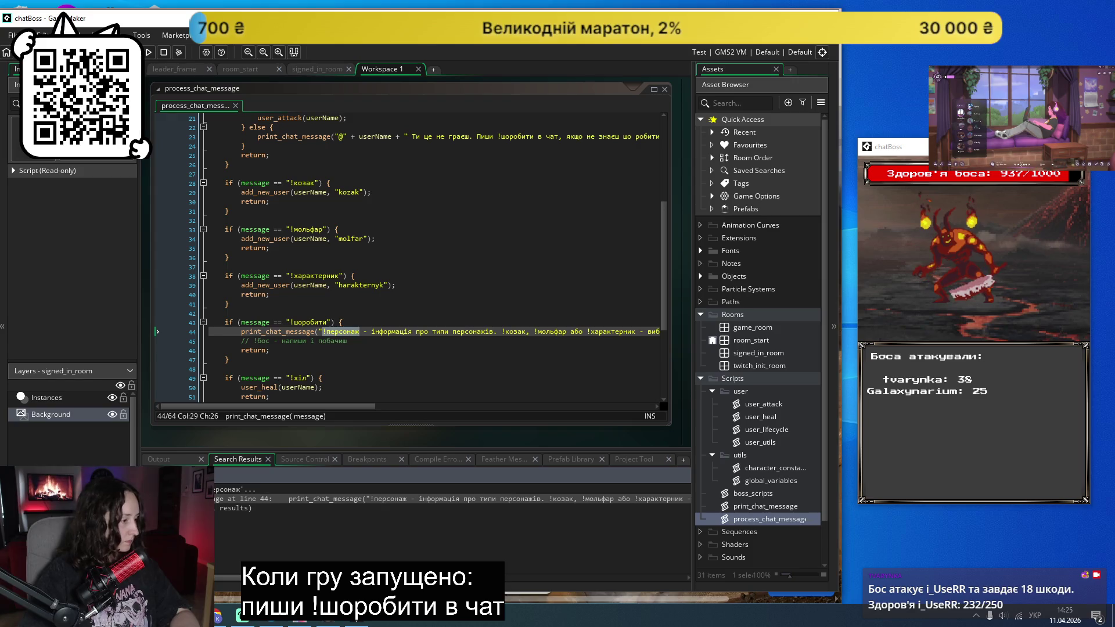
# Step: Add blank lines after the last command handler in process_chat_message
pyautogui.scroll(-5, 315, 298)
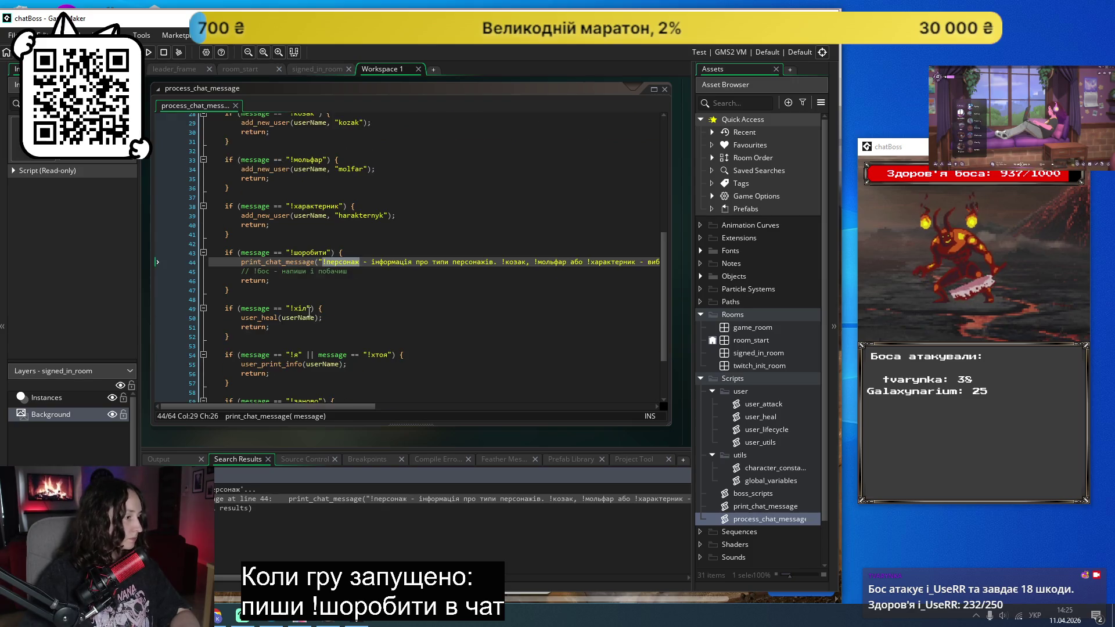
pyautogui.click(245, 362)
pyautogui.press('Return')
pyautogui.press('Return')
# Step: Write an if (message == "!персонаж") block with braces, fixing the doubled exclamation mark
pyautogui.write('ша (ьу')
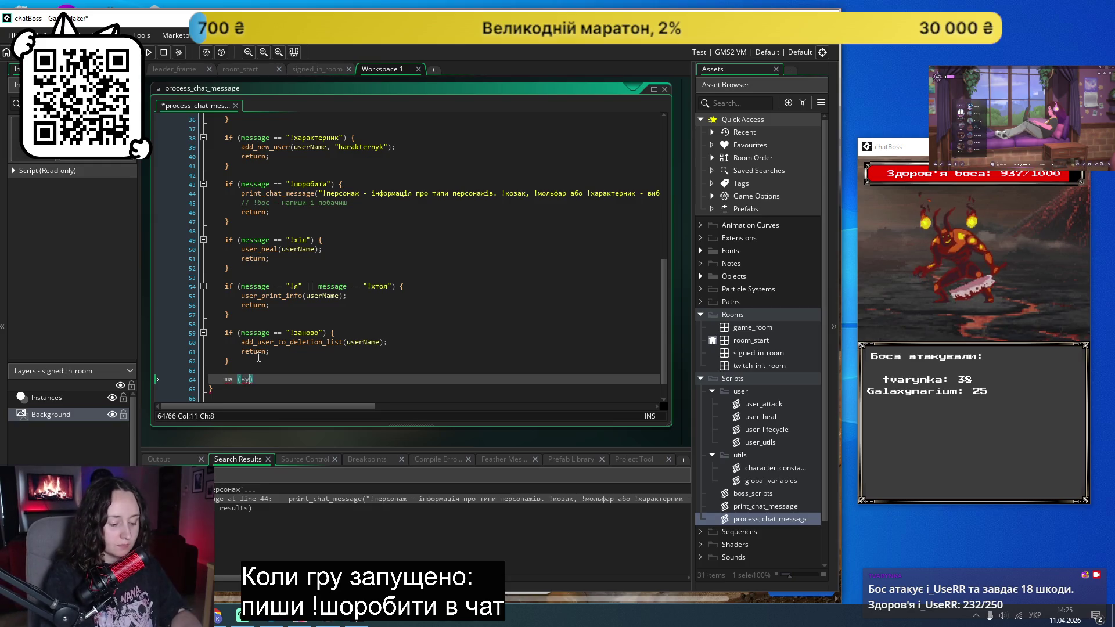
pyautogui.press('BackSpace')
pyautogui.press('BackSpace')
pyautogui.press('BackSpace')
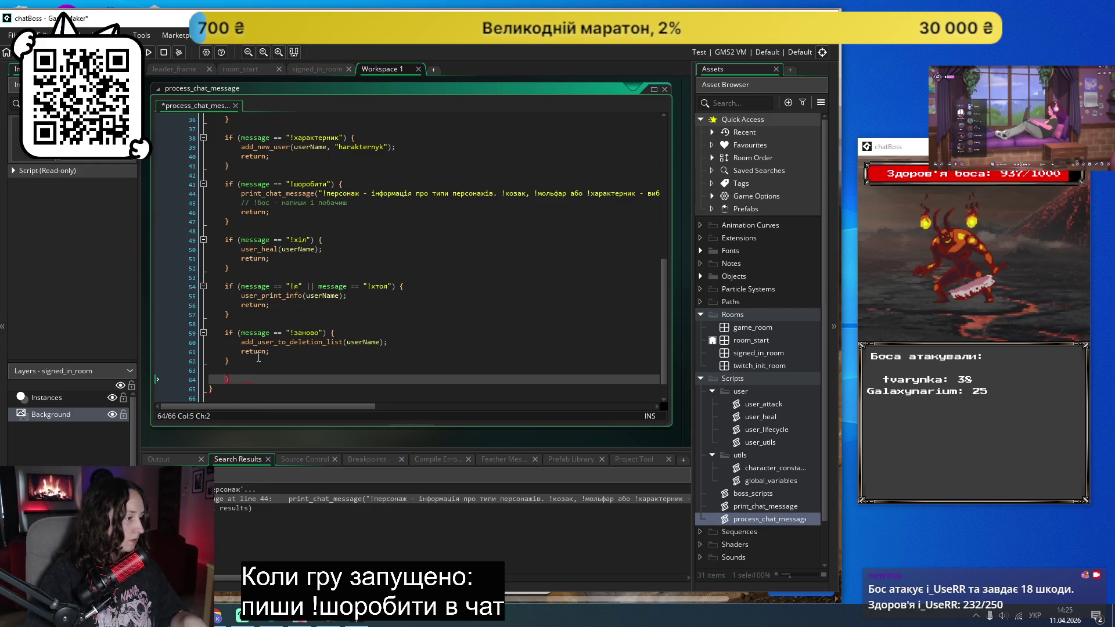
pyautogui.press('BackSpace')
pyautogui.hotkey('alt', 'shift')
pyautogui.write('if ')
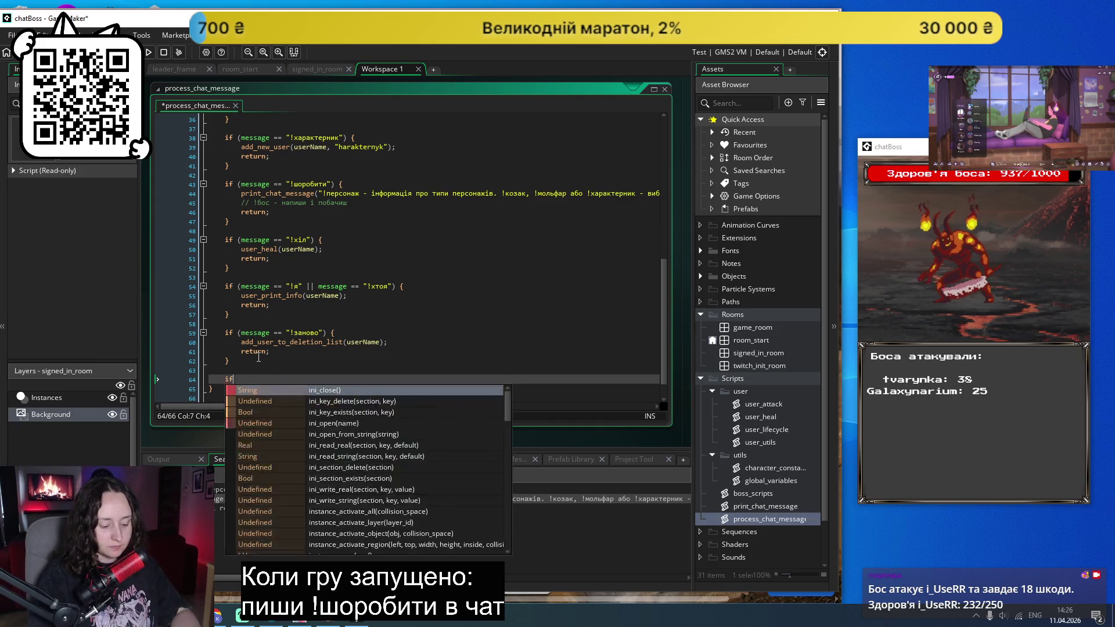
pyautogui.write('(messa')
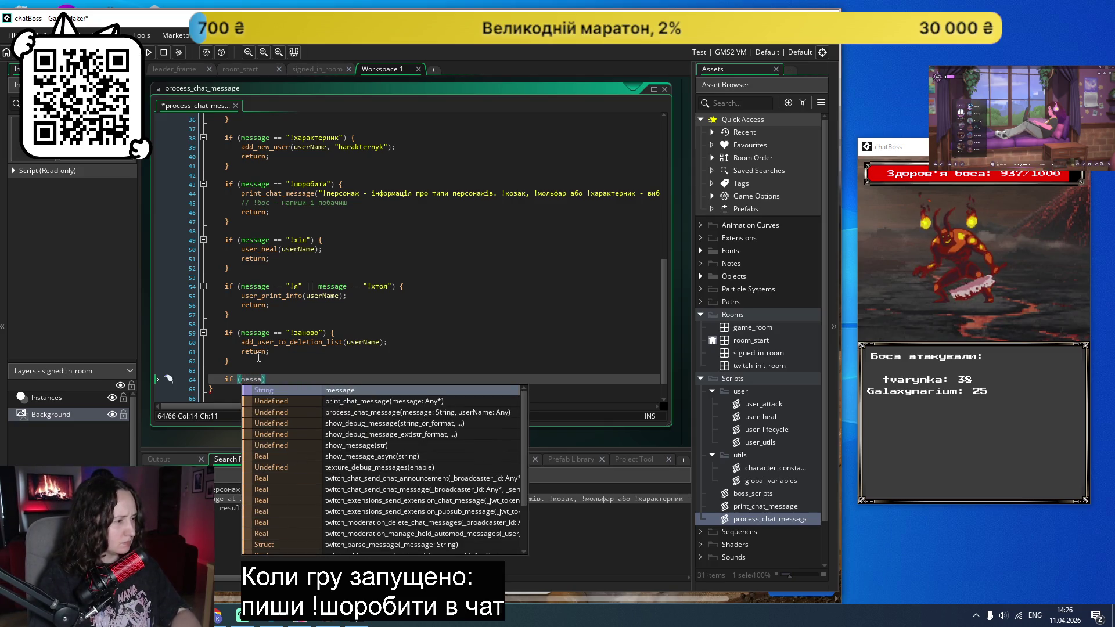
pyautogui.press('Return')
pyautogui.write('== ')
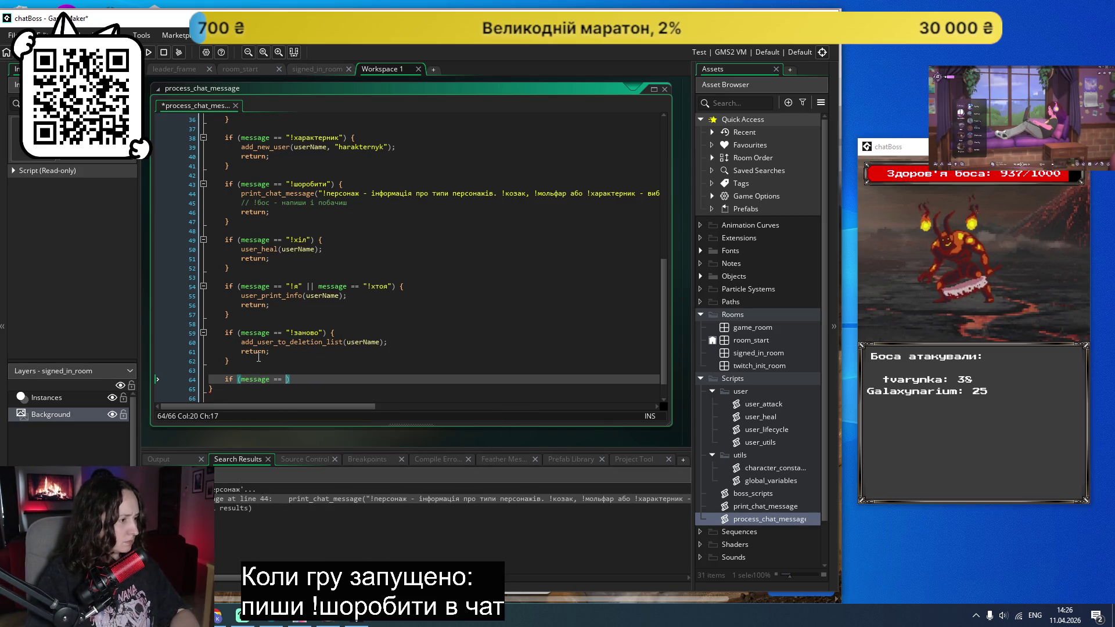
pyautogui.write('"!')
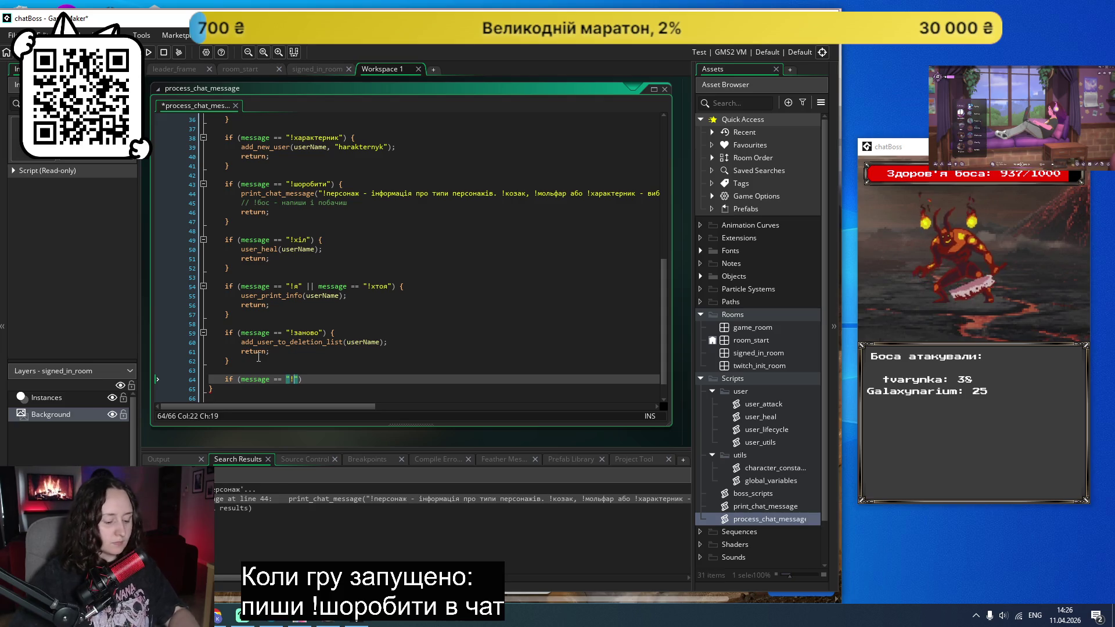
pyautogui.write('!персонаж"')
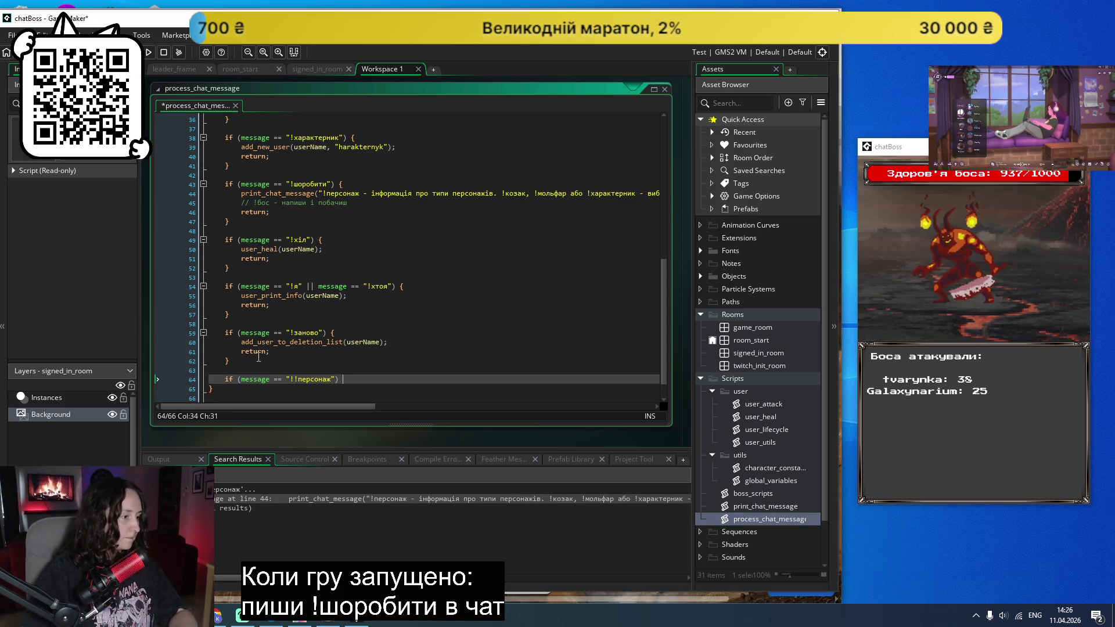
pyautogui.write('{')
pyautogui.press('Return')
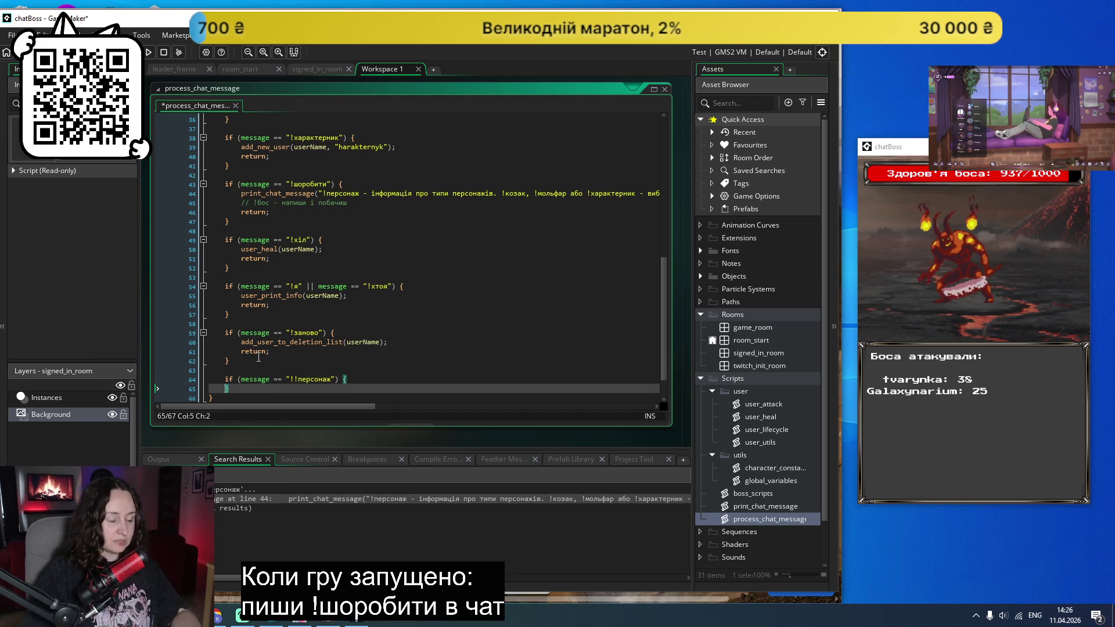
pyautogui.press('Return')
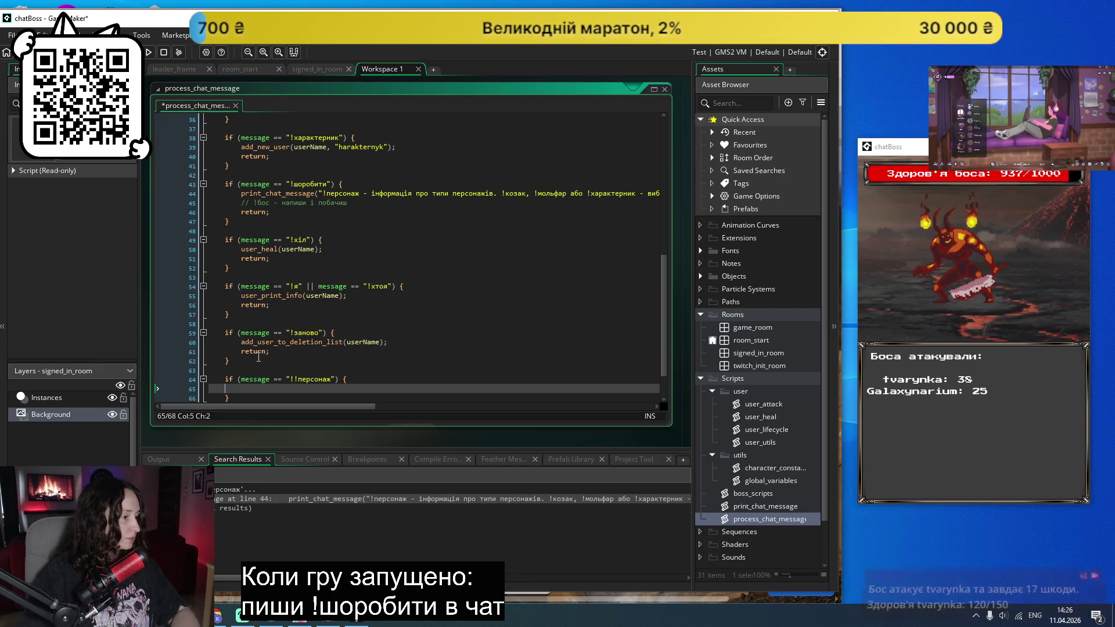
pyautogui.click(295, 379)
pyautogui.press('BackSpace')
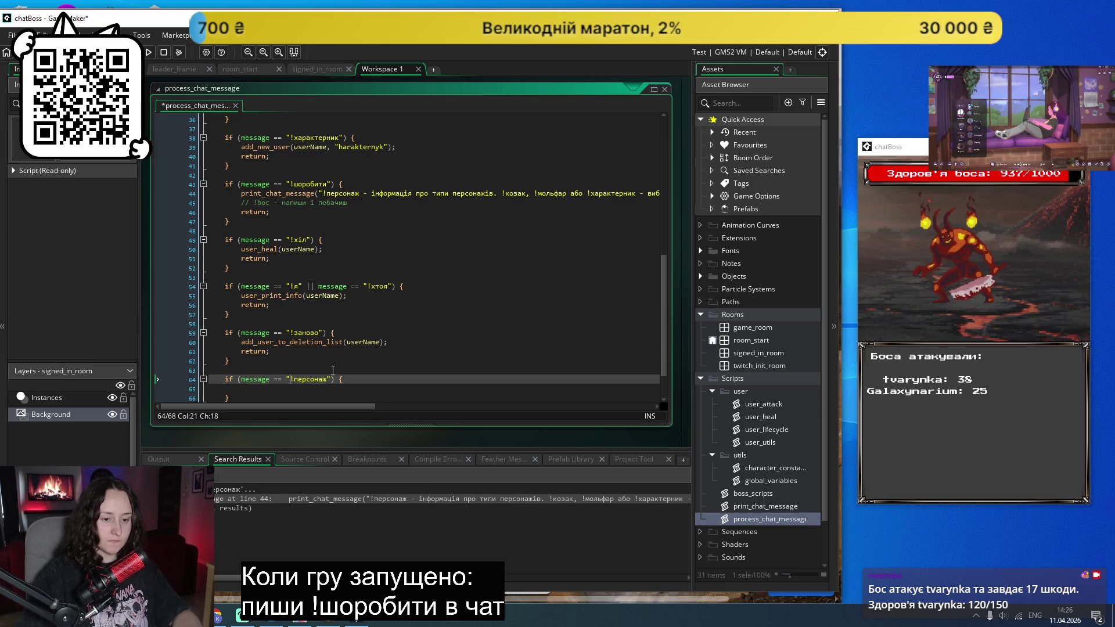
# Step: Fill the block with print_chat_message(); followed by return;
pyautogui.click(261, 390)
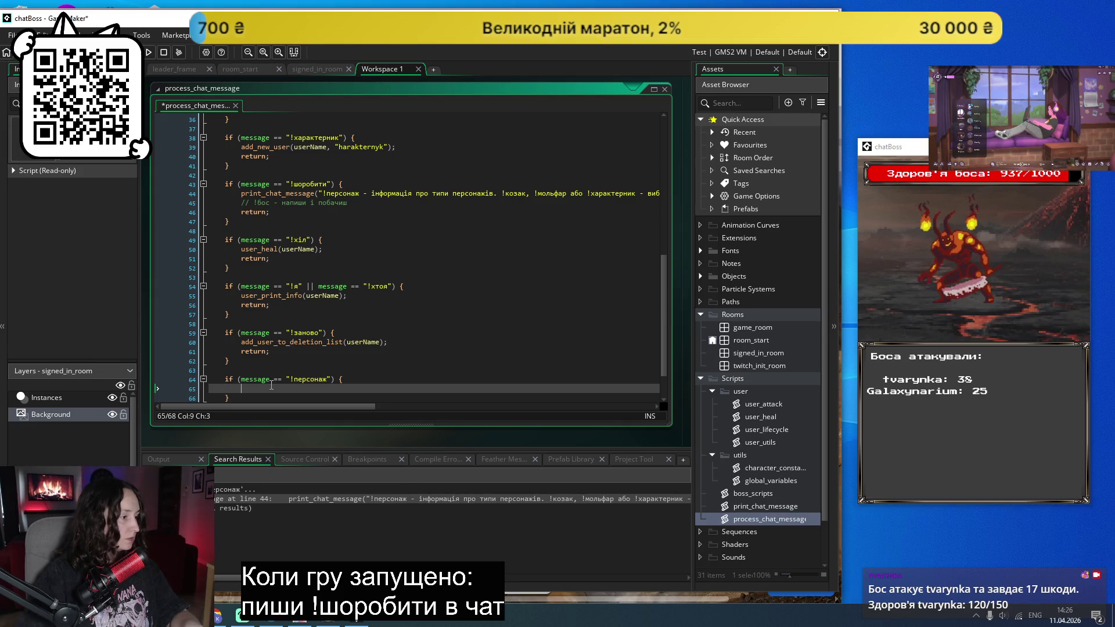
pyautogui.write('print_cha')
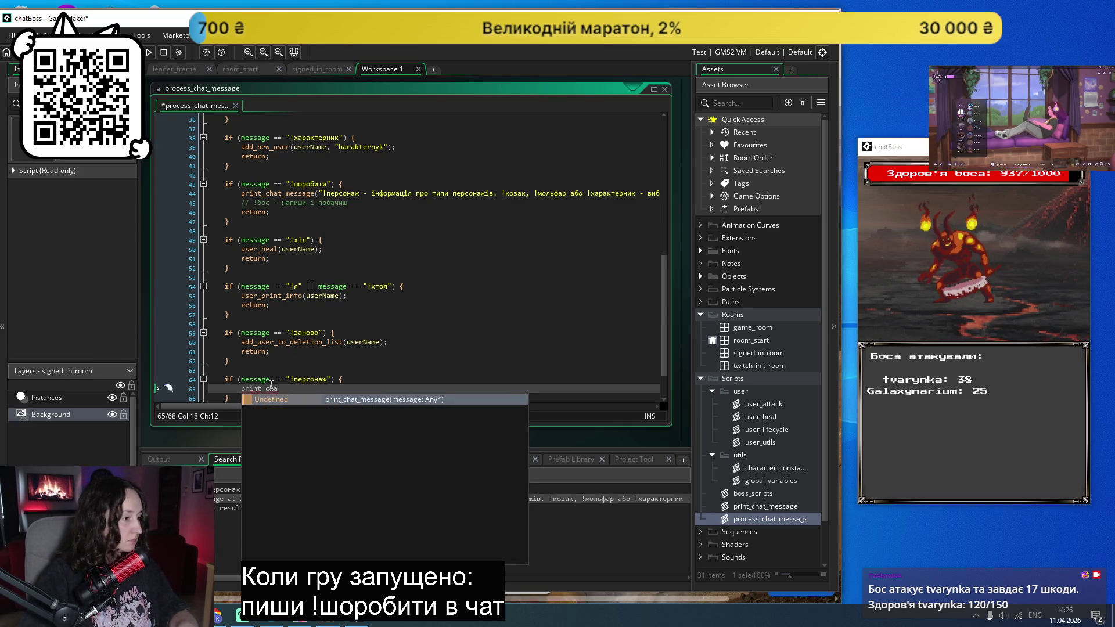
pyautogui.press('Return')
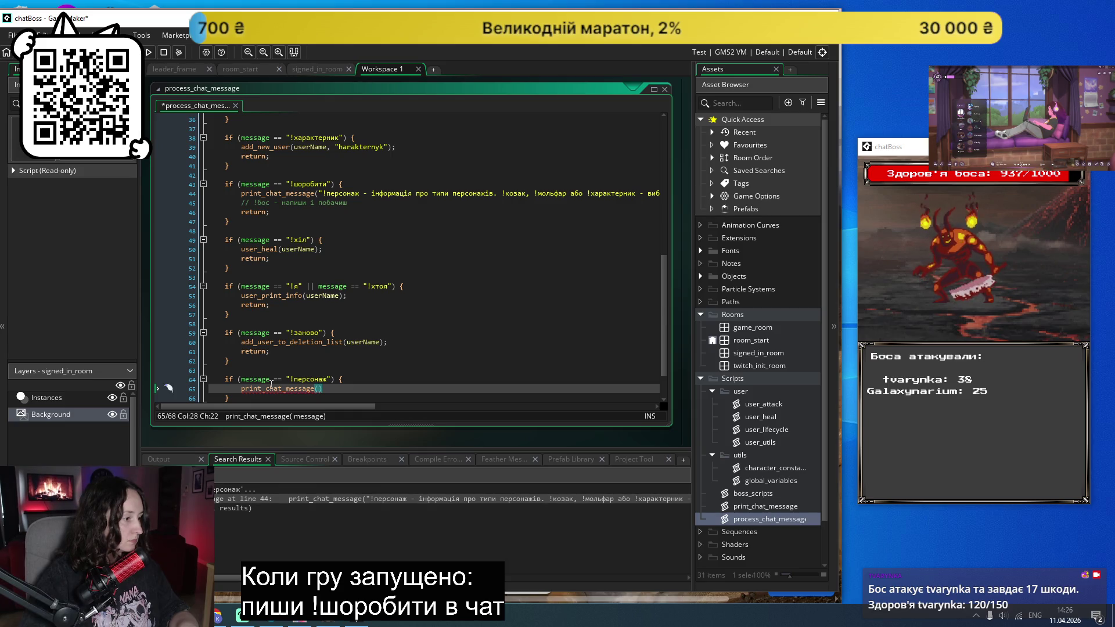
pyautogui.press('End')
pyautogui.write(';')
pyautogui.press('Return')
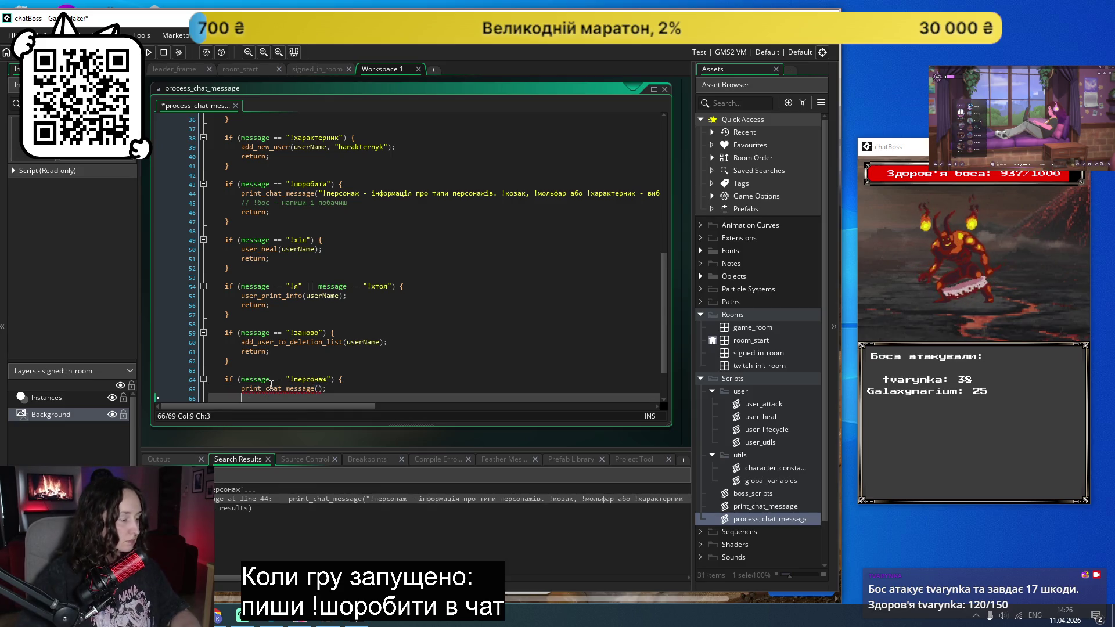
pyautogui.write('return;')
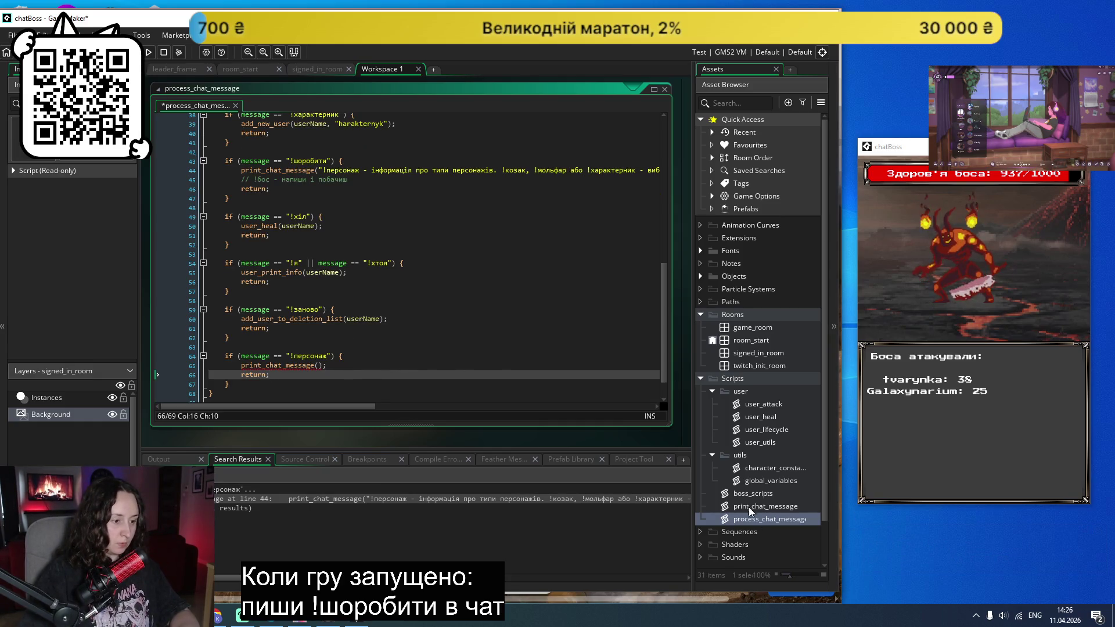
# Step: Review user_attack, user_lifecycle and user_utils, collapsing update_user_attack_list and isCooldown
pyautogui.doubleClick(770, 404)
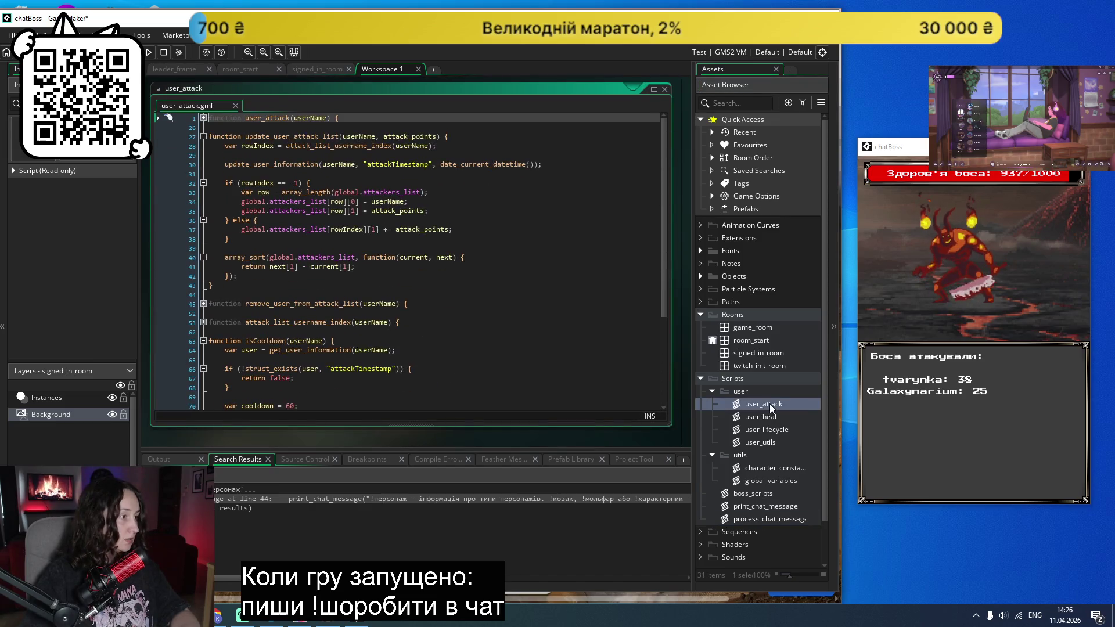
pyautogui.click(203, 137)
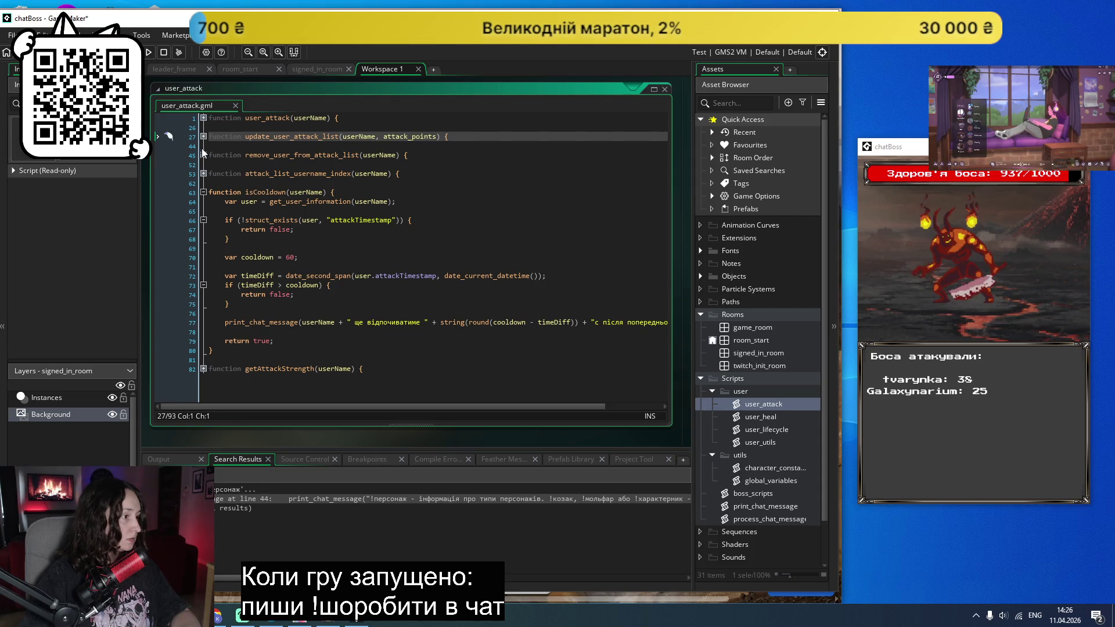
pyautogui.click(203, 192)
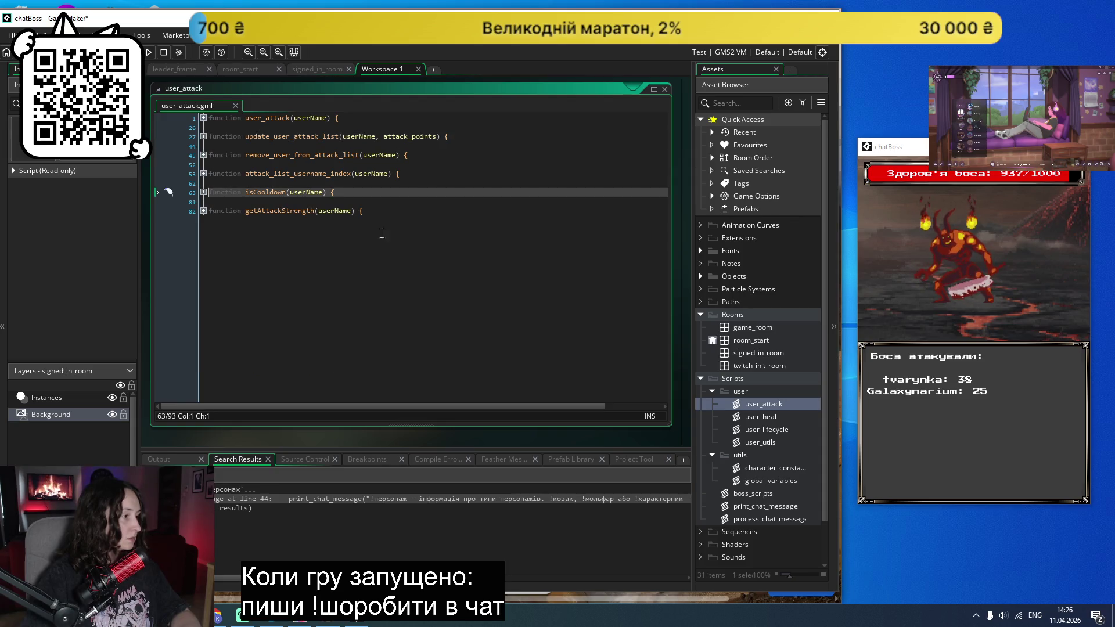
pyautogui.doubleClick(775, 430)
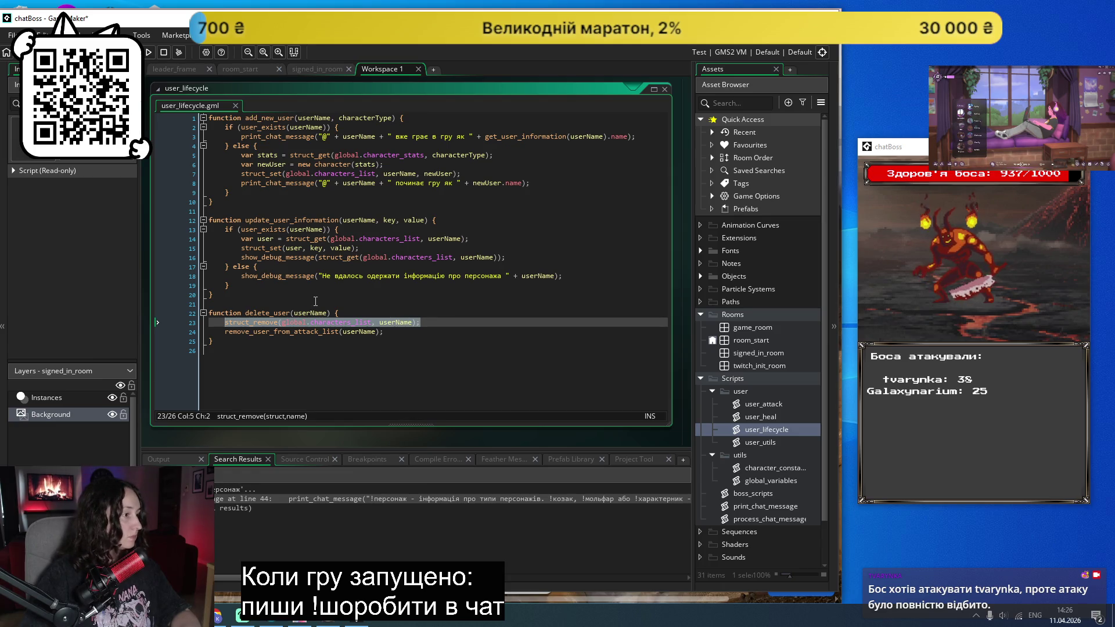
pyautogui.doubleClick(762, 444)
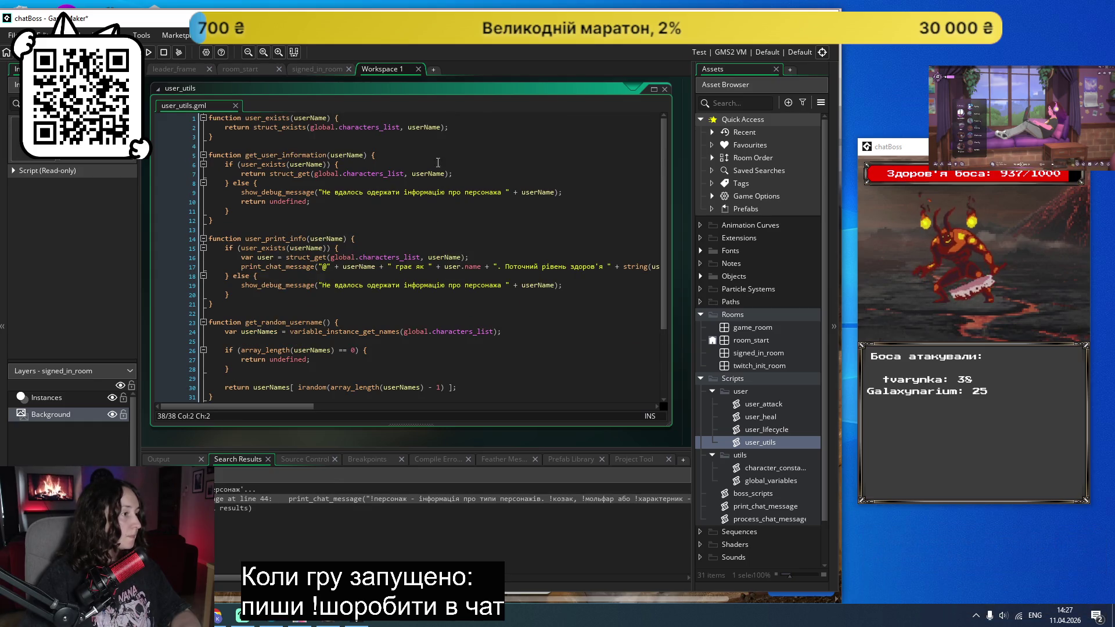
pyautogui.click(303, 238)
pyautogui.click(328, 155)
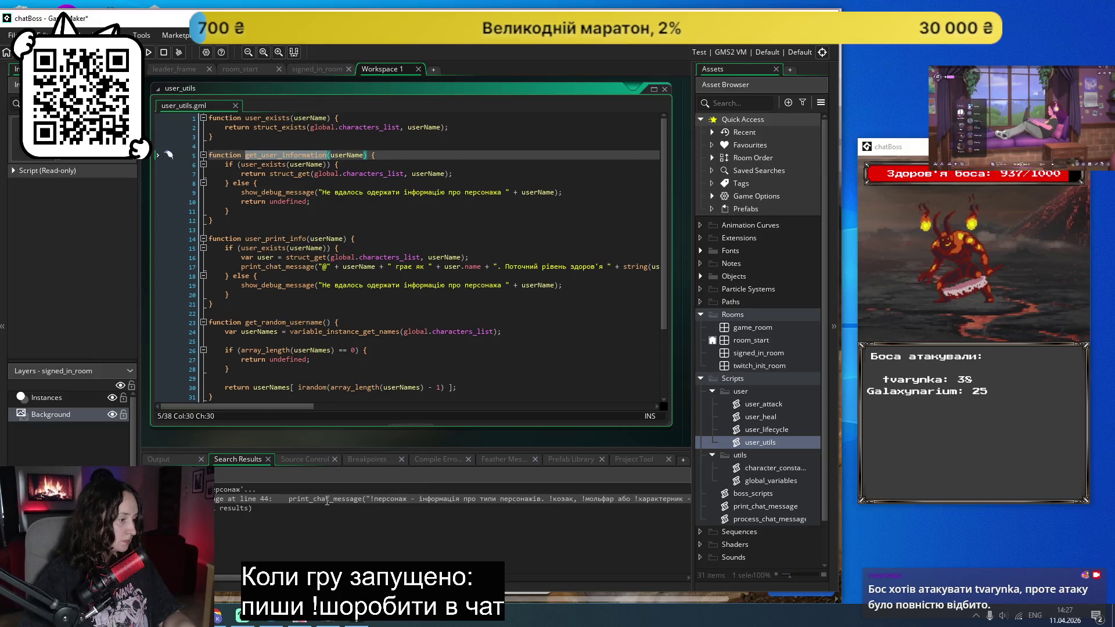
# Step: Save, then put an empty "" string inside the !персонаж handler's print_chat_message call
pyautogui.doubleClick(327, 499)
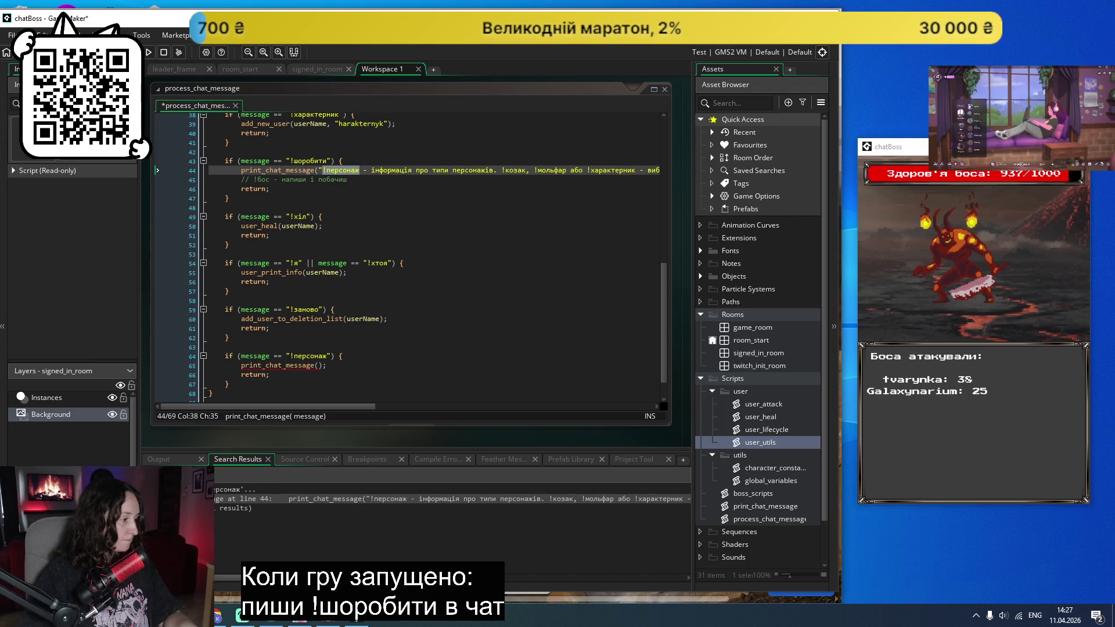
pyautogui.hotkey('ctrl', 's')
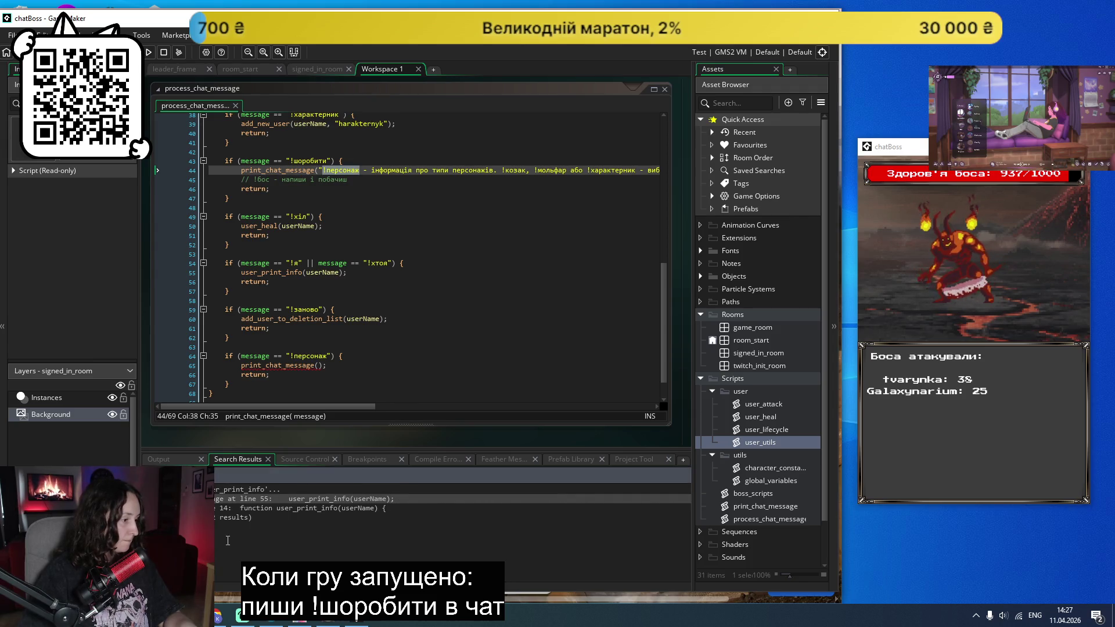
pyautogui.doubleClick(281, 499)
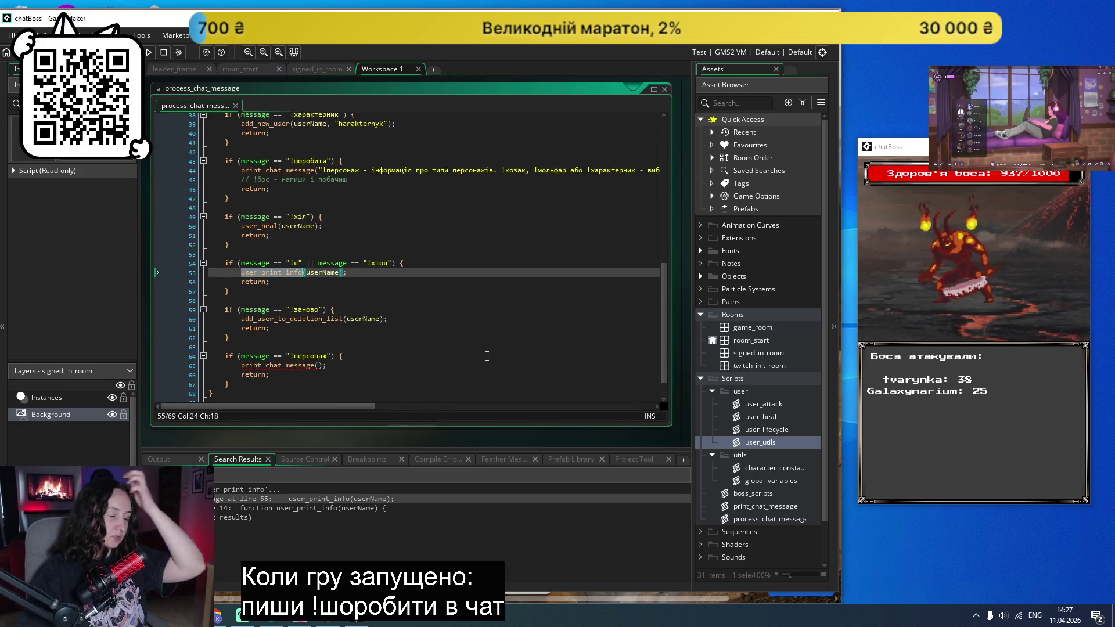
pyautogui.click(317, 365)
pyautogui.write('"')
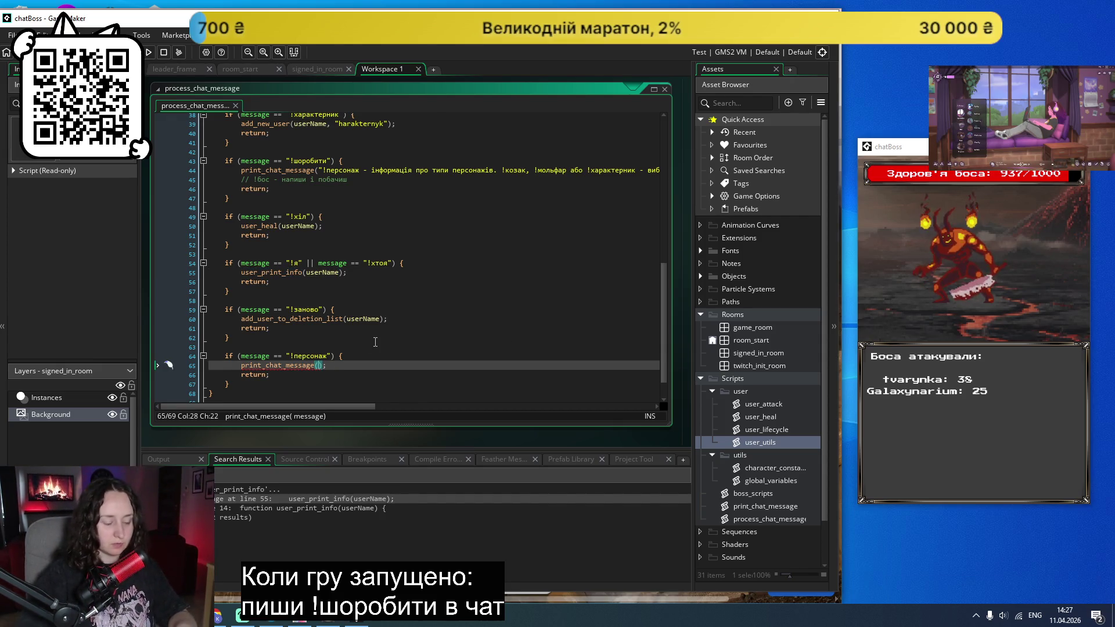
pyautogui.press('Left')
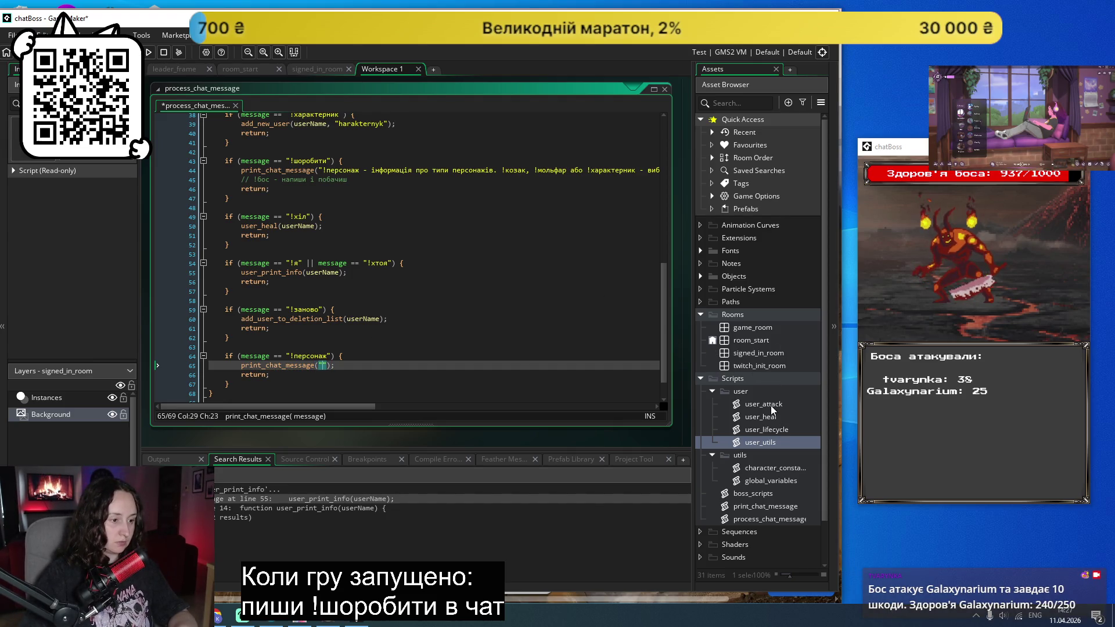
pyautogui.doubleClick(767, 468)
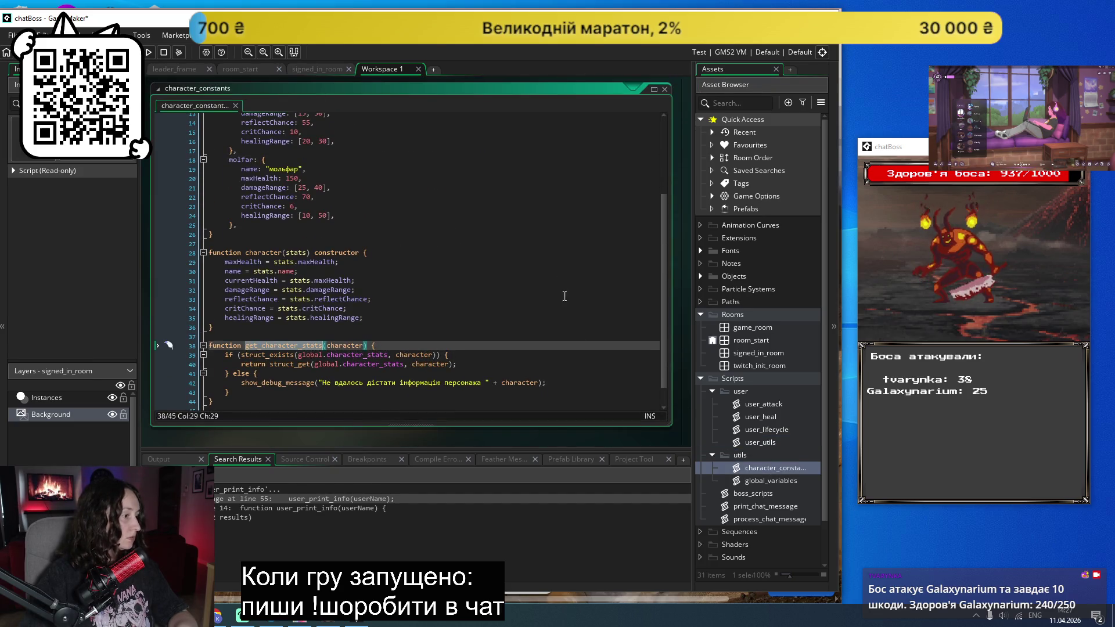
# Step: Find all references to get_character_stats from its definition on line 38 of character_constants
pyautogui.scroll(-1, 558, 276)
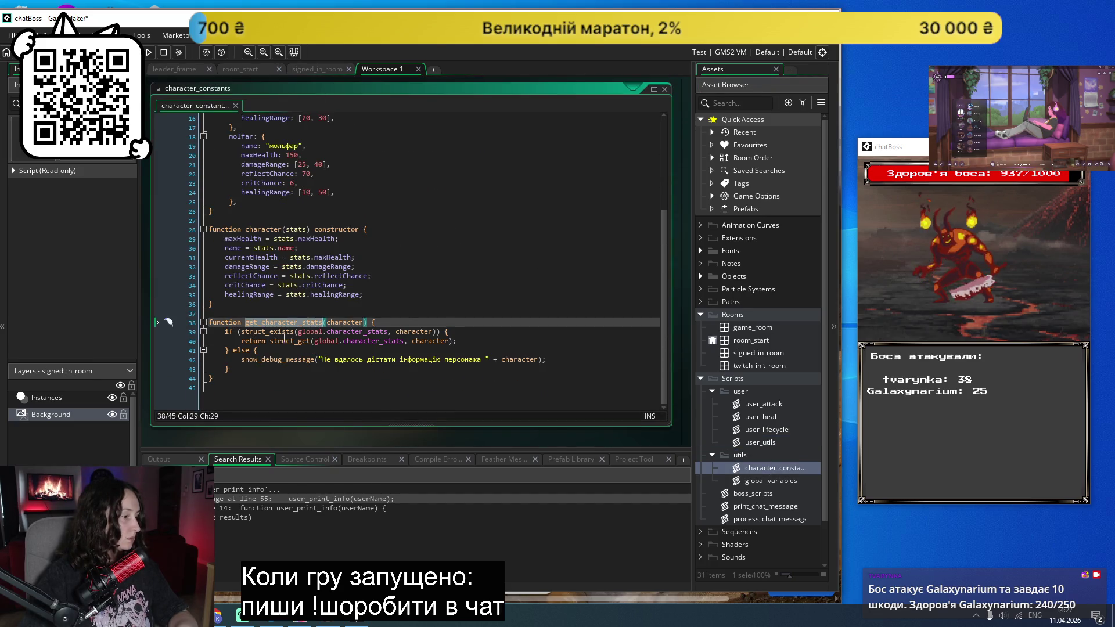
pyautogui.click(542, 254)
pyautogui.scroll(2, 540, 258)
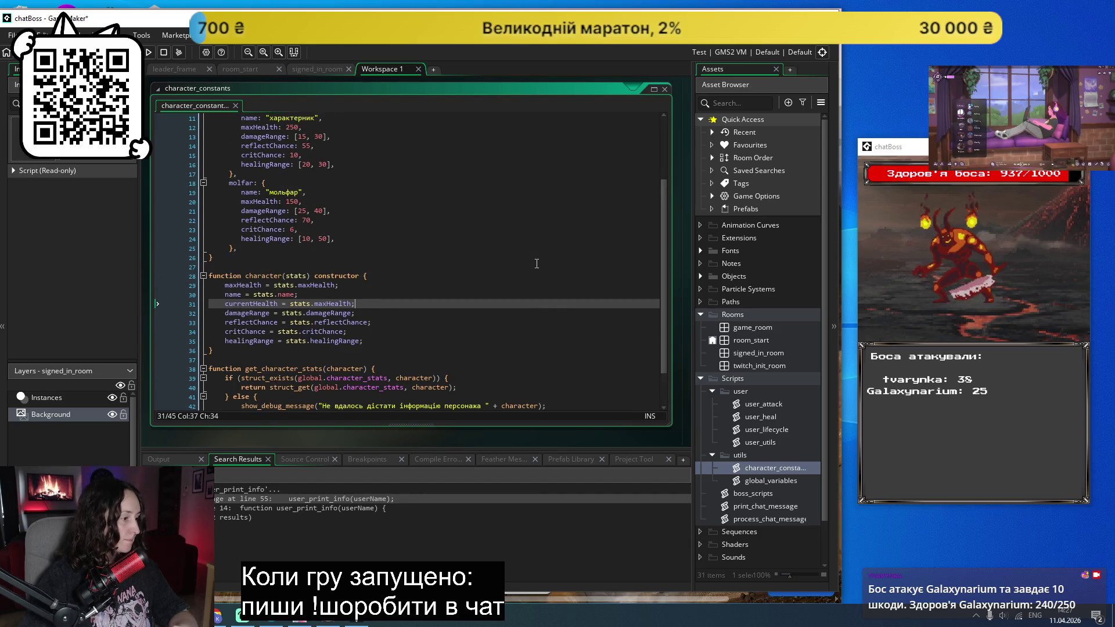
pyautogui.scroll(-2, 537, 264)
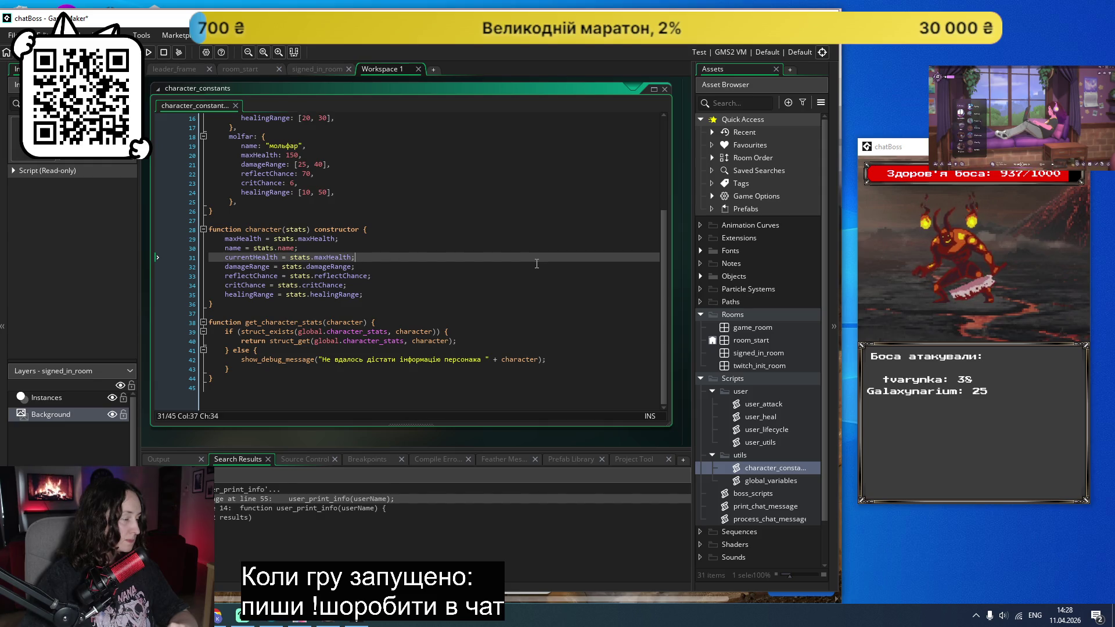
pyautogui.scroll(3, 537, 264)
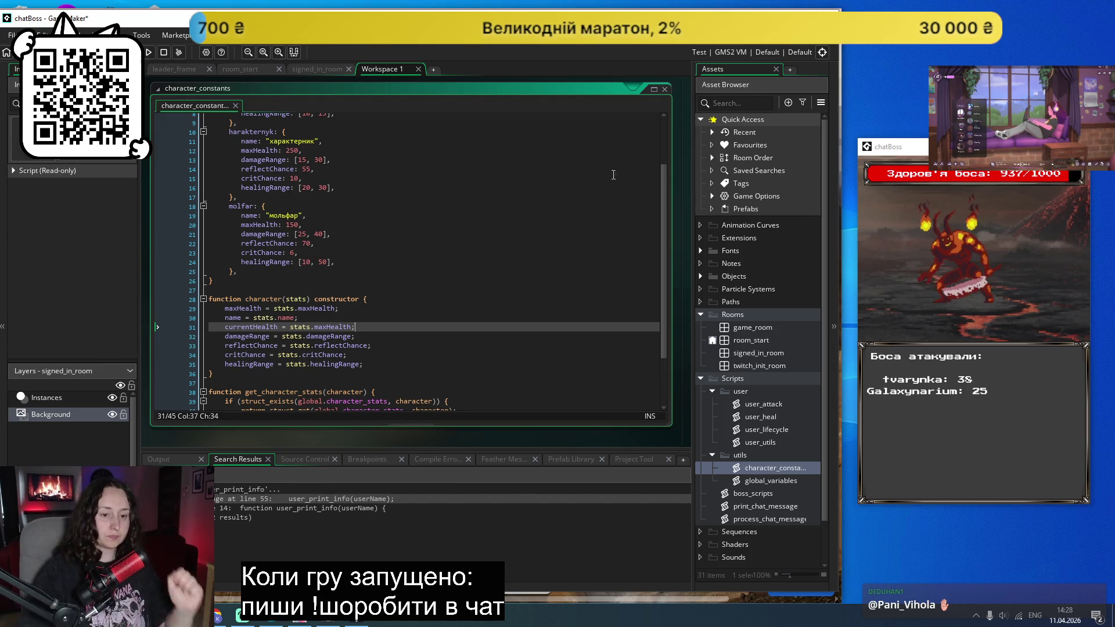
pyautogui.scroll(3, 519, 302)
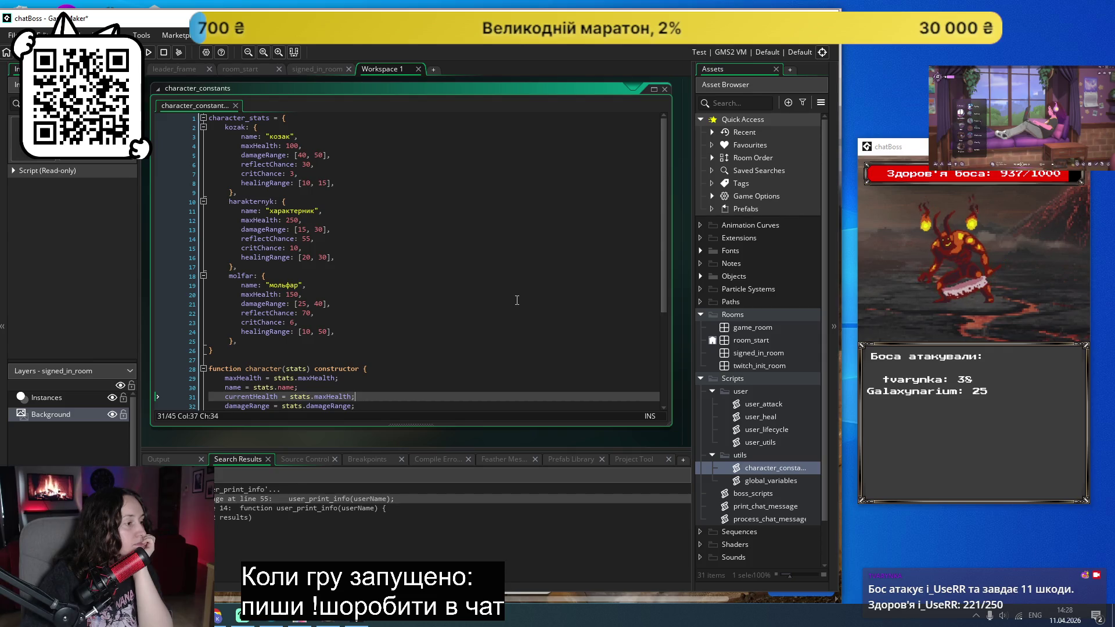
pyautogui.scroll(-5, 517, 300)
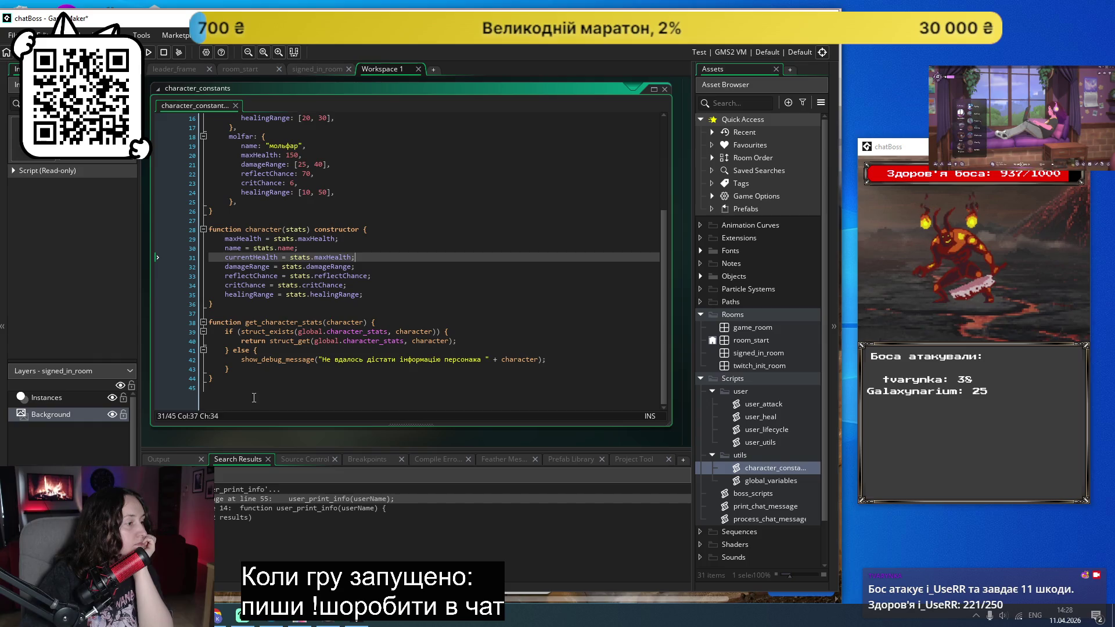
pyautogui.click(271, 322)
pyautogui.doubleClick(271, 321)
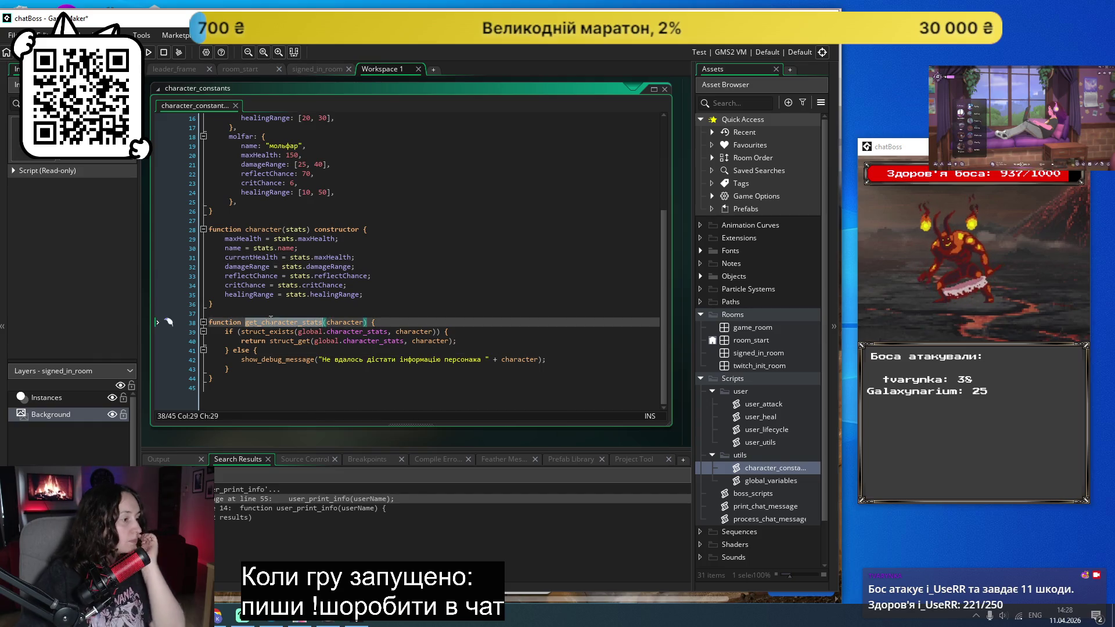
pyautogui.hotkey('shift', 'F12')
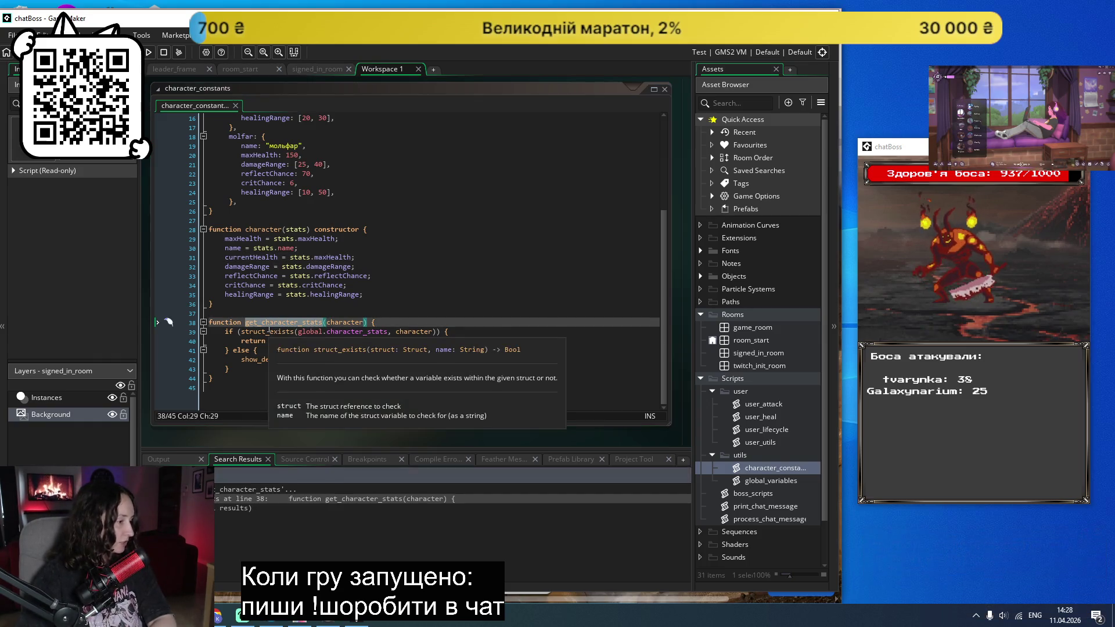
pyautogui.click(226, 379)
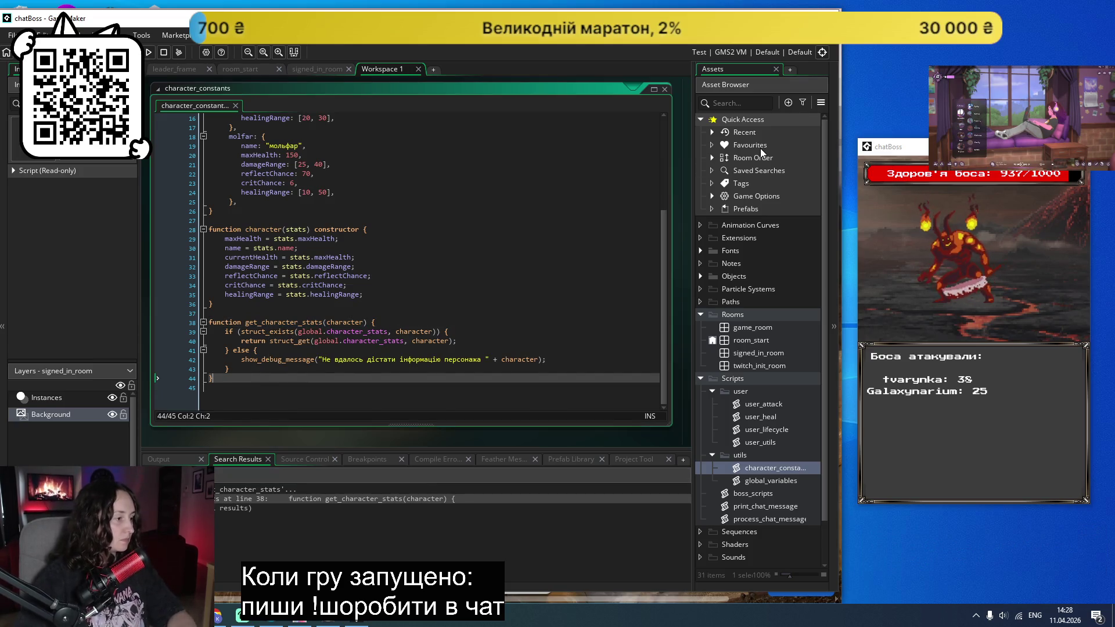
# Step: Add an empty print_characters_information() function after get_character_stats in character_constants
pyautogui.press('Return')
pyautogui.press('Return')
pyautogui.write('funct')
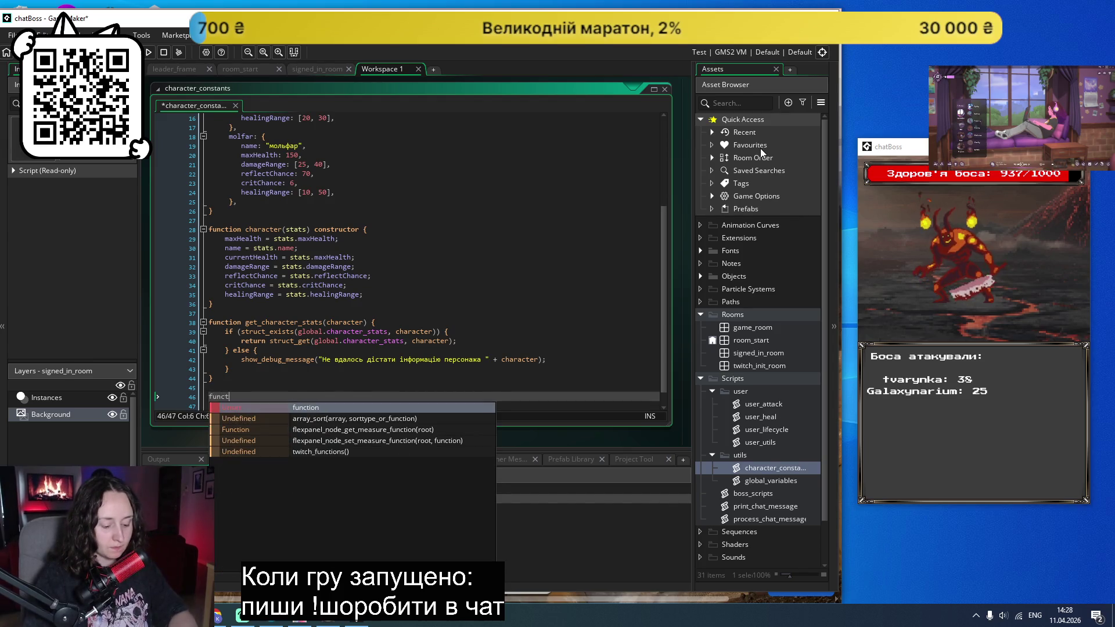
pyautogui.write('ion print')
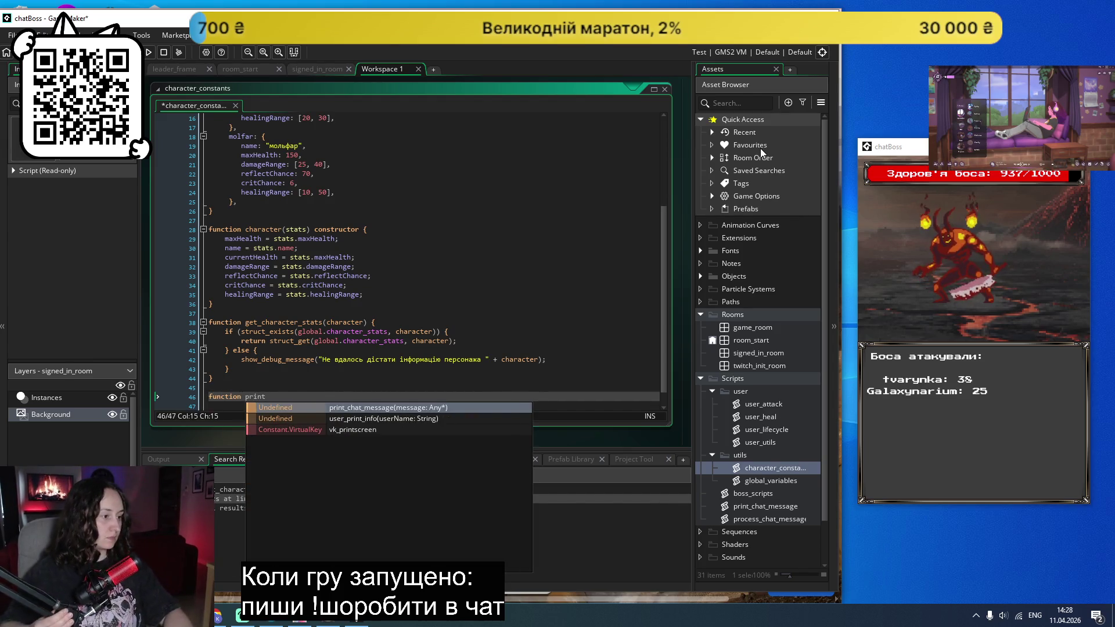
pyautogui.write('_characters')
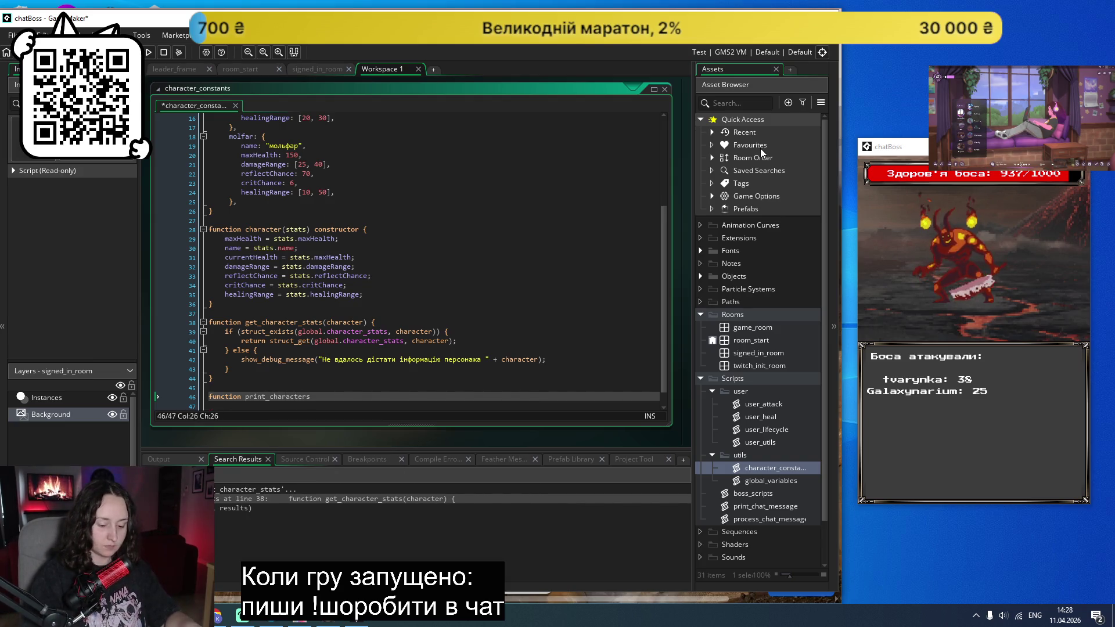
pyautogui.write('_information()')
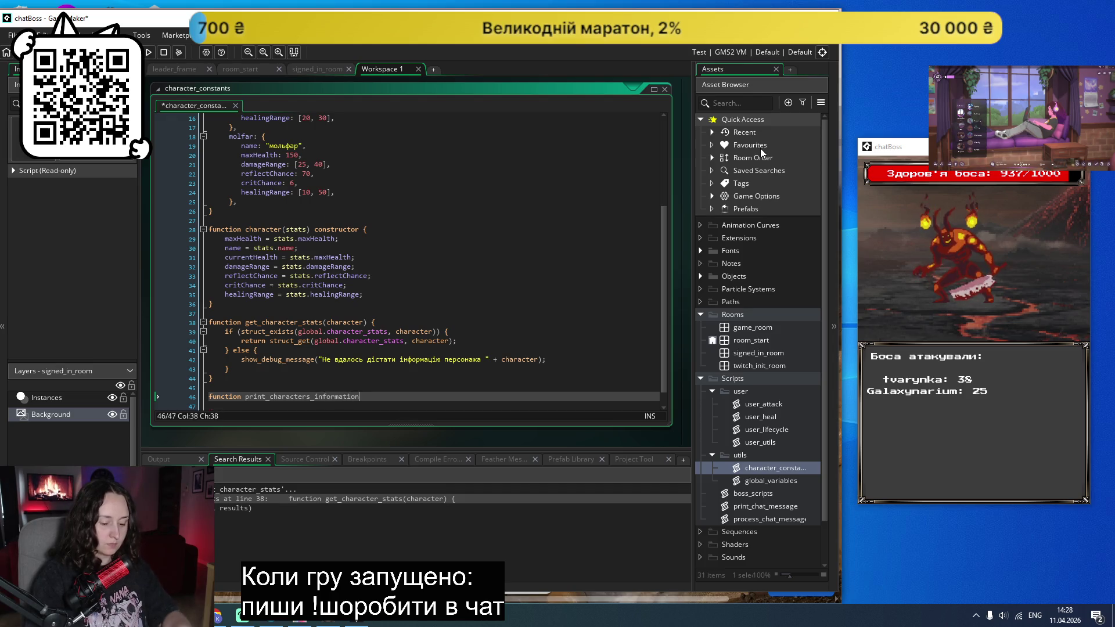
pyautogui.press('Left')
pyautogui.press('Return')
pyautogui.press('Return')
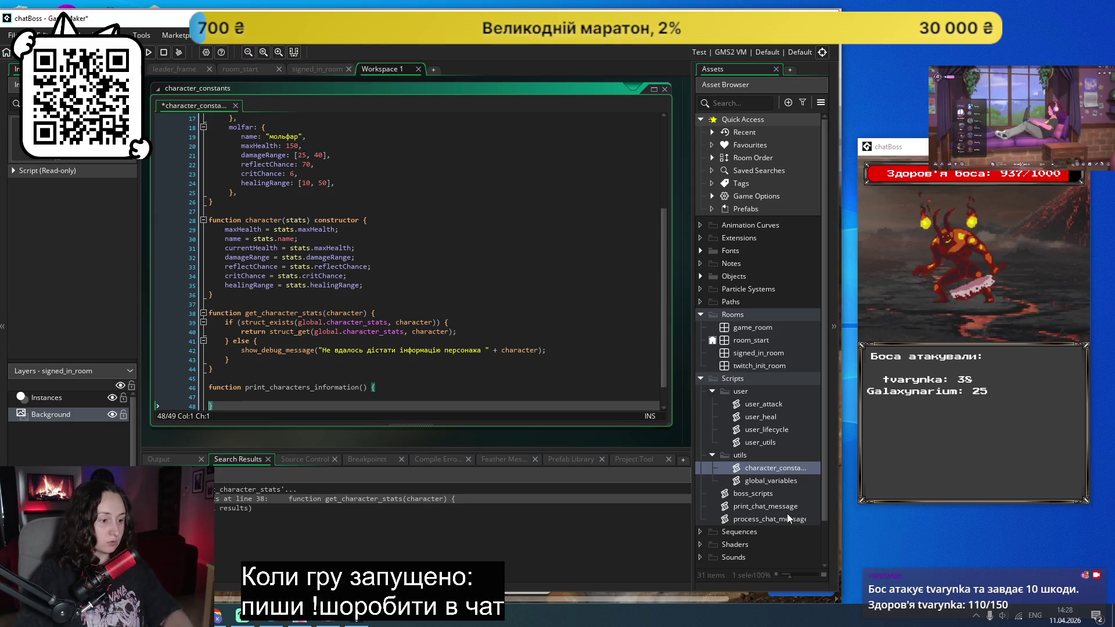
pyautogui.doubleClick(761, 520)
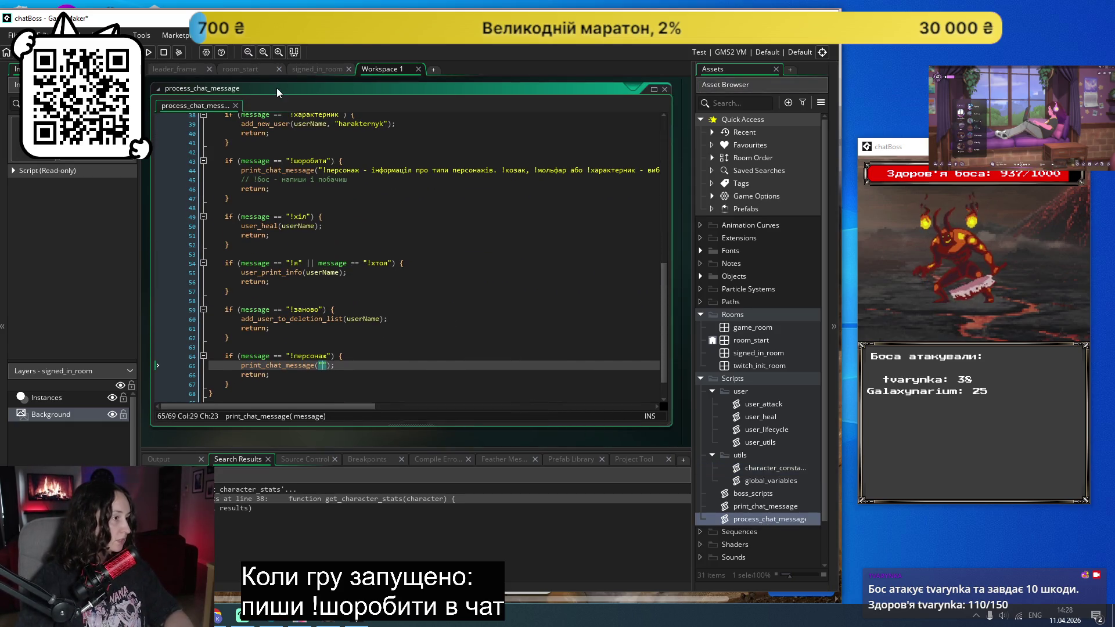
# Step: Replace print_chat_message("") on line 65 with print_characters_information() and save
pyautogui.press('Left')
pyautogui.press('Left')
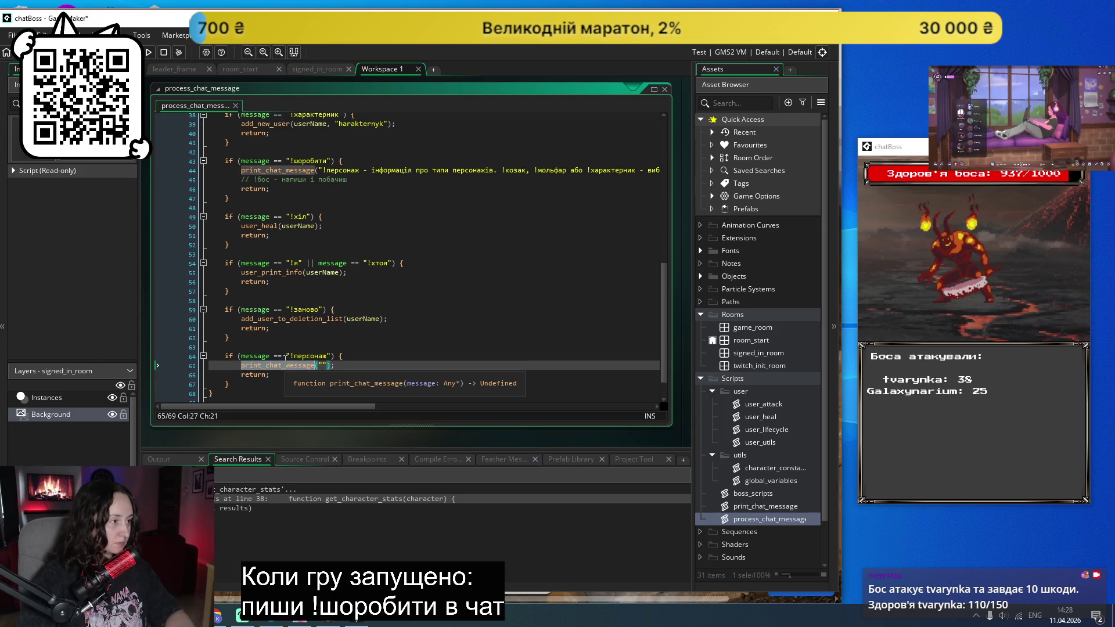
pyautogui.press('BackSpace')
pyautogui.press('BackSpace')
pyautogui.press('BackSpace')
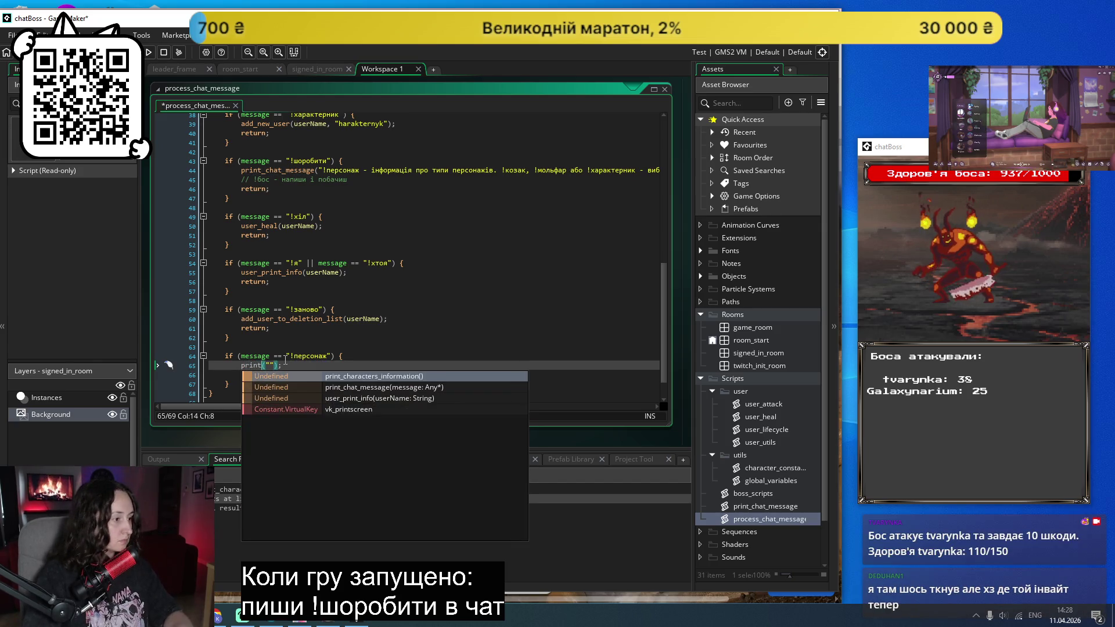
pyautogui.press('Return')
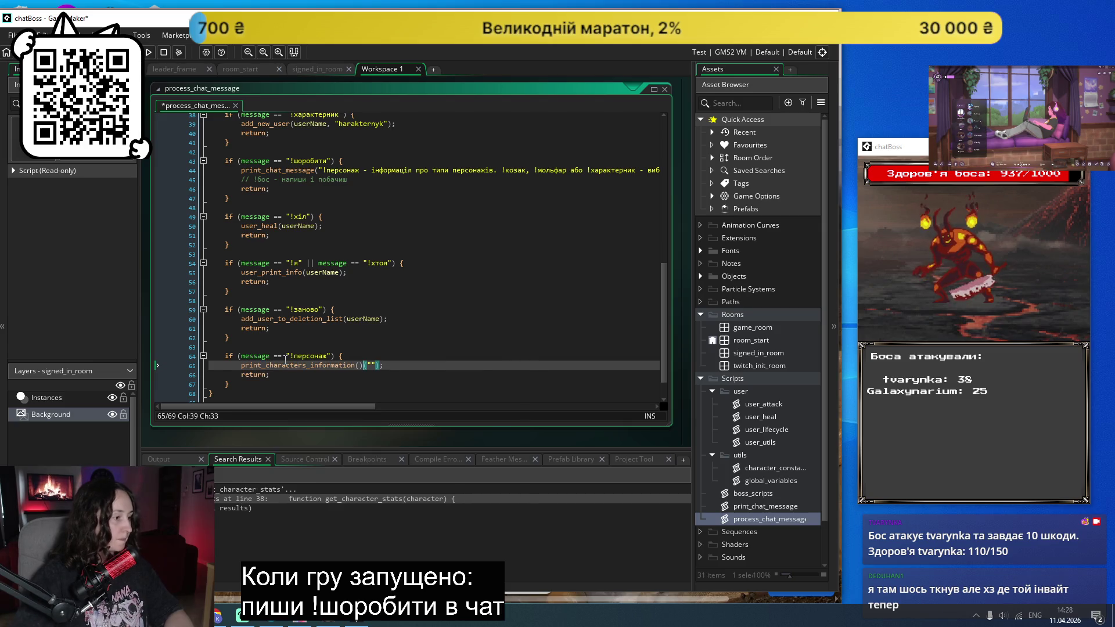
pyautogui.press('Delete')
pyautogui.press('Delete')
pyautogui.press('Delete')
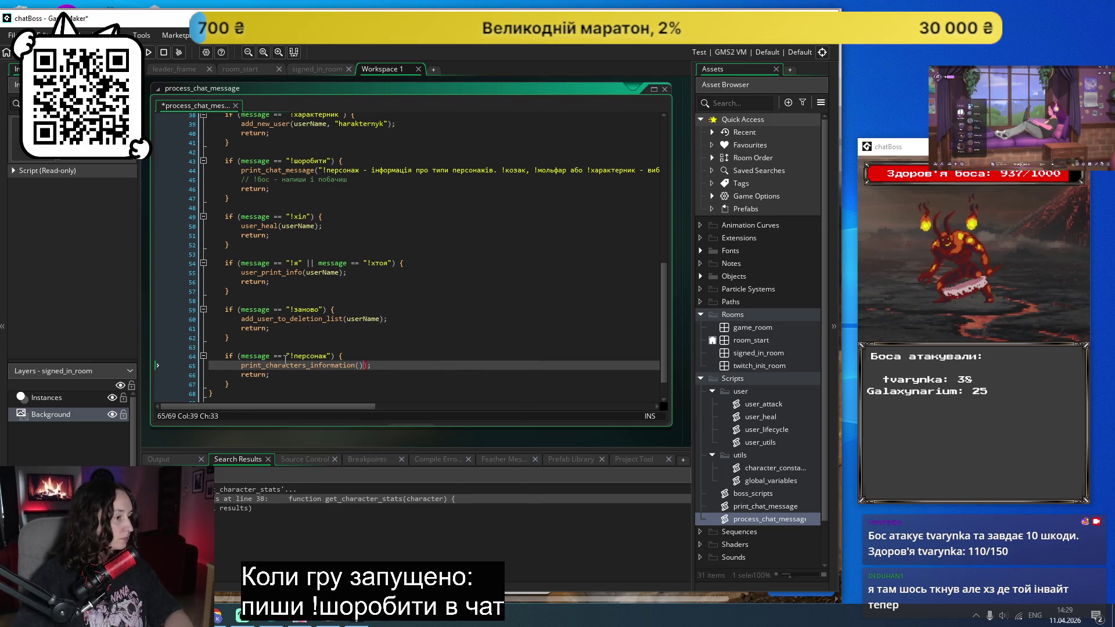
pyautogui.hotkey('ctrl', 's')
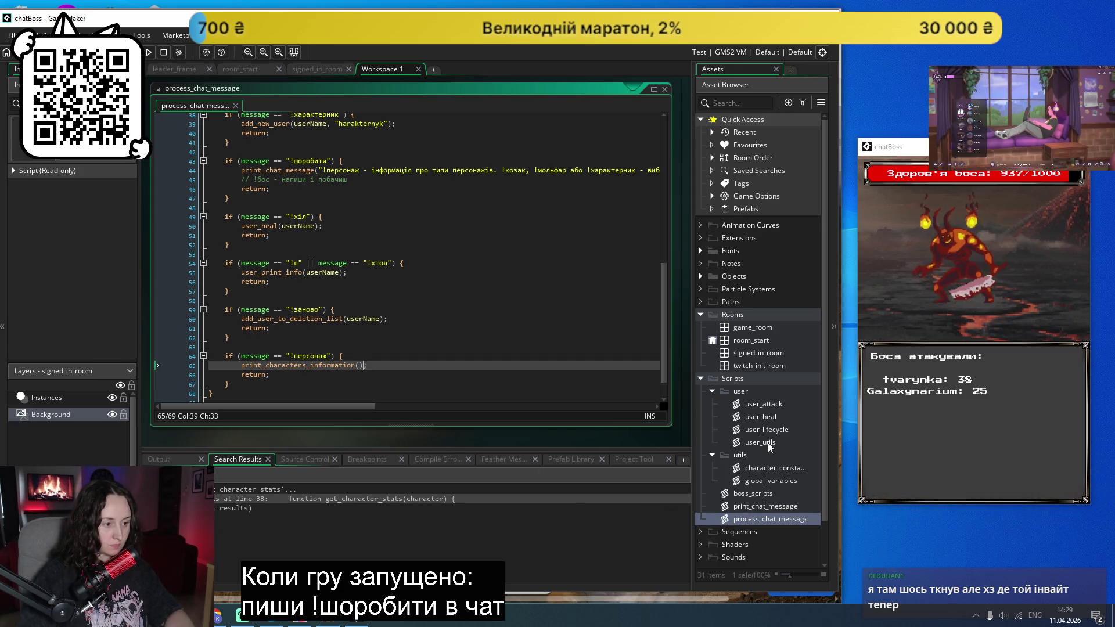
pyautogui.doubleClick(765, 468)
# Step: Indent an empty line inside the print_characters_information function body
pyautogui.scroll(-1, 430, 283)
pyautogui.click(316, 371)
pyautogui.press('Tab')
# Step: Look over the character_stats code, then bring Chrome's Trello board to the front
pyautogui.scroll(6, 392, 321)
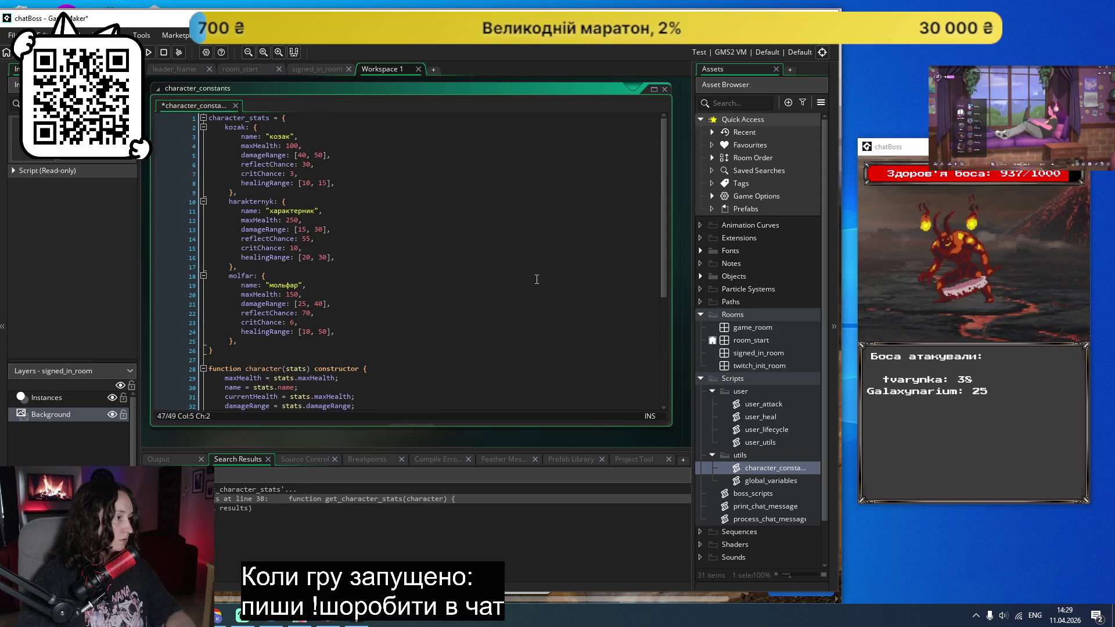
pyautogui.scroll(-4, 536, 280)
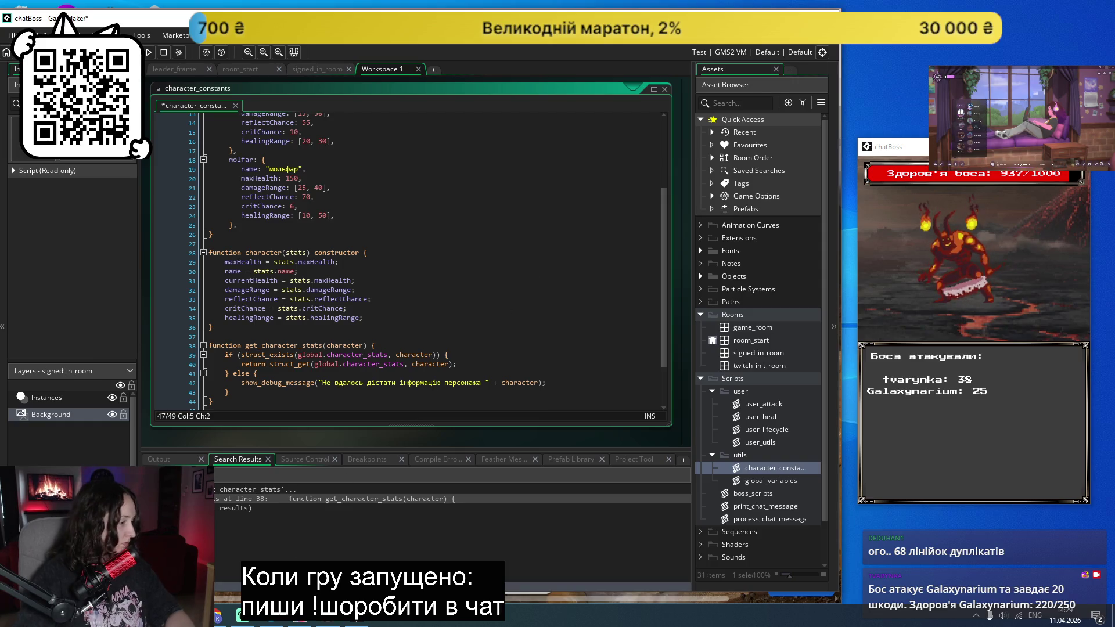
pyautogui.click(224, 620)
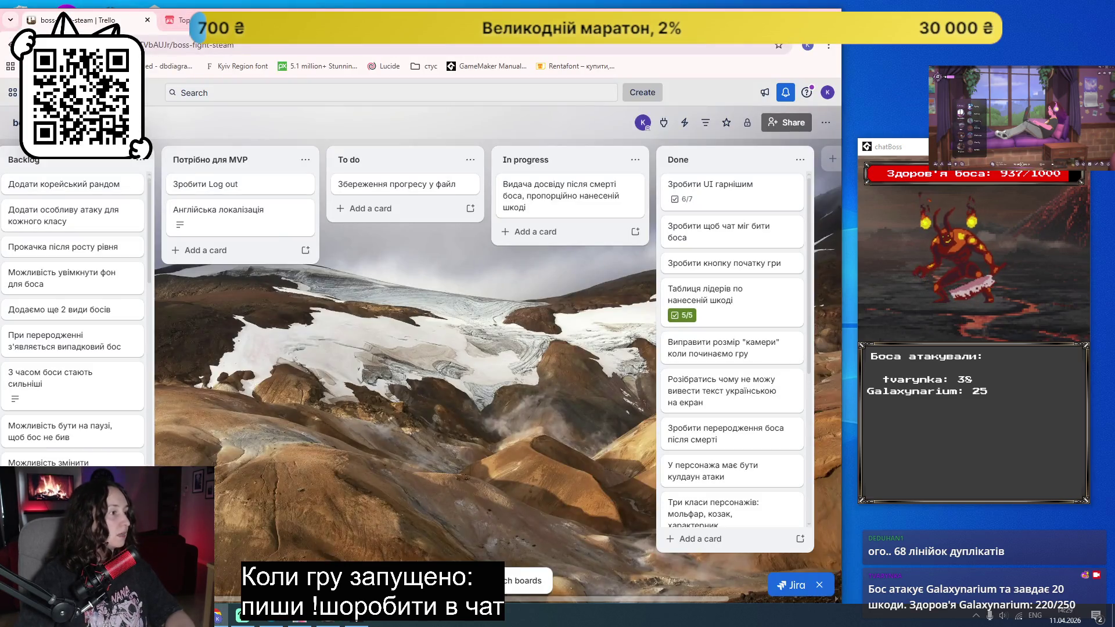
# Step: Search Google for 'gamemaker cycle' in a new tab
pyautogui.hotkey('ctrl', 't')
pyautogui.write('gamemaker cycle')
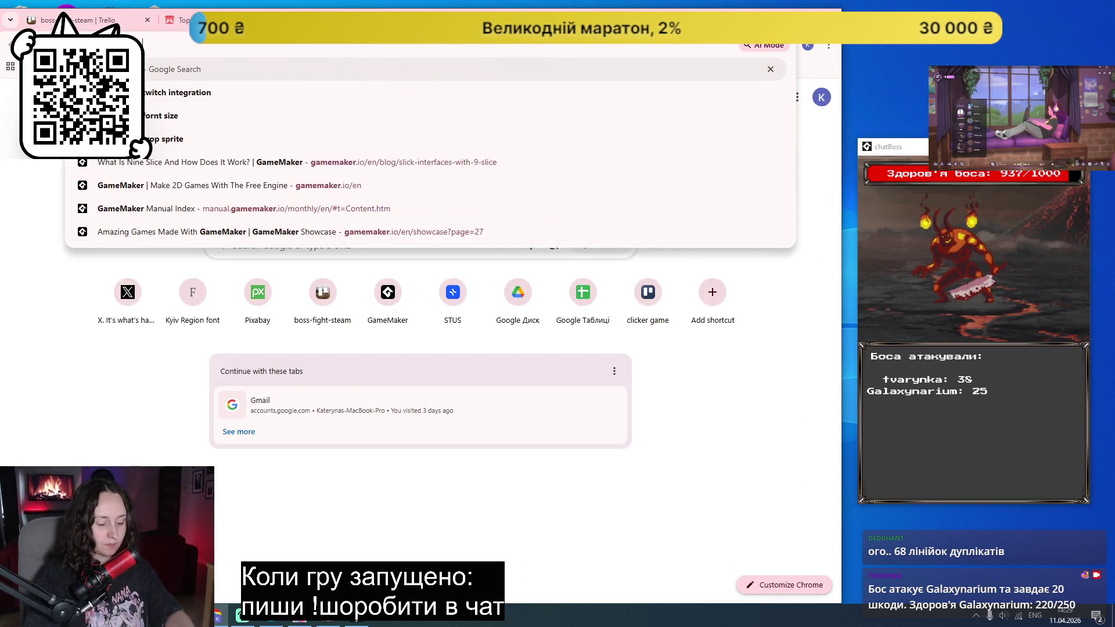
pyautogui.press('Return')
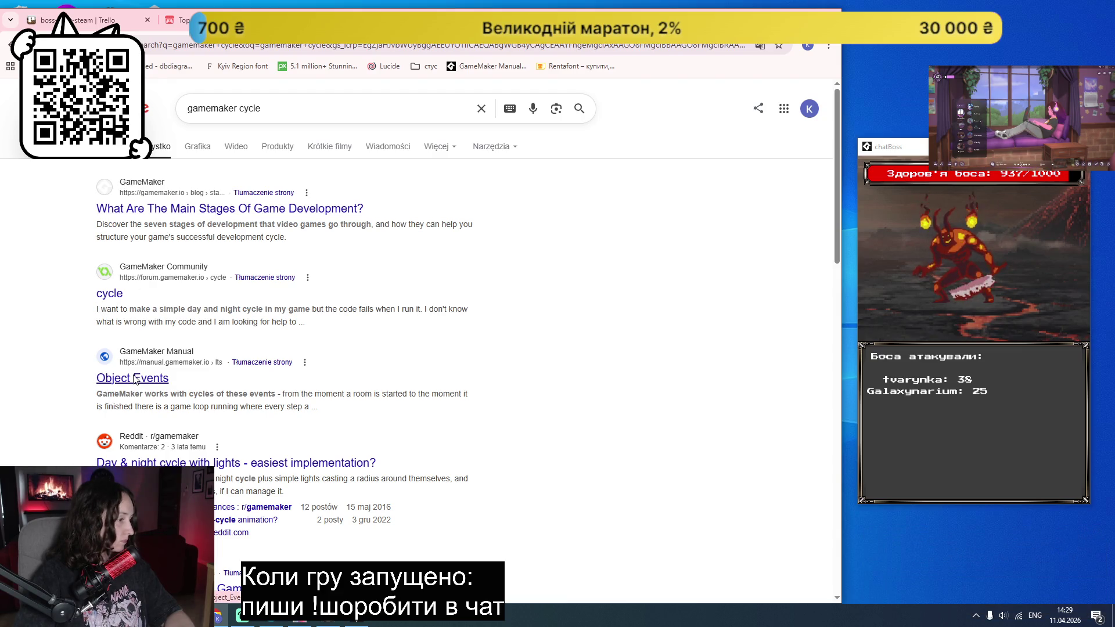
# Step: Change the query to 'gamemaker loop' and open the GameMaker Manual's for-loop page
pyautogui.click(286, 107)
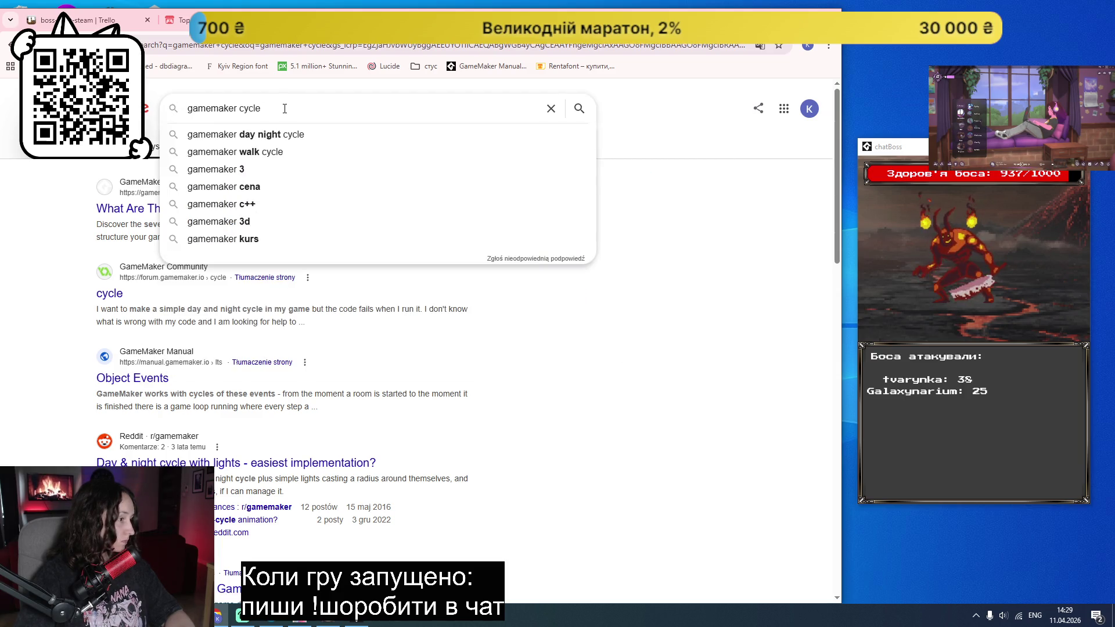
pyautogui.doubleClick(260, 106)
pyautogui.write('loop')
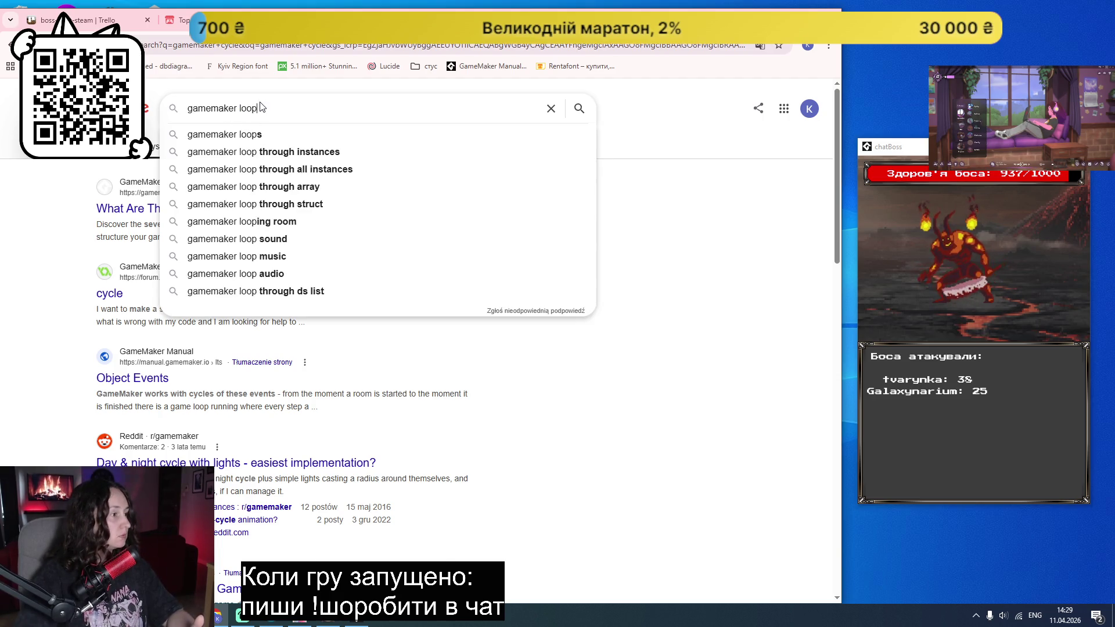
pyautogui.press('Return')
pyautogui.click(167, 207)
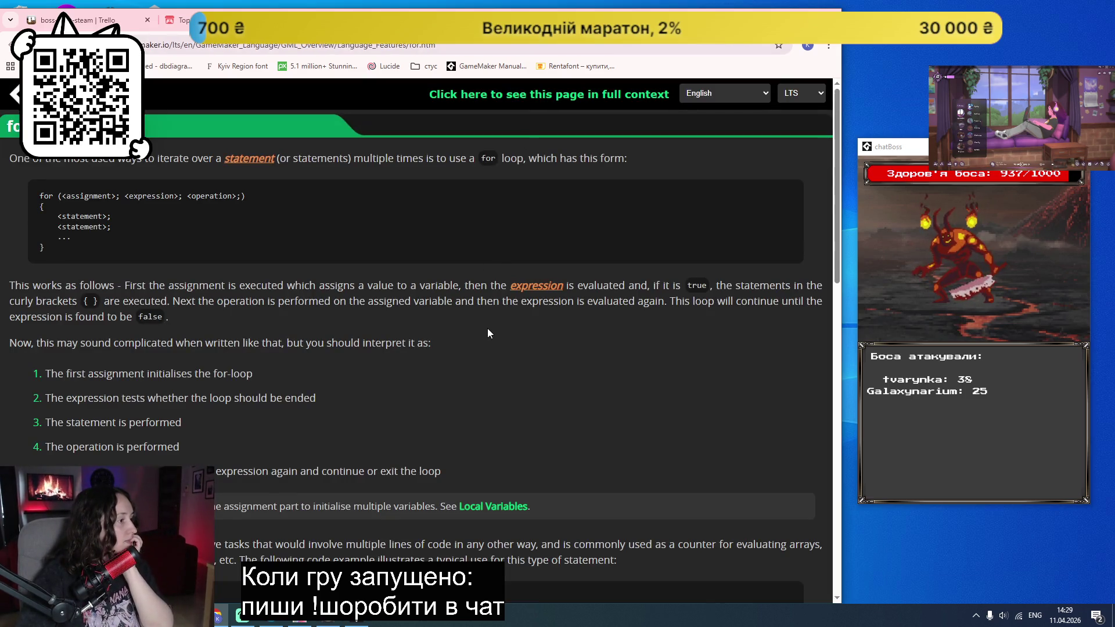
# Step: Read down through the for-loop syntax and break/continue examples, then scroll back up
pyautogui.scroll(-4, 480, 327)
pyautogui.scroll(-5, 479, 324)
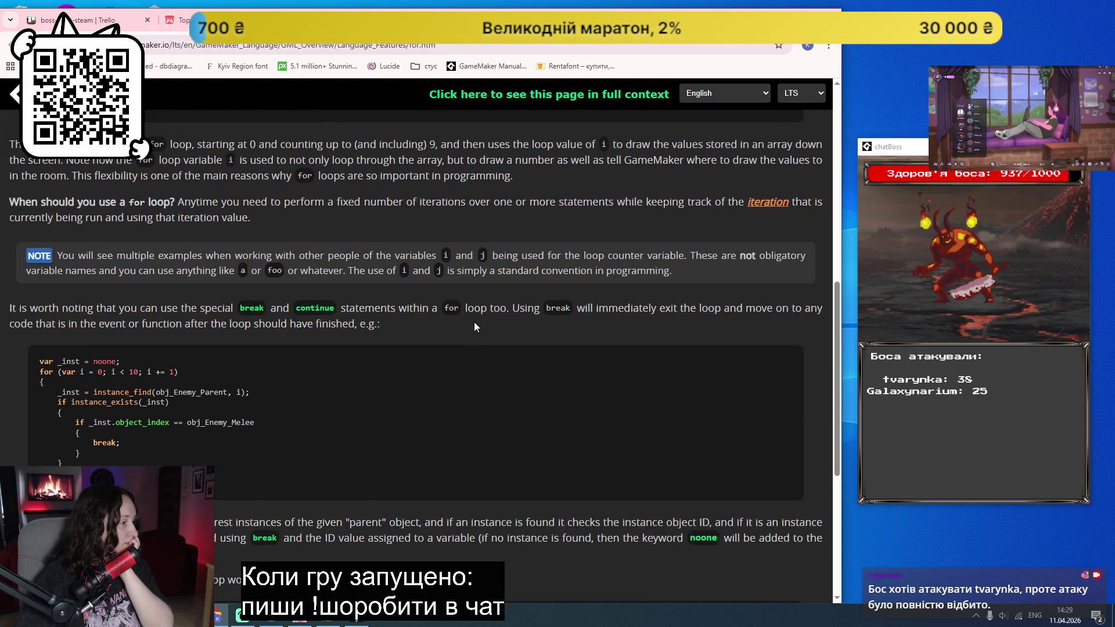
pyautogui.scroll(-3, 471, 323)
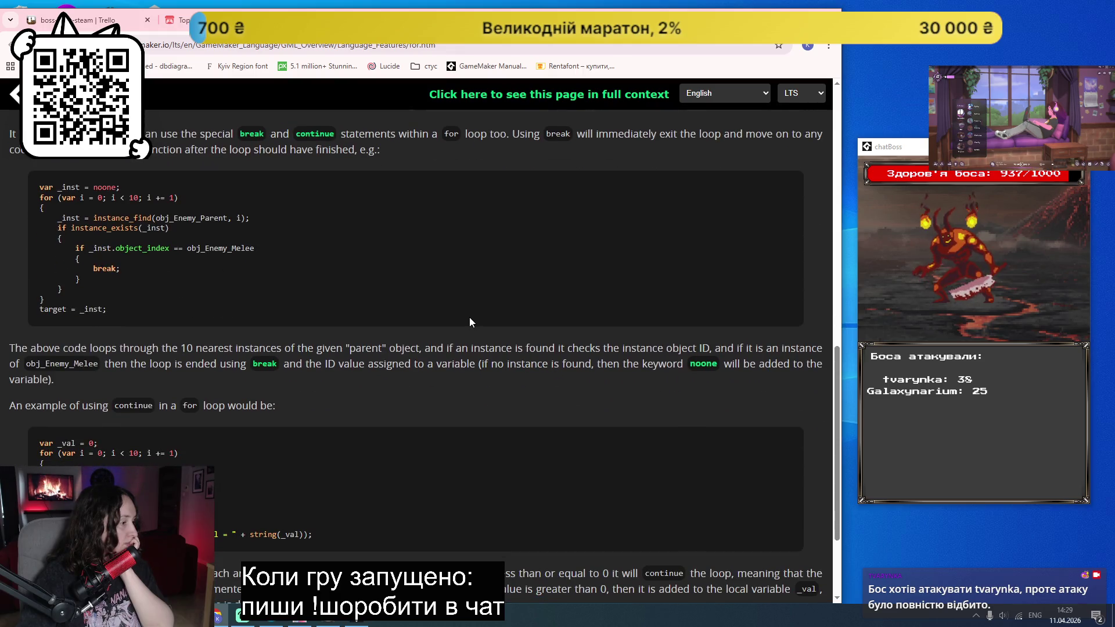
pyautogui.scroll(-2, 471, 322)
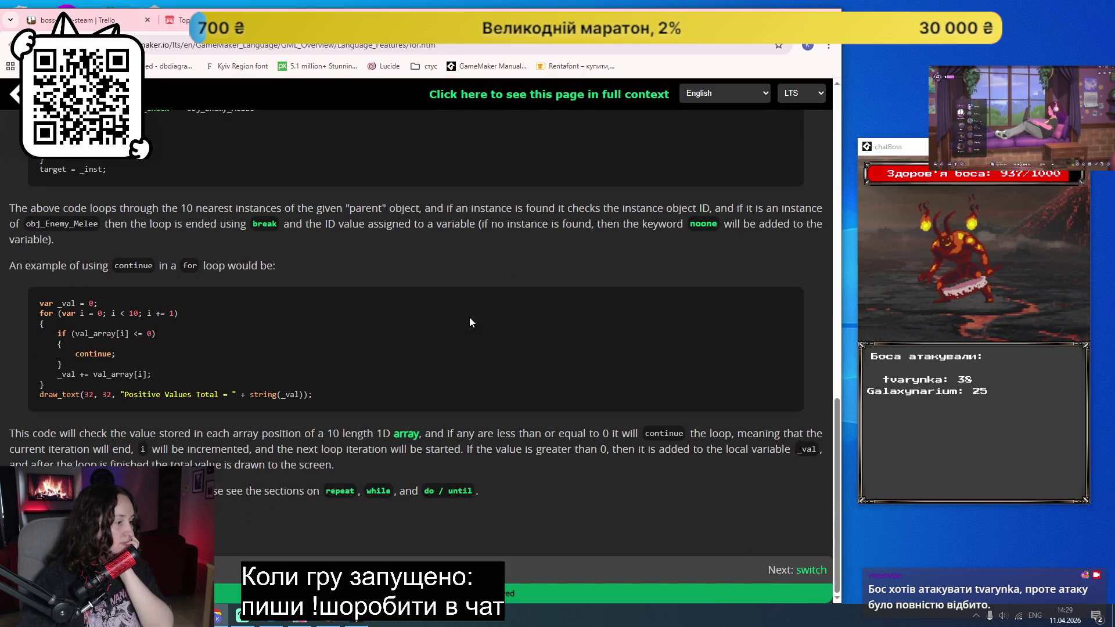
pyautogui.scroll(15, 469, 317)
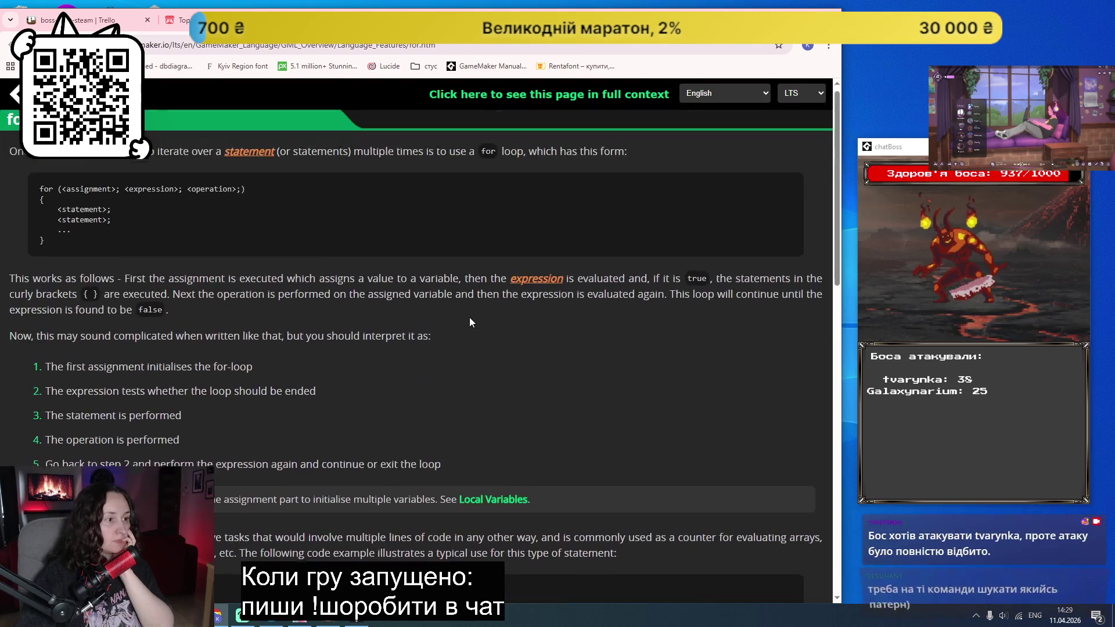
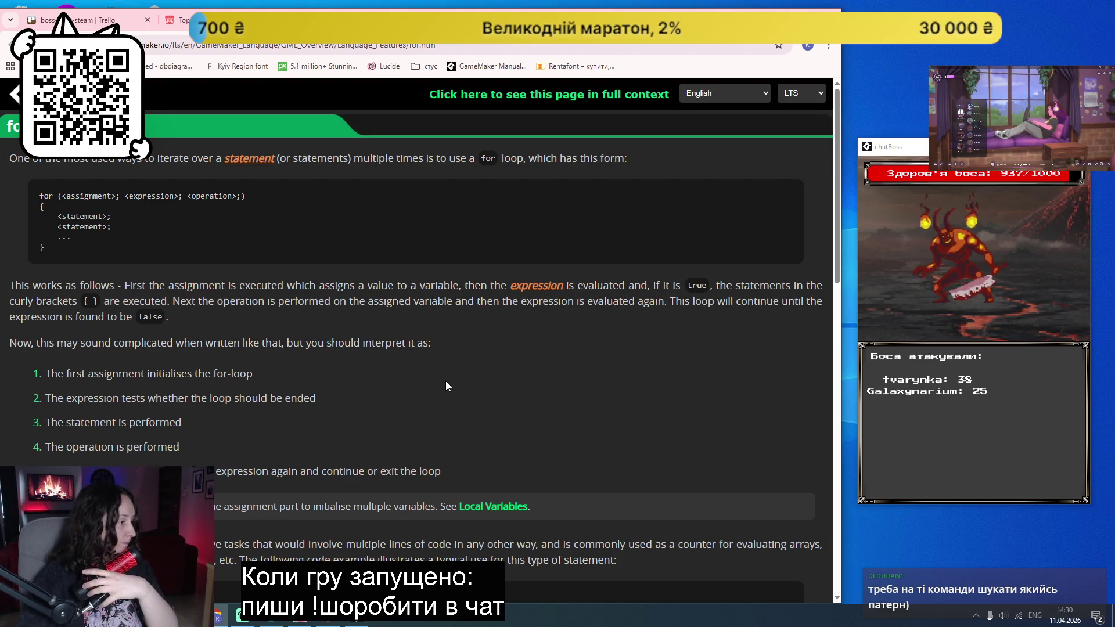
# Step: Switch back to the GameMaker project's code
pyautogui.scroll(-3, 470, 364)
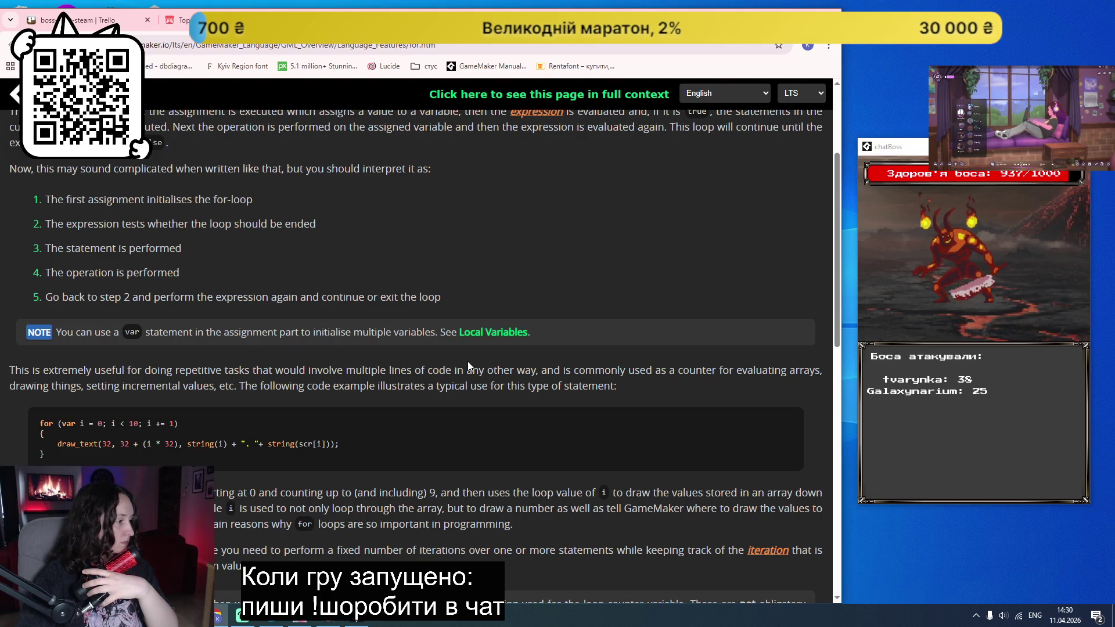
pyautogui.scroll(-2, 468, 365)
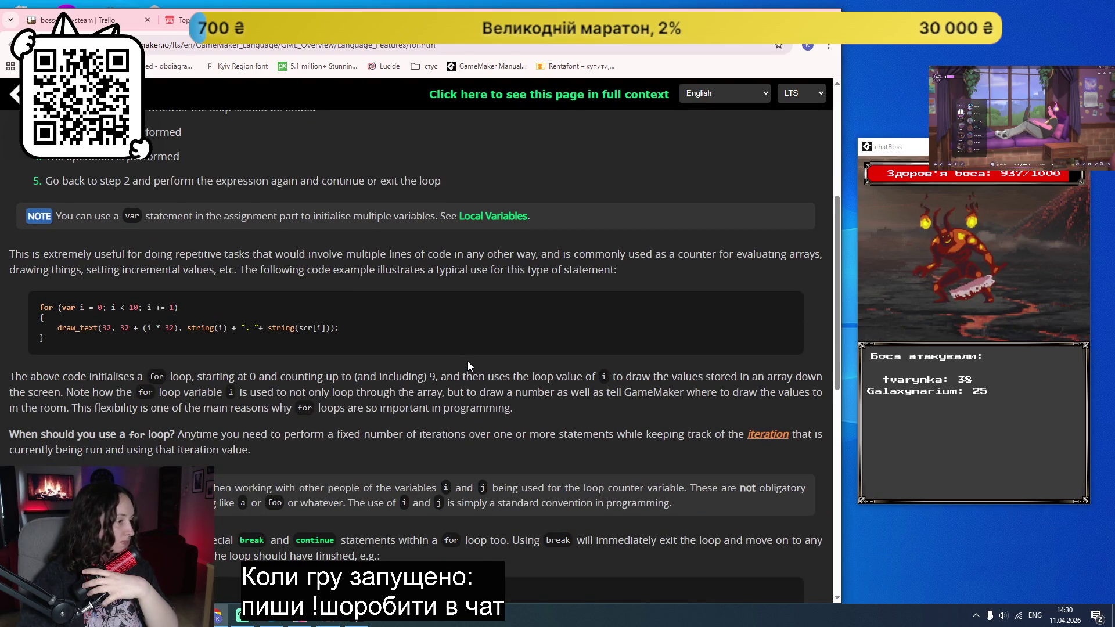
pyautogui.scroll(-3, 468, 361)
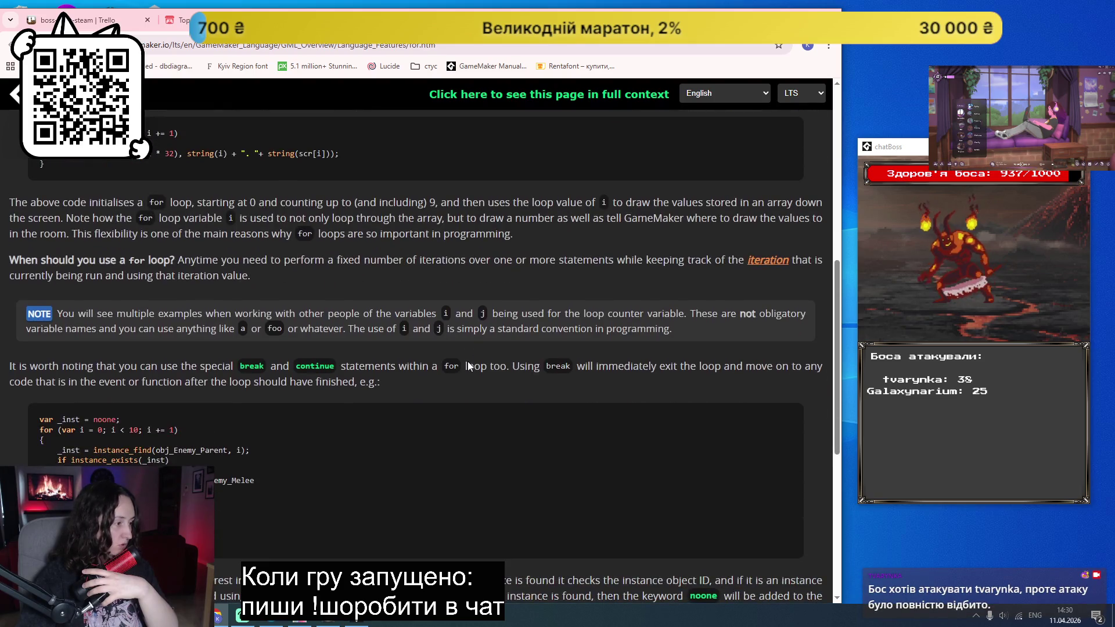
pyautogui.scroll(-2, 468, 362)
pyautogui.scroll(-2, 468, 366)
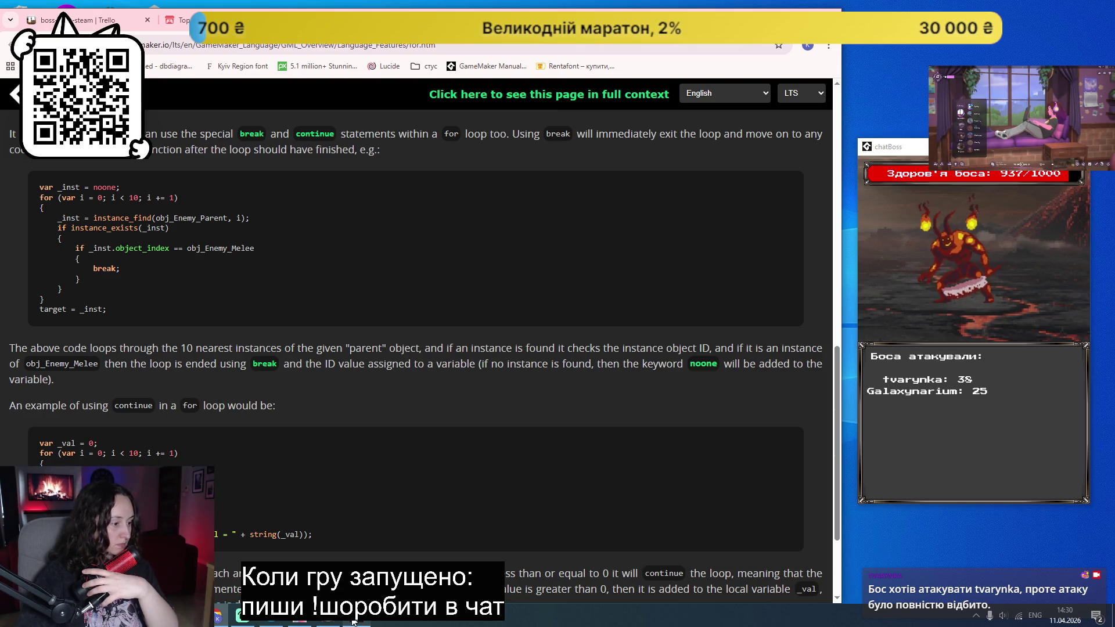
pyautogui.moveTo(354, 622)
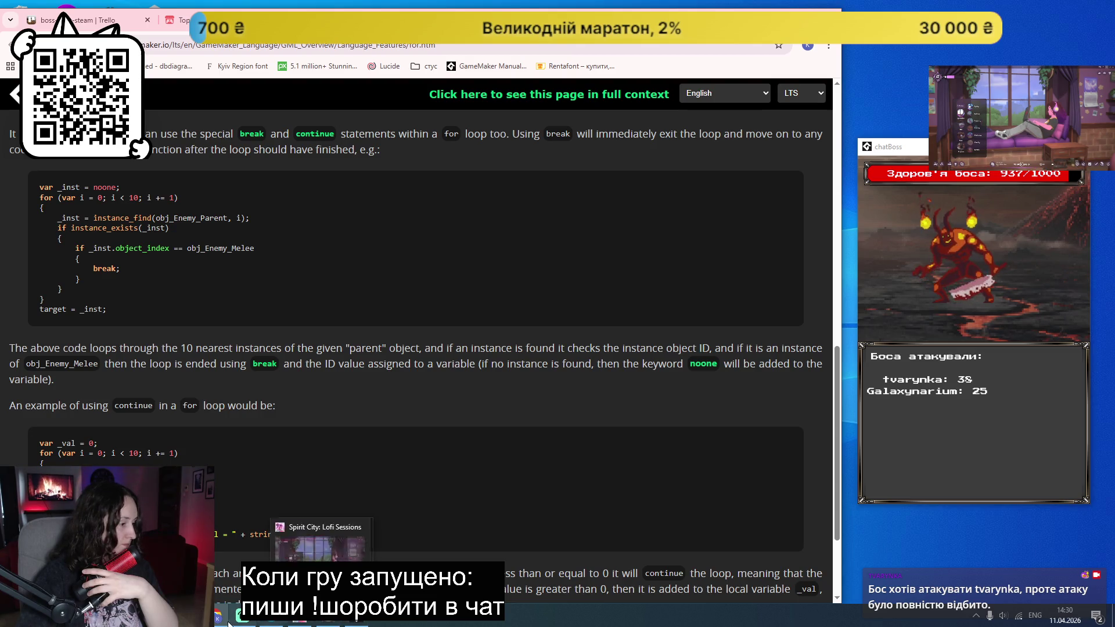
pyautogui.click(270, 619)
# Step: Place the caret on empty line 47 inside print_characters_information in character_constants
pyautogui.click(547, 315)
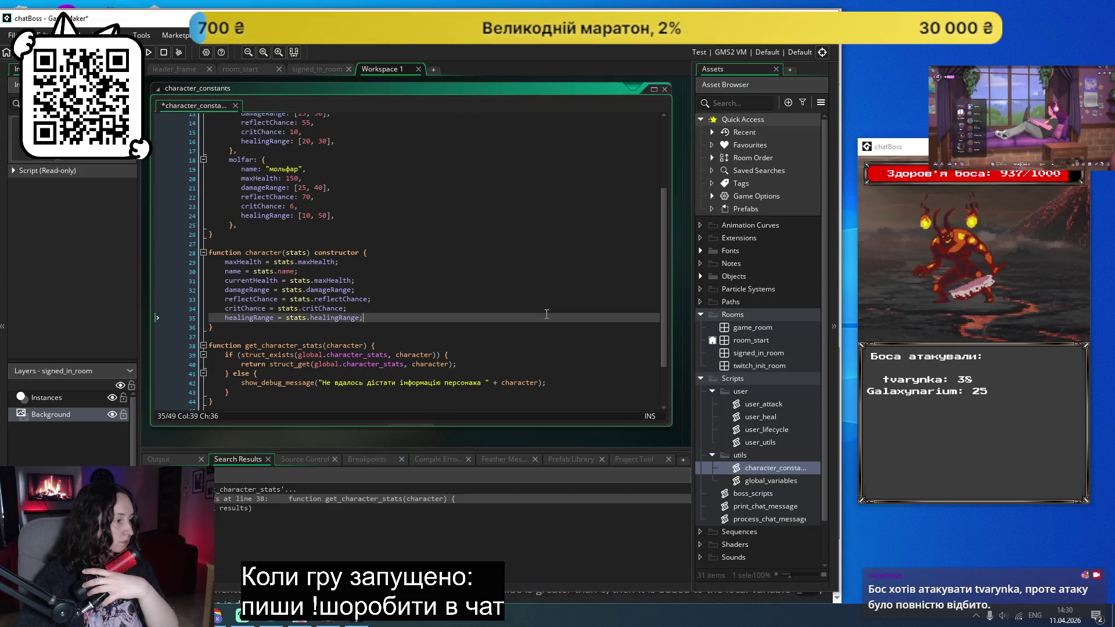
pyautogui.scroll(-2, 547, 314)
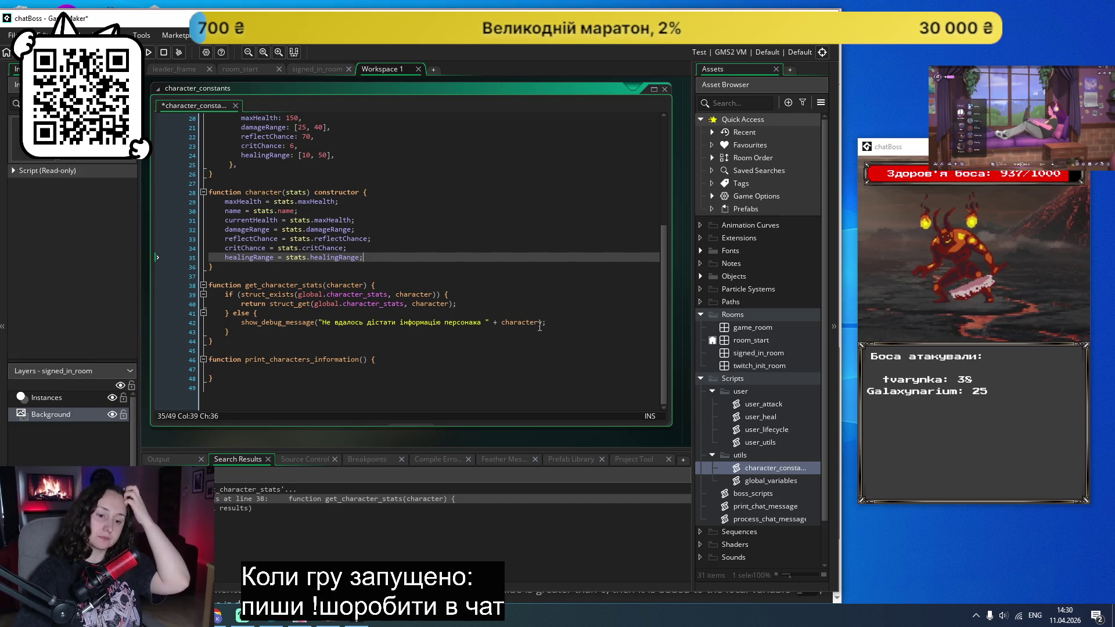
pyautogui.scroll(2, 483, 359)
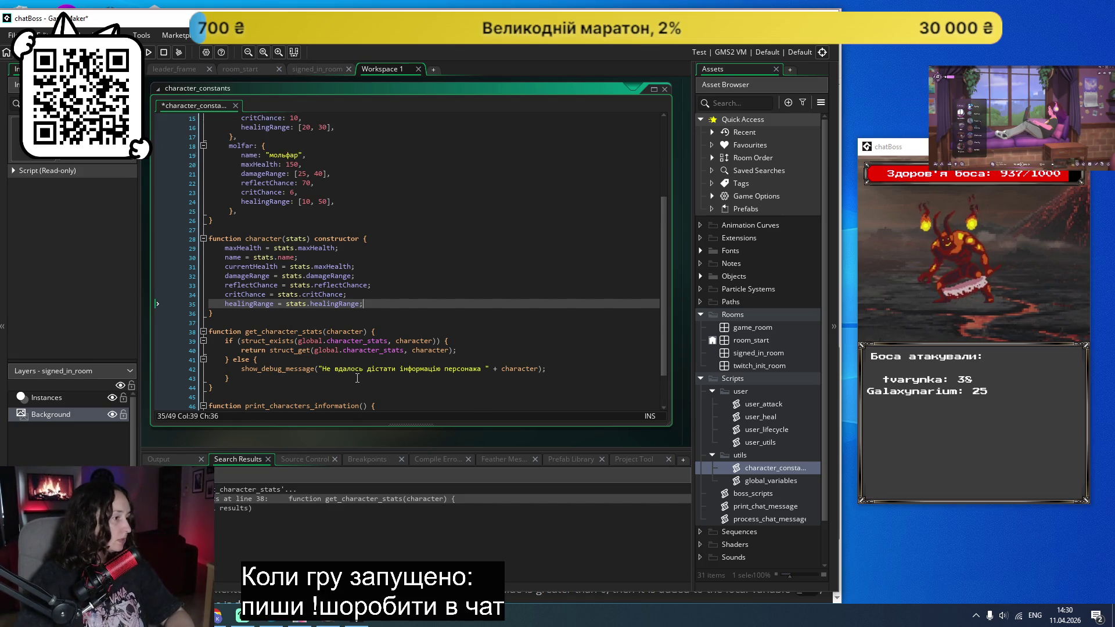
pyautogui.scroll(-1, 357, 378)
pyautogui.click(292, 394)
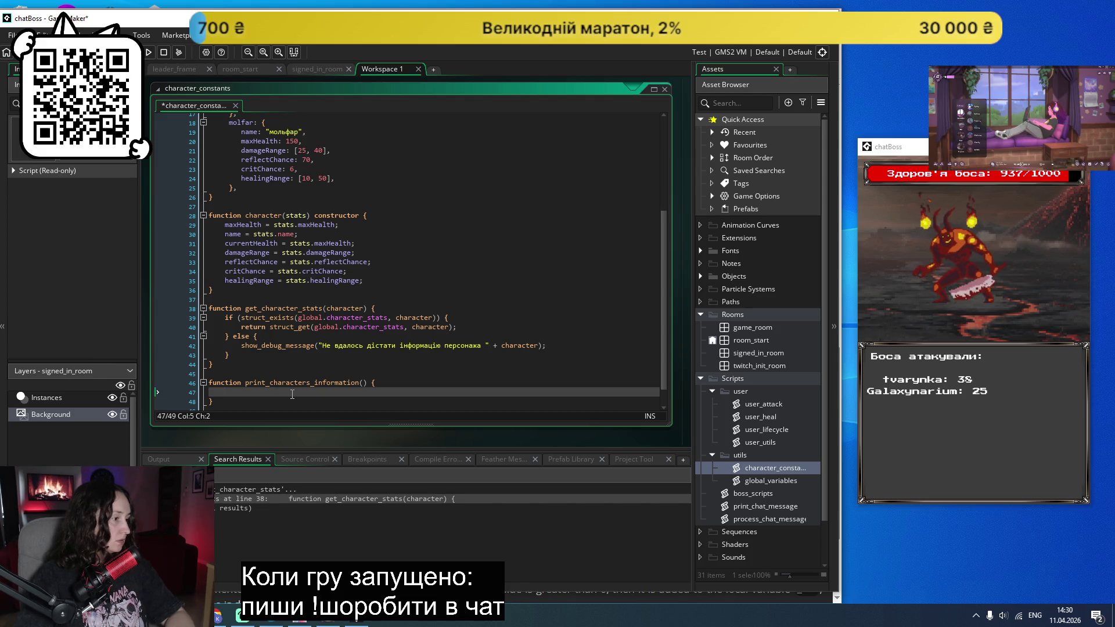
pyautogui.scroll(5, 459, 357)
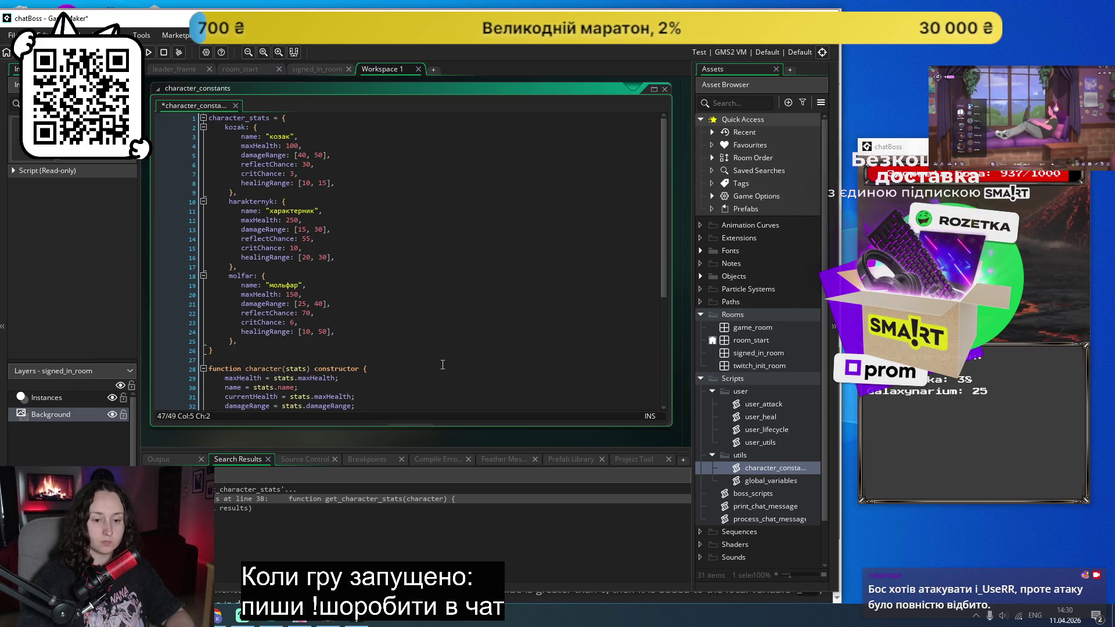
pyautogui.scroll(-3, 443, 364)
pyautogui.rightClick(443, 364)
pyautogui.click(464, 314)
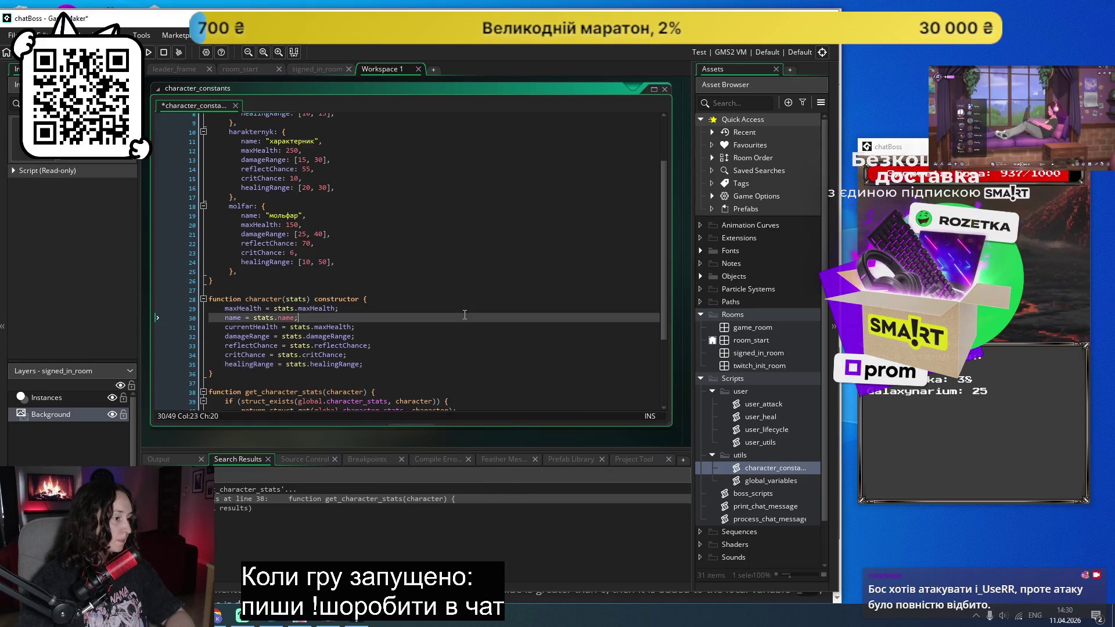
pyautogui.scroll(-4, 464, 314)
pyautogui.click(293, 368)
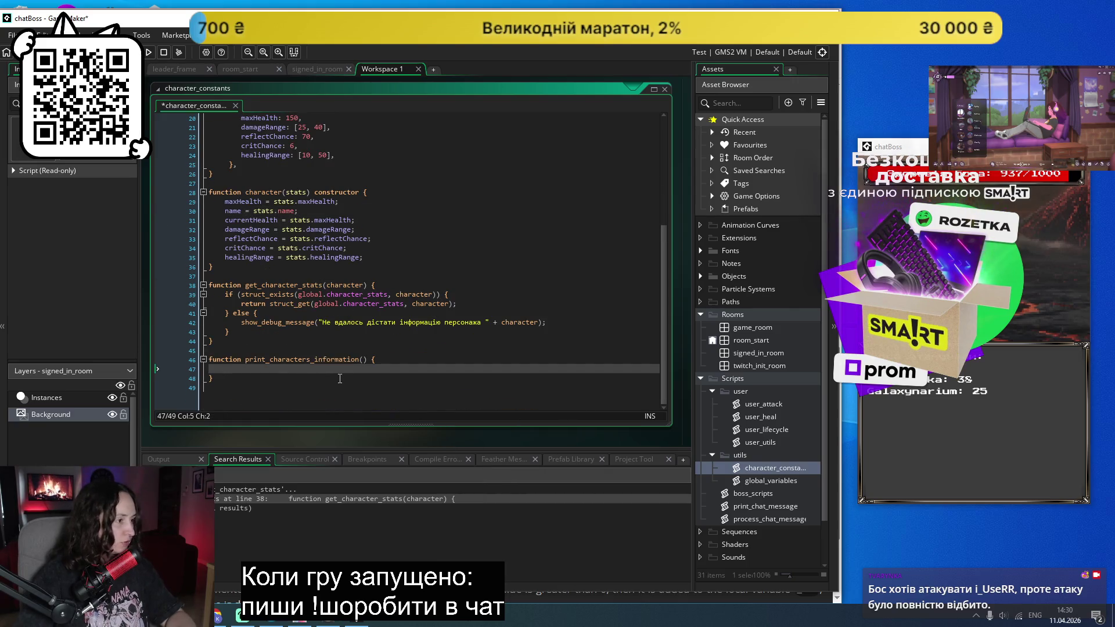
# Step: Insert a print_chat_message(); call into the print_characters_information body
pyautogui.write('print_')
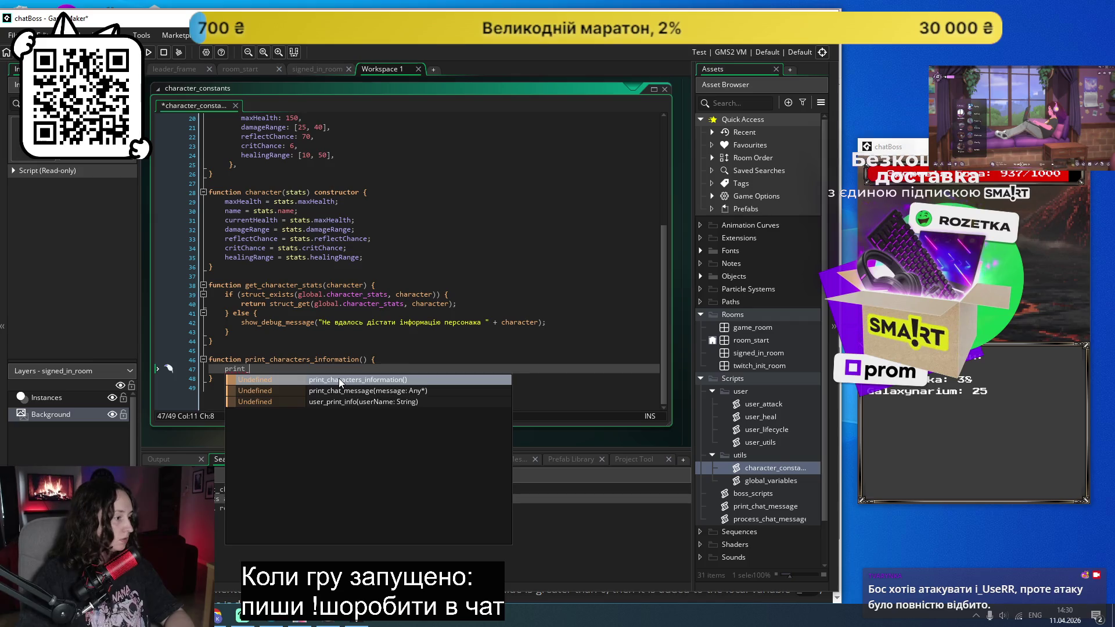
pyautogui.press('Down')
pyautogui.press('Return')
pyautogui.write(');')
pyautogui.press('Left')
pyautogui.press('Left')
# Step: Begin the Kozak message: "Персонаж сильно б'є, мало здоров'я, середній шанс відбивання"
pyautogui.hotkey('alt', 'shift')
pyautogui.write('"')
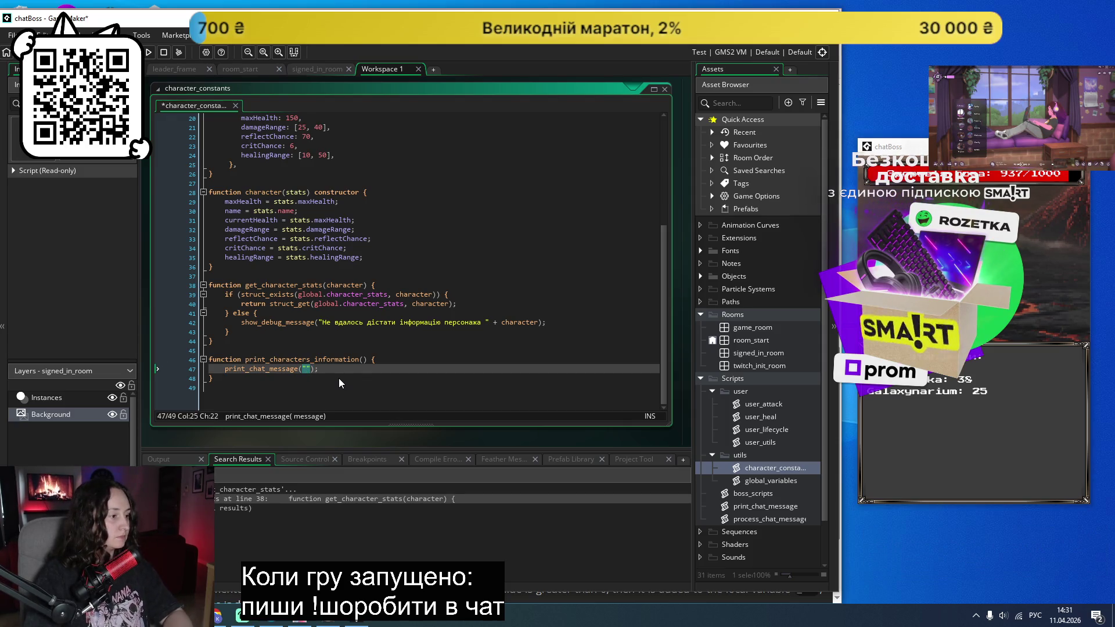
pyautogui.write('Персонаж')
pyautogui.scroll(3, 461, 344)
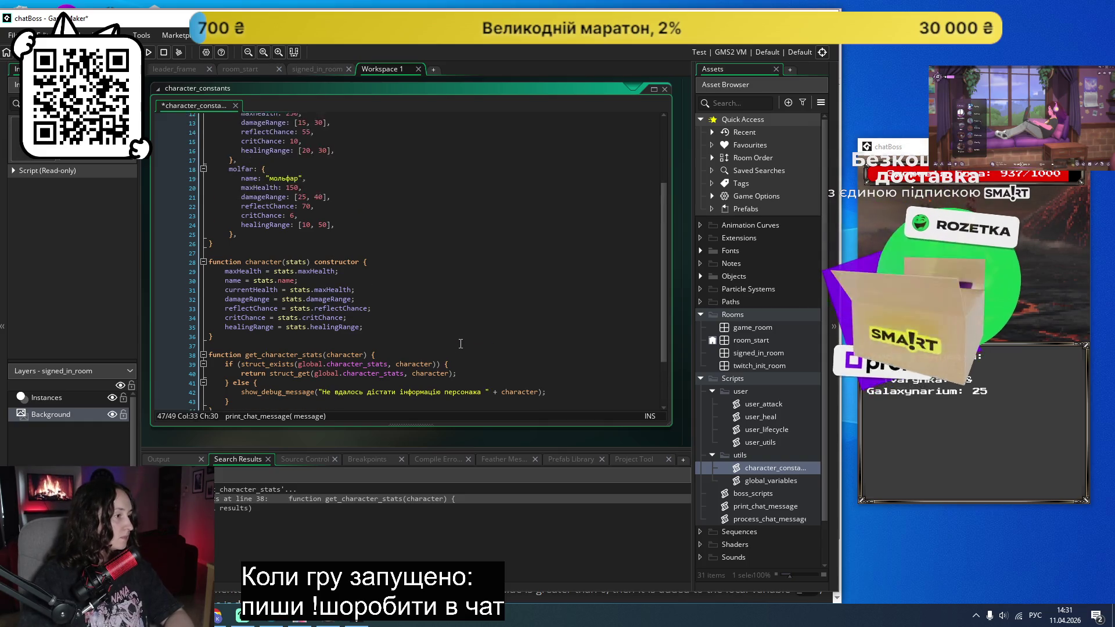
pyautogui.scroll(1, 460, 344)
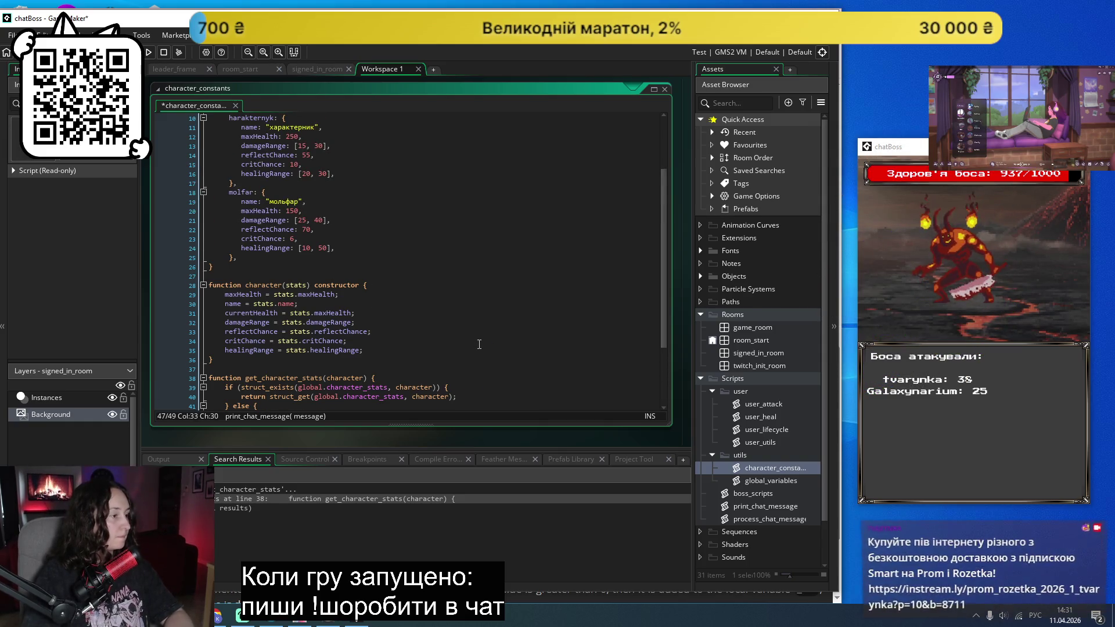
pyautogui.scroll(3, 500, 329)
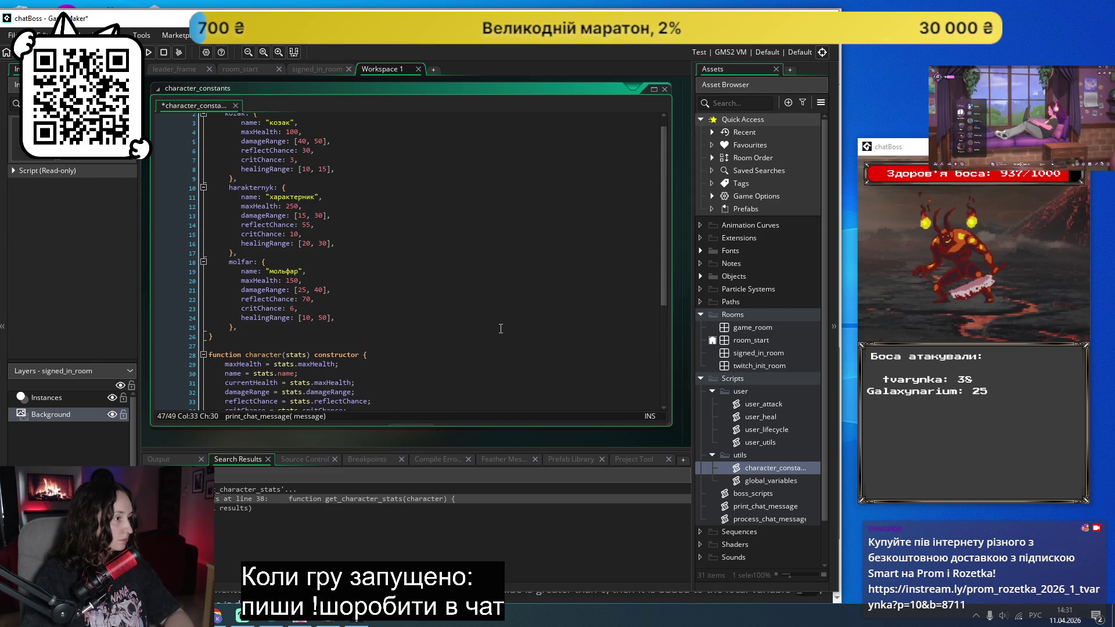
pyautogui.write('сильно ')
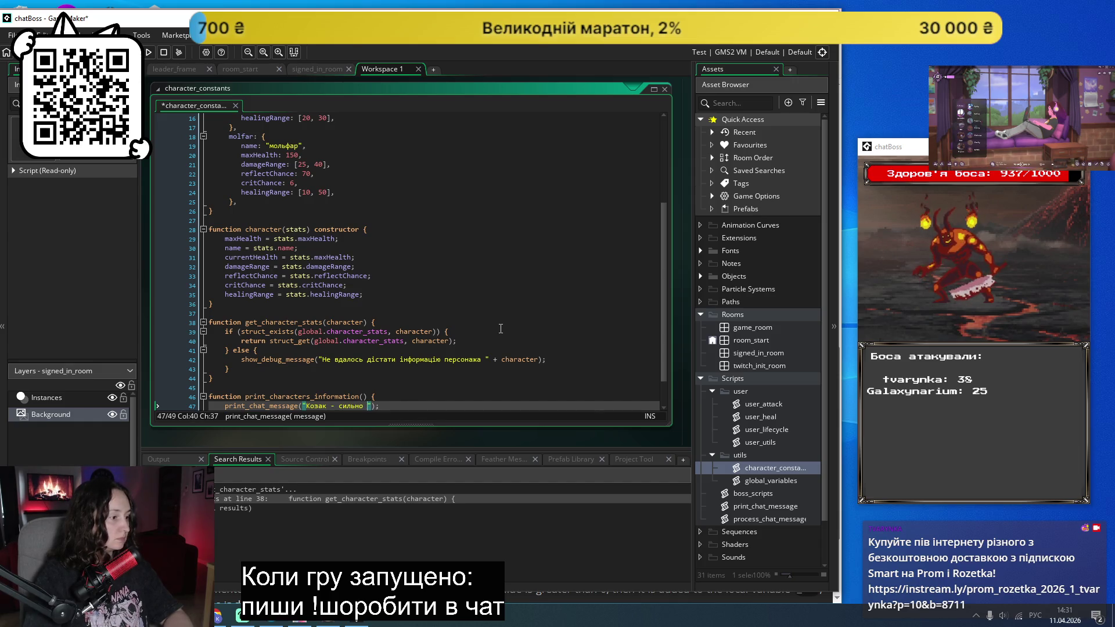
pyautogui.write("б'є,")
pyautogui.scroll(5, 501, 328)
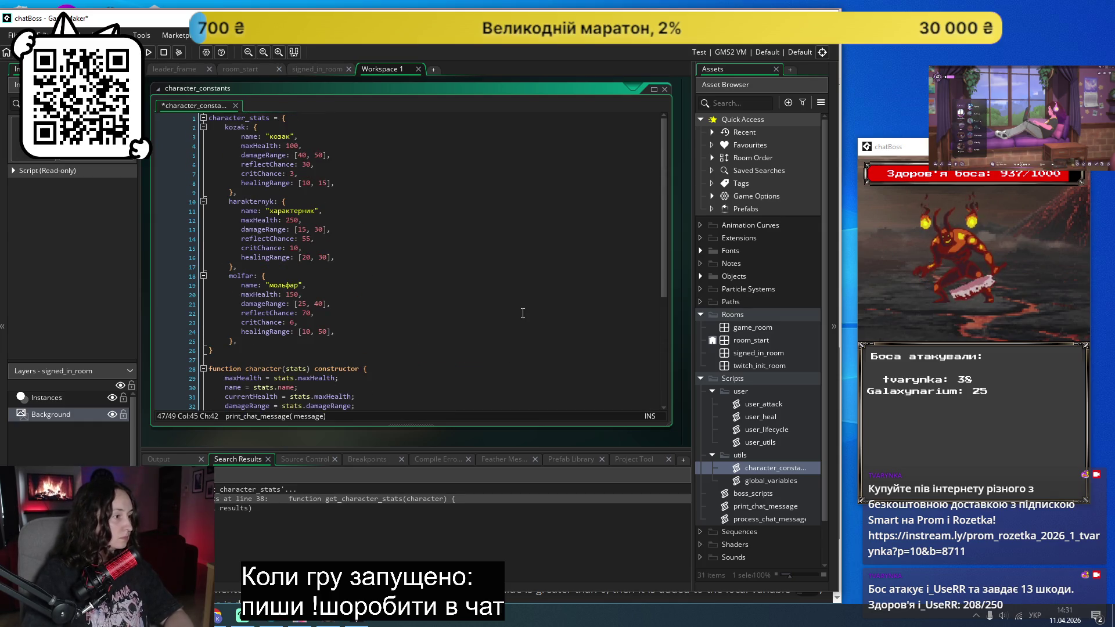
pyautogui.write('мало здоров')
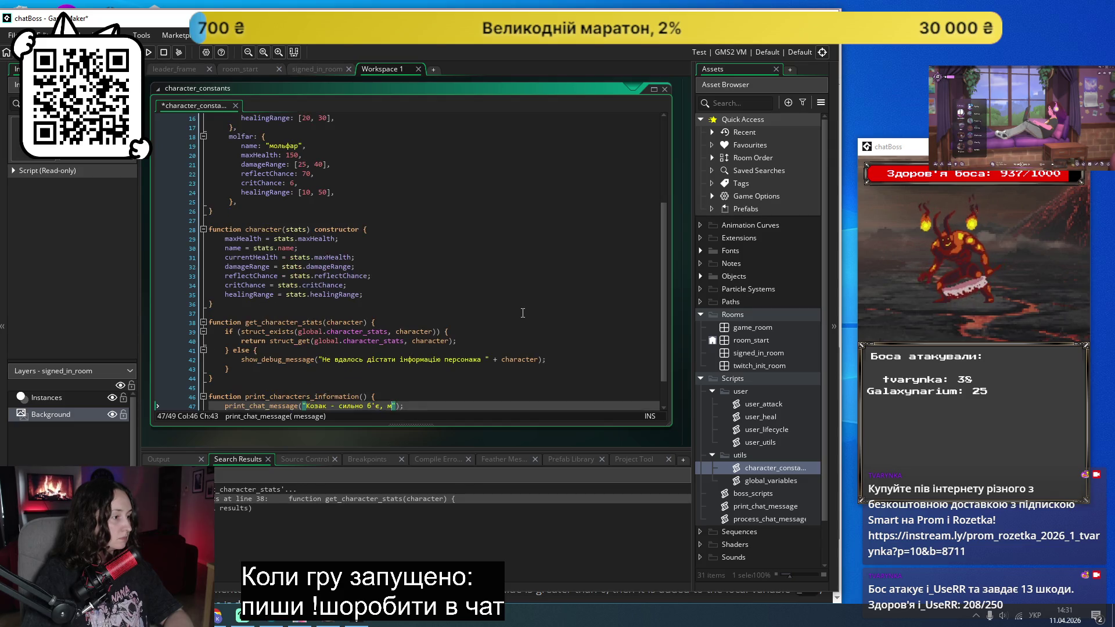
pyautogui.write("'")
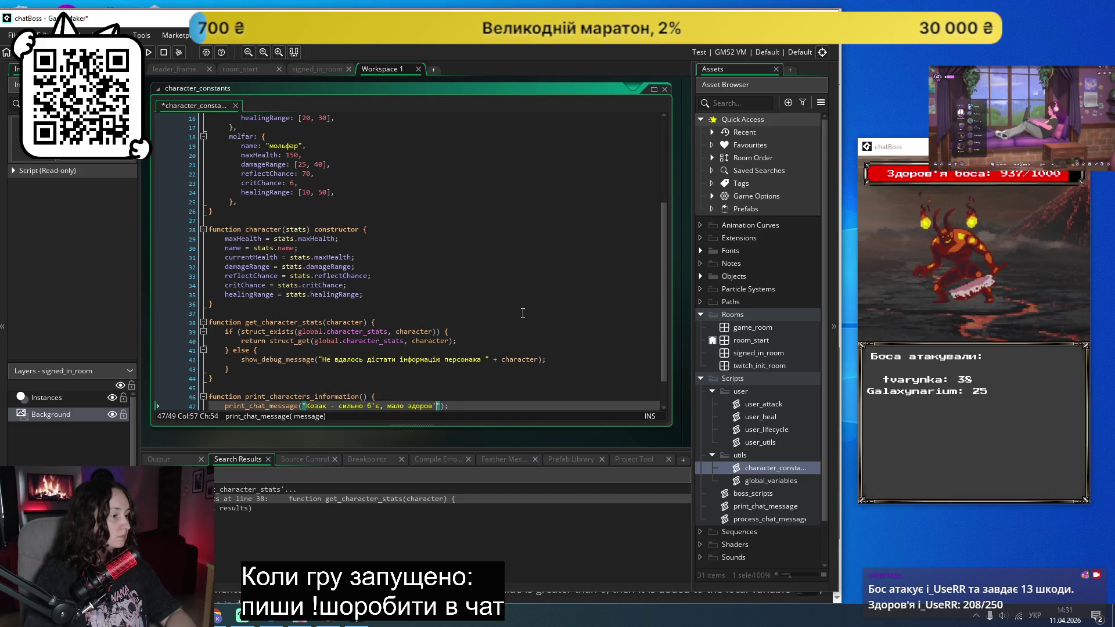
pyautogui.write('я, середній шани')
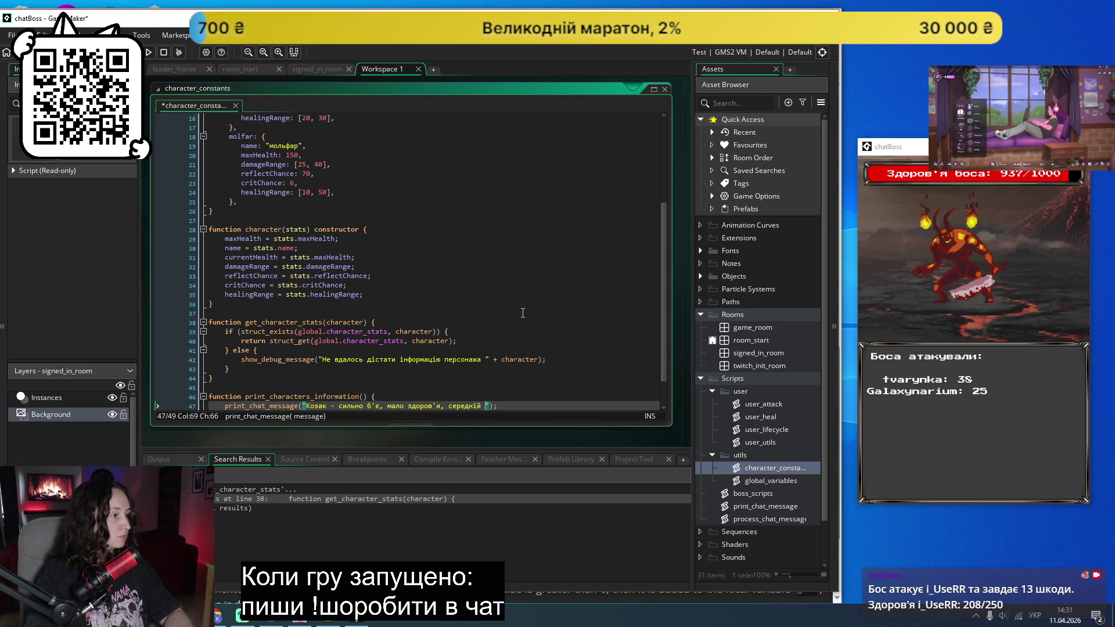
pyautogui.press('BackSpace')
pyautogui.write('с відби')
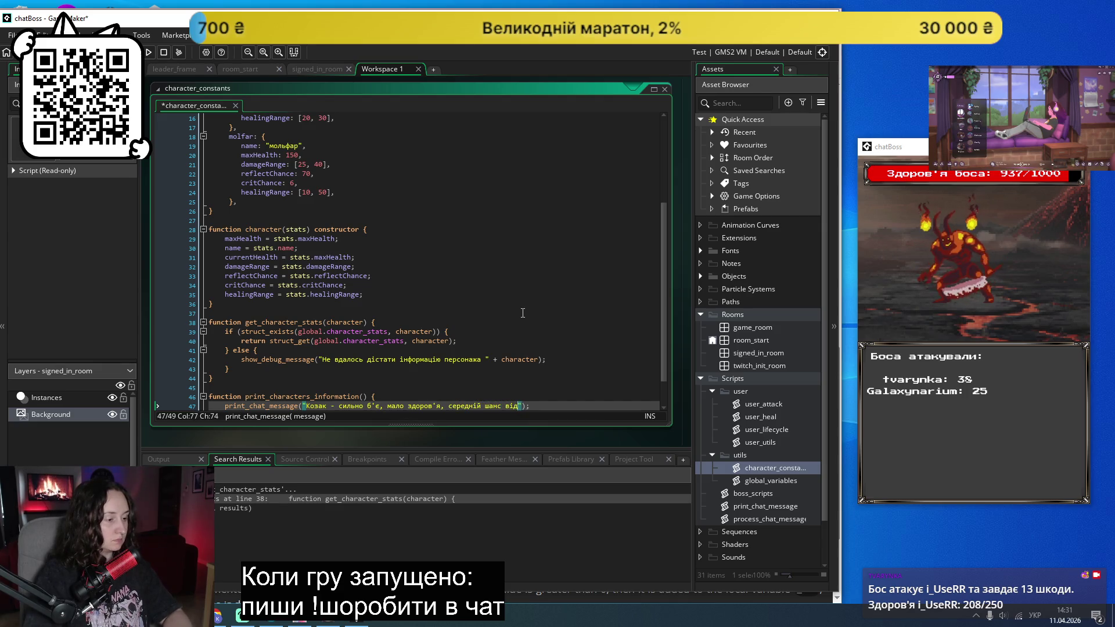
pyautogui.write('вання')
# Step: Add the Kozak's low crit chance and start the "Характерник -" description
pyautogui.scroll(3, 520, 313)
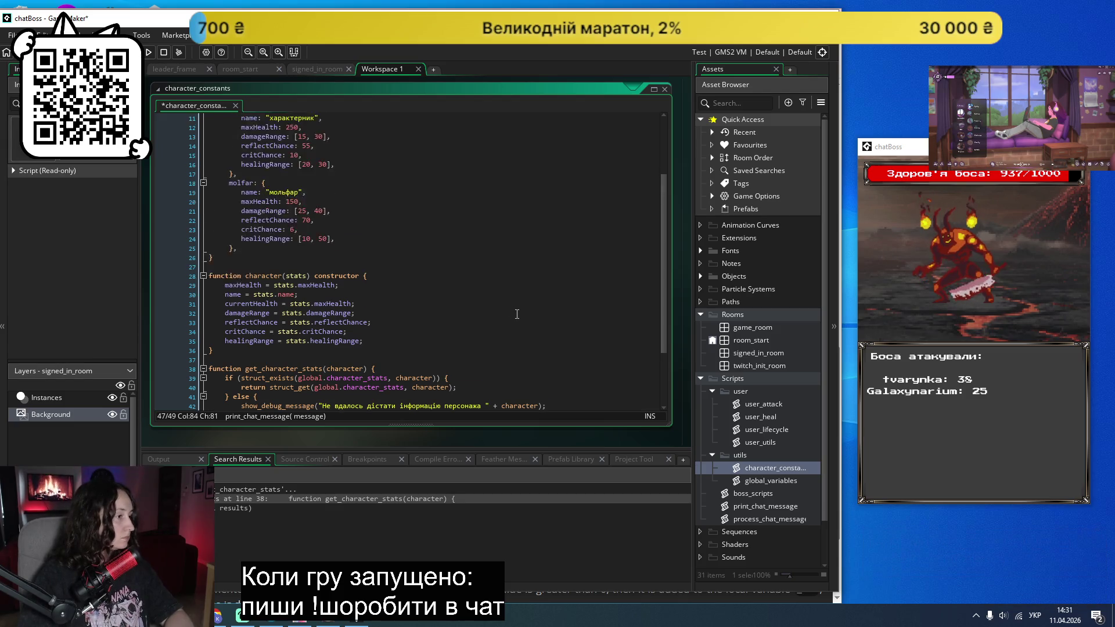
pyautogui.scroll(4, 517, 314)
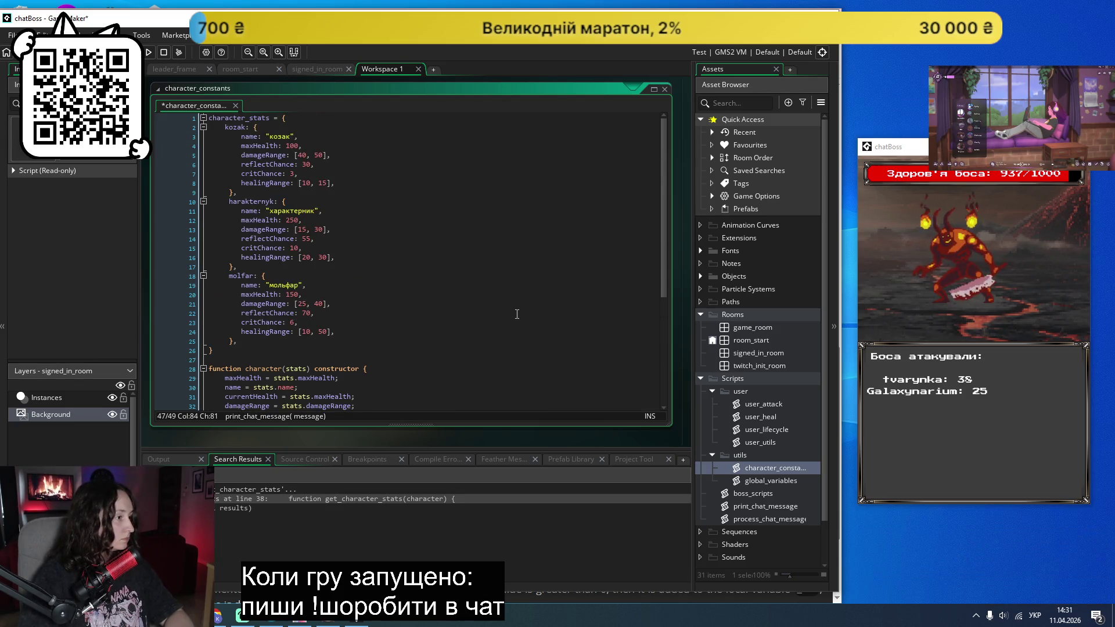
pyautogui.write('низький ')
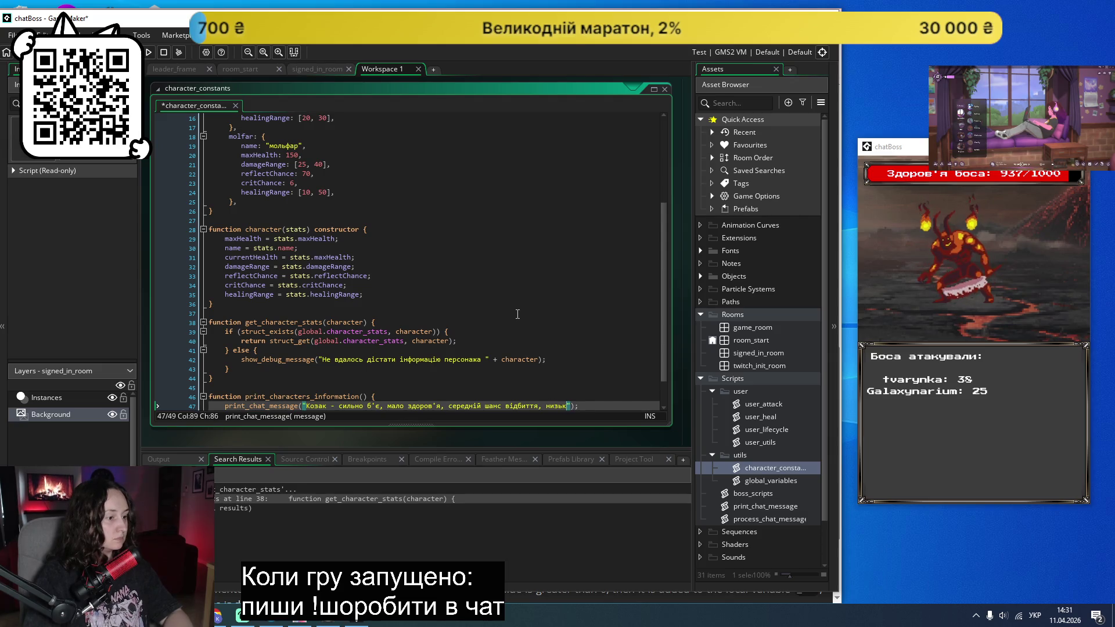
pyautogui.write('шанс кріта. Мольфар -')
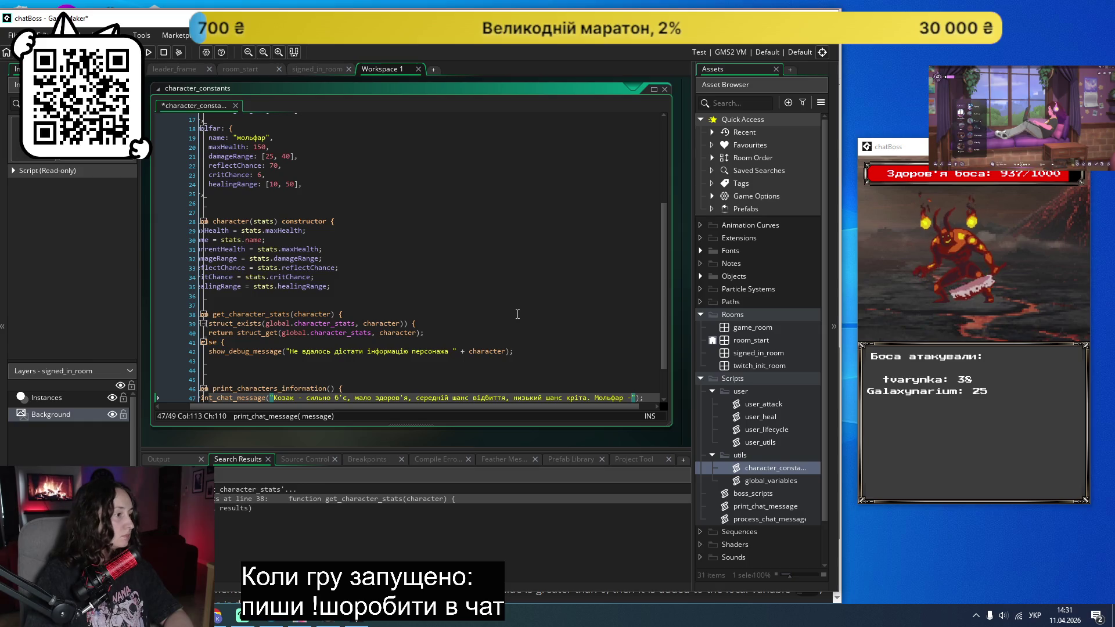
pyautogui.press('BackSpace')
pyautogui.press('BackSpace')
pyautogui.press('BackSpace')
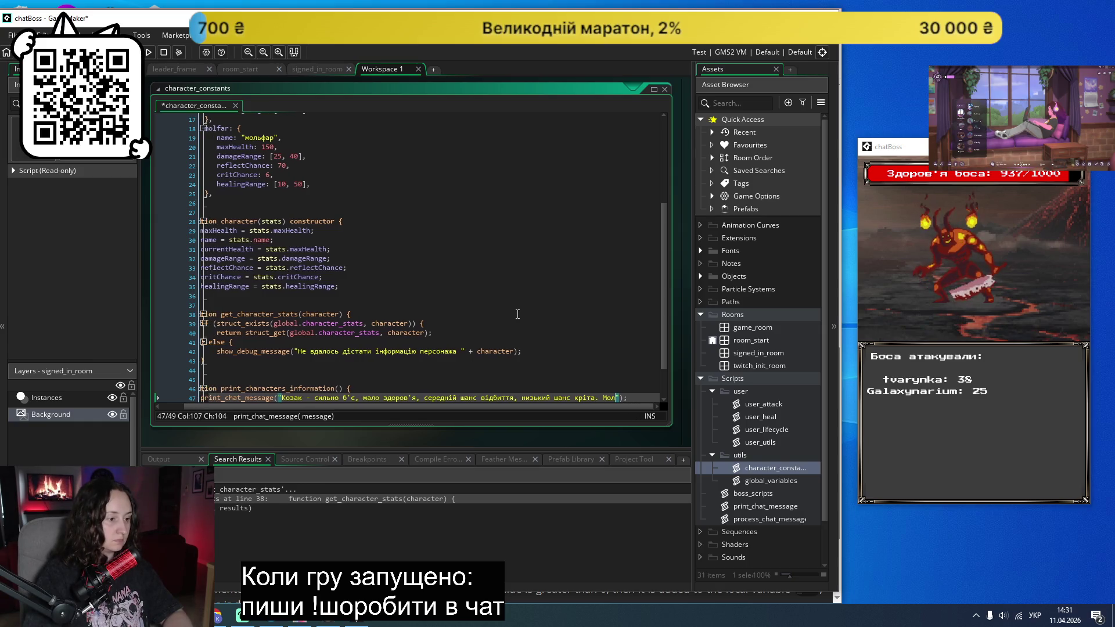
pyautogui.write('Характерник -')
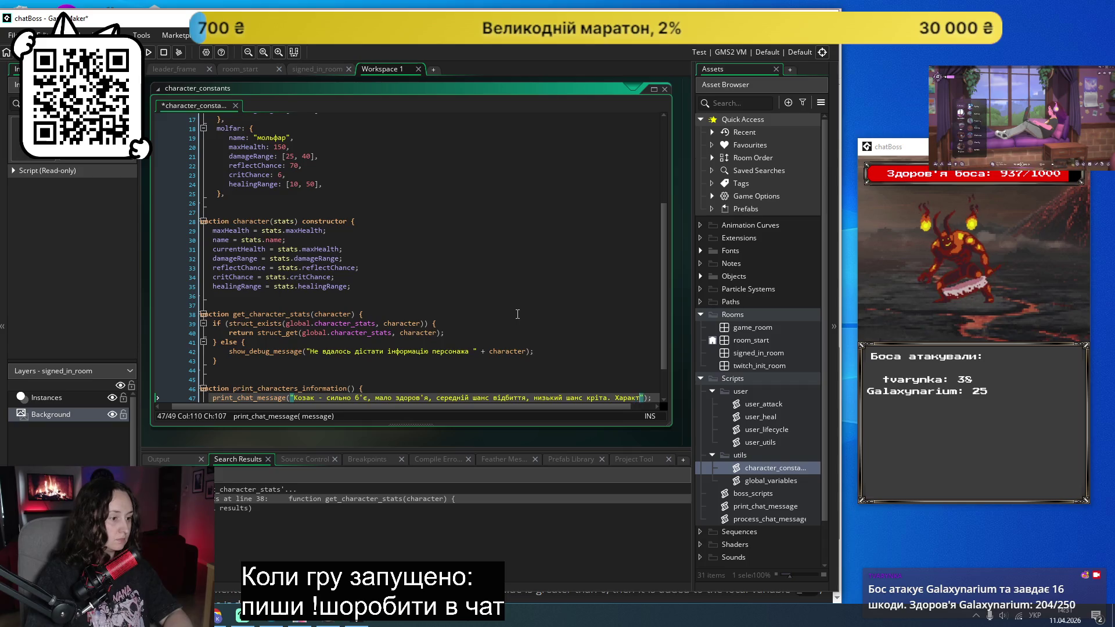
pyautogui.scroll(3, 453, 324)
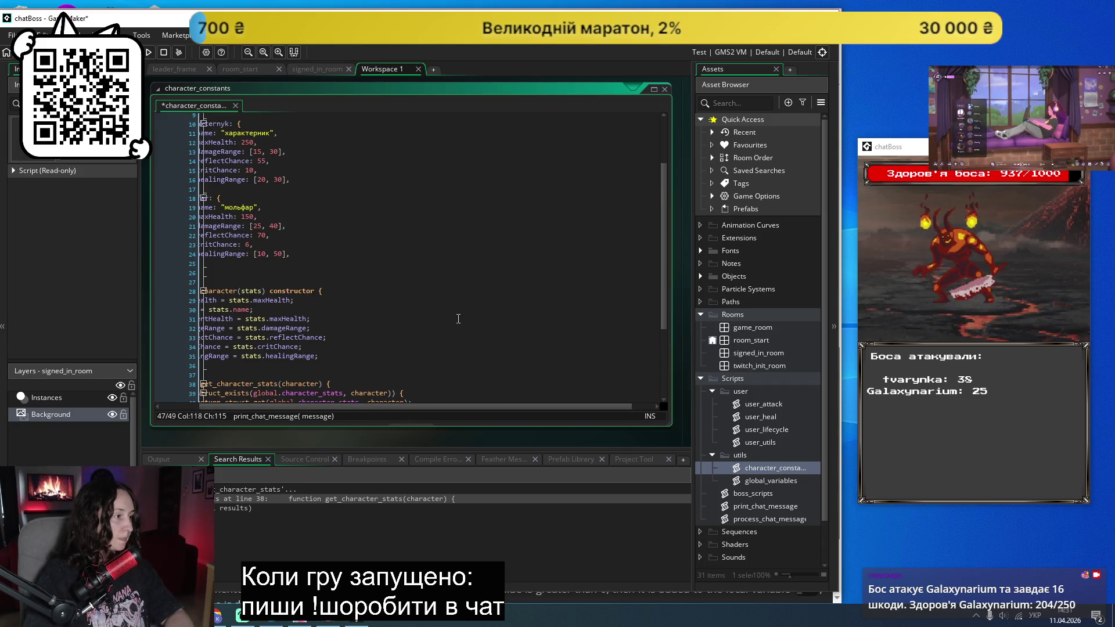
# Step: Describe Характерник as having lots of health, weak hits, medium block and high crit chance
pyautogui.write("багато здоров'я,")
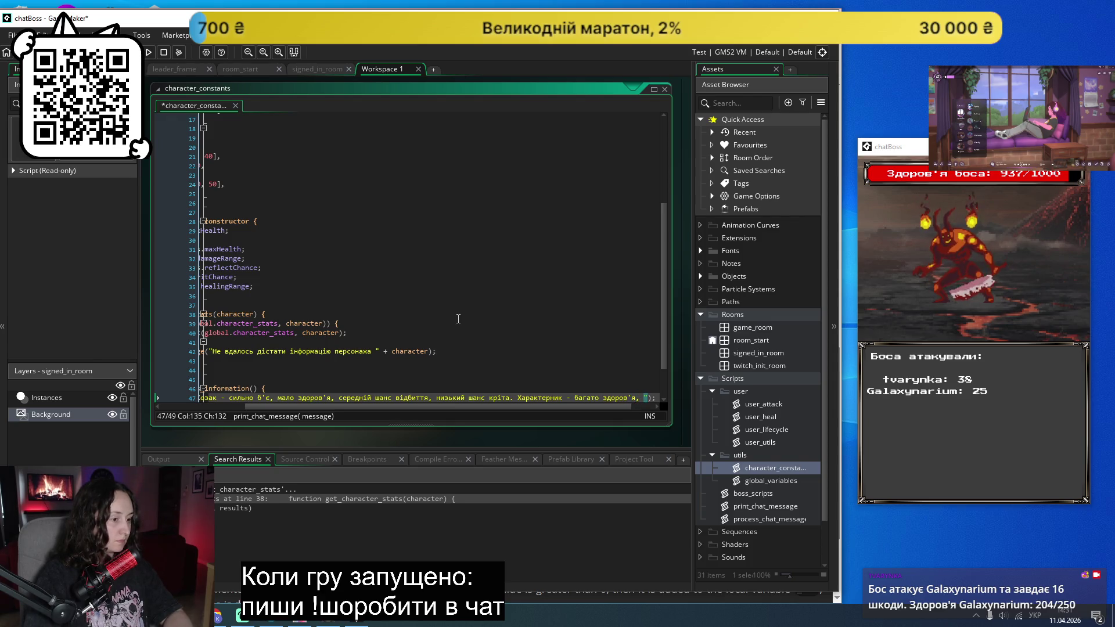
pyautogui.write("слабко б'є,")
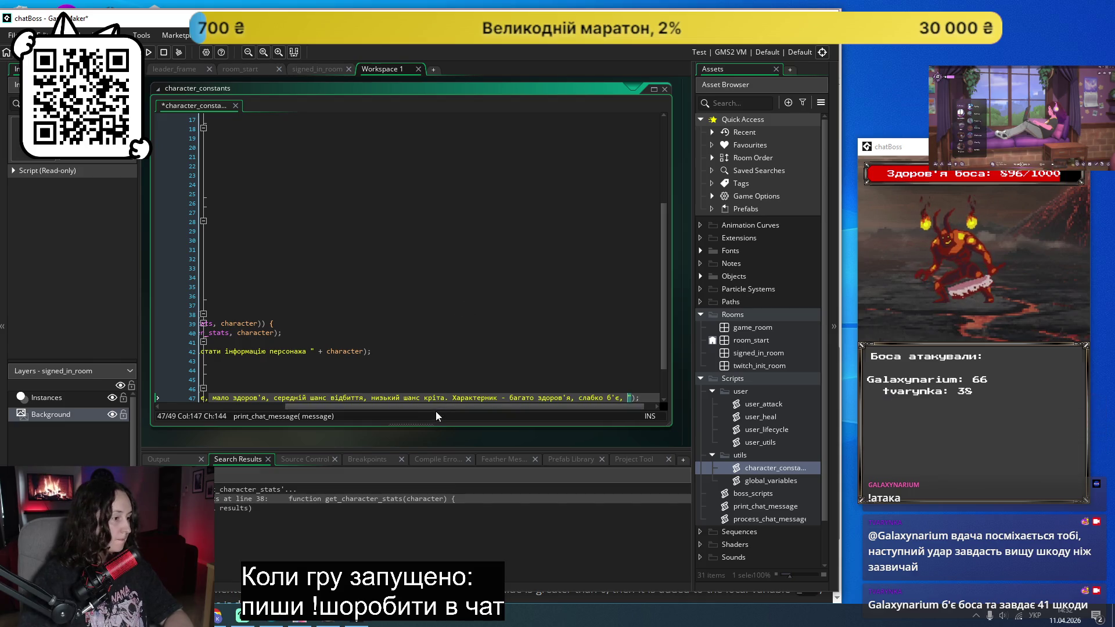
pyautogui.moveTo(435, 410); pyautogui.dragTo(311, 410)
pyautogui.scroll(3, 469, 333)
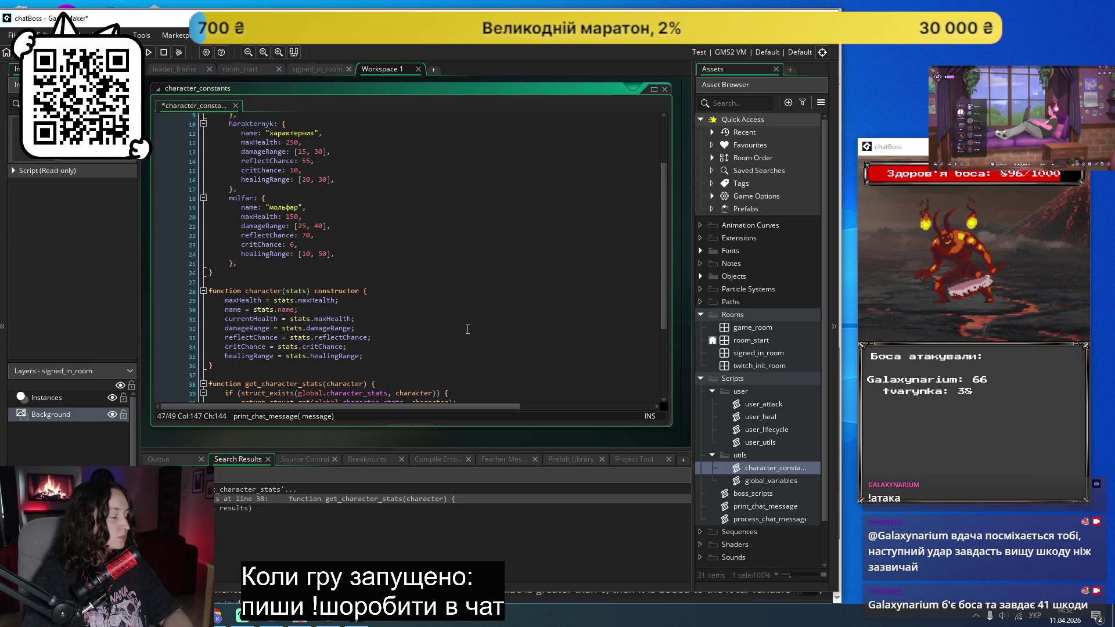
pyautogui.write('середній шанс ві')
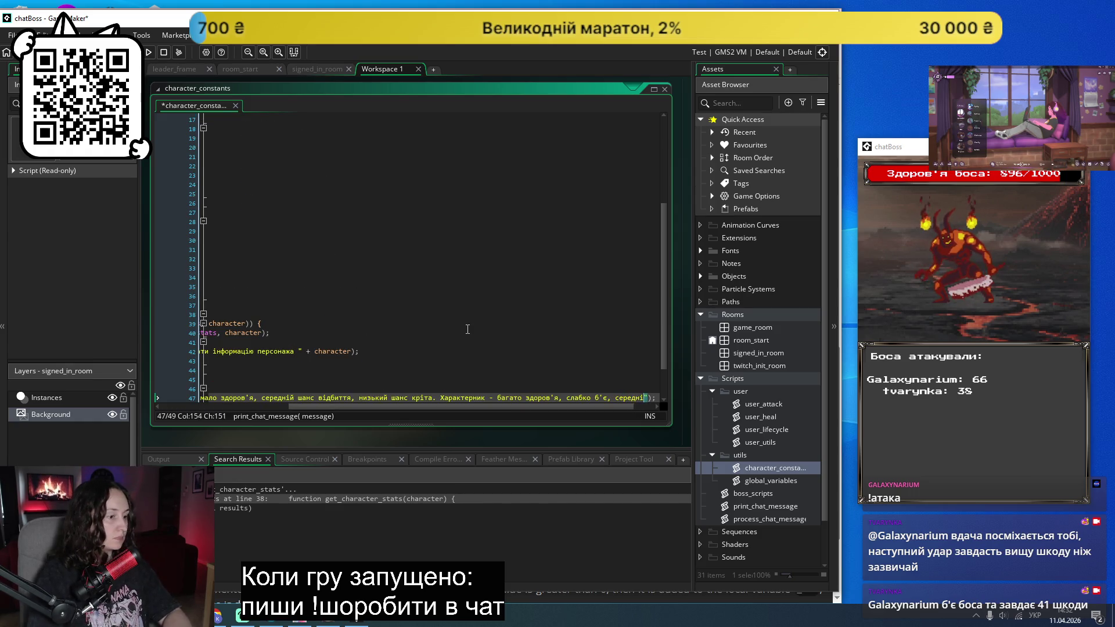
pyautogui.write('дбирр')
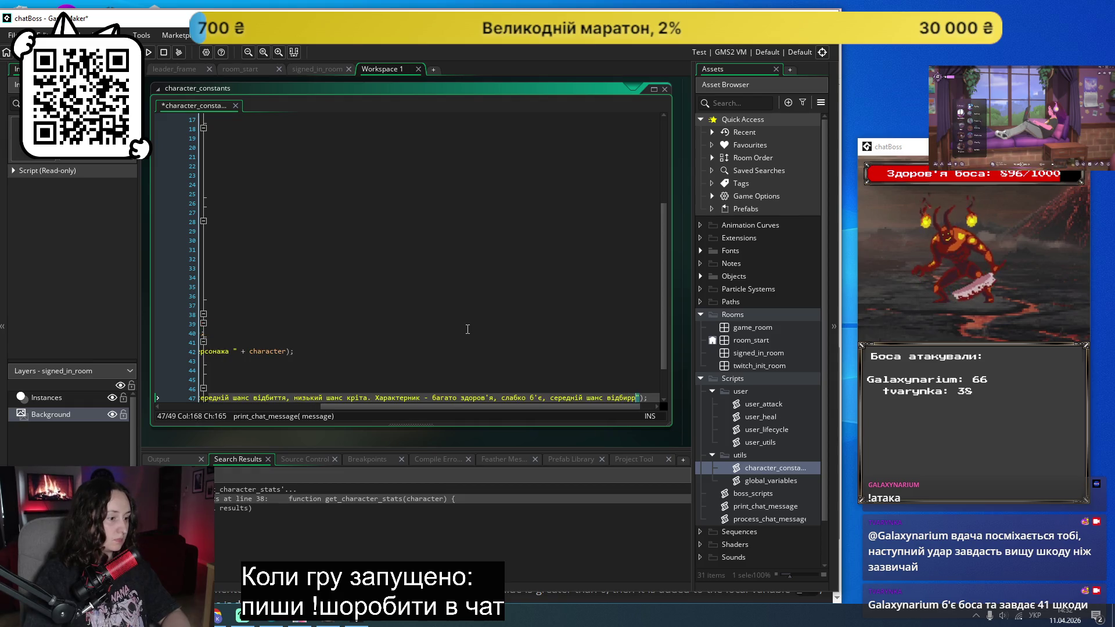
pyautogui.write('високий ша')
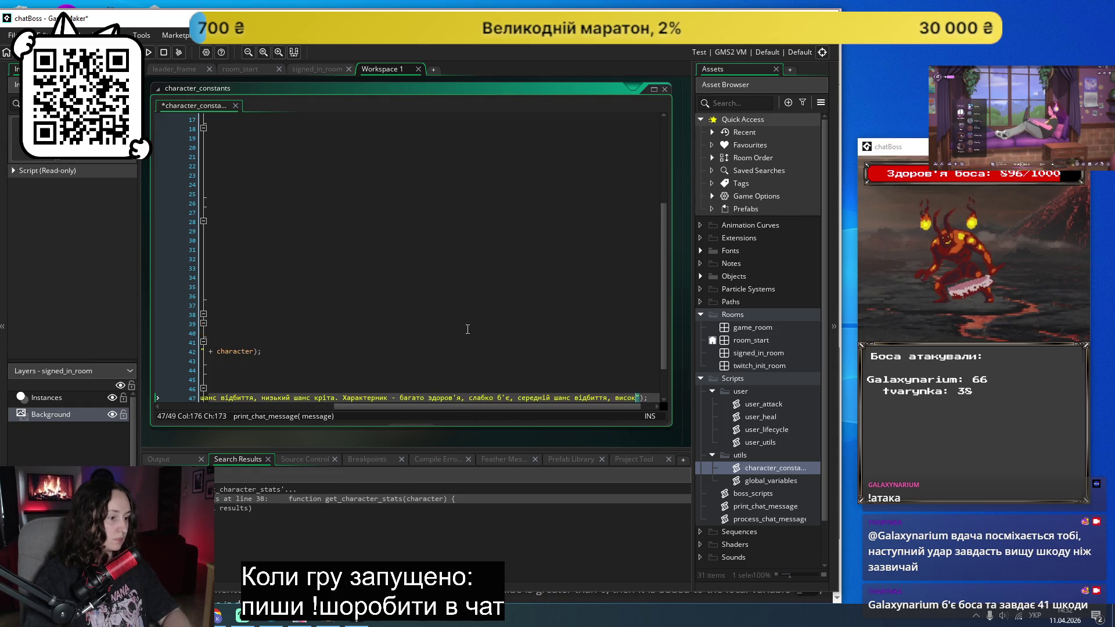
pyautogui.write('кріта. Мольфа')
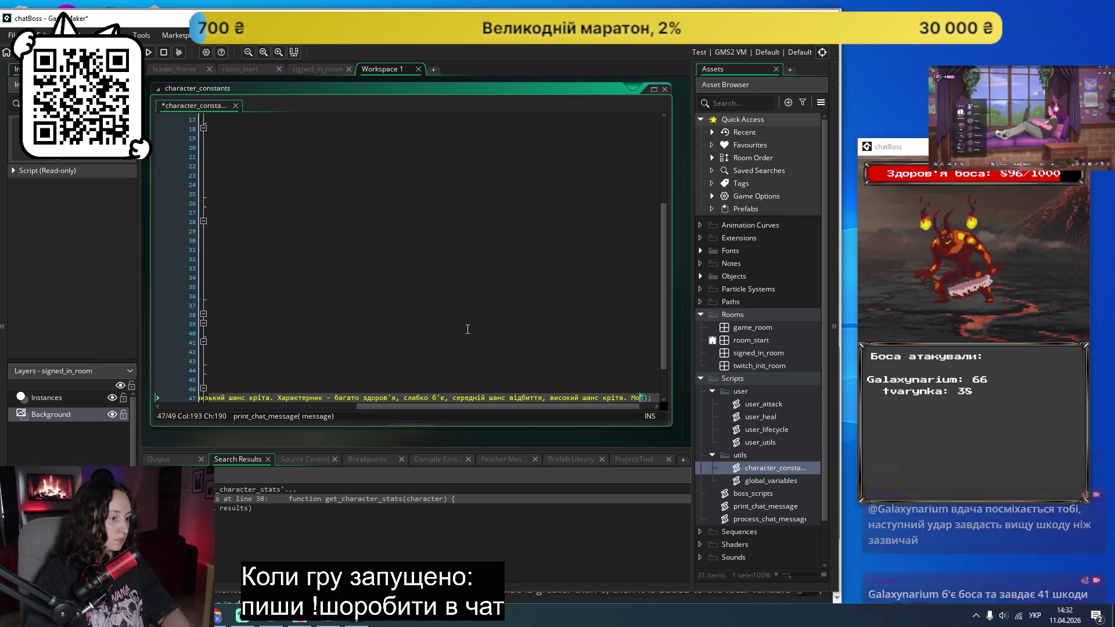
pyautogui.write('-')
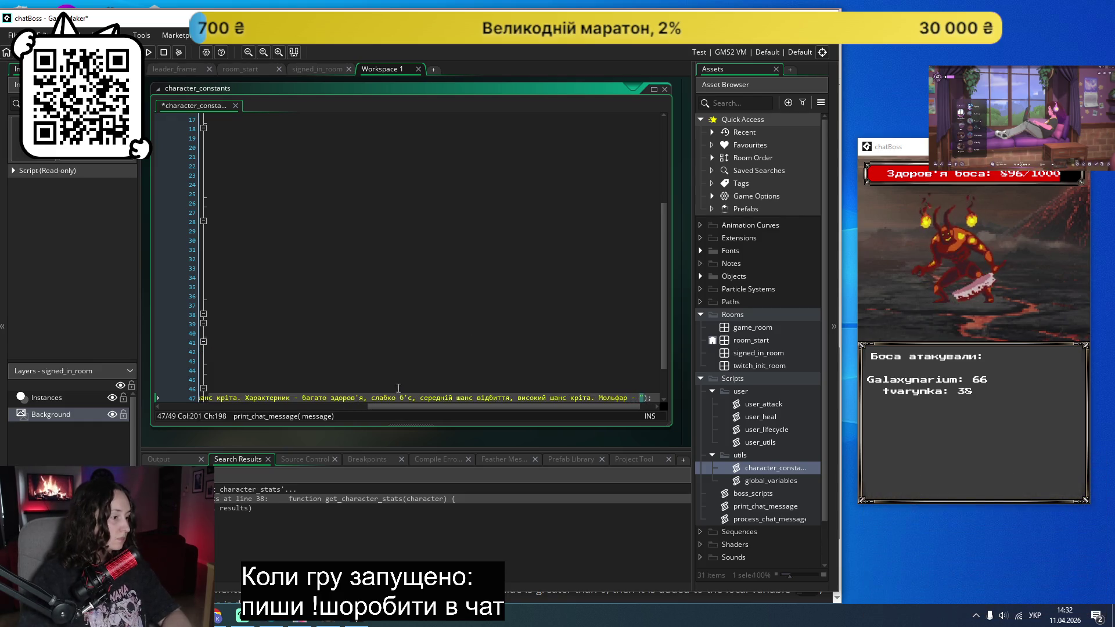
pyautogui.moveTo(398, 410); pyautogui.dragTo(192, 418)
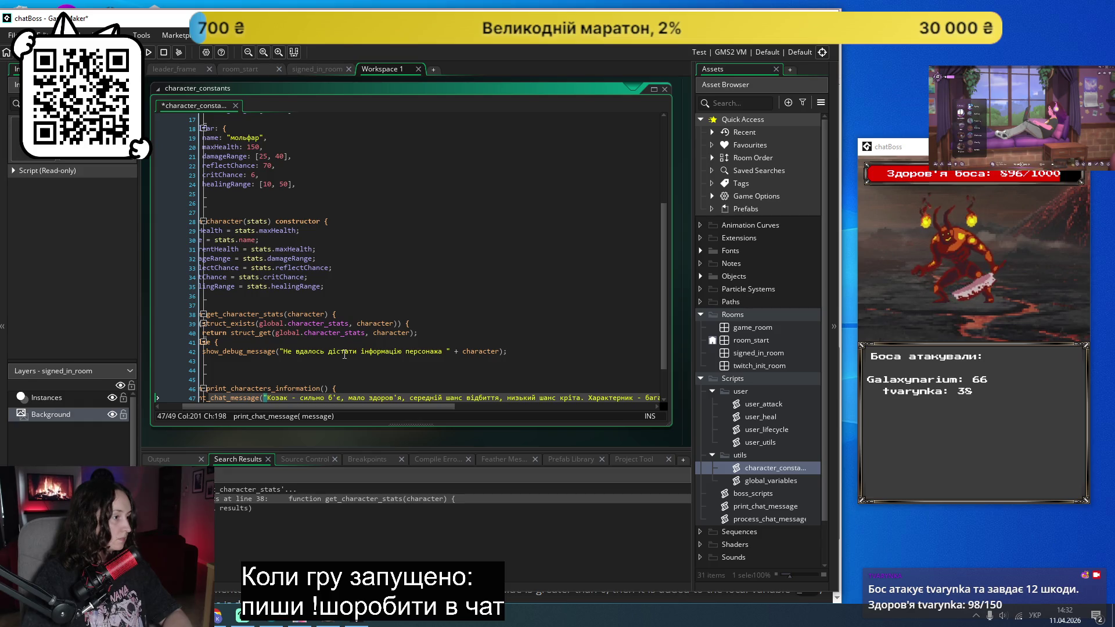
# Step: Describe Мольфар as having medium health, medium hits, high block and medium crit chance
pyautogui.write('середньо здоров')
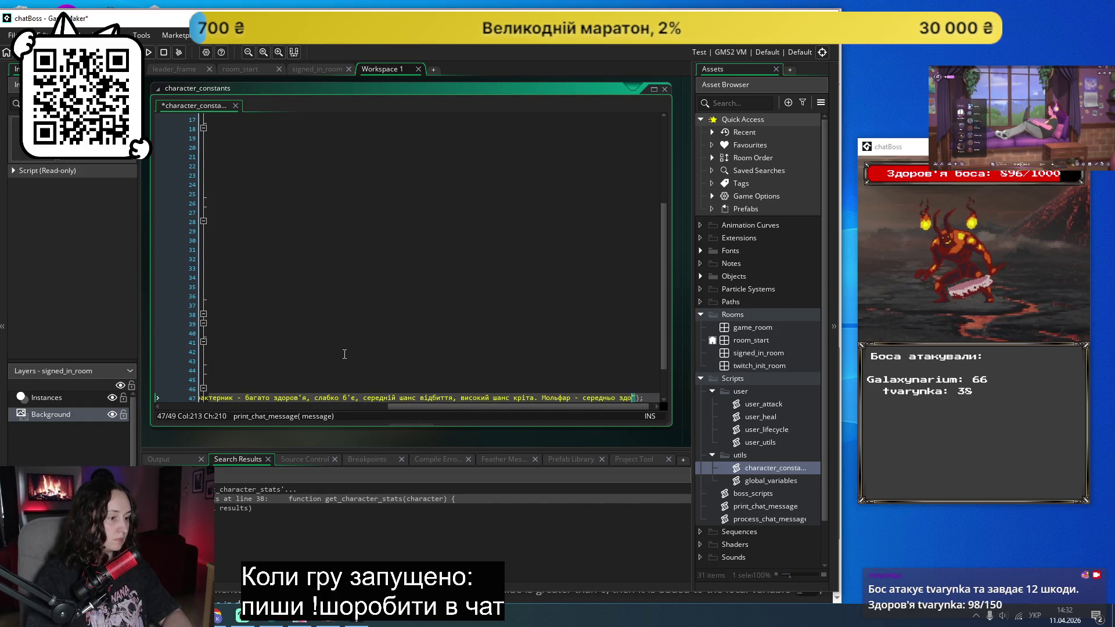
pyautogui.write("'я, ")
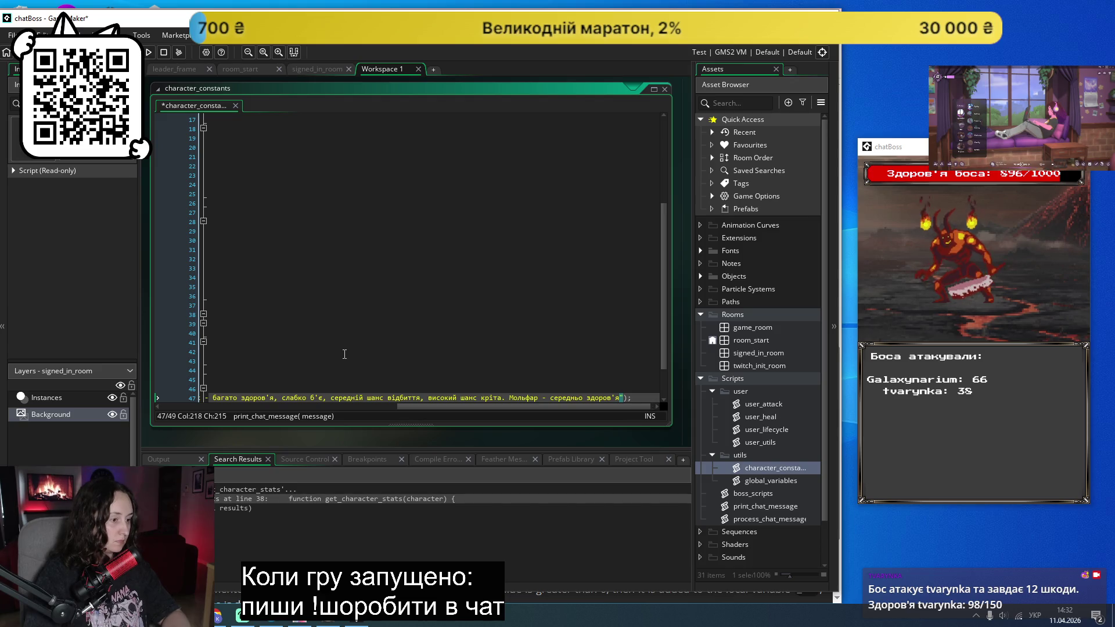
pyautogui.write('серед')
pyautogui.write("ньо б'є")
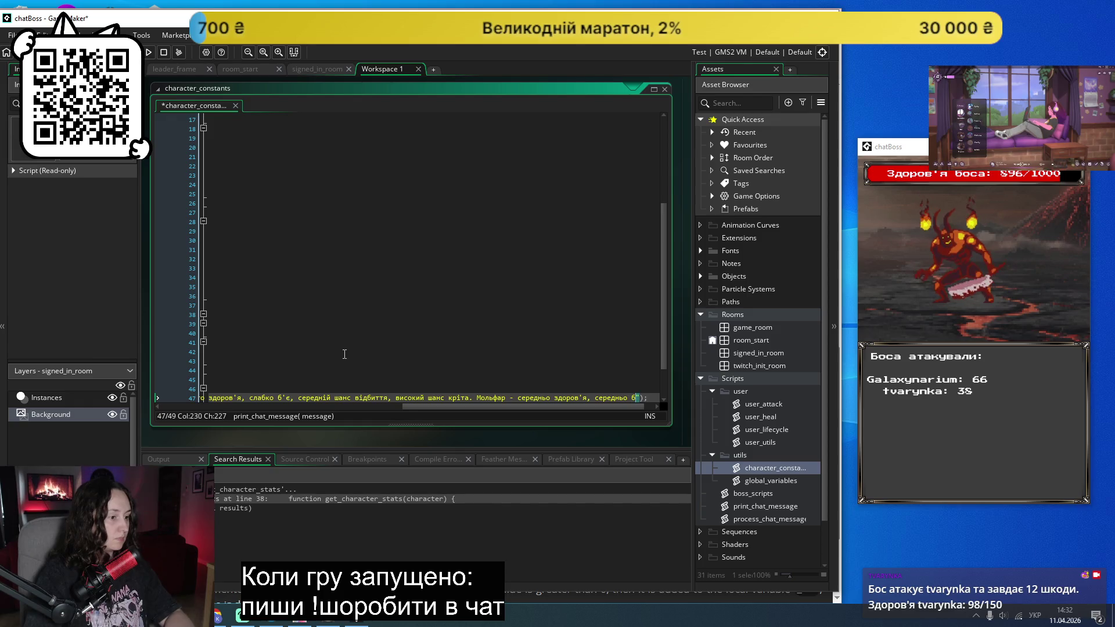
pyautogui.write(', високий шанс')
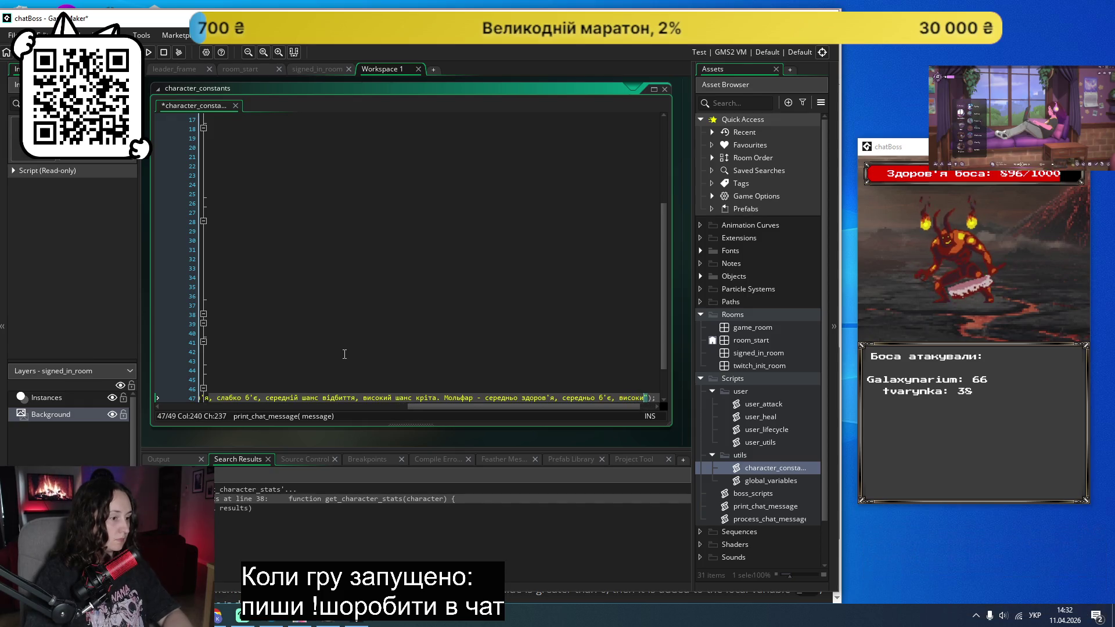
pyautogui.write(' від')
pyautogui.press('BackSpace')
pyautogui.press('BackSpace')
pyautogui.write('ття, середній шанс кріта.')
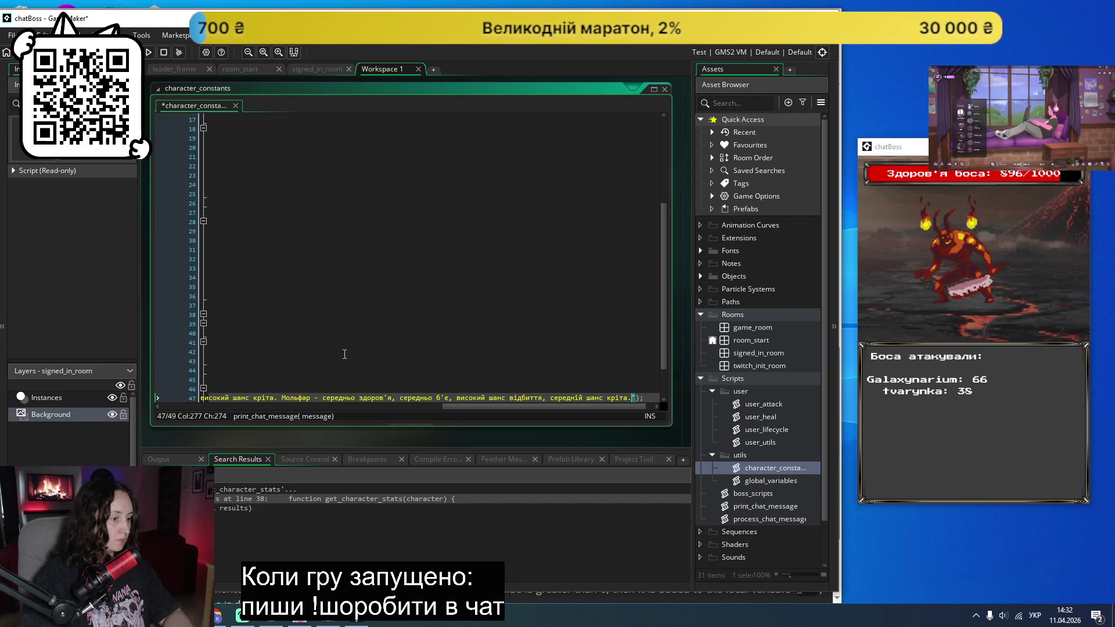
pyautogui.moveTo(468, 415); pyautogui.dragTo(186, 408)
pyautogui.scroll(5, 294, 333)
pyautogui.scroll(1, 294, 333)
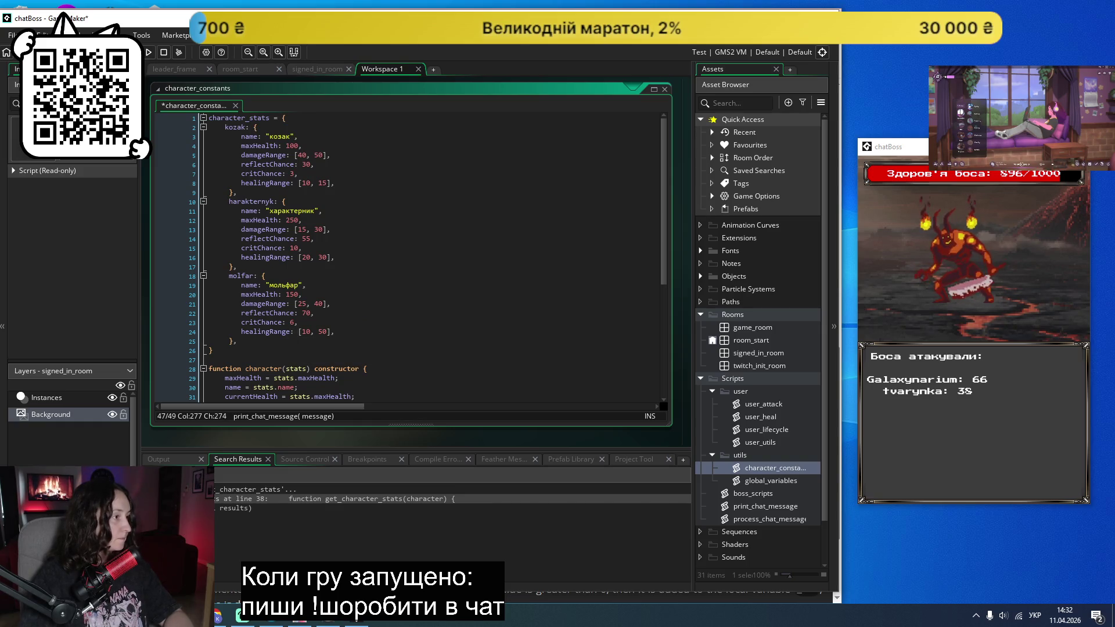
# Step: Rebuild and run the game, authorize Twitch, and start the boss fight at 1000/1000
pyautogui.press('F5')
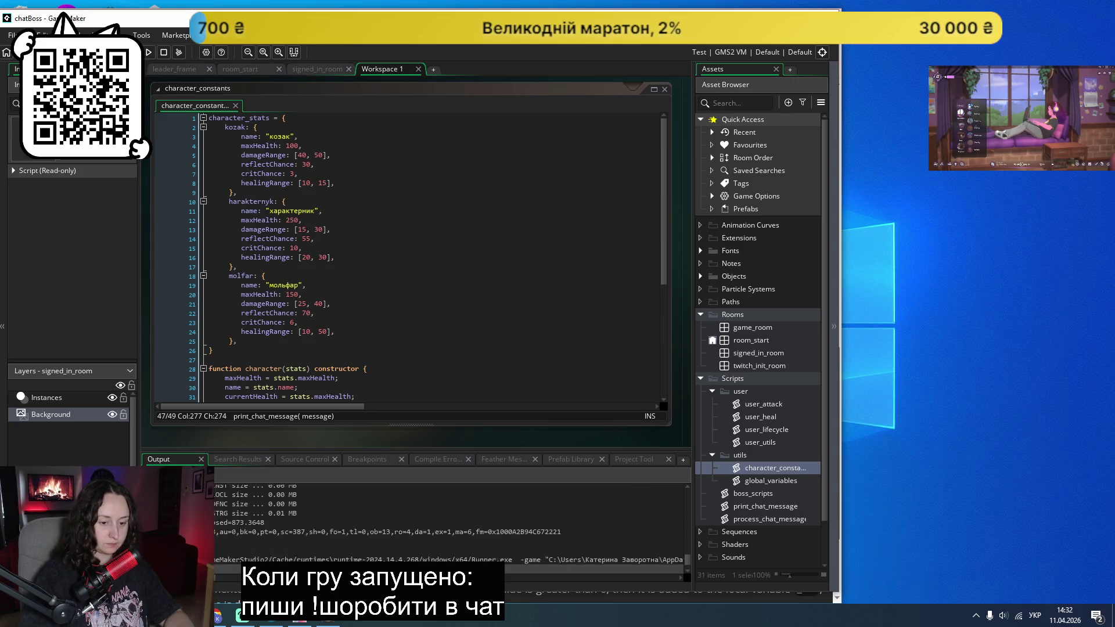
pyautogui.click(577, 357)
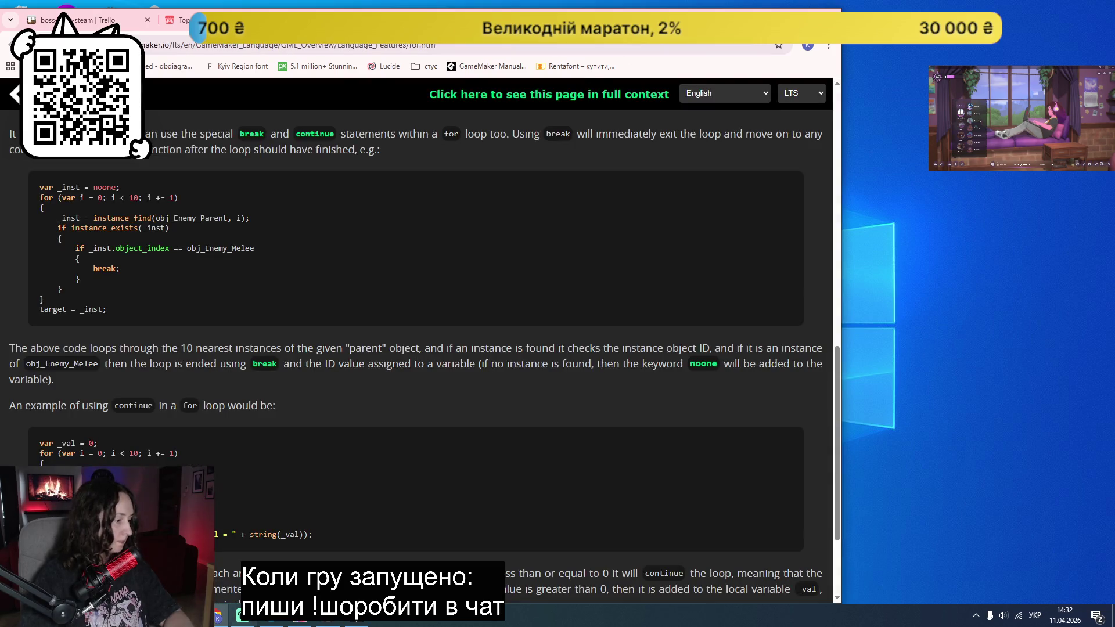
pyautogui.click(359, 621)
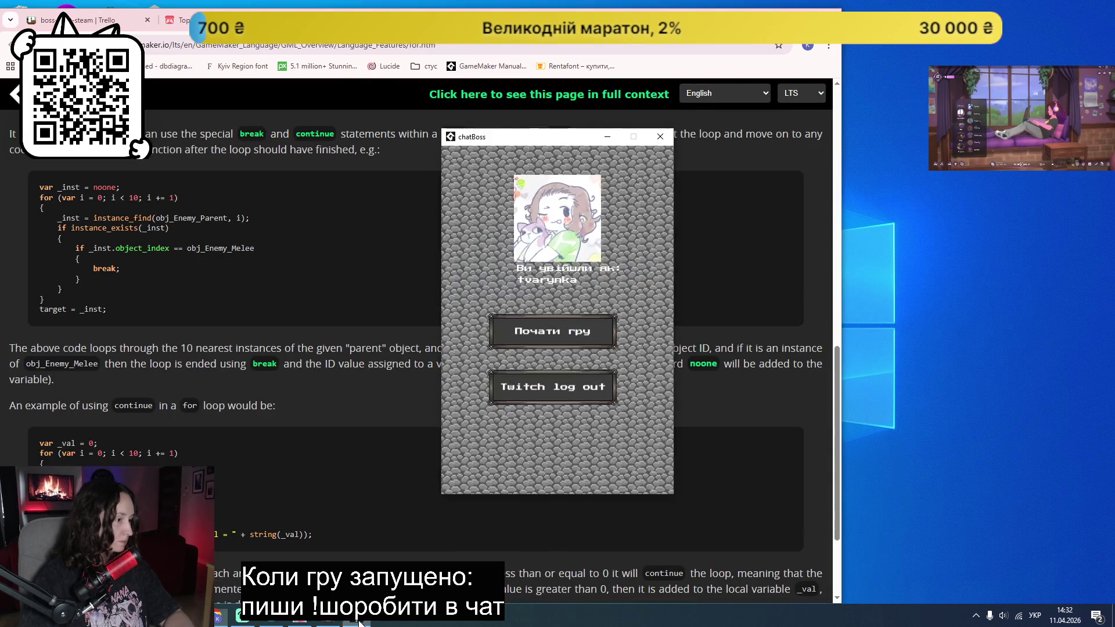
pyautogui.click(585, 336)
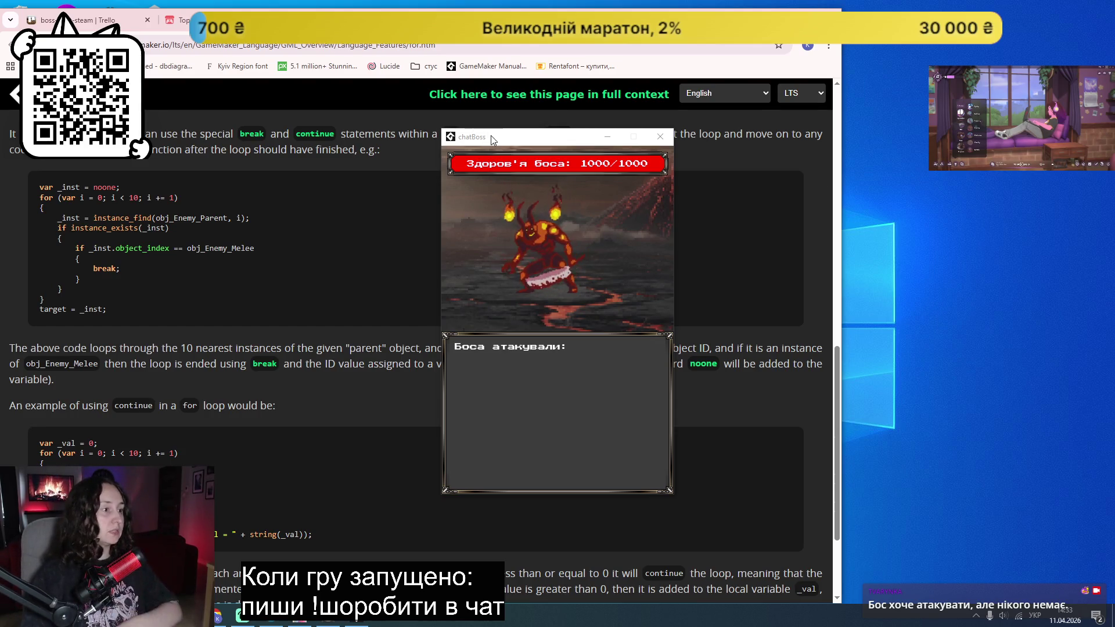
pyautogui.moveTo(490, 137); pyautogui.dragTo(899, 167)
pyautogui.hotkey('alt', 'Tab')
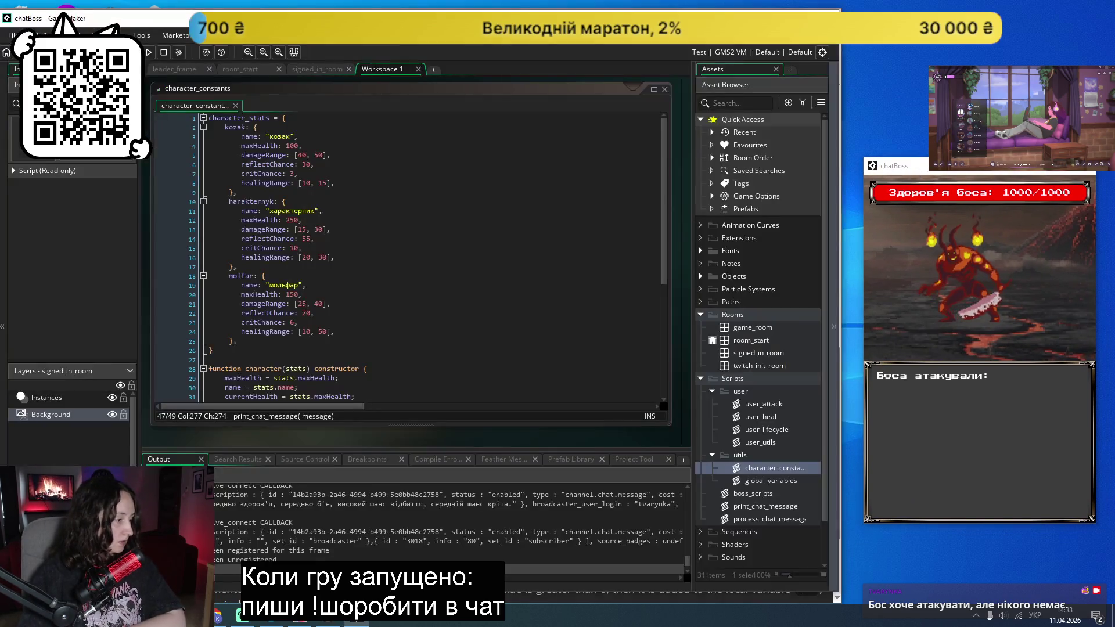
# Step: Open the boss_scripts script and collapse the script subfolders
pyautogui.scroll(-3, 750, 446)
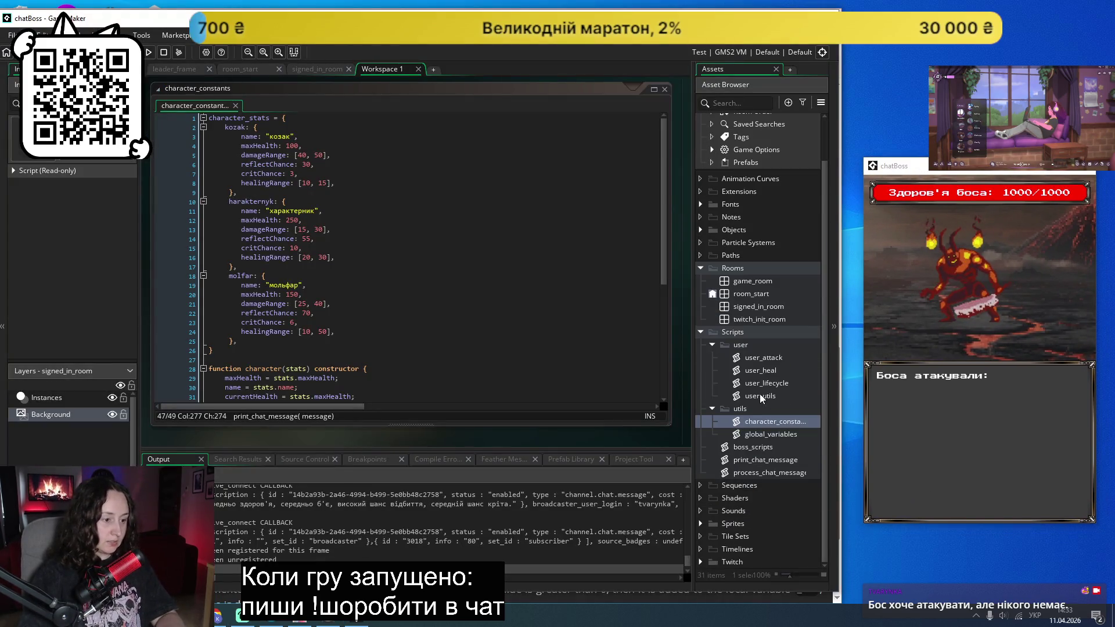
pyautogui.doubleClick(749, 446)
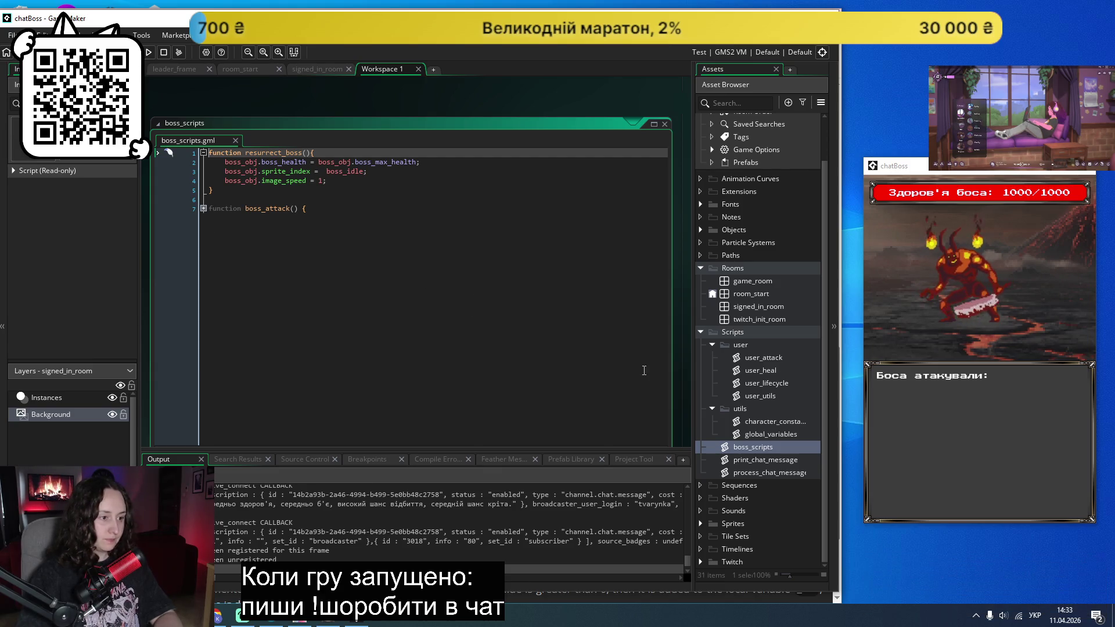
pyautogui.click(712, 409)
pyautogui.click(712, 372)
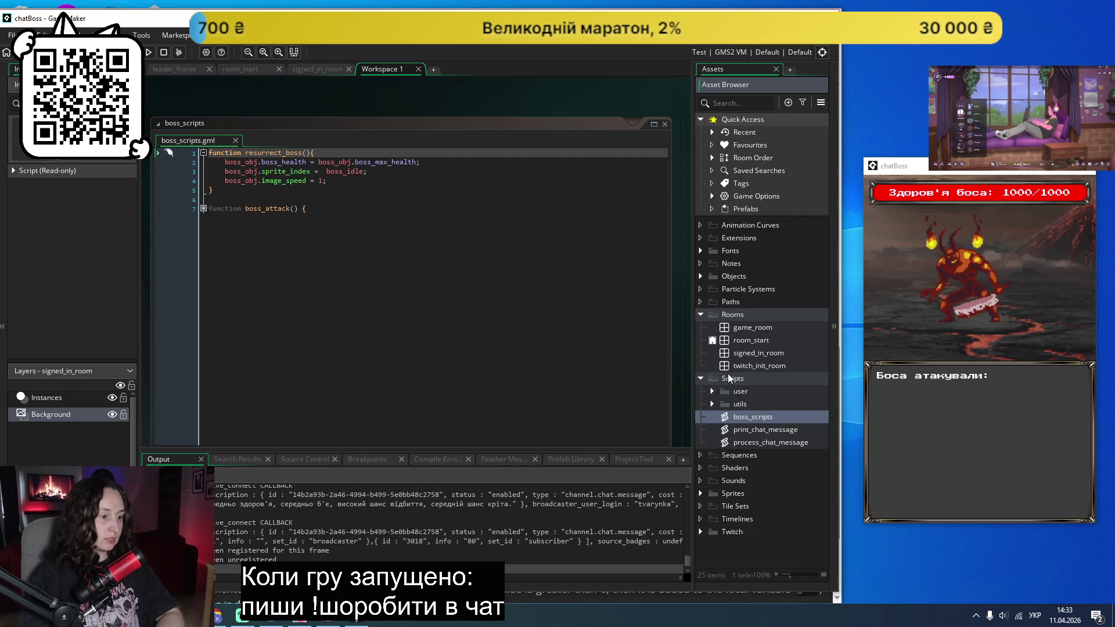
# Step: Re-expand Scripts/utils, open character_constants, and bring up the utils folder's asset options
pyautogui.doubleClick(730, 378)
pyautogui.click(701, 380)
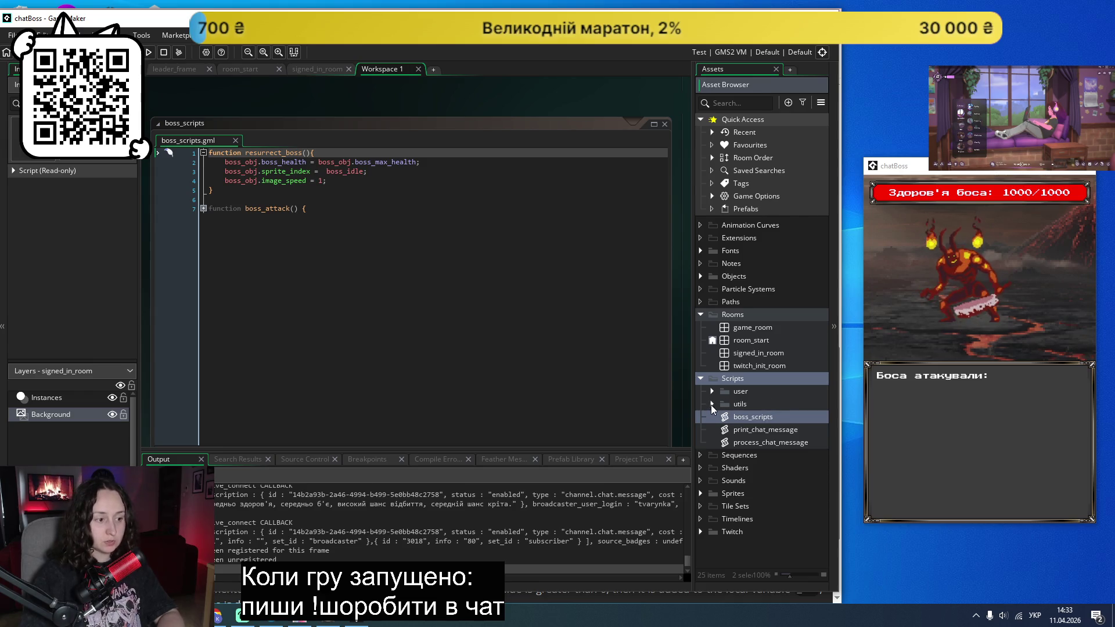
pyautogui.click(712, 405)
pyautogui.doubleClick(777, 419)
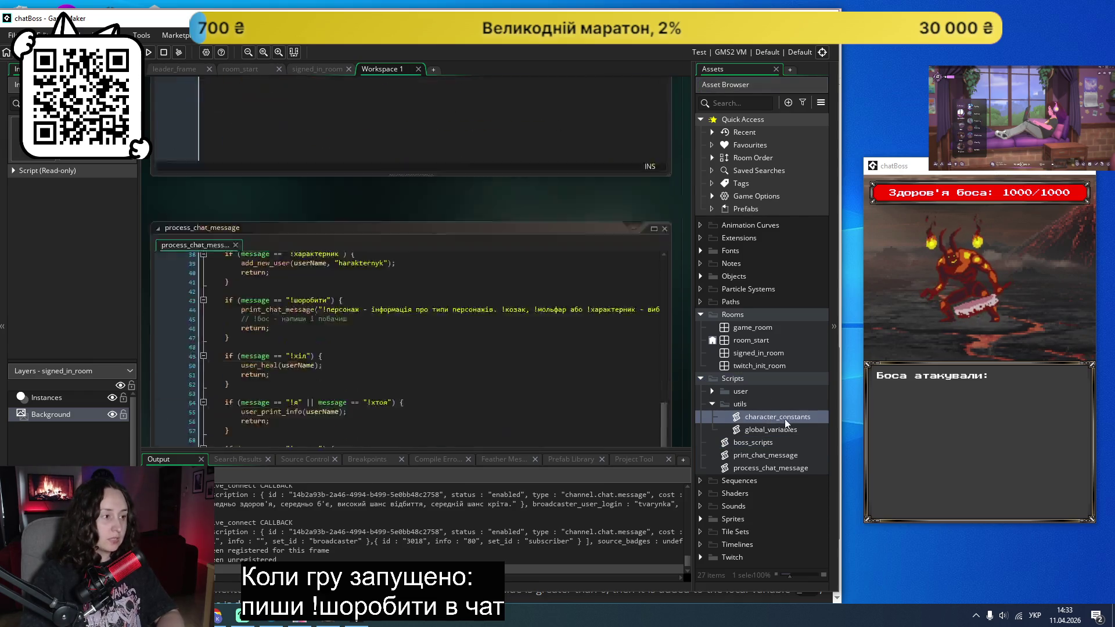
pyautogui.doubleClick(779, 418)
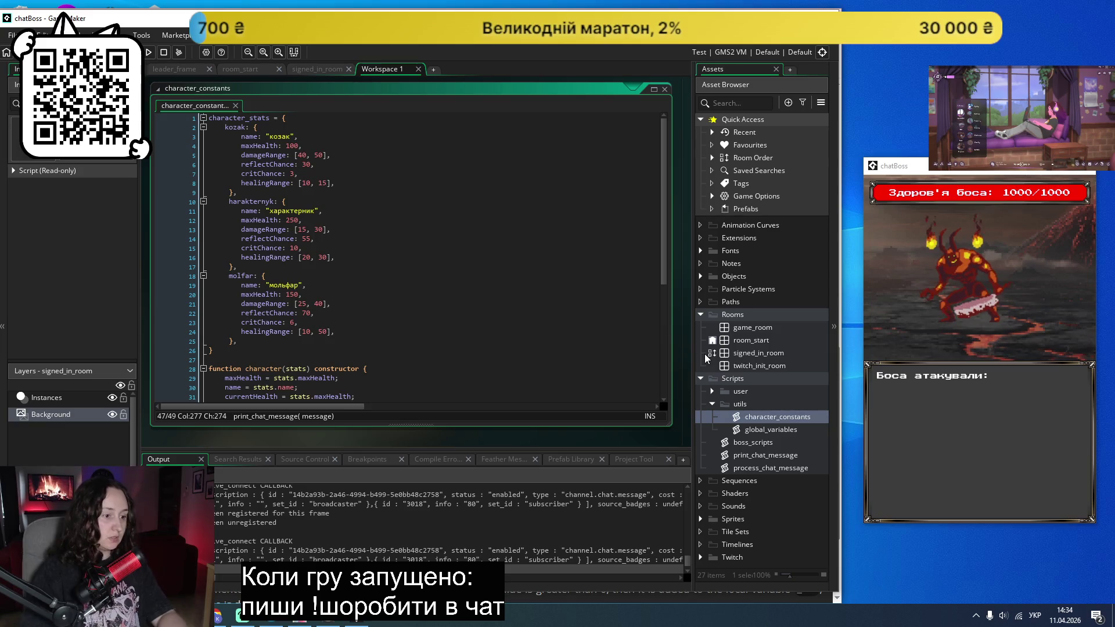
pyautogui.rightClick(747, 406)
# Step: Create a new script in the utils folder named boss_constants
pyautogui.moveTo(643, 220)
pyautogui.click(549, 332)
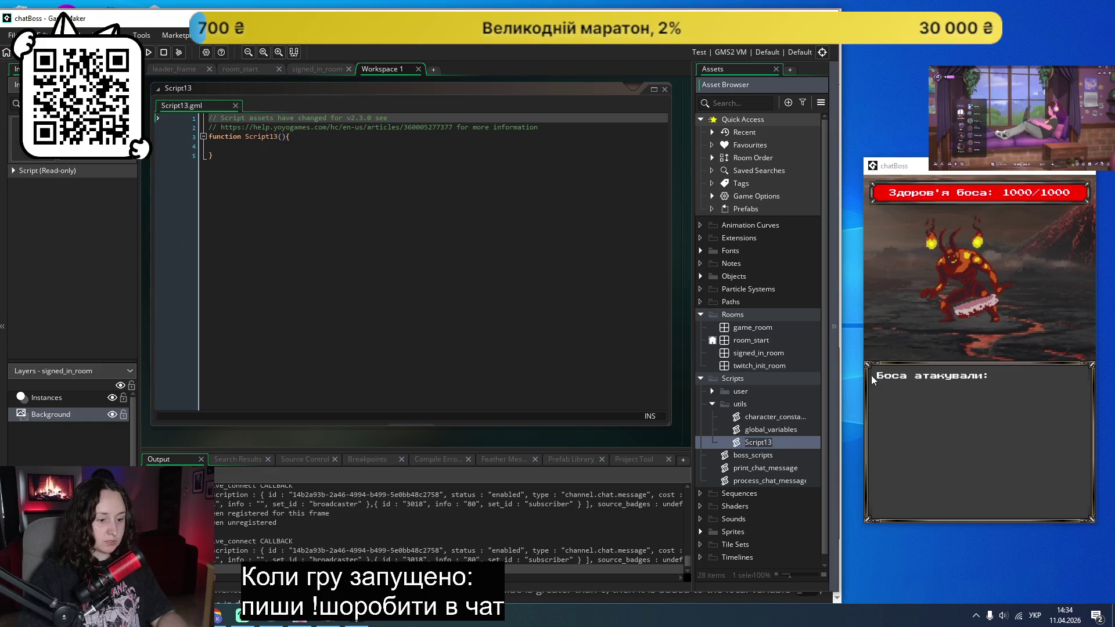
pyautogui.write('boss_')
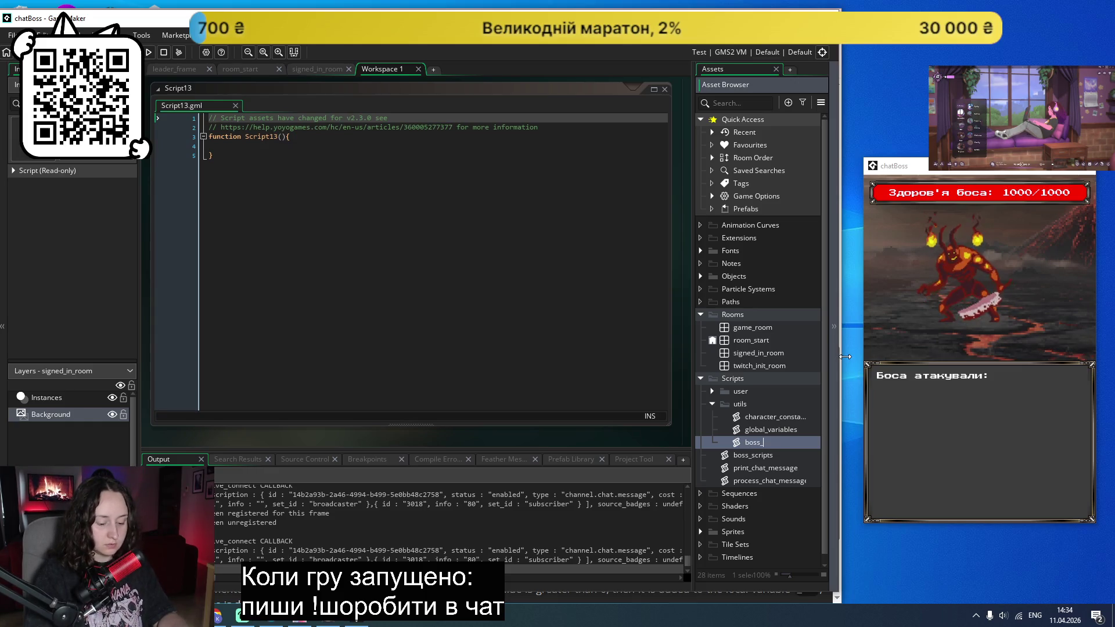
pyautogui.write('constants')
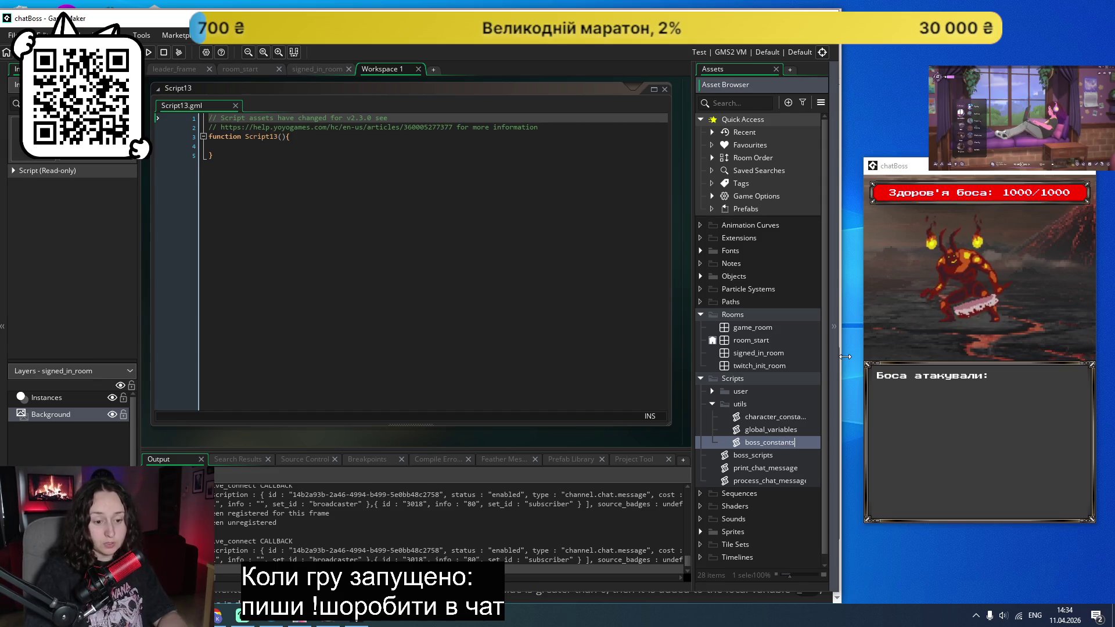
pyautogui.press('Return')
# Step: Replace the template code with an empty bosses = [ ] array, then open global_variables
pyautogui.moveTo(292, 164)
pyautogui.mouseDown()
pyautogui.moveTo(174, 137)
pyautogui.moveTo(188, 112)
pyautogui.mouseUp()
pyautogui.press('Delete')
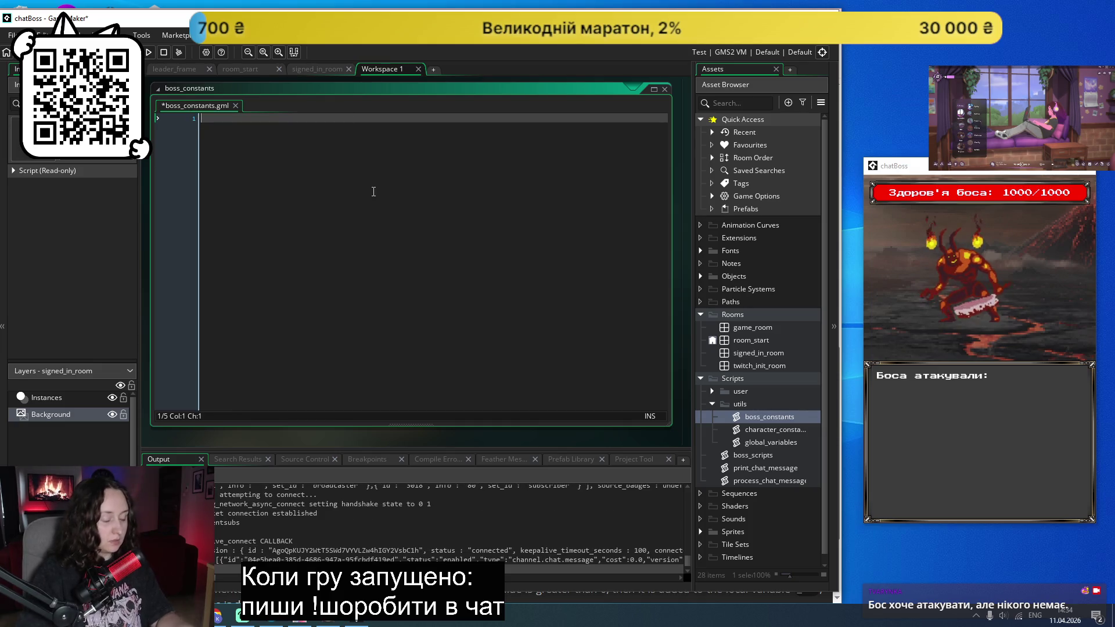
pyautogui.write('const ')
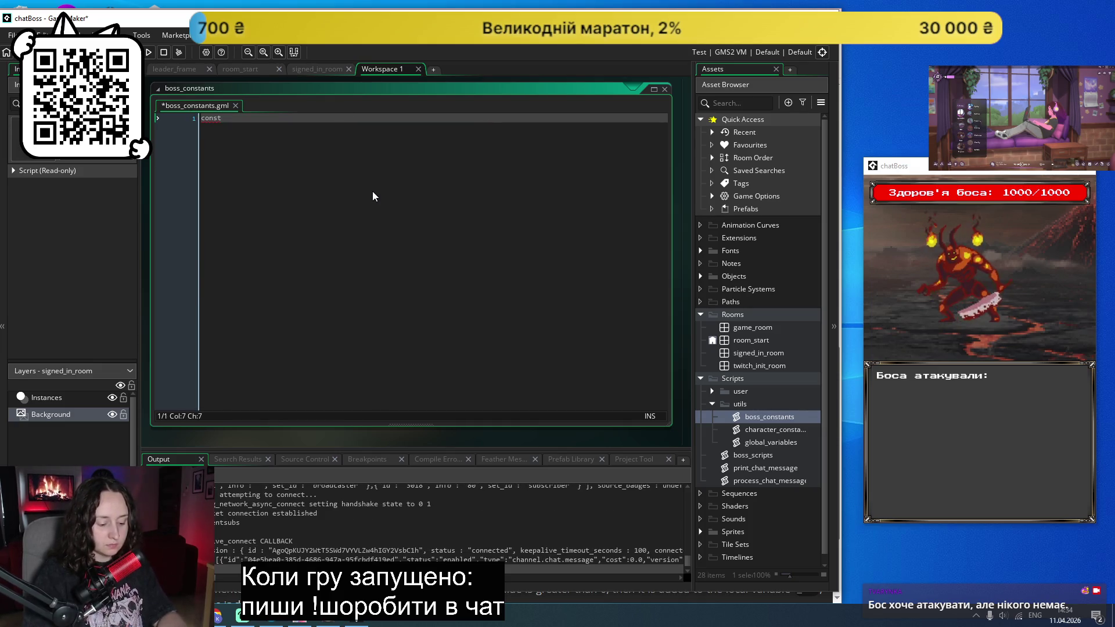
pyautogui.write('bosses')
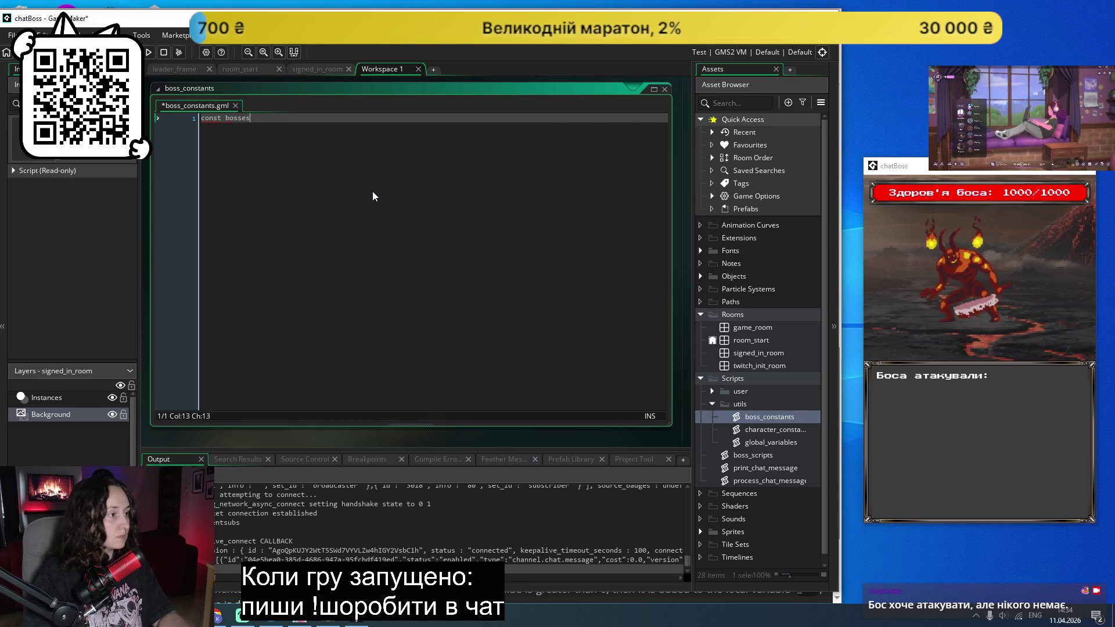
pyautogui.write(' = []')
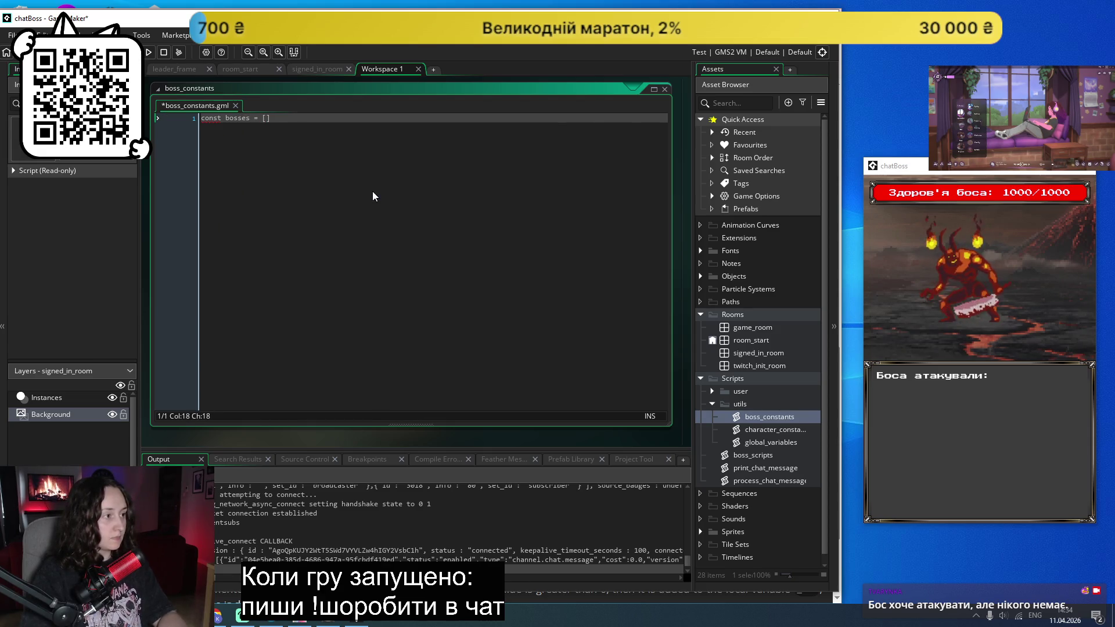
pyautogui.press('Left')
pyautogui.press('Left')
pyautogui.press('Return')
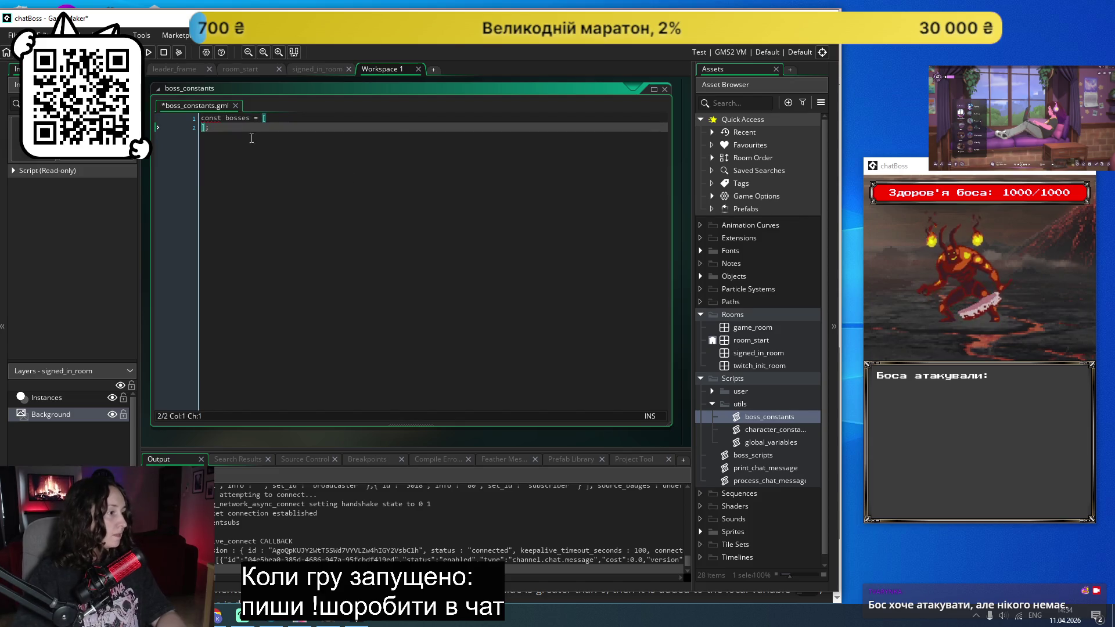
pyautogui.doubleClick(211, 118)
pyautogui.press('BackSpace')
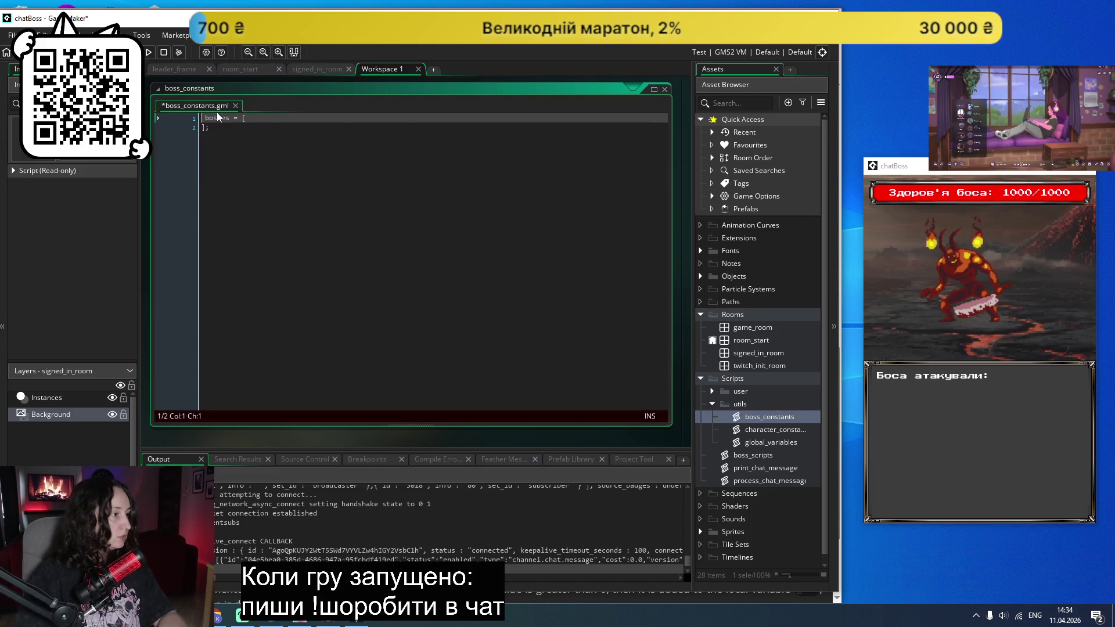
pyautogui.doubleClick(761, 442)
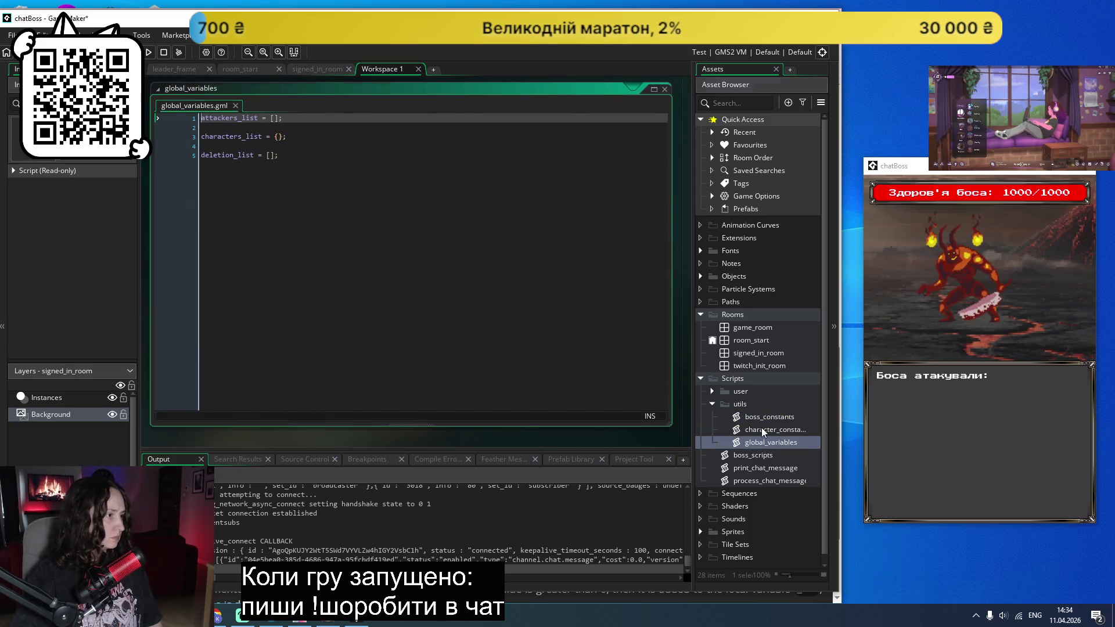
# Step: Rename the array in boss_constants from bosses to bosses_list
pyautogui.doubleClick(762, 427)
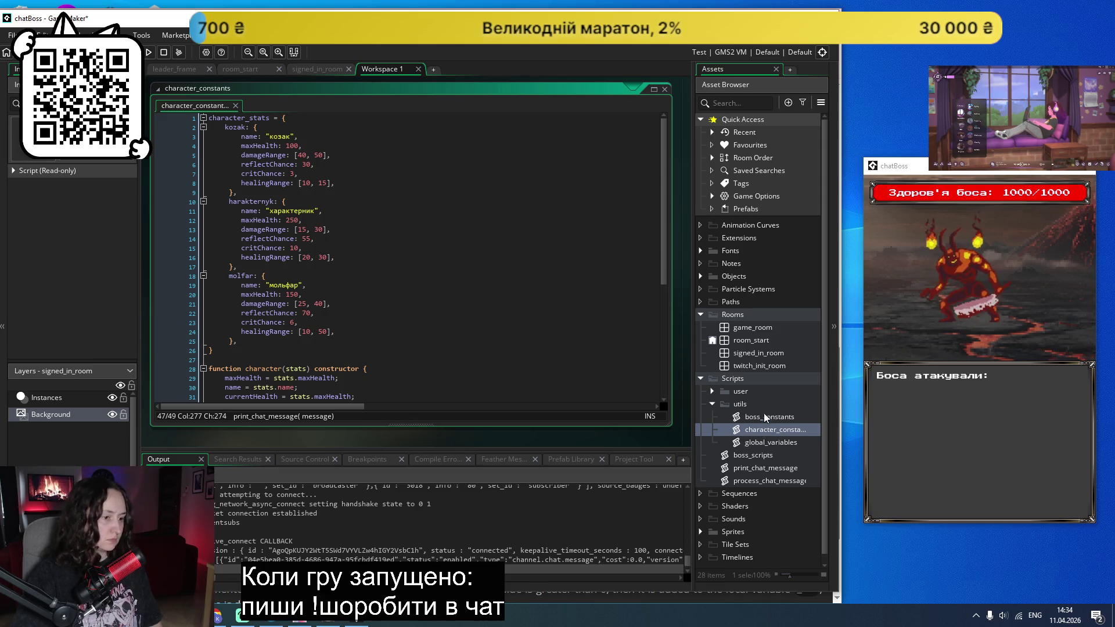
pyautogui.doubleClick(765, 415)
pyautogui.click(226, 117)
pyautogui.write('_list = [')
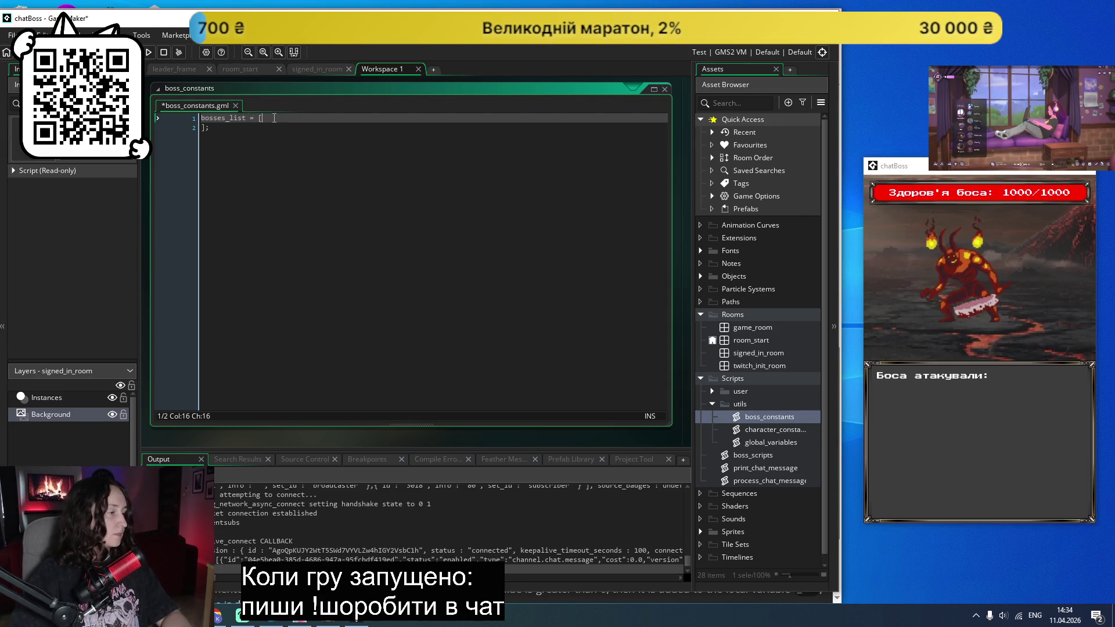
pyautogui.press('Return')
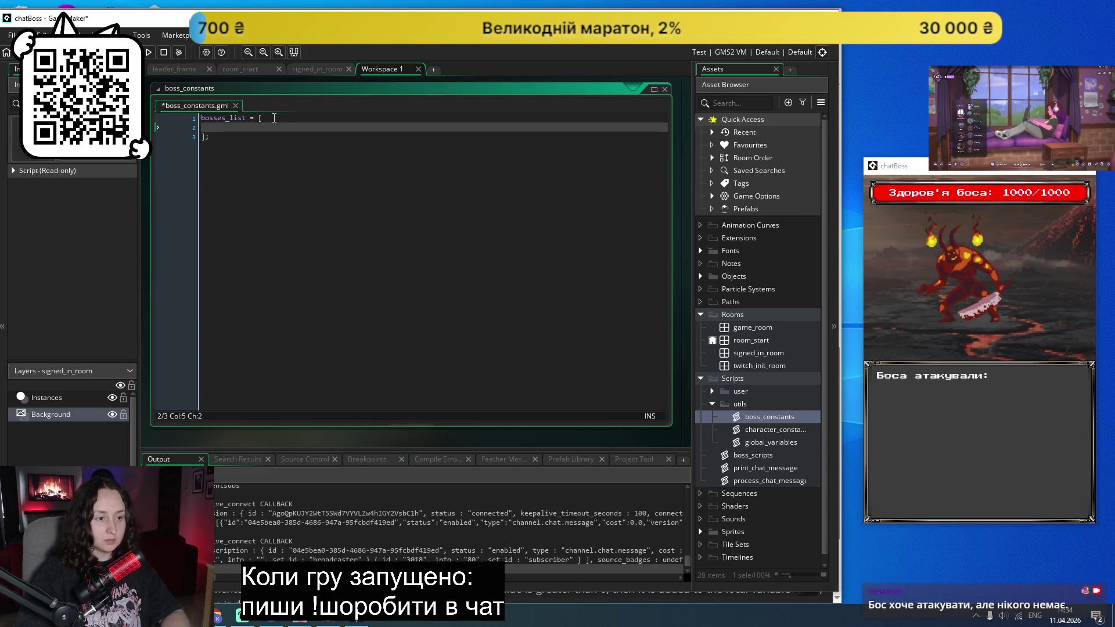
# Step: Add a first entry with name: "Demon" and an empty sprites struct
pyautogui.write('demon')
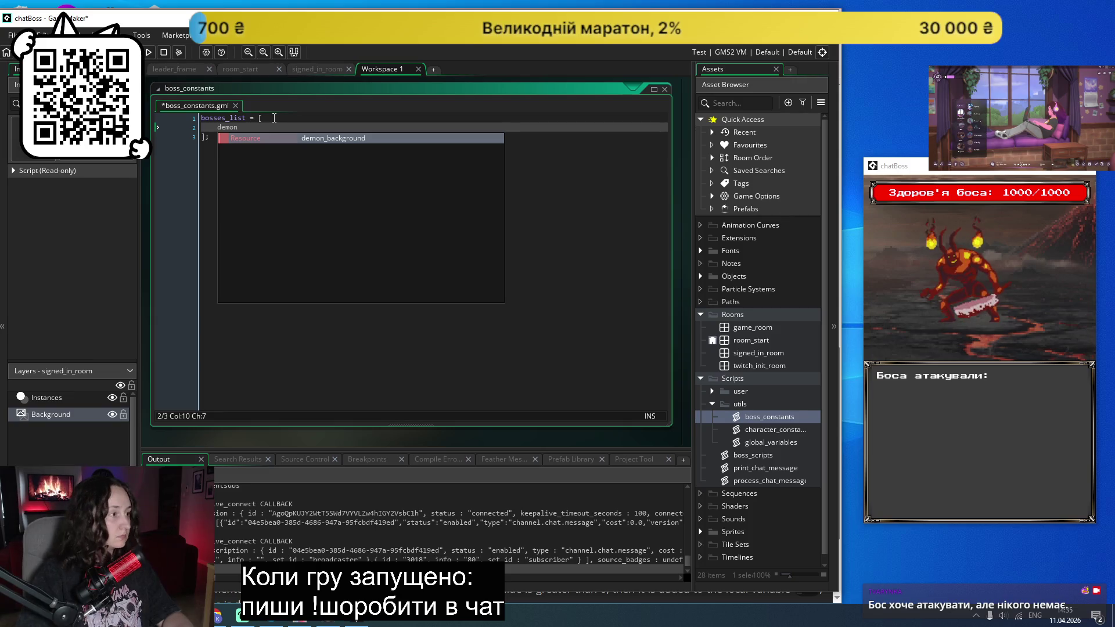
pyautogui.write(': {}')
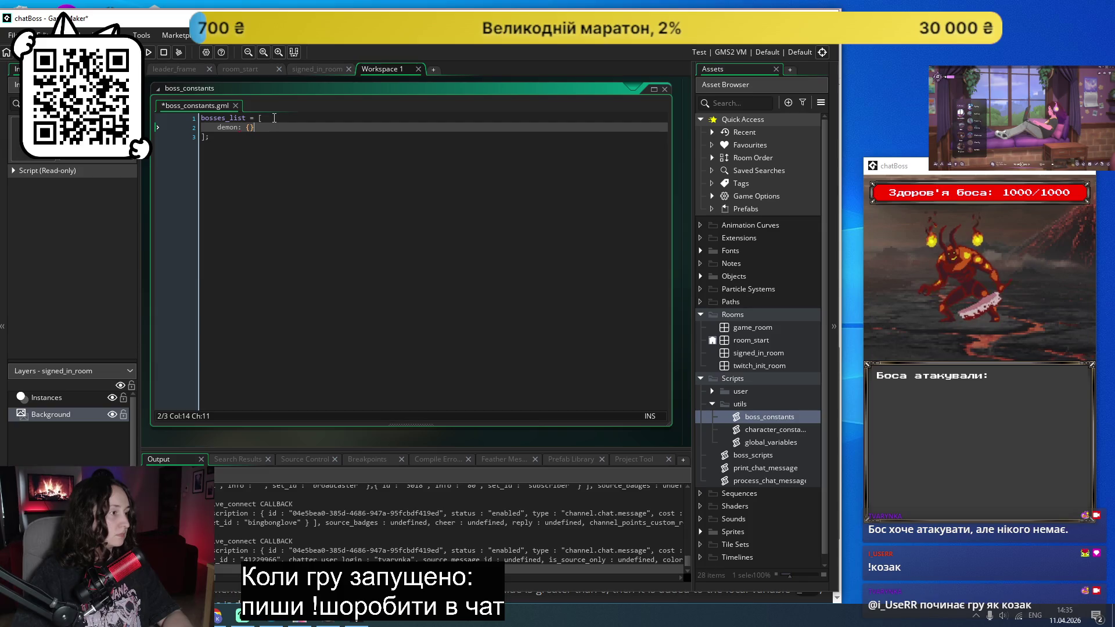
pyautogui.press('BackSpace')
pyautogui.press('BackSpace')
pyautogui.press('BackSpace')
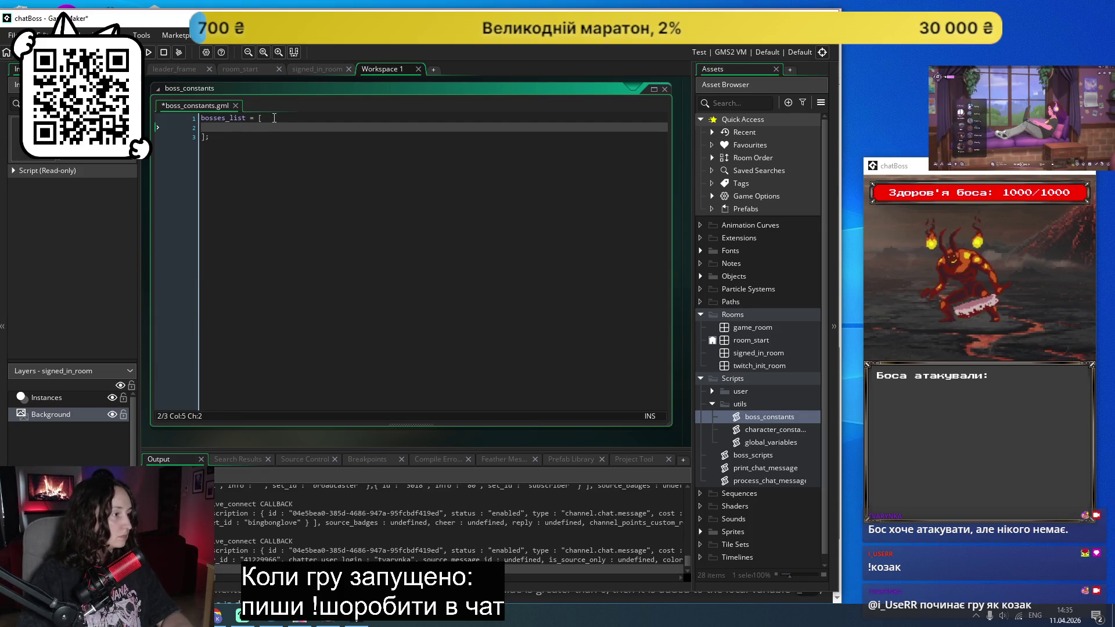
pyautogui.write('{}')
pyautogui.press('Left')
pyautogui.press('Return')
pyautogui.press('Return')
pyautogui.press('Up')
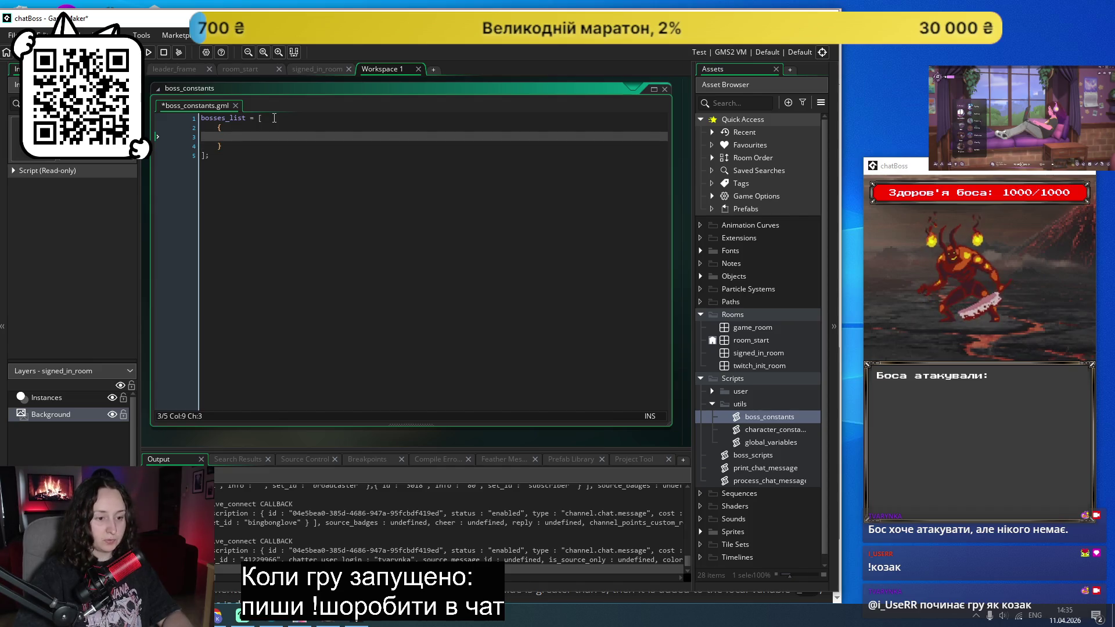
pyautogui.write('name')
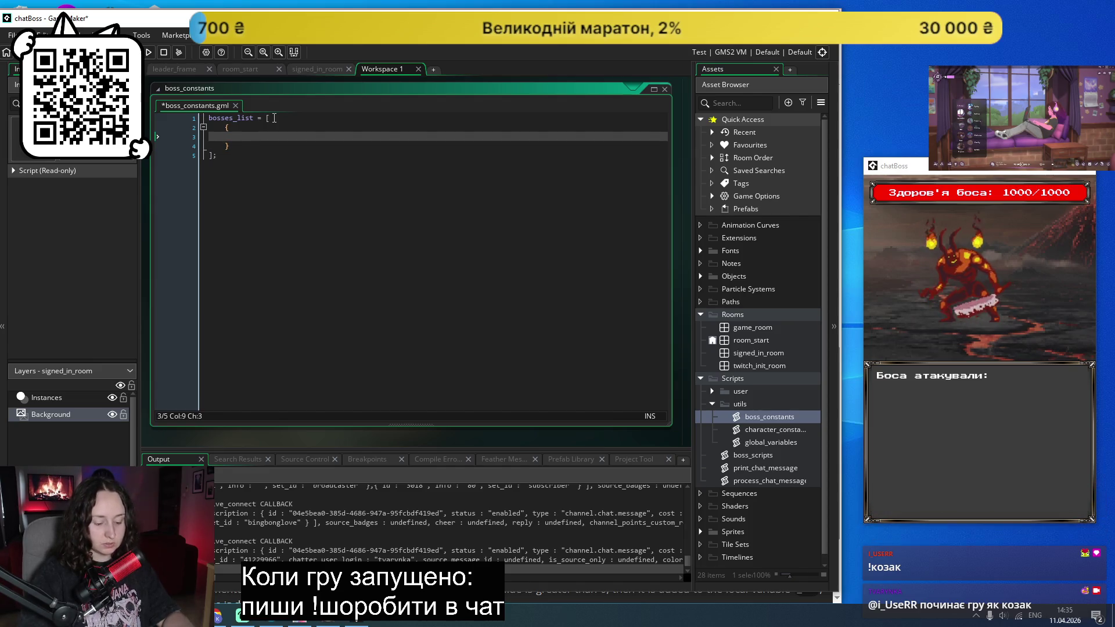
pyautogui.write(': ')
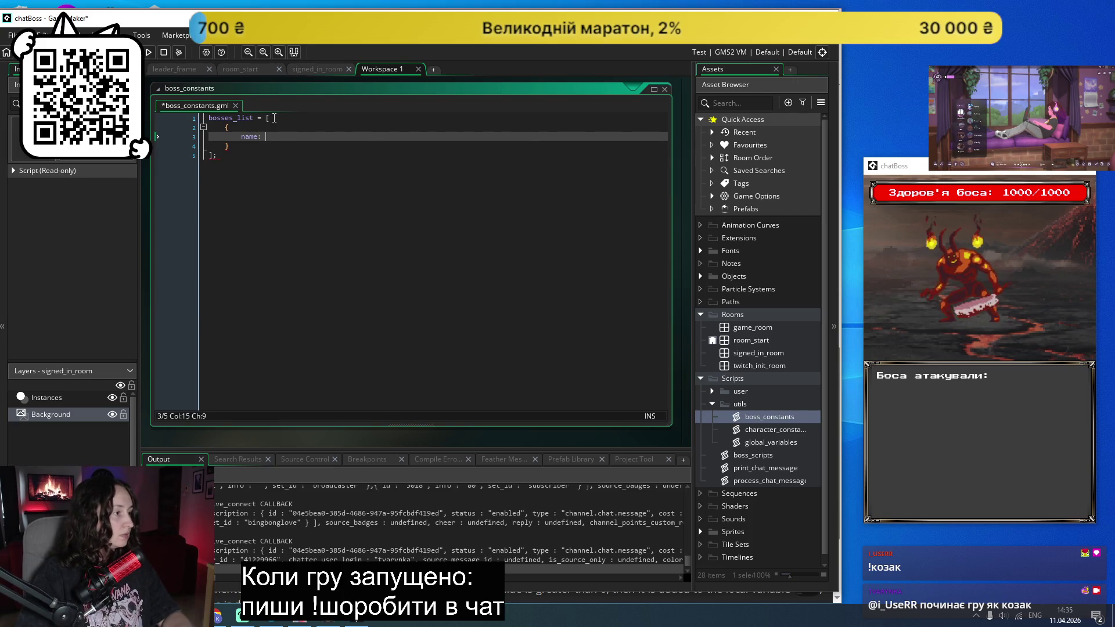
pyautogui.write('"Demon"')
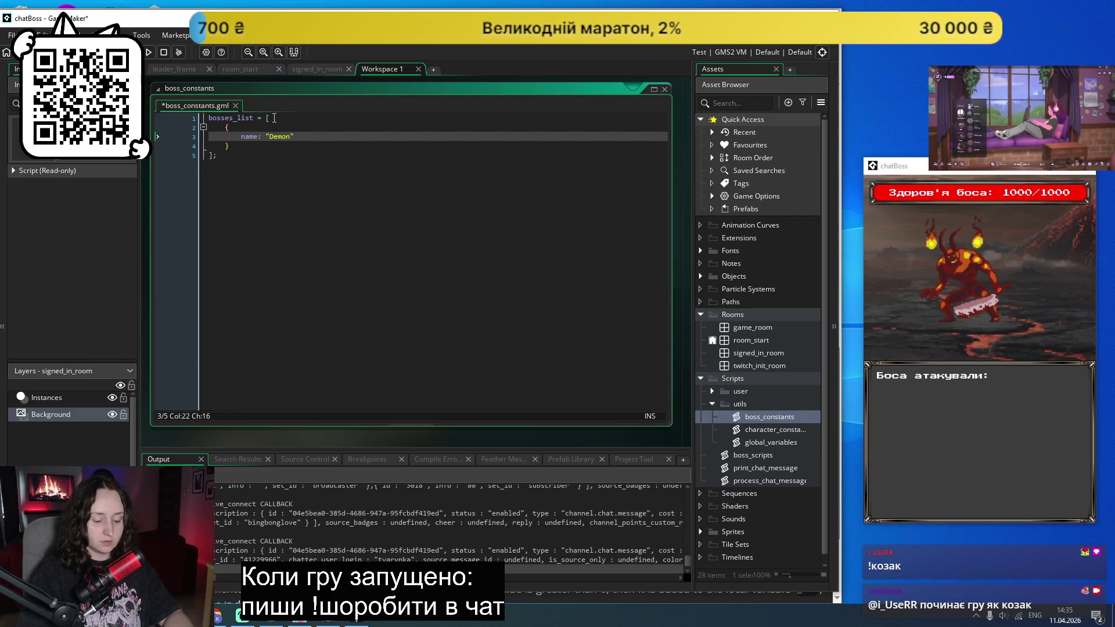
pyautogui.write(',')
pyautogui.press('Return')
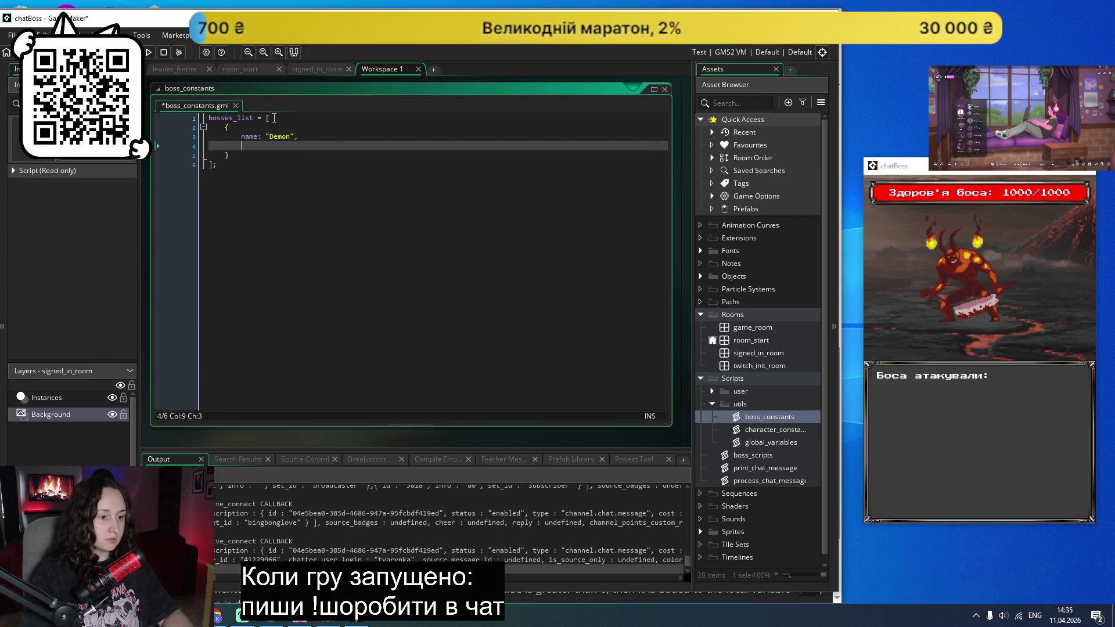
pyautogui.write('sp')
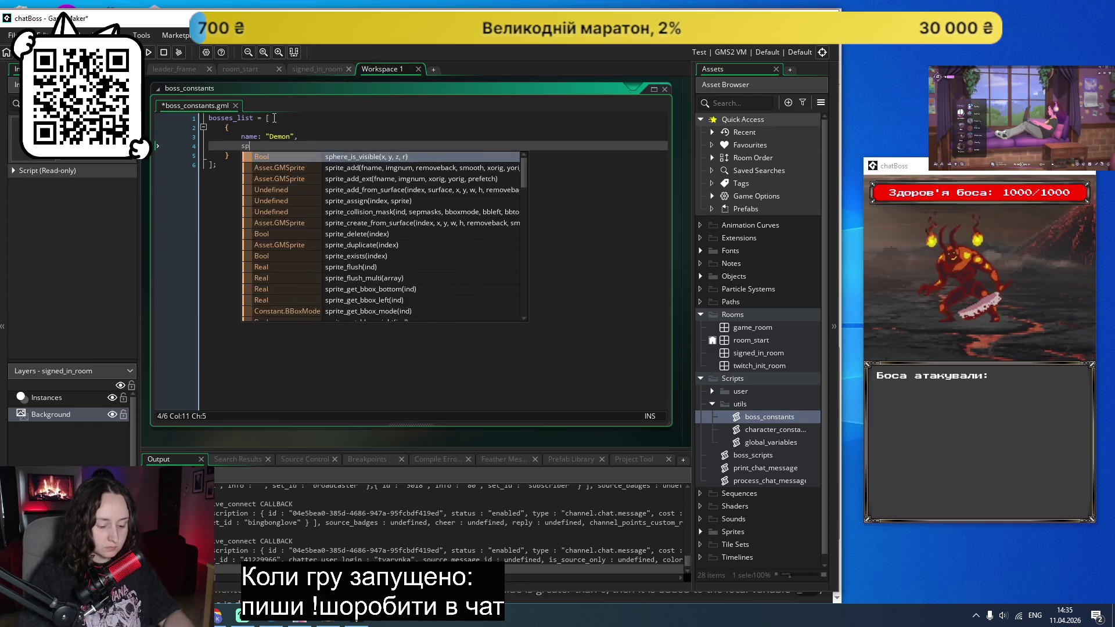
pyautogui.write('rite')
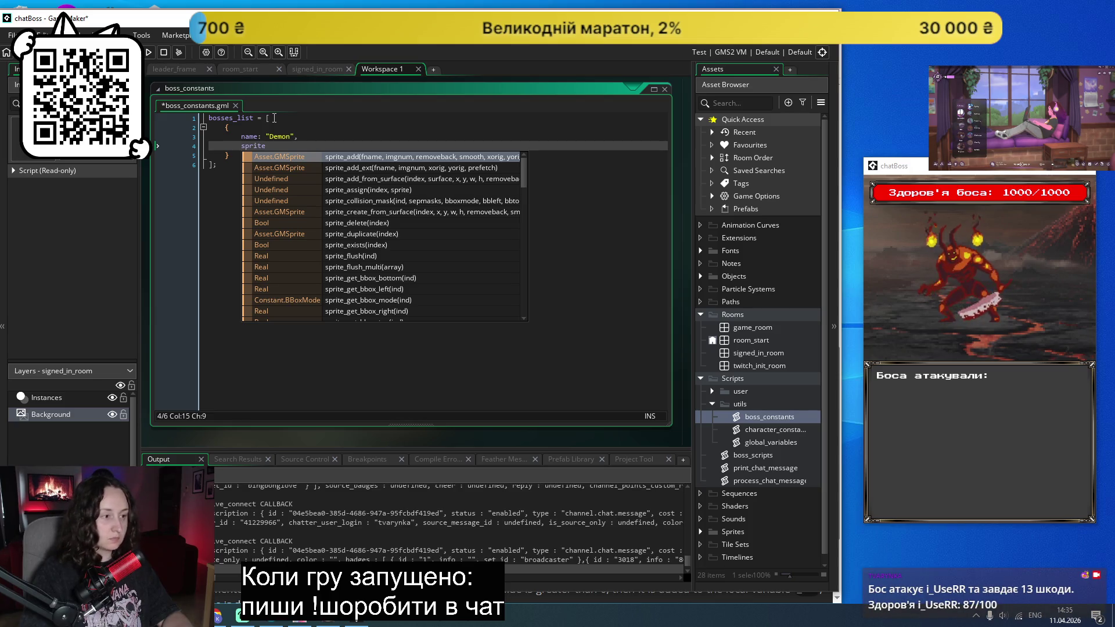
pyautogui.write('s')
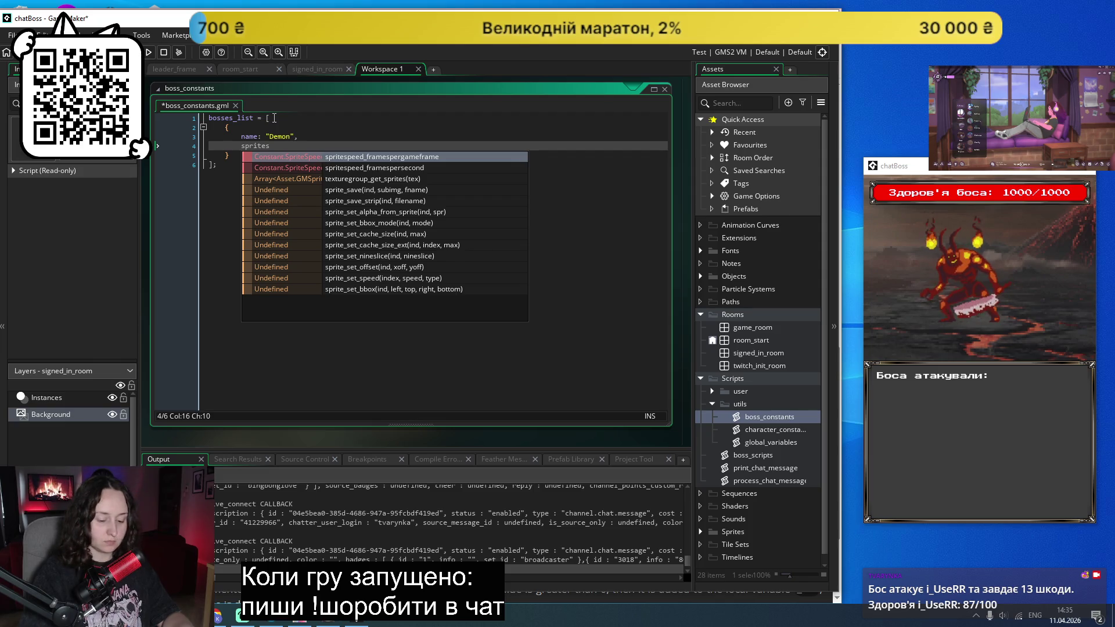
pyautogui.write(': {')
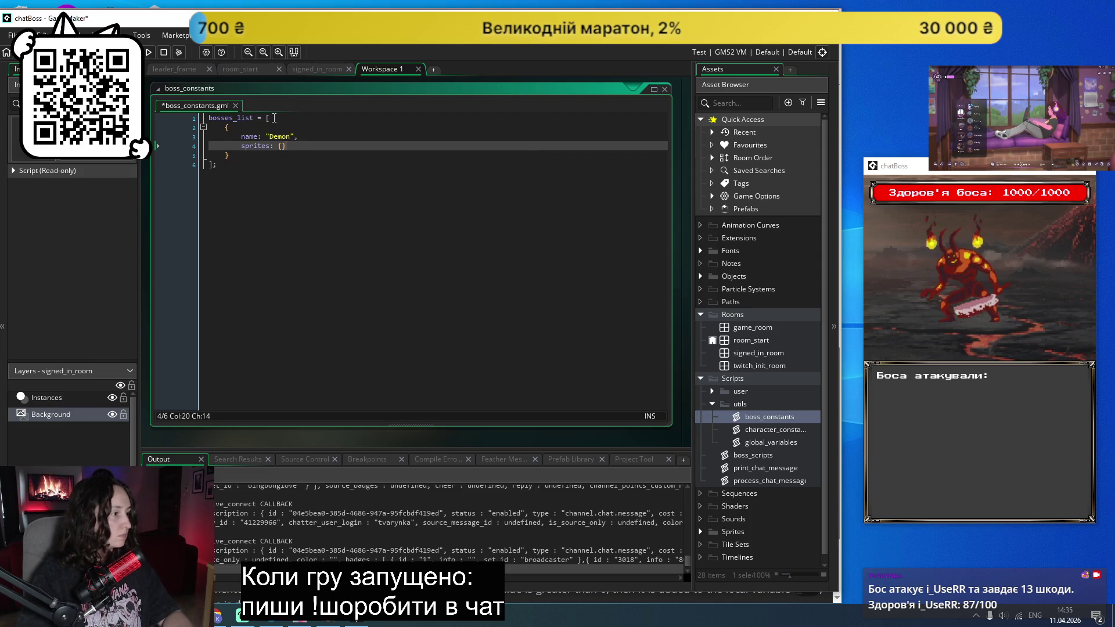
pyautogui.press('Return')
pyautogui.press('Return')
pyautogui.press('Tab')
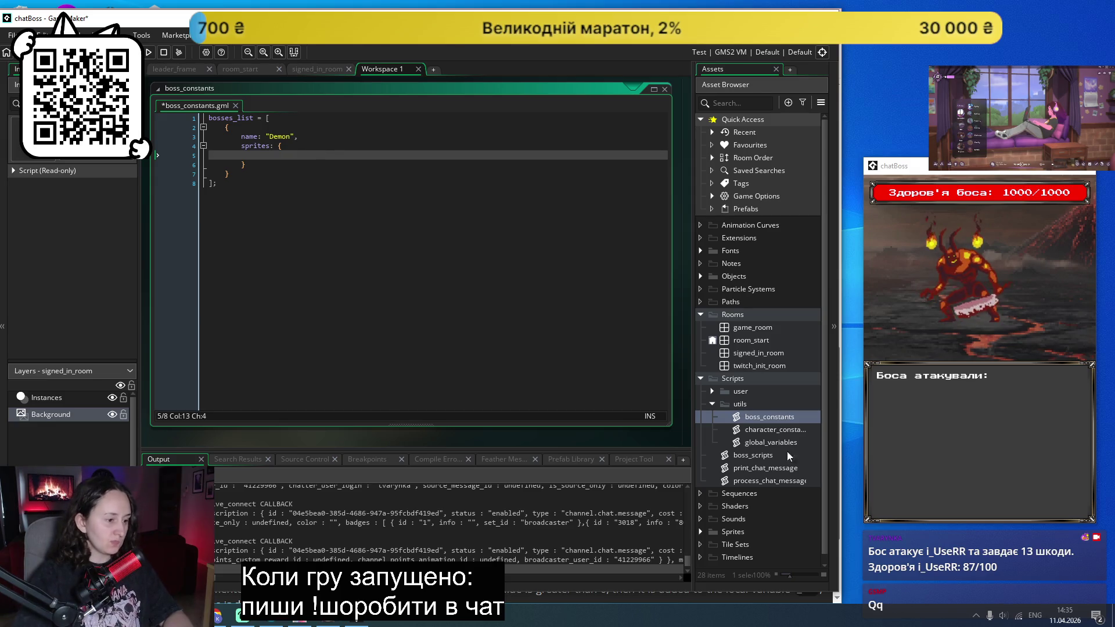
pyautogui.click(699, 531)
# Step: Map the Demon's idle and hit sprites to "boss_idle" and "boss_hit"
pyautogui.scroll(-4, 766, 406)
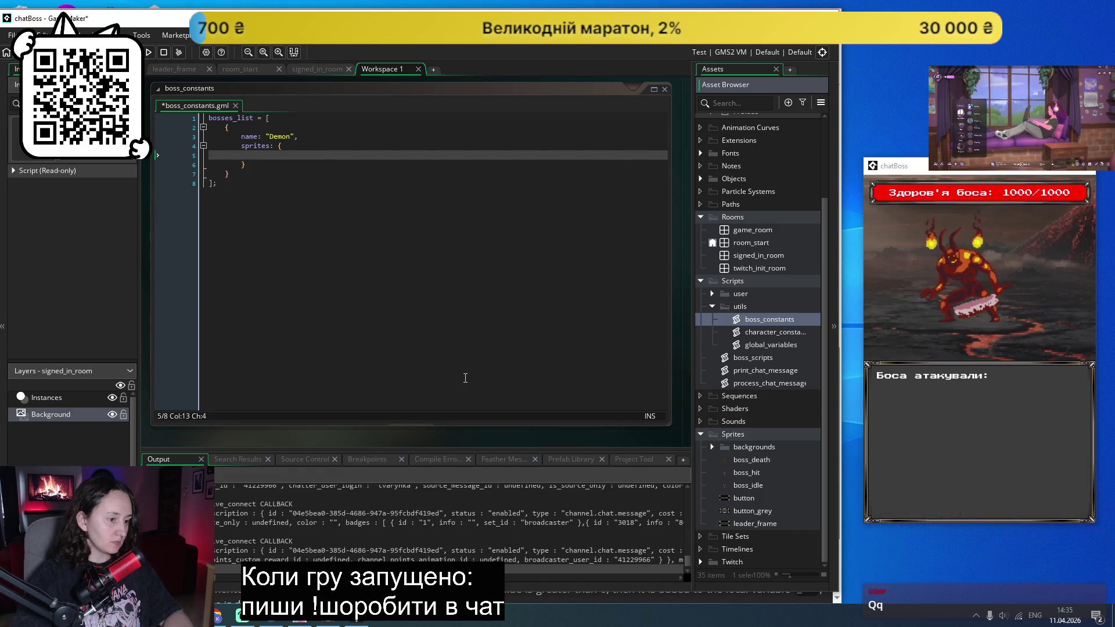
pyautogui.click(279, 155)
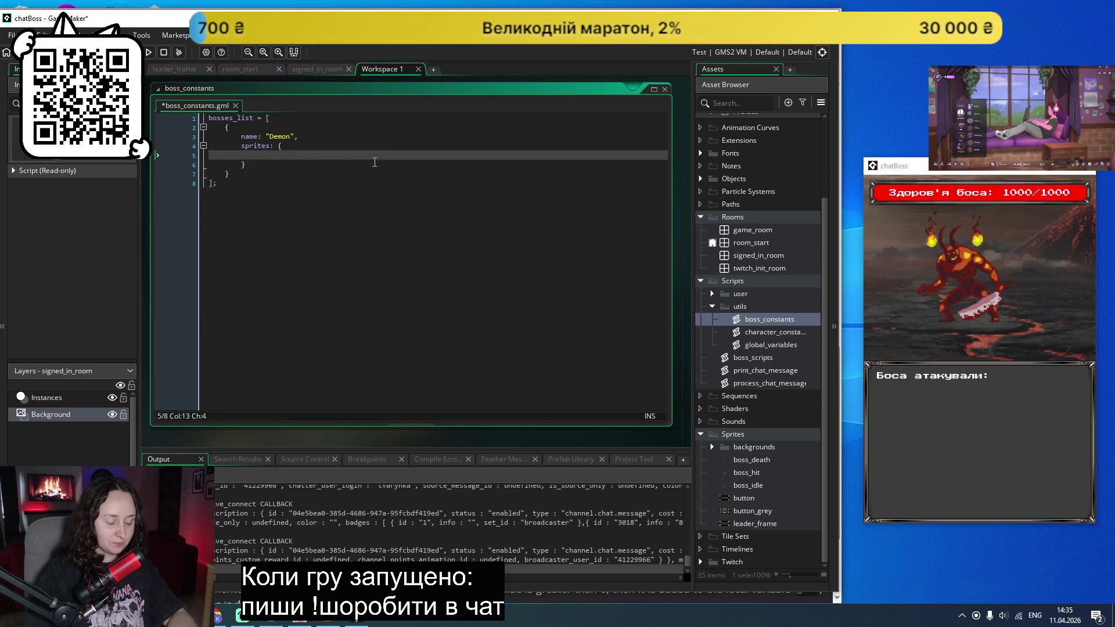
pyautogui.write('id')
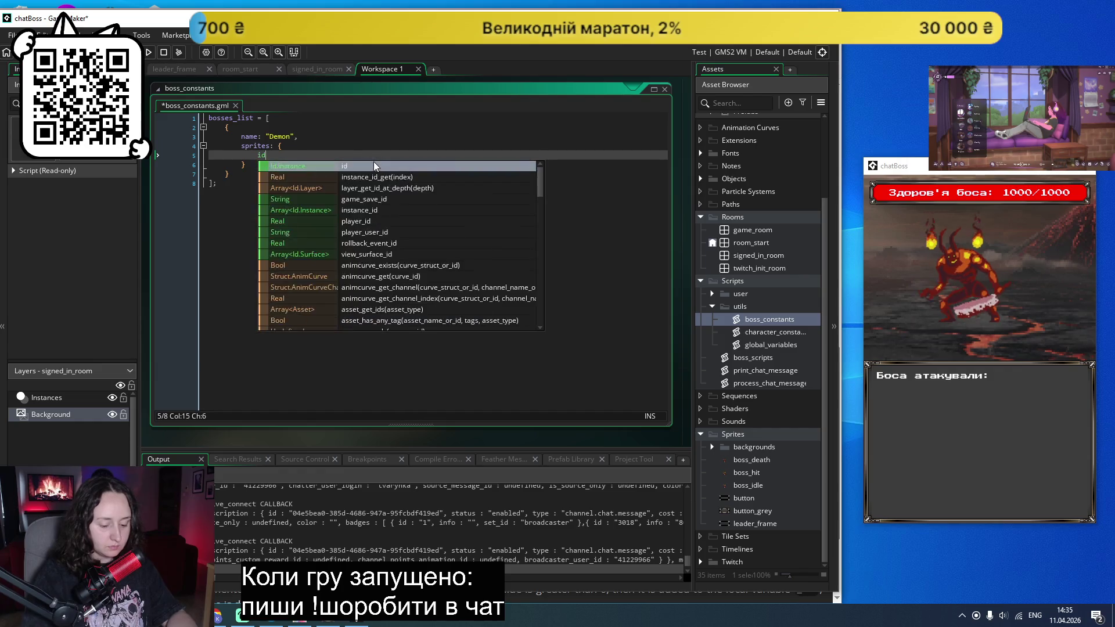
pyautogui.write('le: "')
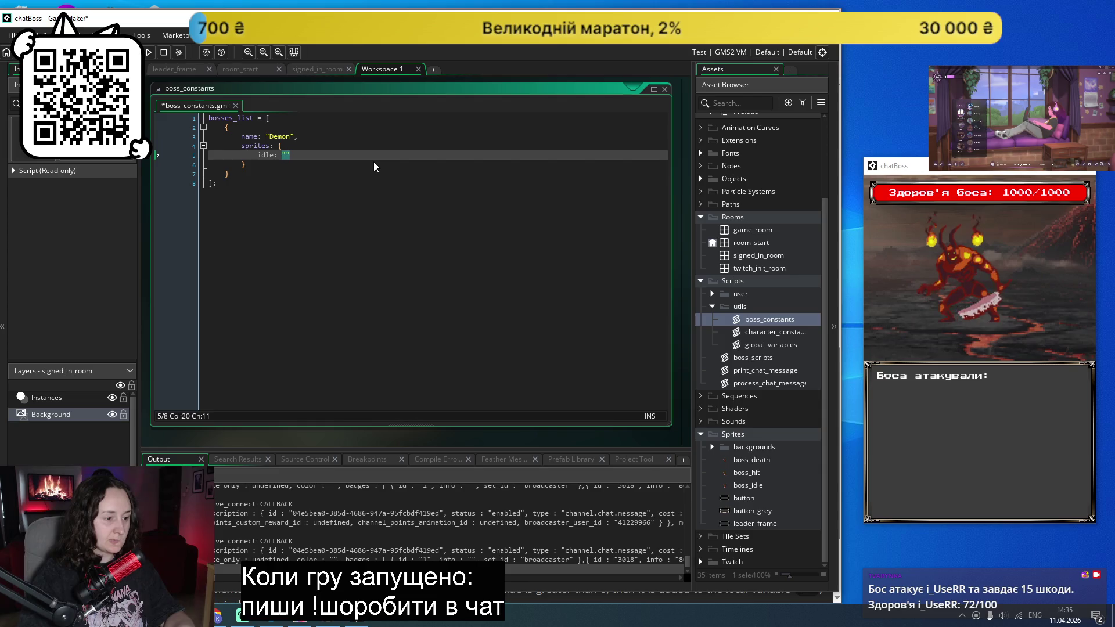
pyautogui.write('boss_id')
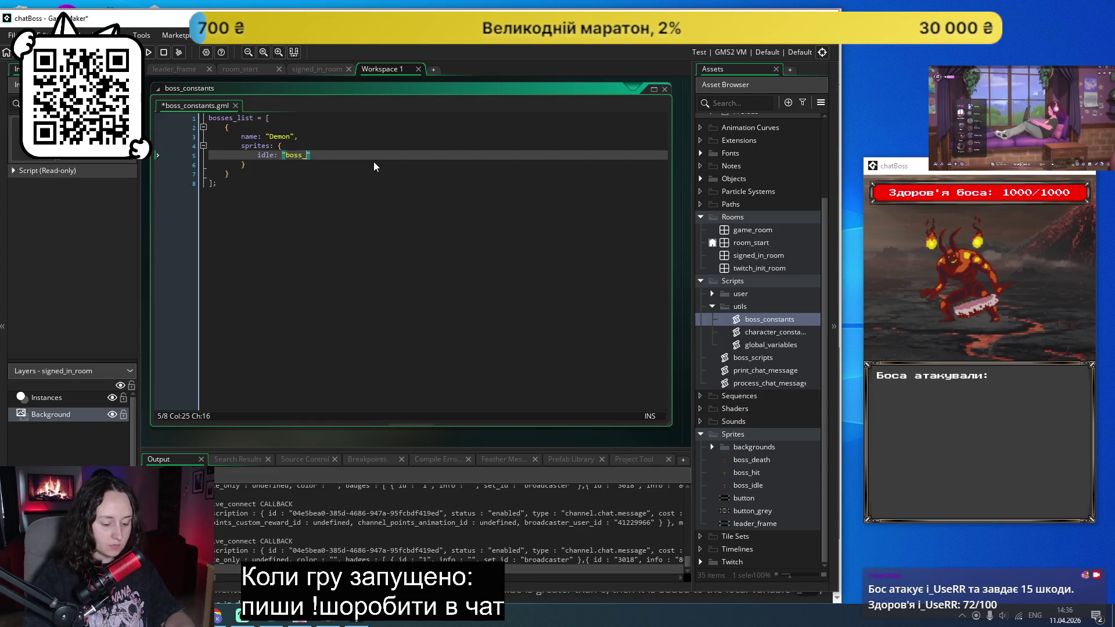
pyautogui.write('le"')
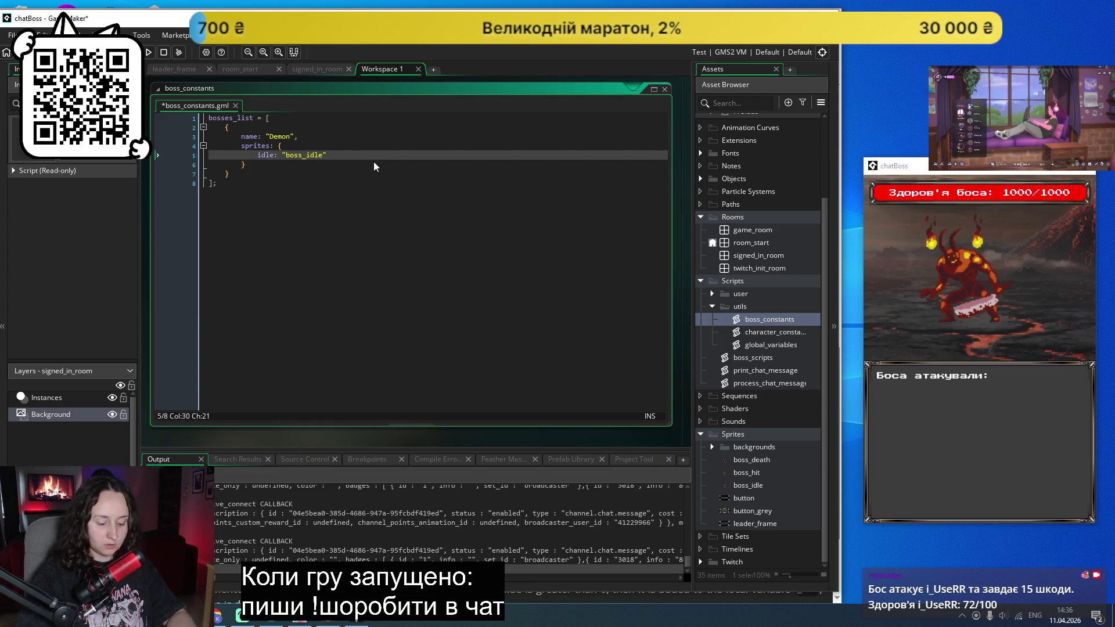
pyautogui.write(',')
pyautogui.press('Return')
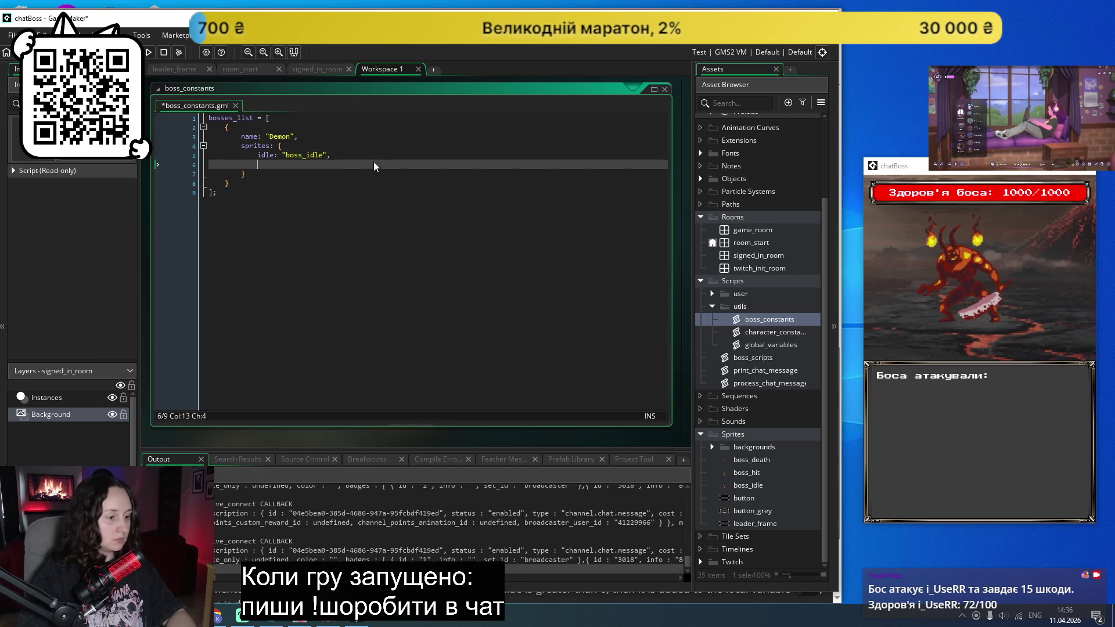
pyautogui.write('b')
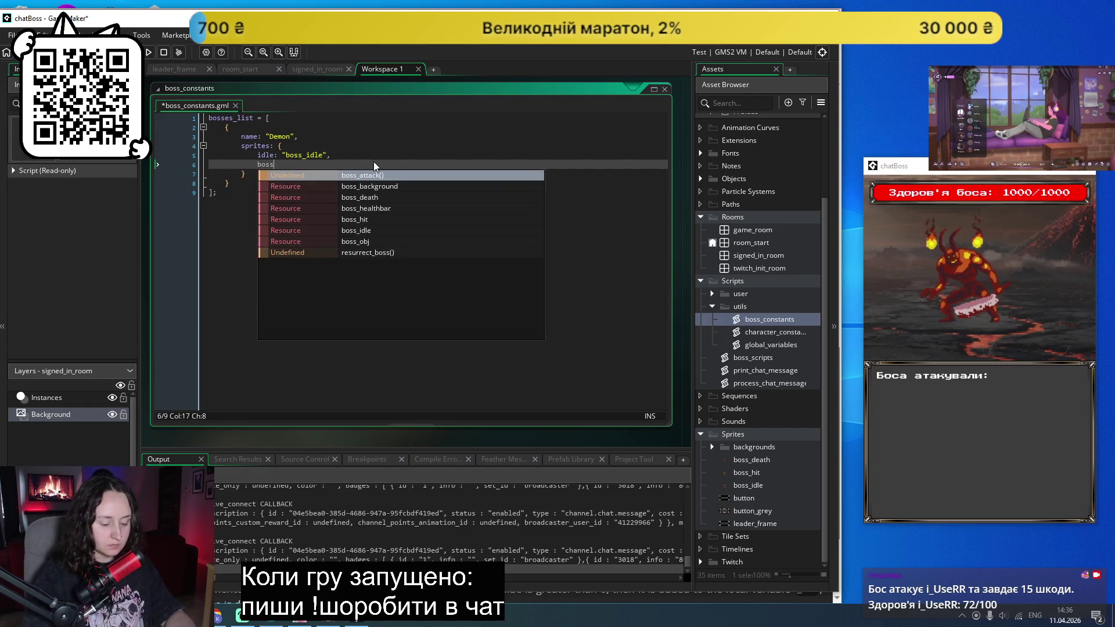
pyautogui.press('BackSpace')
pyautogui.write('hit: ""')
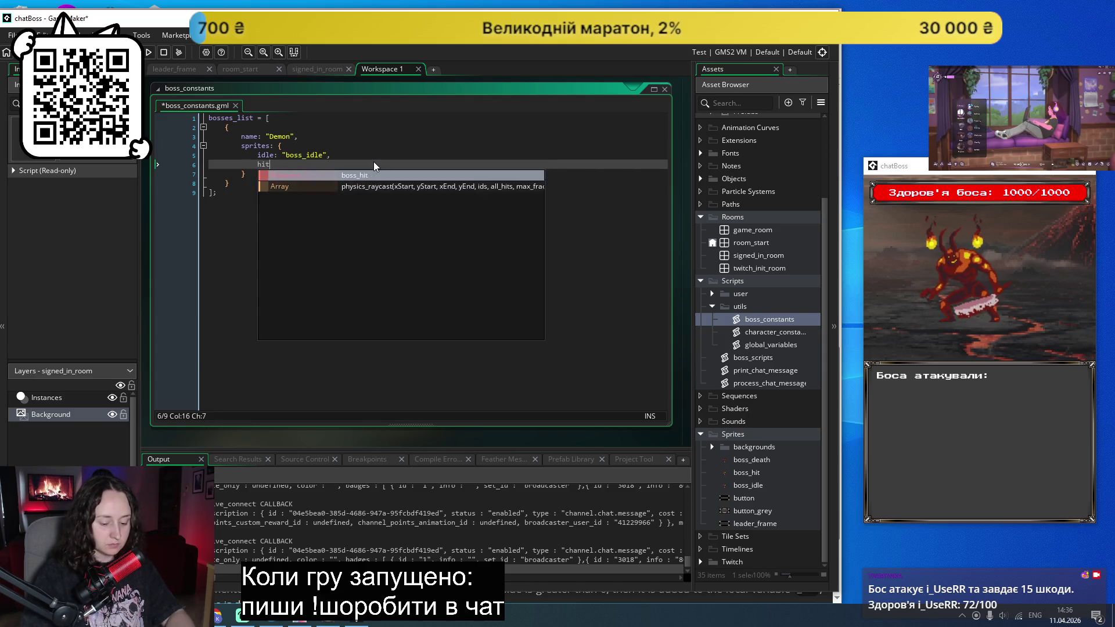
pyautogui.press('Left')
pyautogui.write('boss_hit')
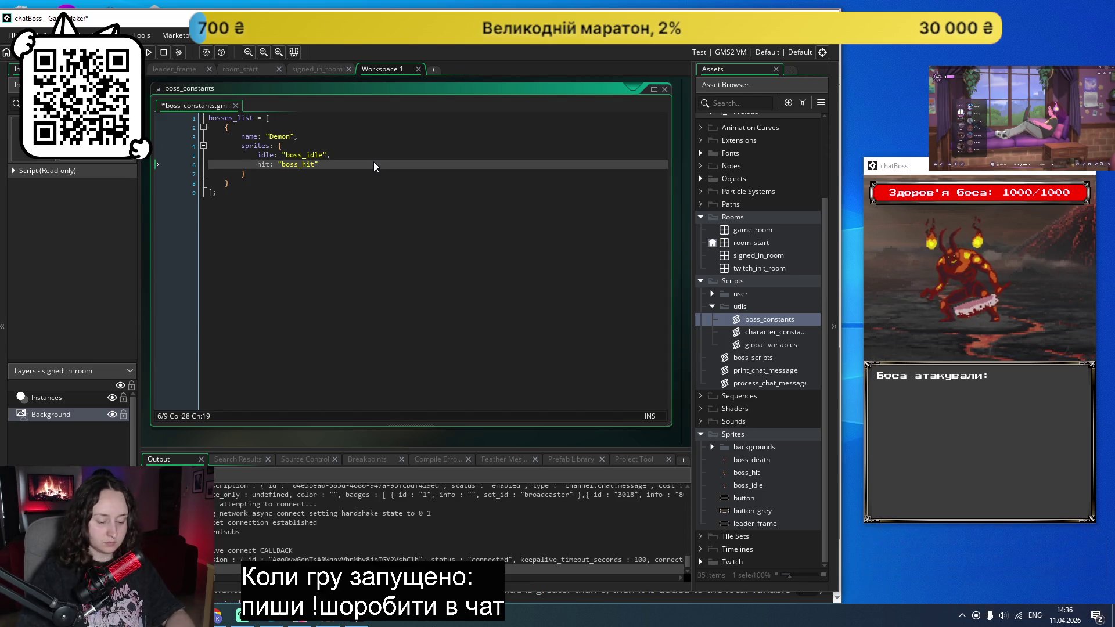
pyautogui.press('Right')
pyautogui.write(',')
pyautogui.press('Return')
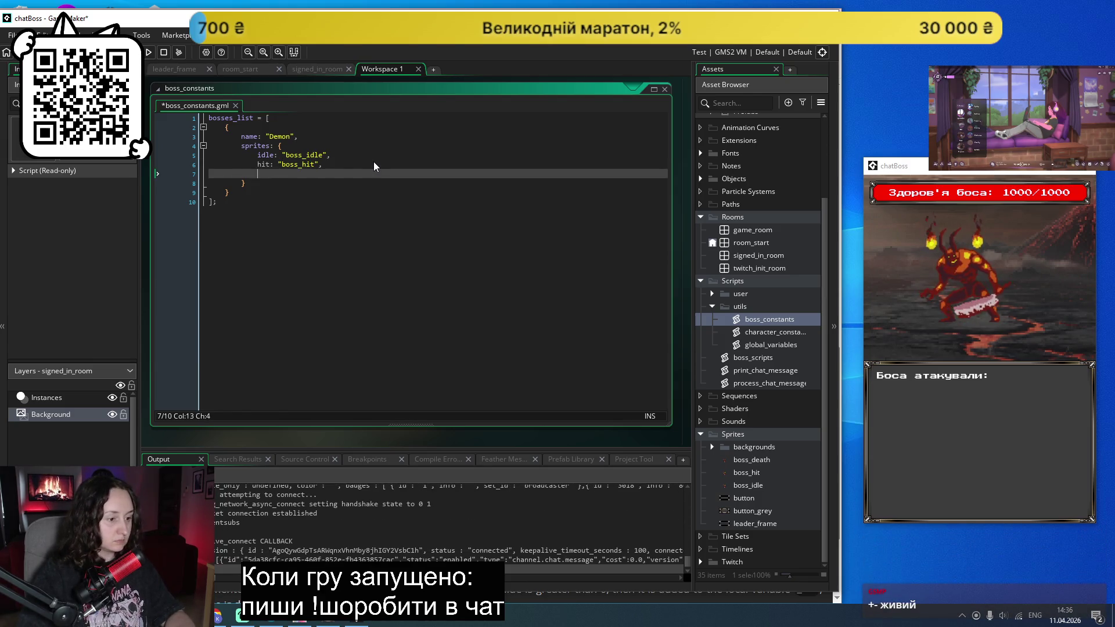
# Step: Add death: "boss_death" and put a comma after the sprites block
pyautogui.write('death: ""')
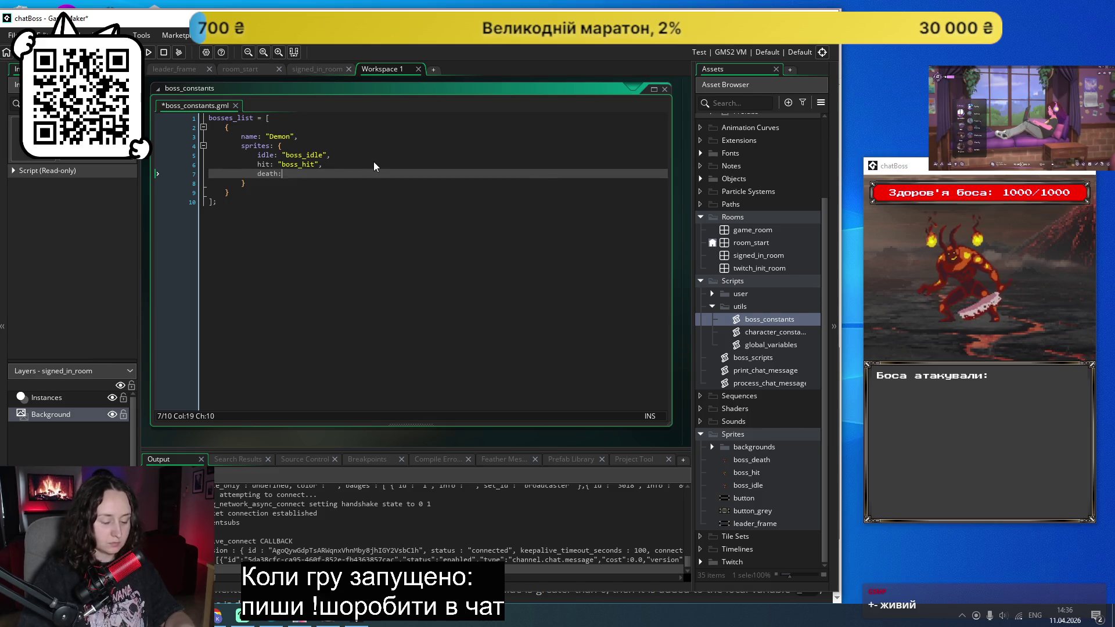
pyautogui.press('Left')
pyautogui.write('boss_dea')
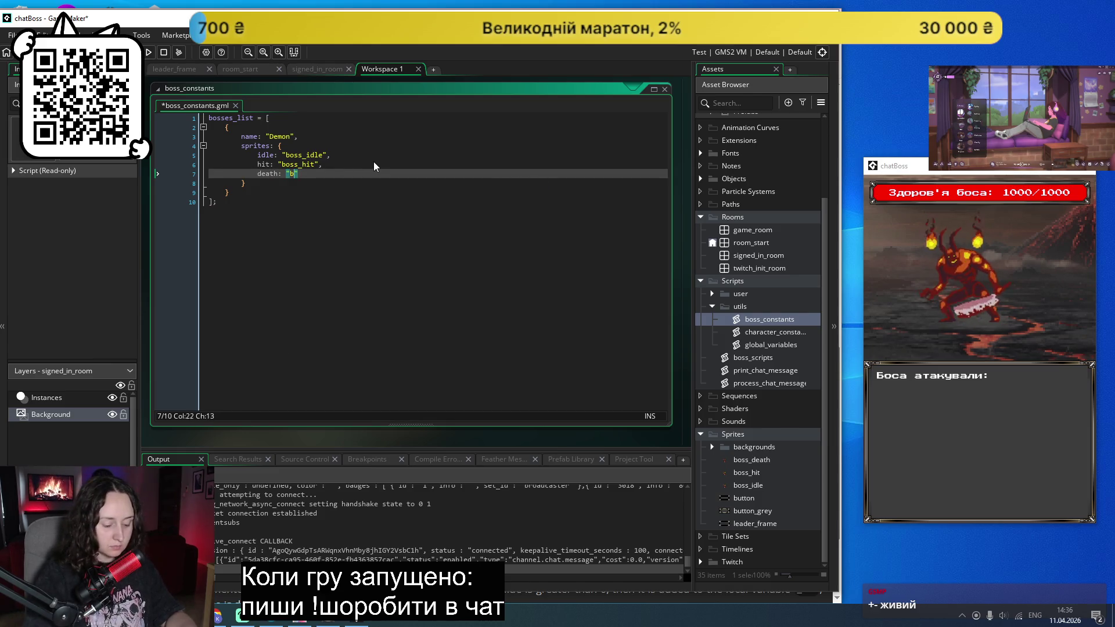
pyautogui.write('t')
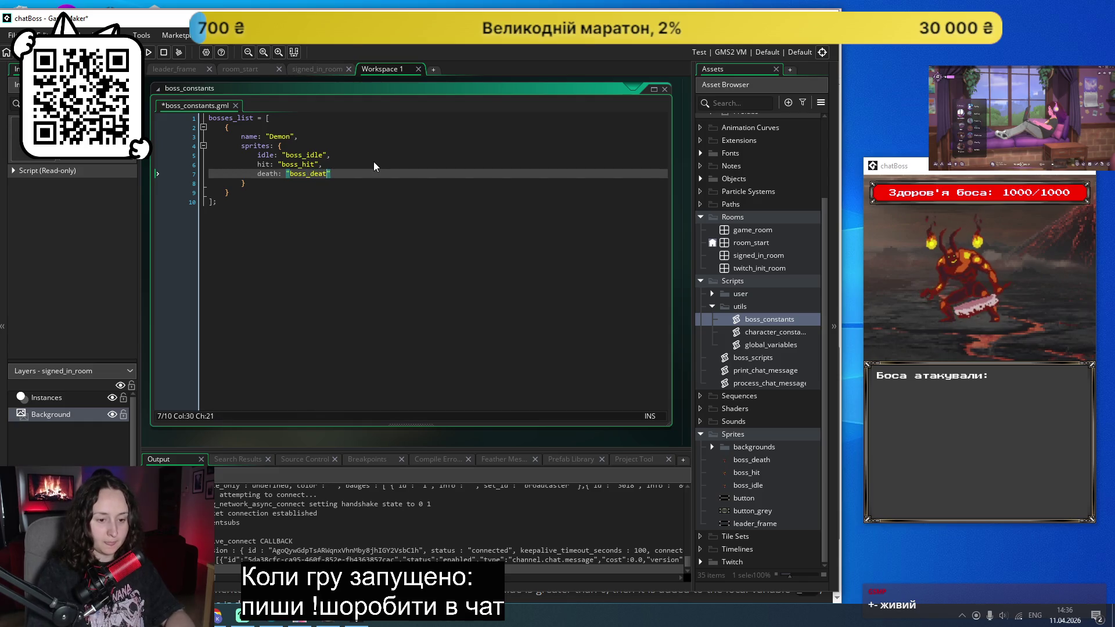
pyautogui.write('h')
pyautogui.press('Right')
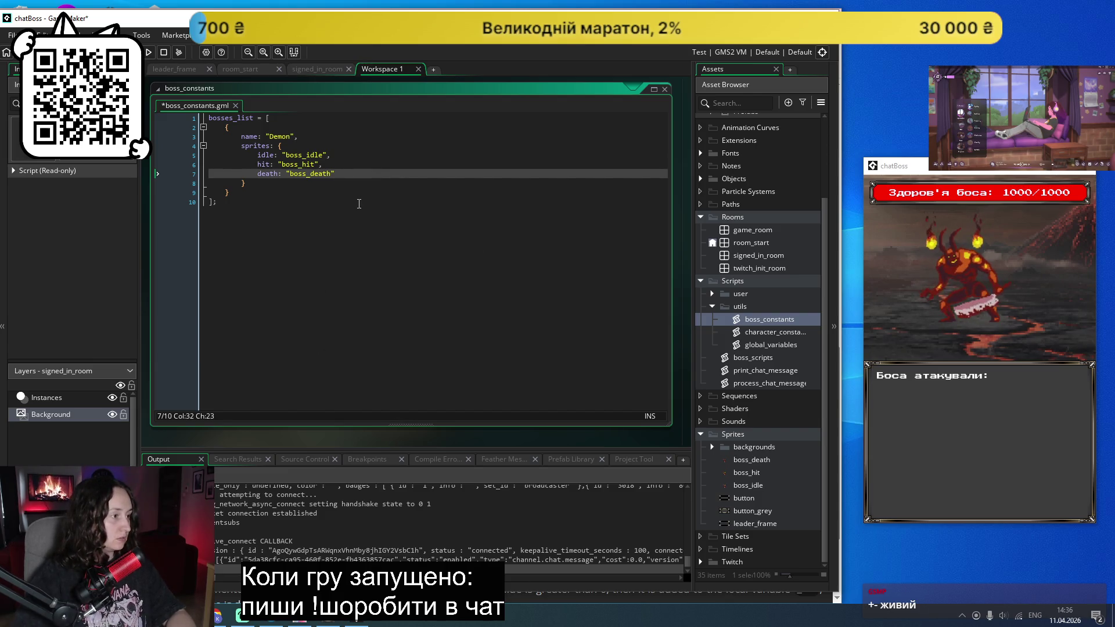
pyautogui.press('Down')
pyautogui.write(',')
pyautogui.press('Return')
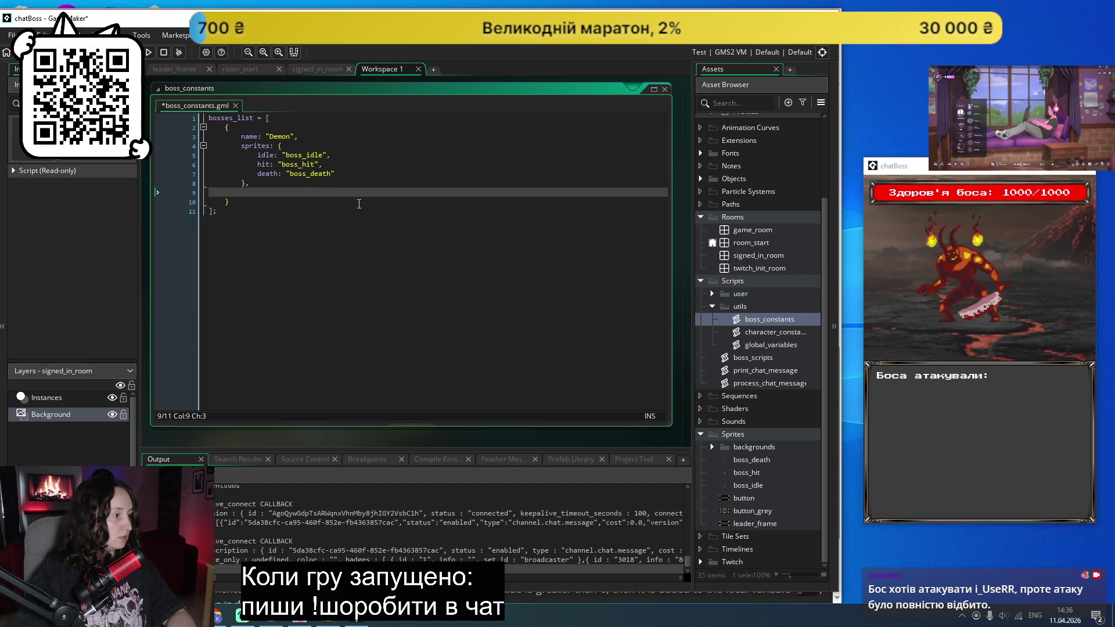
# Step: Remove the stray maxHealth line and save boss_constants
pyautogui.write('max')
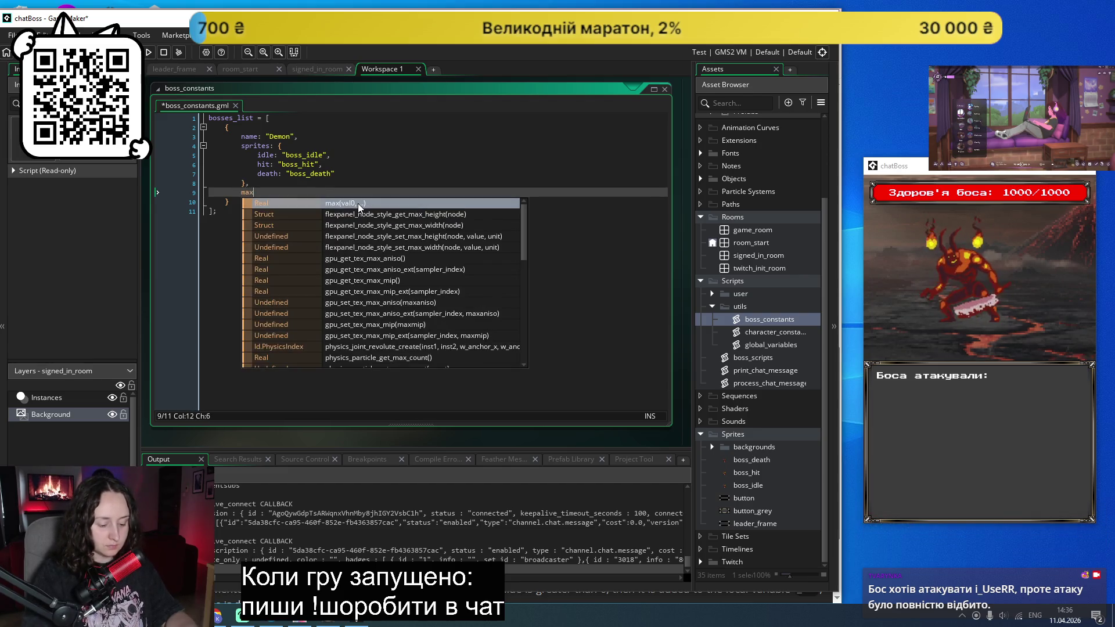
pyautogui.write('Health')
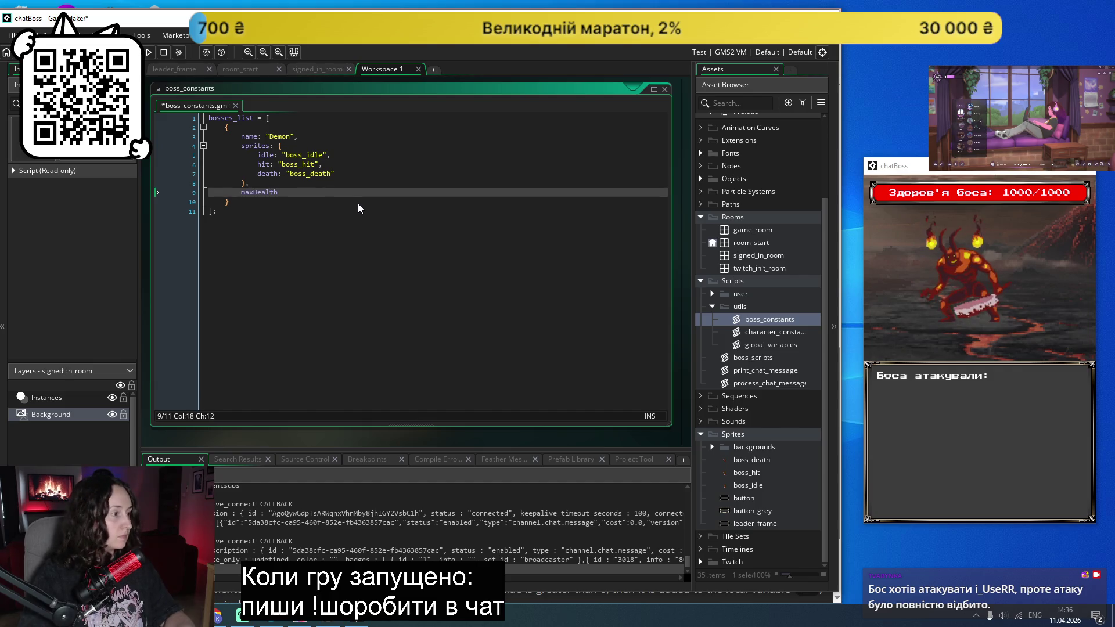
pyautogui.write(':')
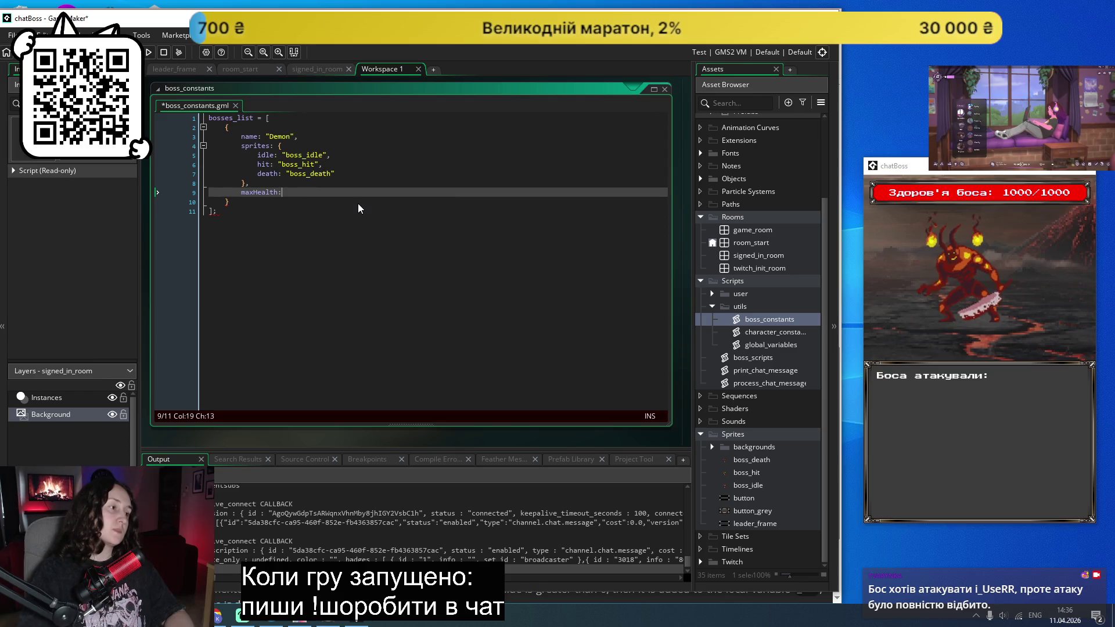
pyautogui.moveTo(283, 192); pyautogui.dragTo(197, 198)
pyautogui.press('BackSpace')
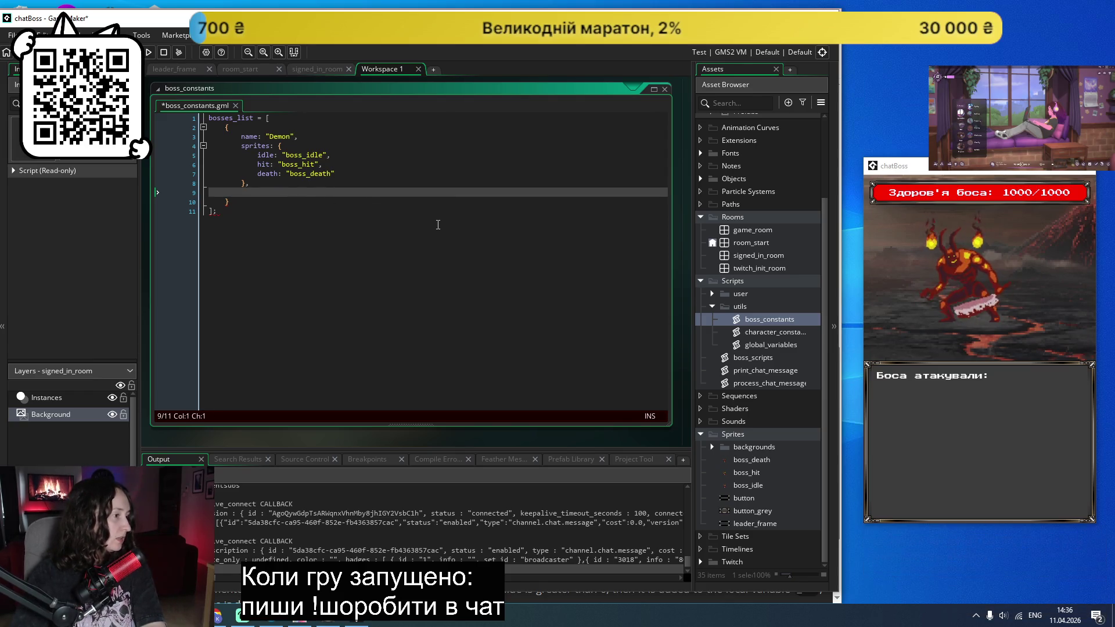
pyautogui.press('BackSpace')
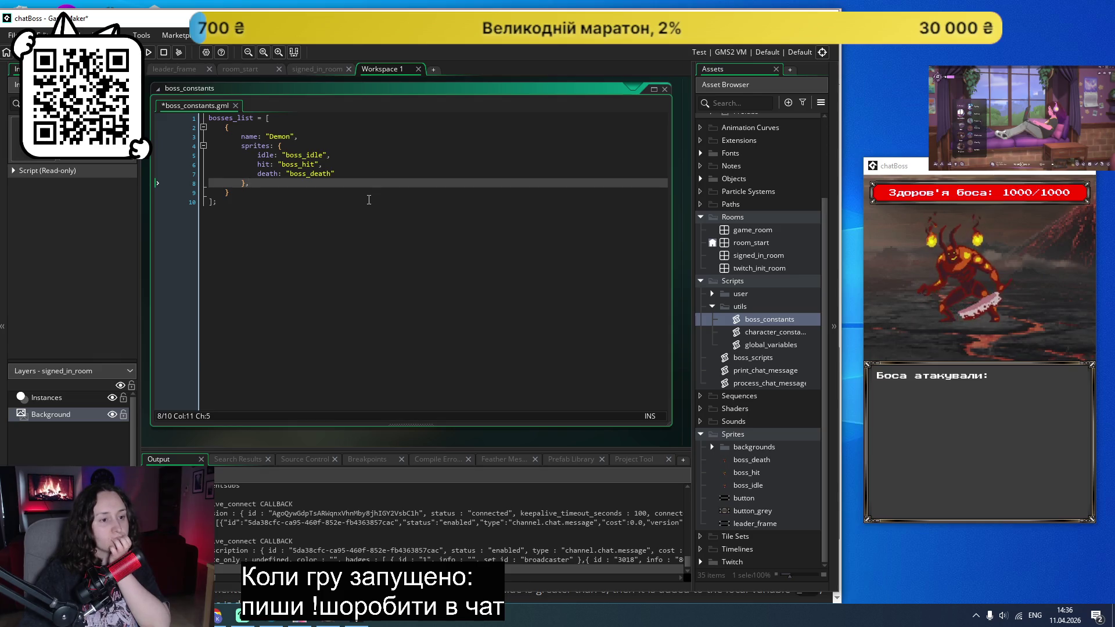
pyautogui.click(369, 200)
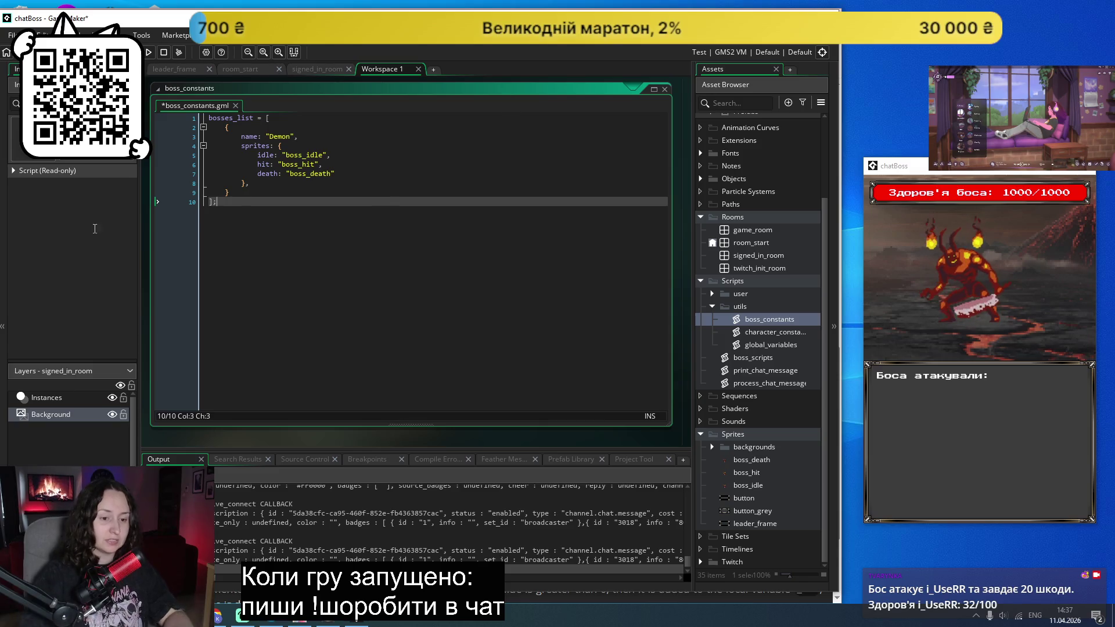
pyautogui.click(256, 192)
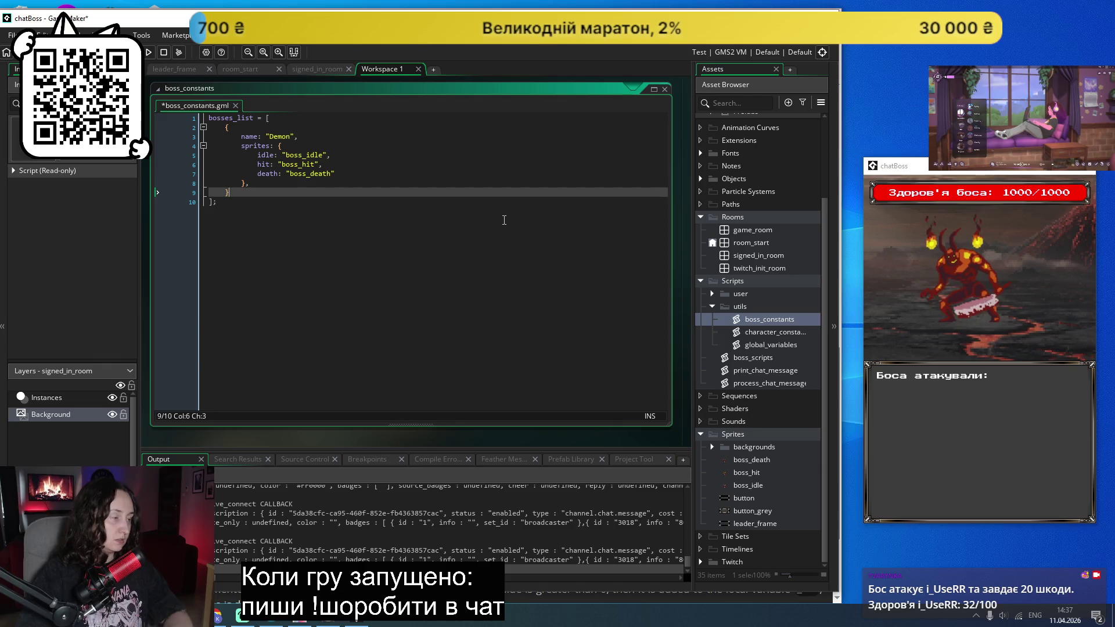
pyautogui.hotkey('ctrl', 's')
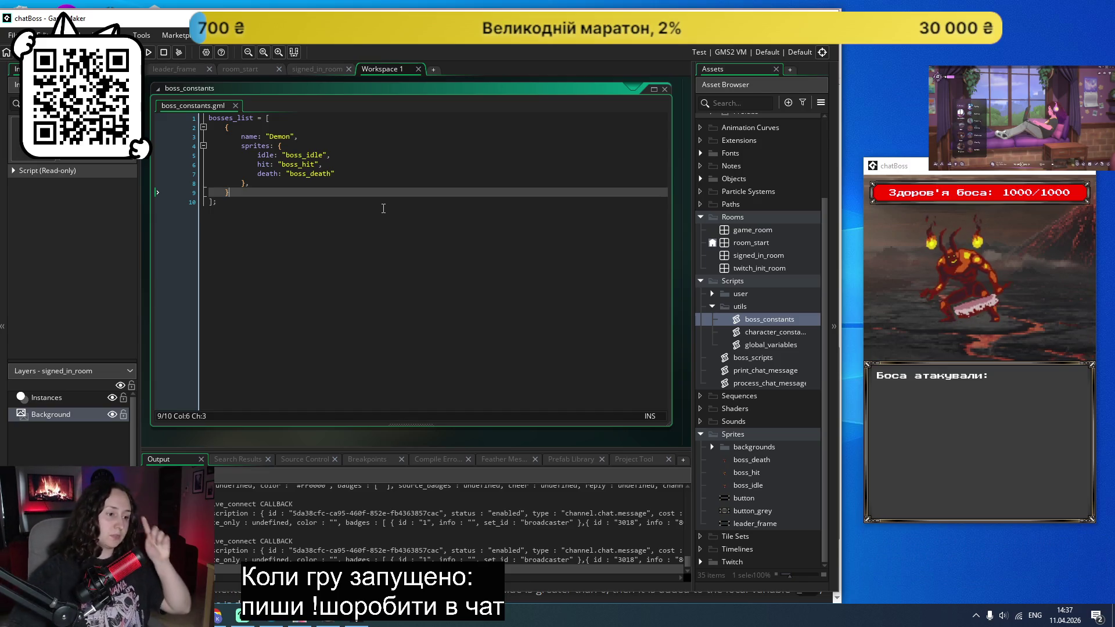
pyautogui.rightClick(727, 304)
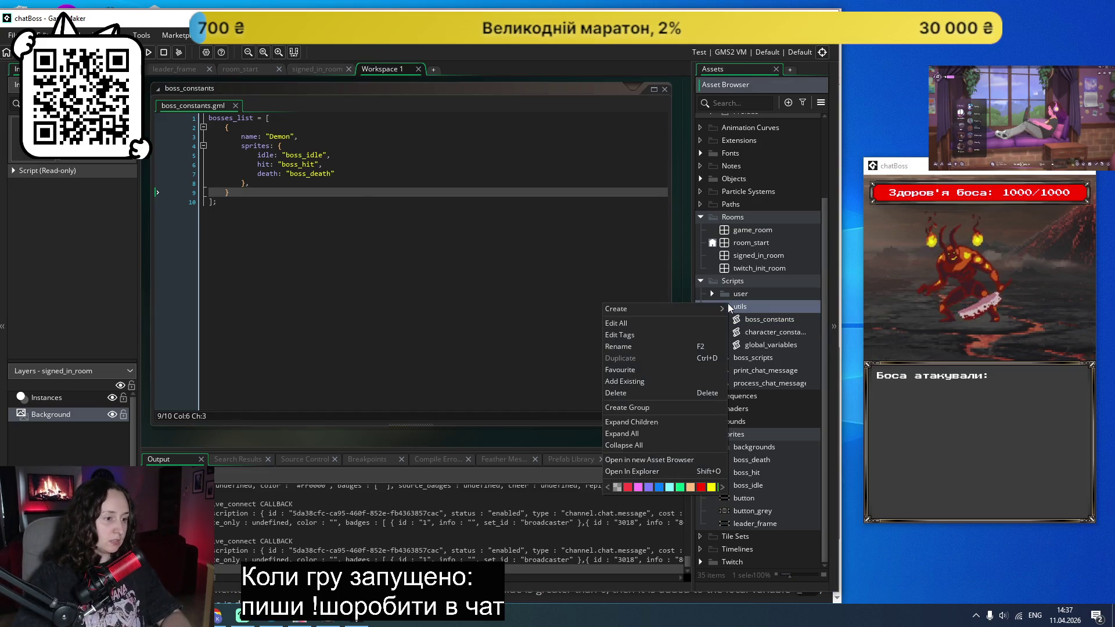
# Step: Create a script named game_state in utils and clear its template code
pyautogui.moveTo(671, 309)
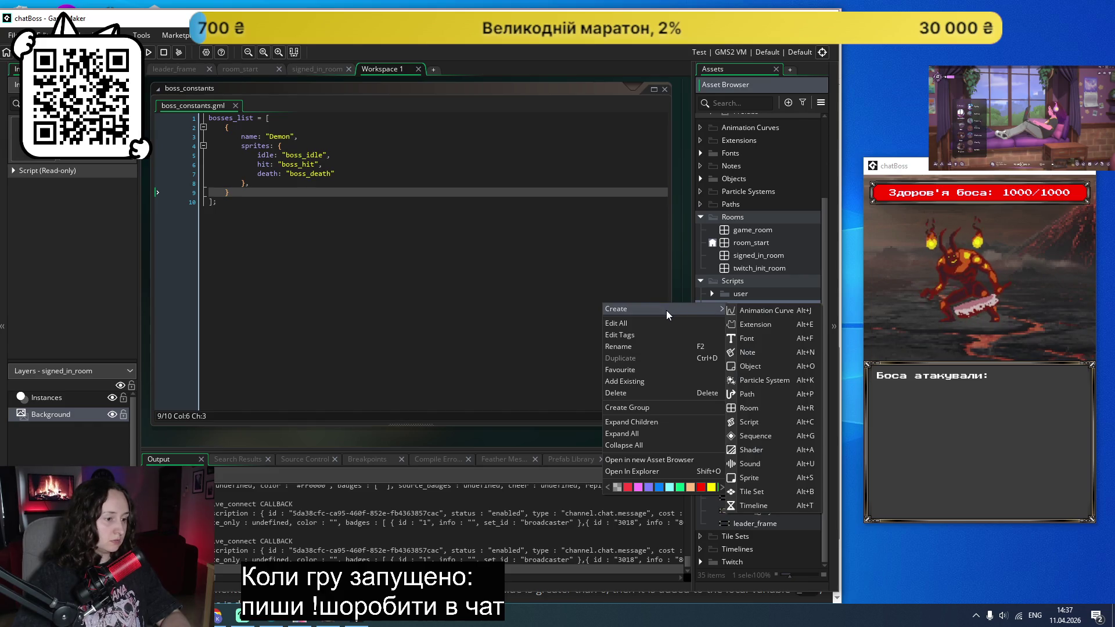
pyautogui.click(751, 423)
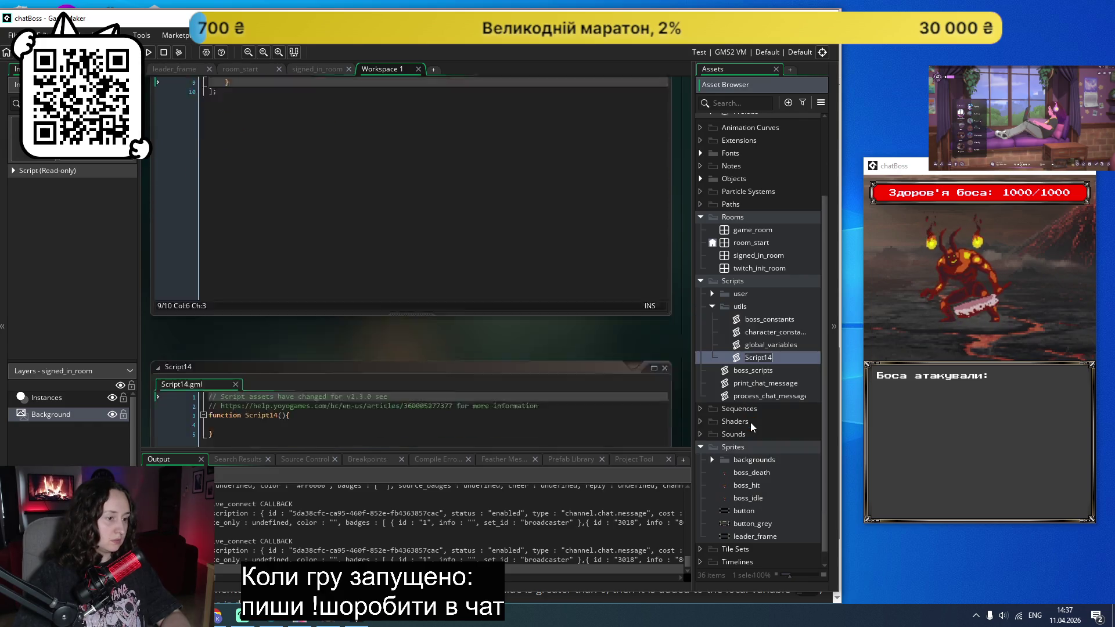
pyautogui.write('game')
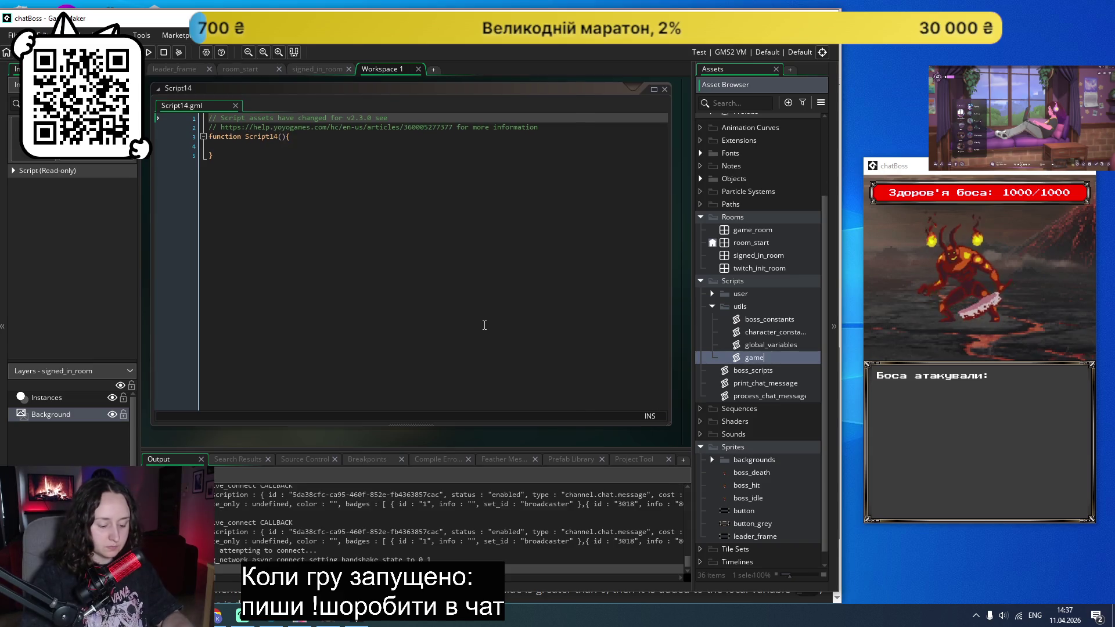
pyautogui.write('_constat')
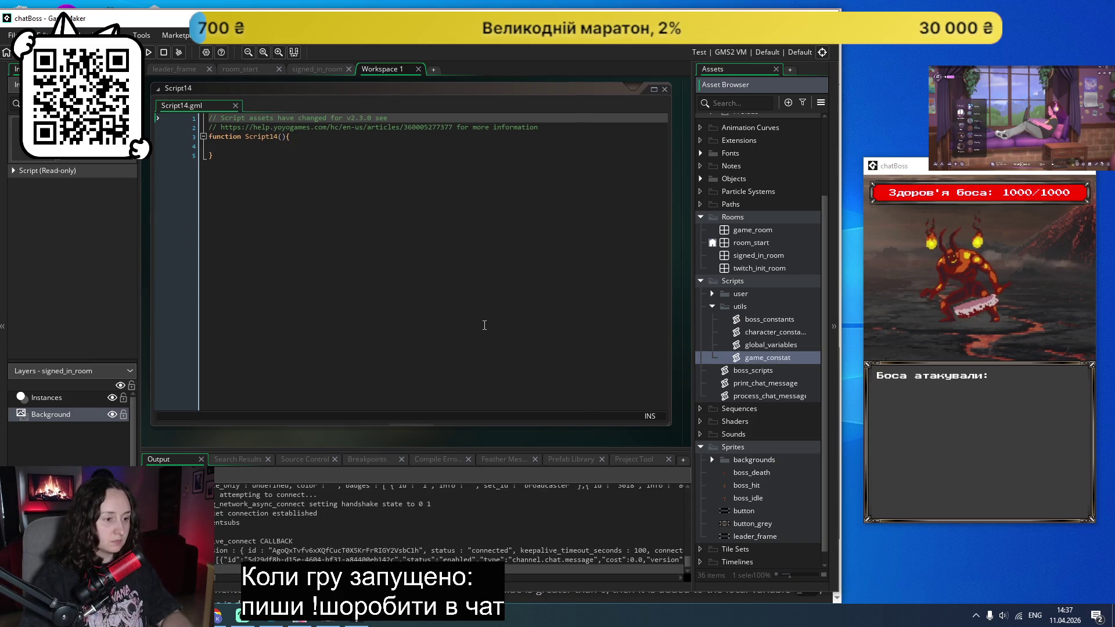
pyautogui.press('BackSpace')
pyautogui.press('BackSpace')
pyautogui.press('BackSpace')
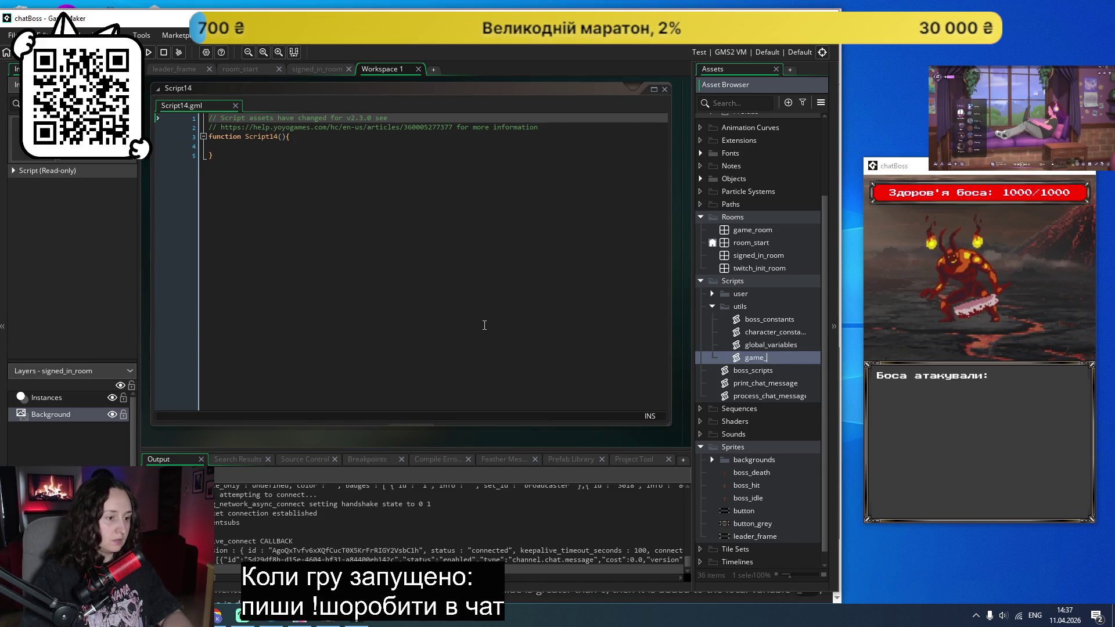
pyautogui.write('state')
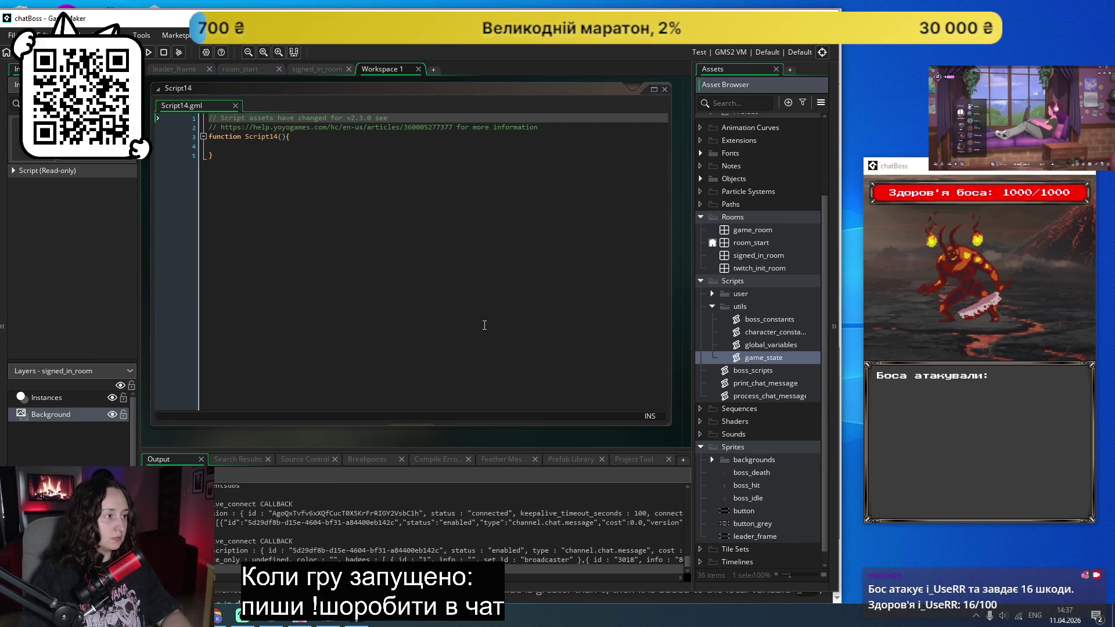
pyautogui.moveTo(208, 174); pyautogui.dragTo(185, 111)
pyautogui.press('BackSpace')
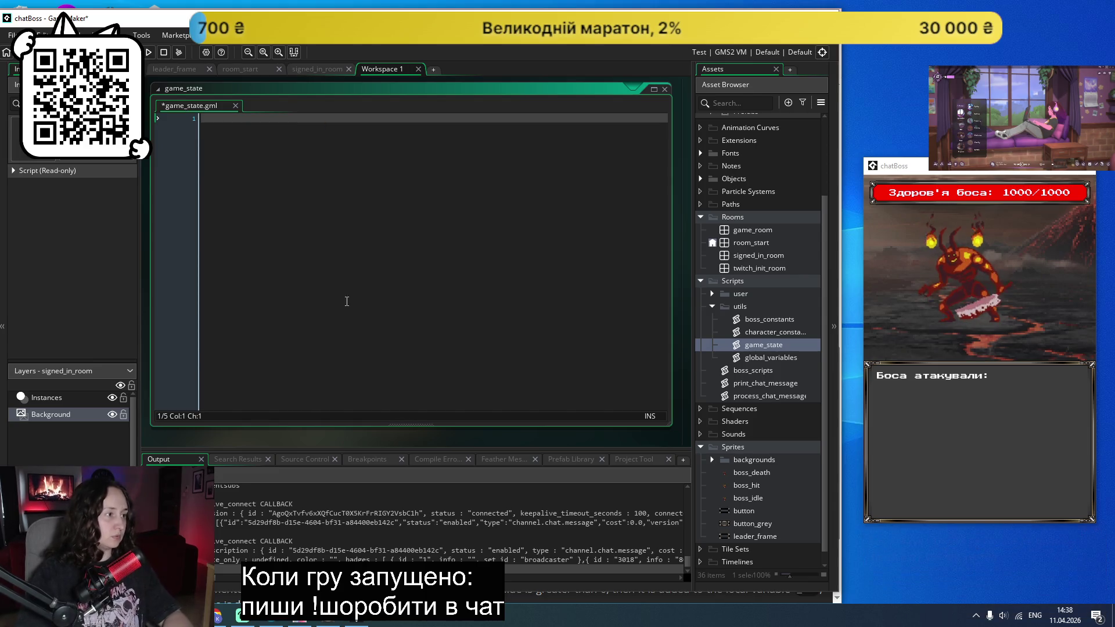
# Step: Write game_state = { streamer: <streamer's name>, level: 1, basicBossHealth: 100 } and save the script
pyautogui.write('game')
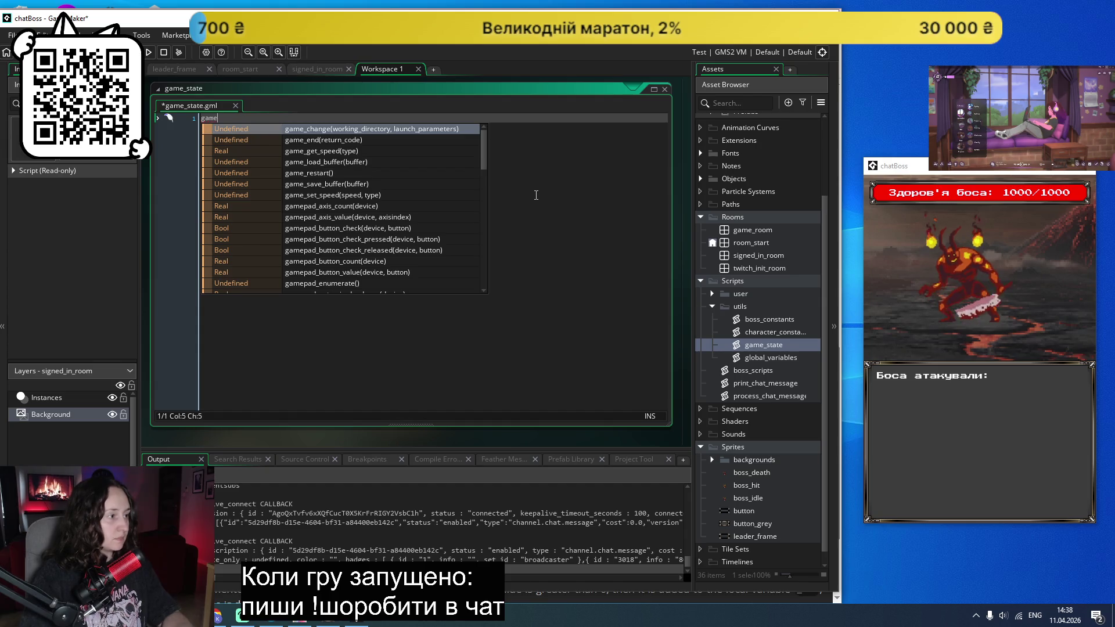
pyautogui.write('_state ')
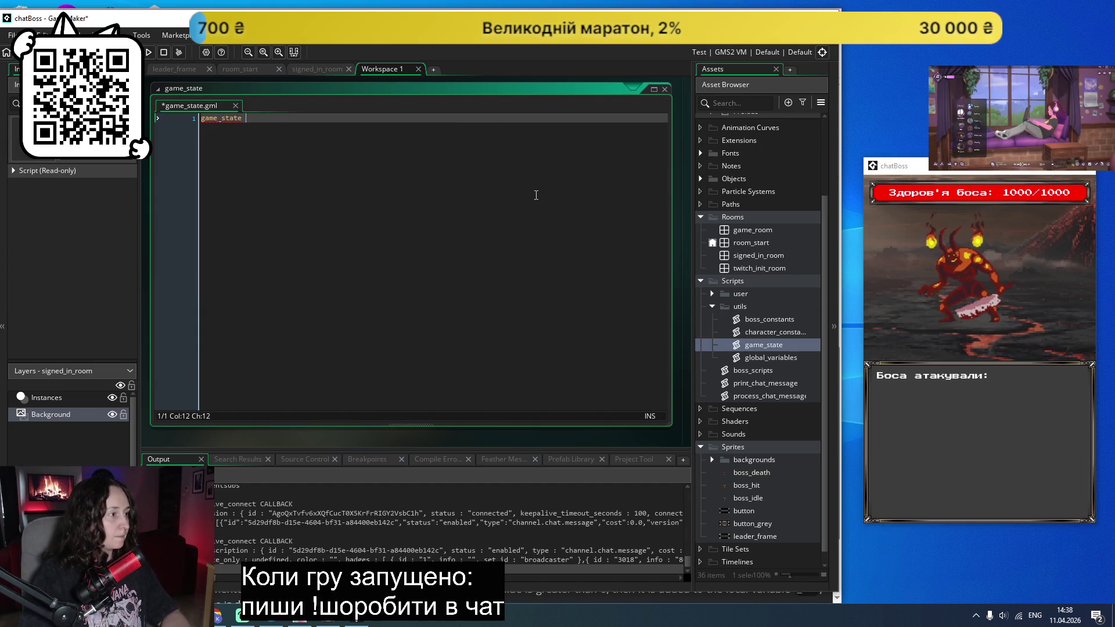
pyautogui.write('= {')
pyautogui.press('Return')
pyautogui.press('Return')
pyautogui.press('Up')
pyautogui.press('Tab')
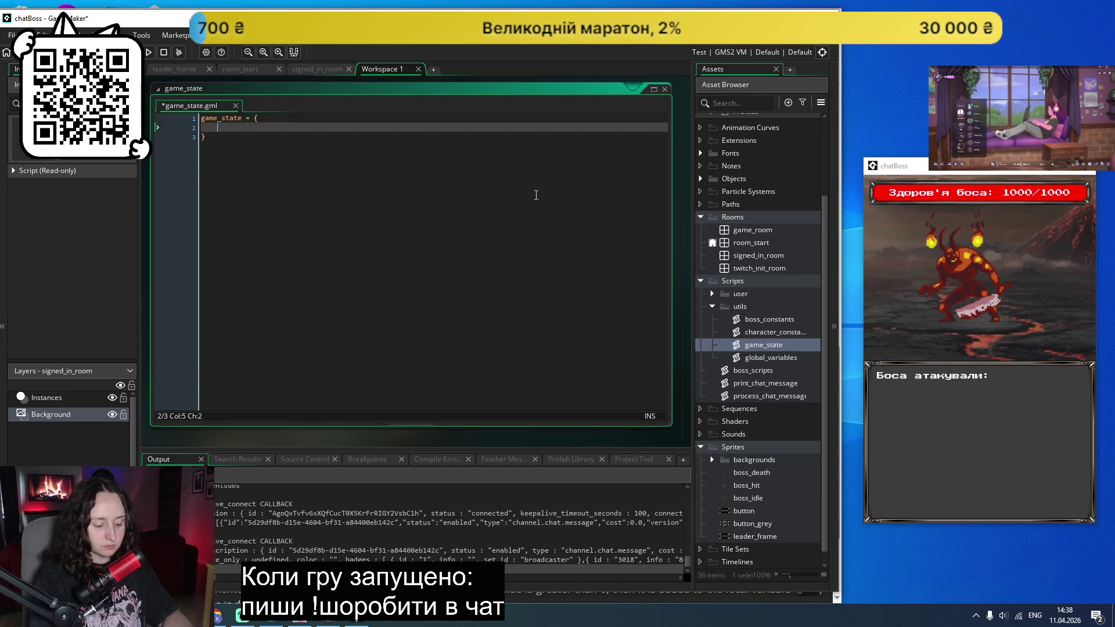
pyautogui.write('streame')
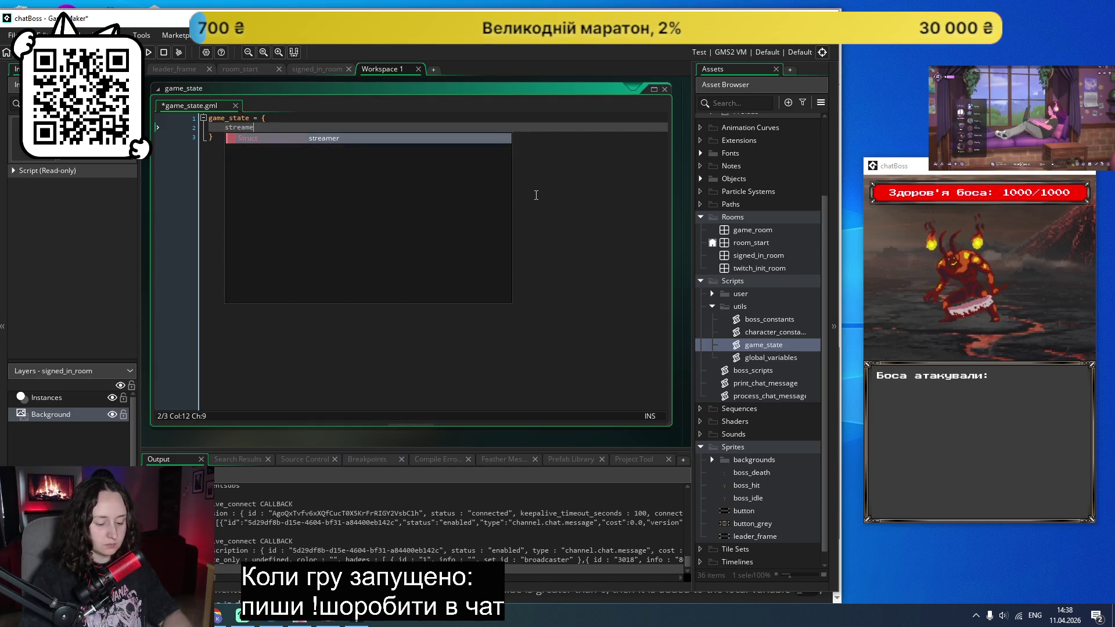
pyautogui.write('r: "tv')
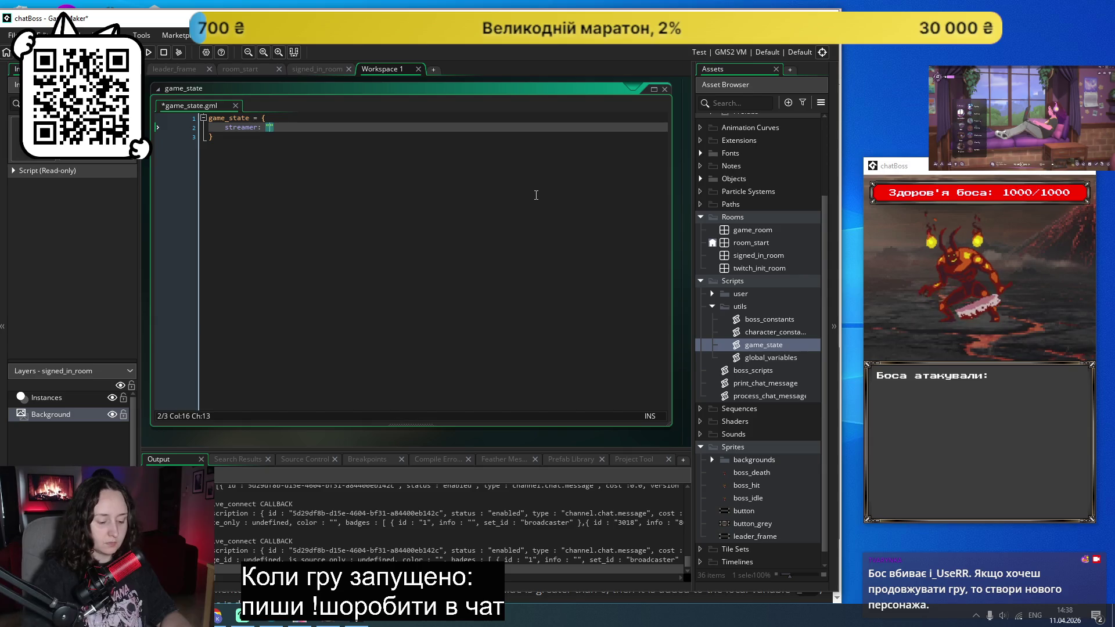
pyautogui.write('arynka"')
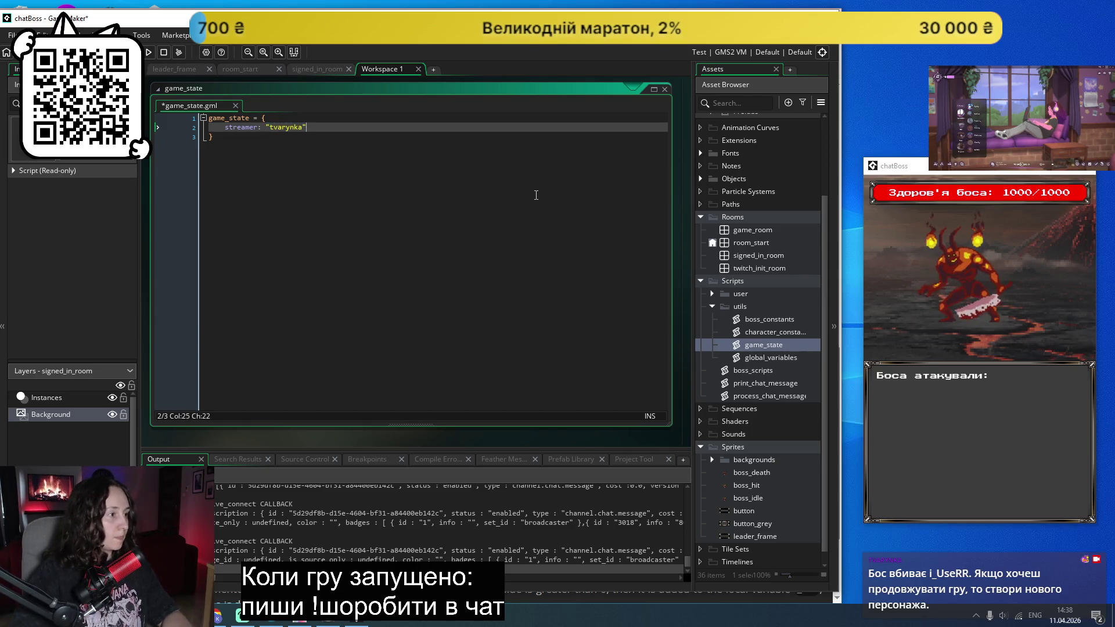
pyautogui.write(',')
pyautogui.press('Return')
pyautogui.write('leve')
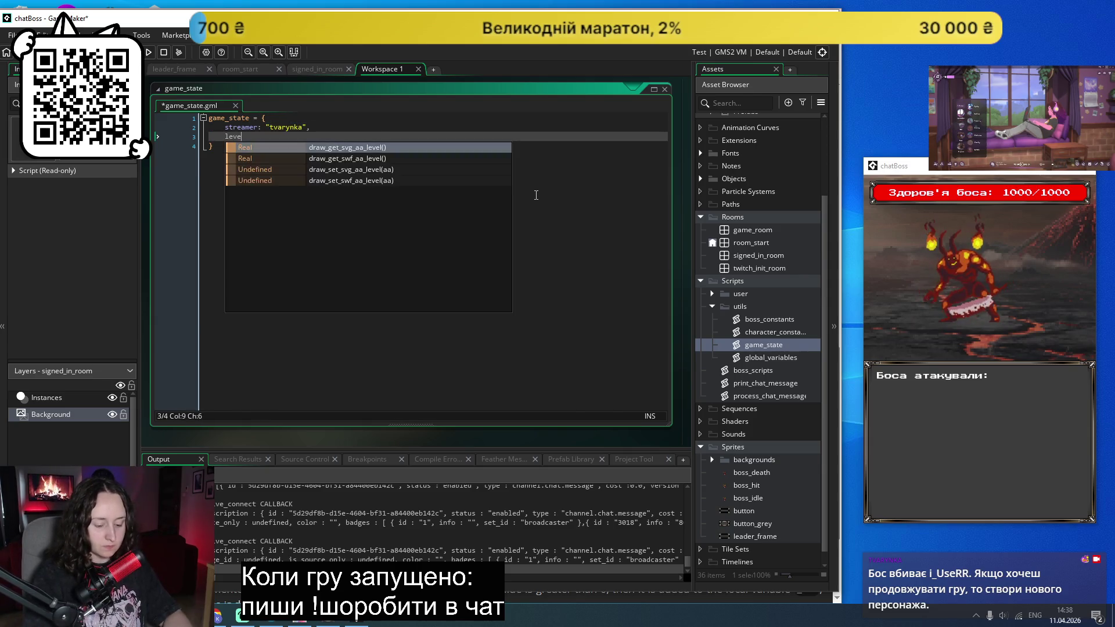
pyautogui.write('l: 1')
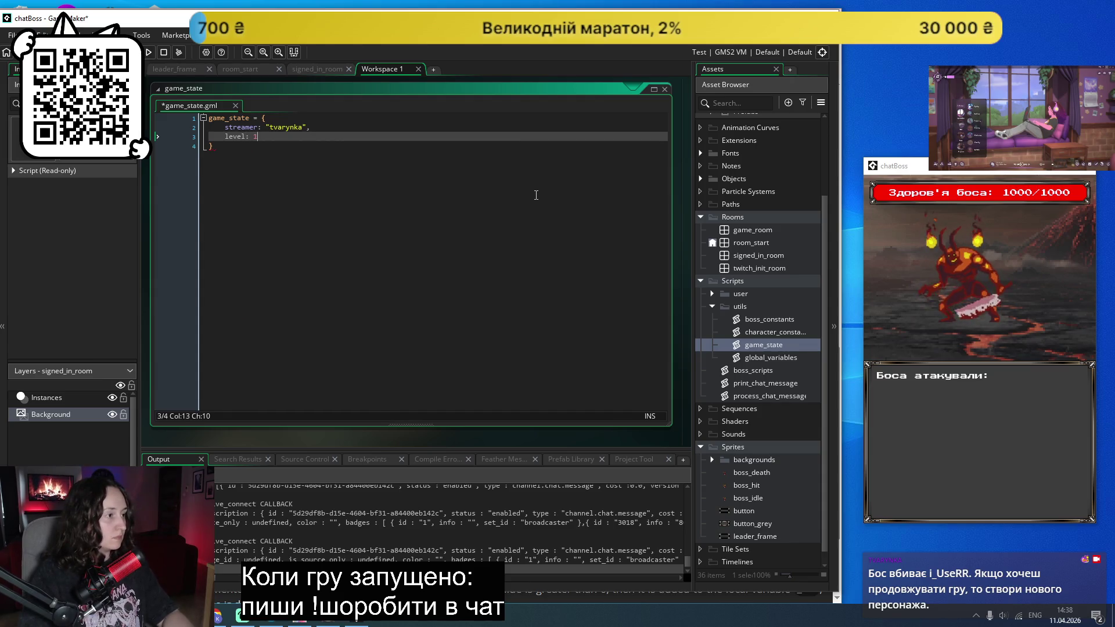
pyautogui.write('asicBossHealth:')
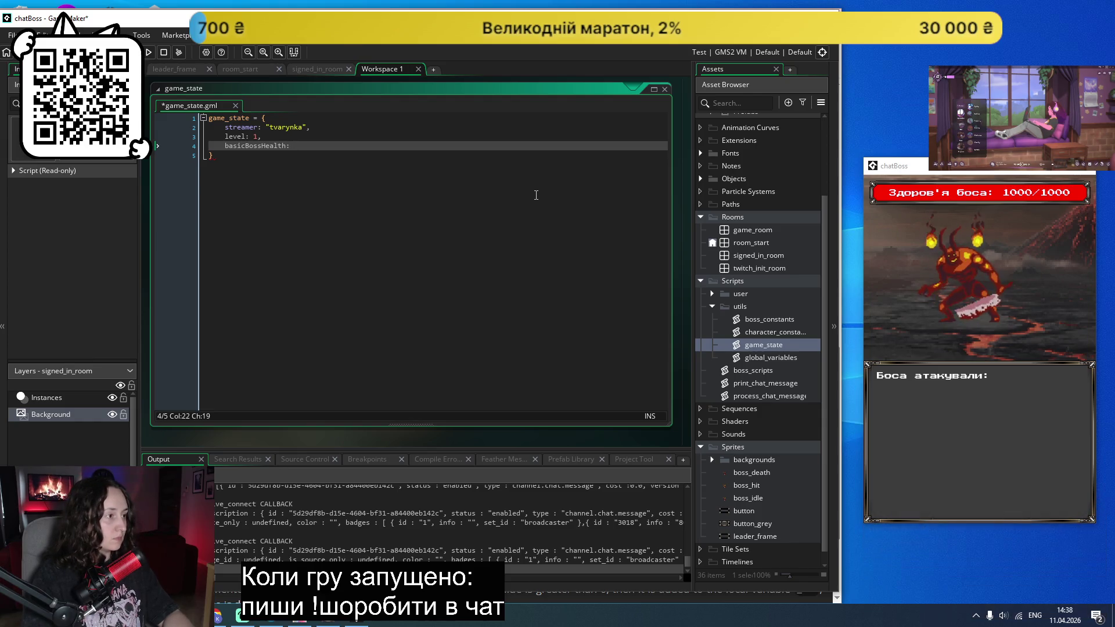
pyautogui.write('100,')
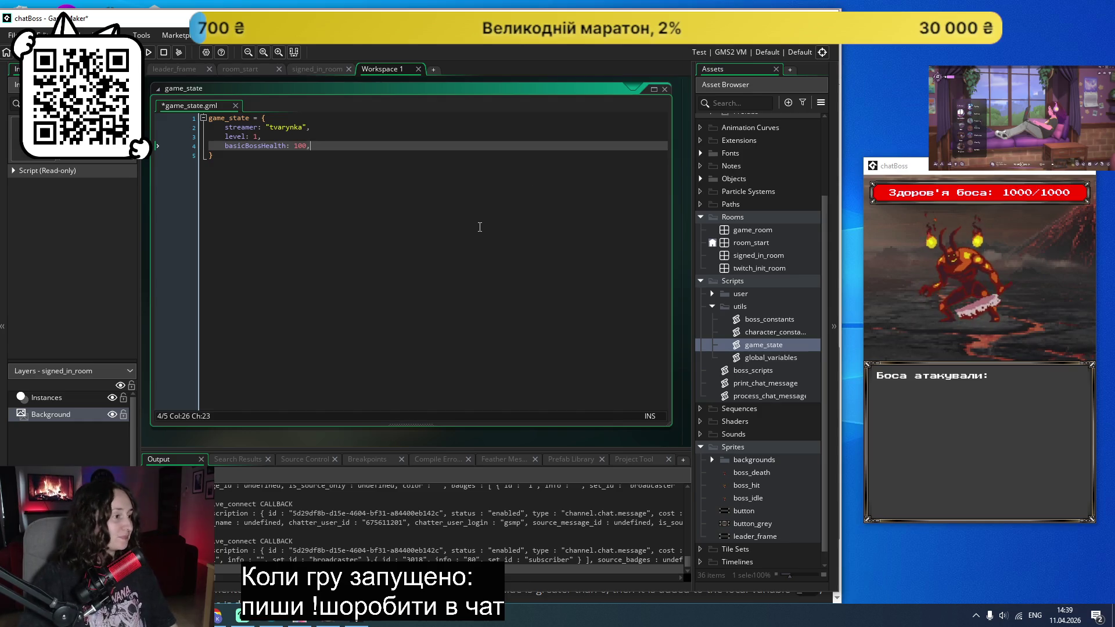
pyautogui.press('Down')
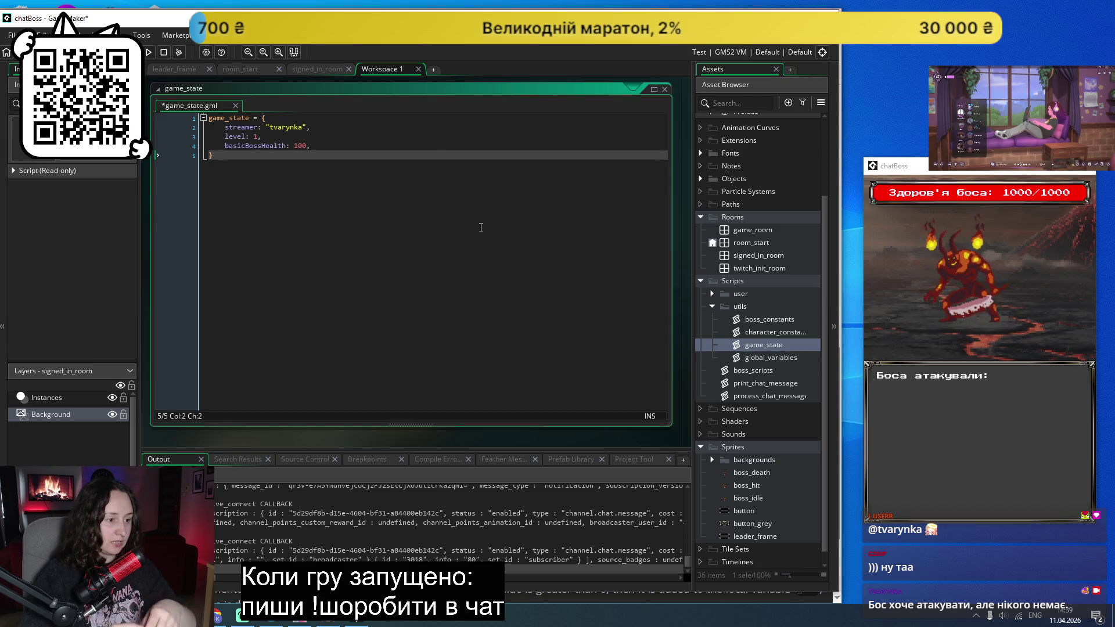
pyautogui.hotkey('ctrl', 's')
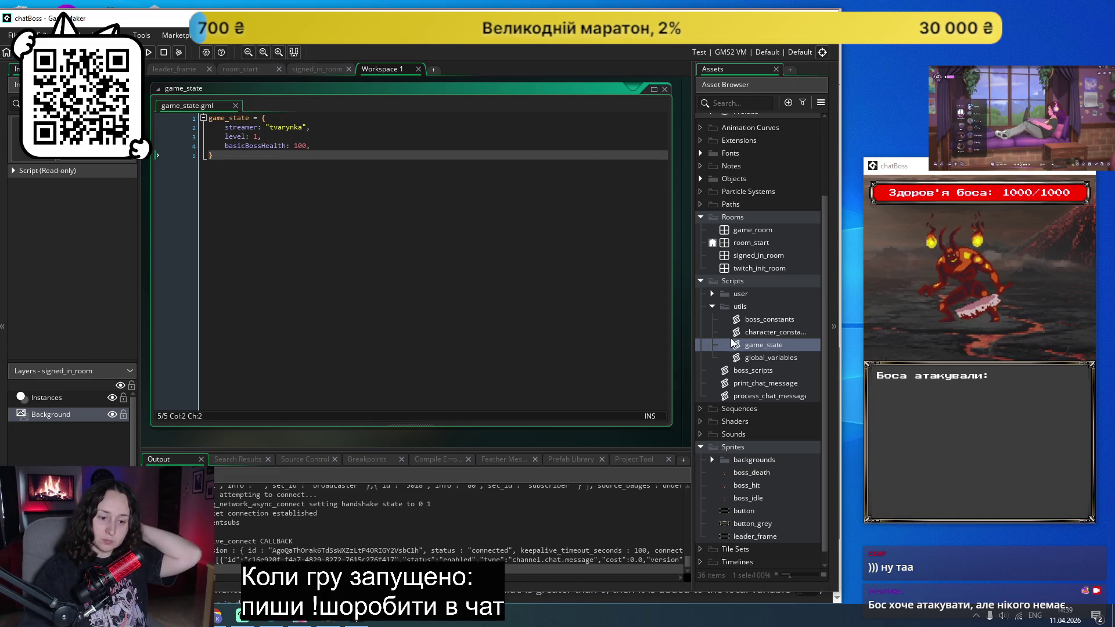
# Step: In game_room's Instances layer, open the boss_obj instance, check its variables, then edit the object
pyautogui.doubleClick(755, 227)
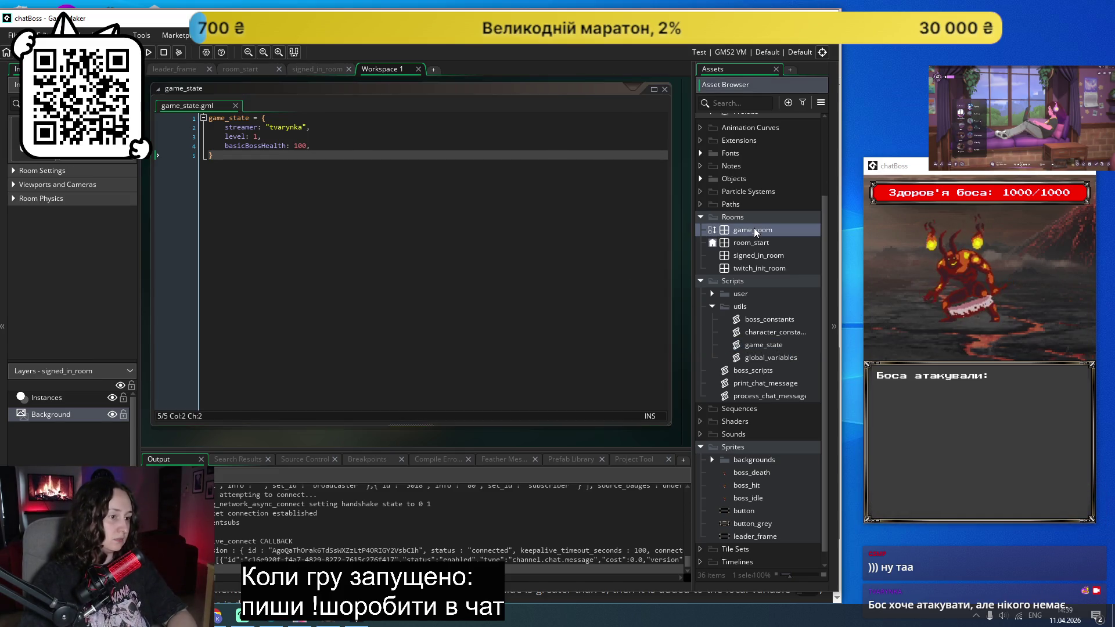
pyautogui.scroll(-3, 485, 279)
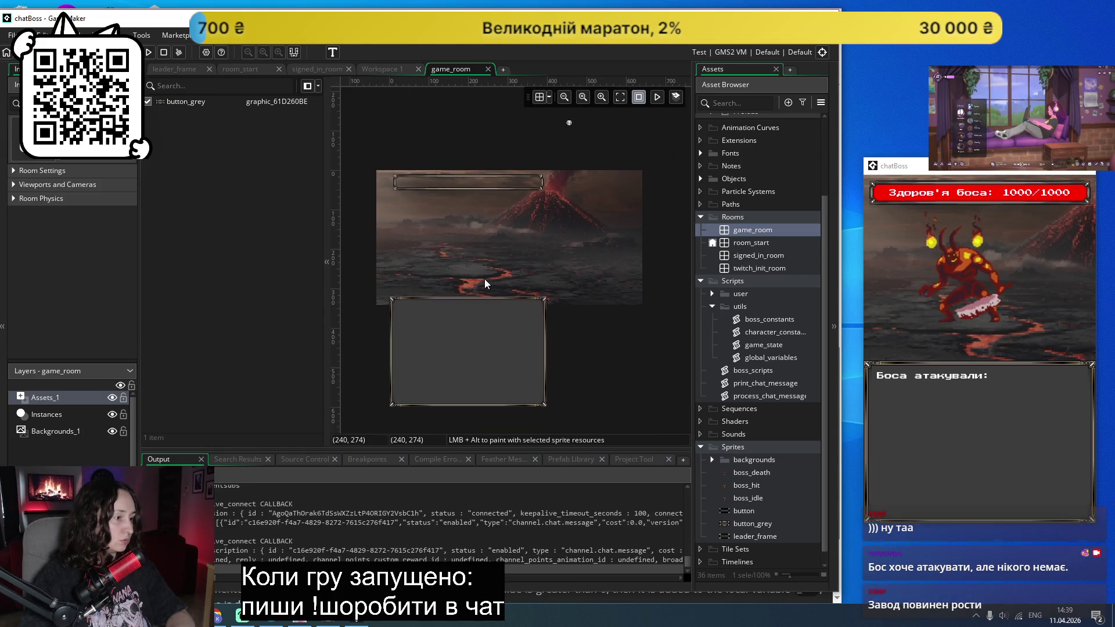
pyautogui.click(48, 414)
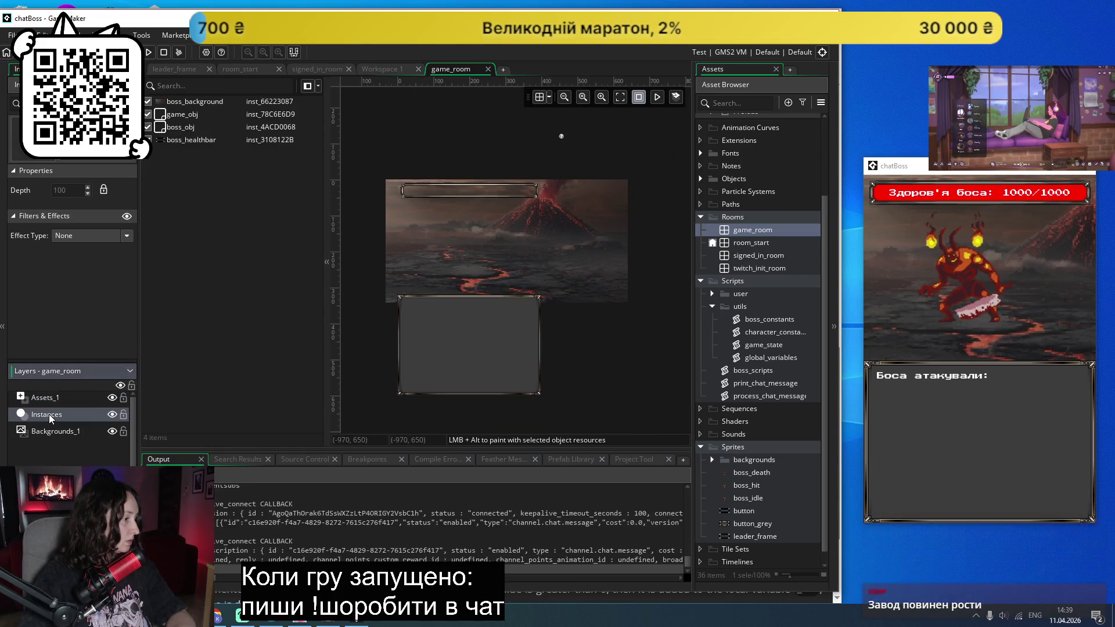
pyautogui.doubleClick(182, 115)
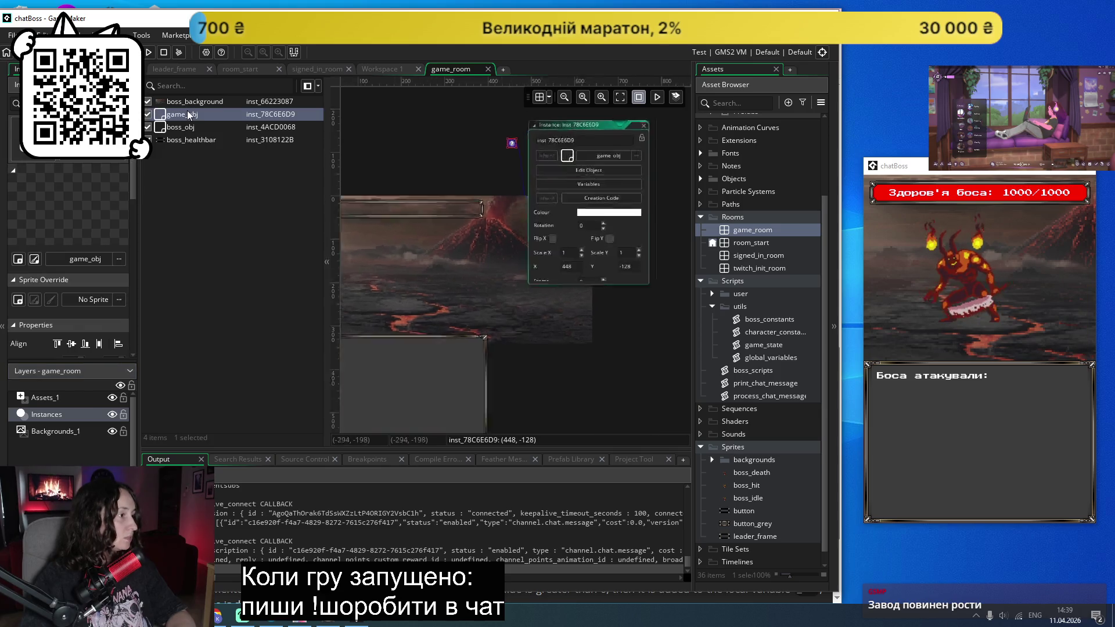
pyautogui.doubleClick(179, 128)
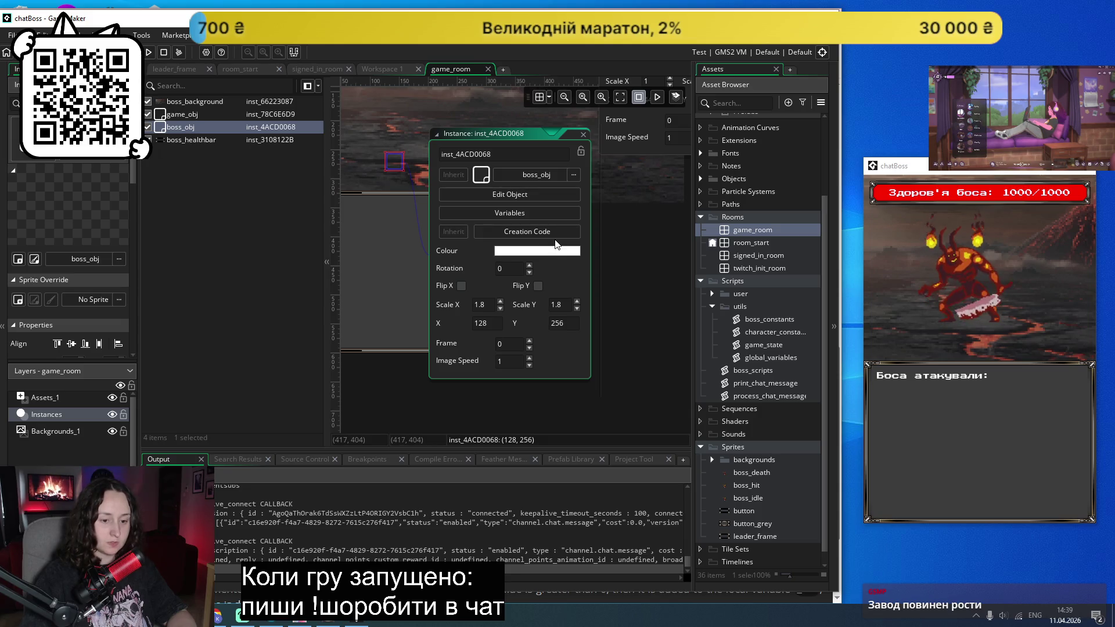
pyautogui.click(506, 213)
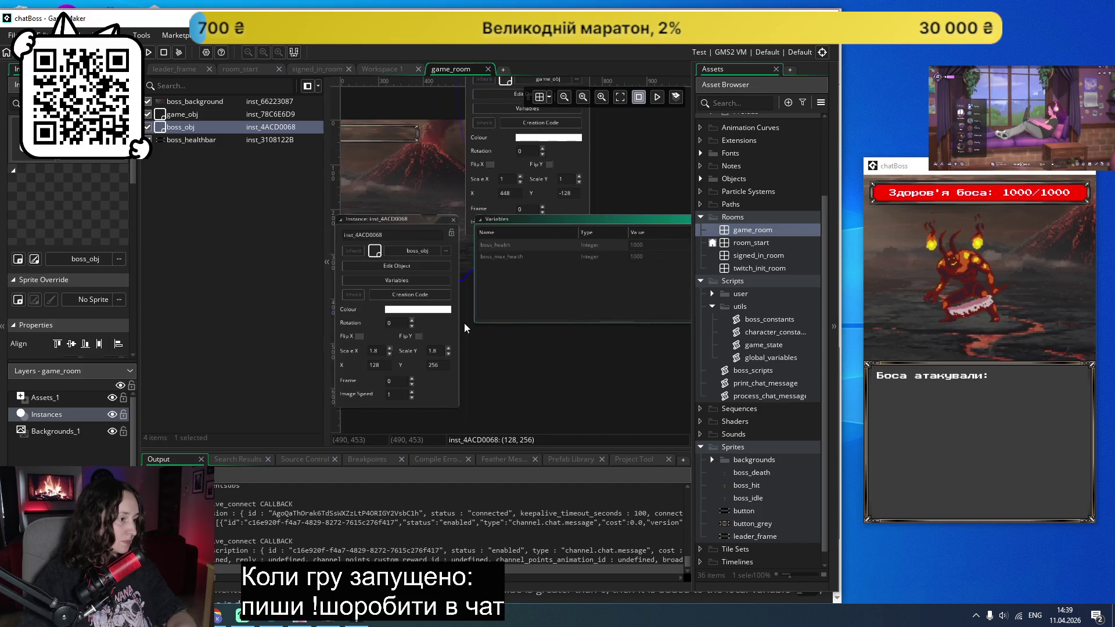
pyautogui.click(406, 268)
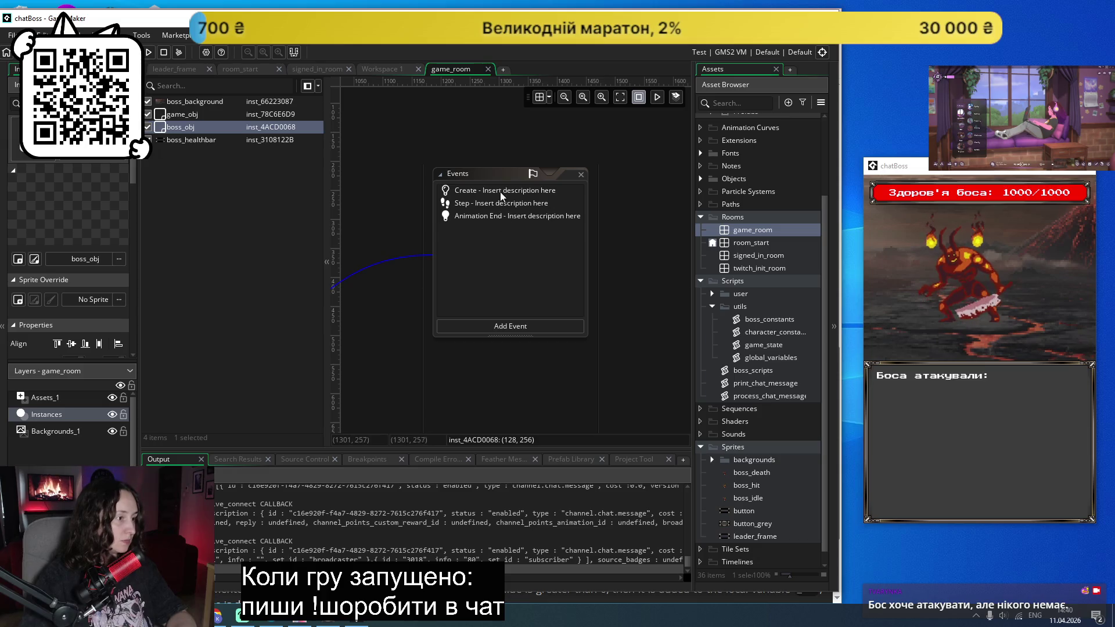
# Step: Delete the two default comment lines at the top of boss_obj's Create event
pyautogui.click(500, 193)
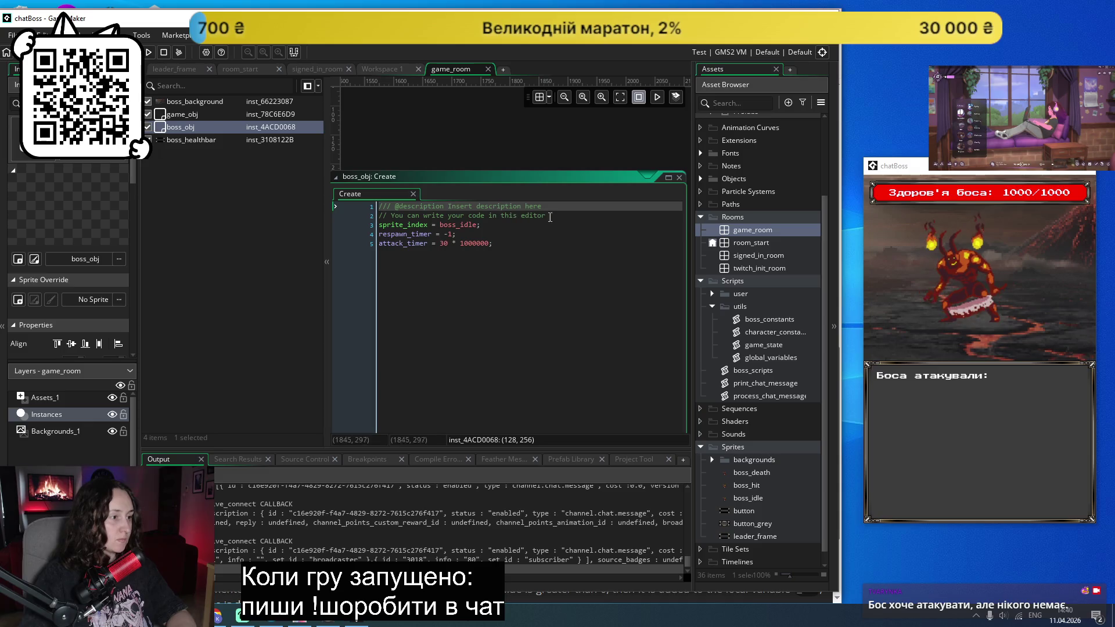
pyautogui.moveTo(543, 220)
pyautogui.mouseDown()
pyautogui.moveTo(389, 212)
pyautogui.moveTo(393, 226)
pyautogui.moveTo(361, 206)
pyautogui.mouseUp()
pyautogui.press('BackSpace')
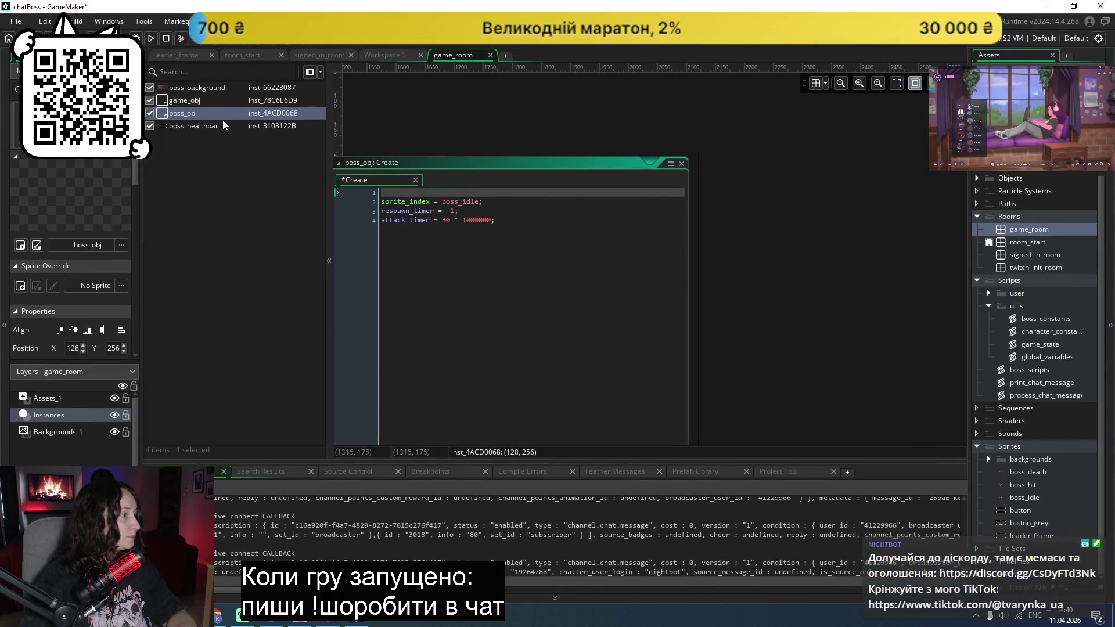
# Step: Review the Step and Animation End event code, then return to the Create code
pyautogui.click(649, 161)
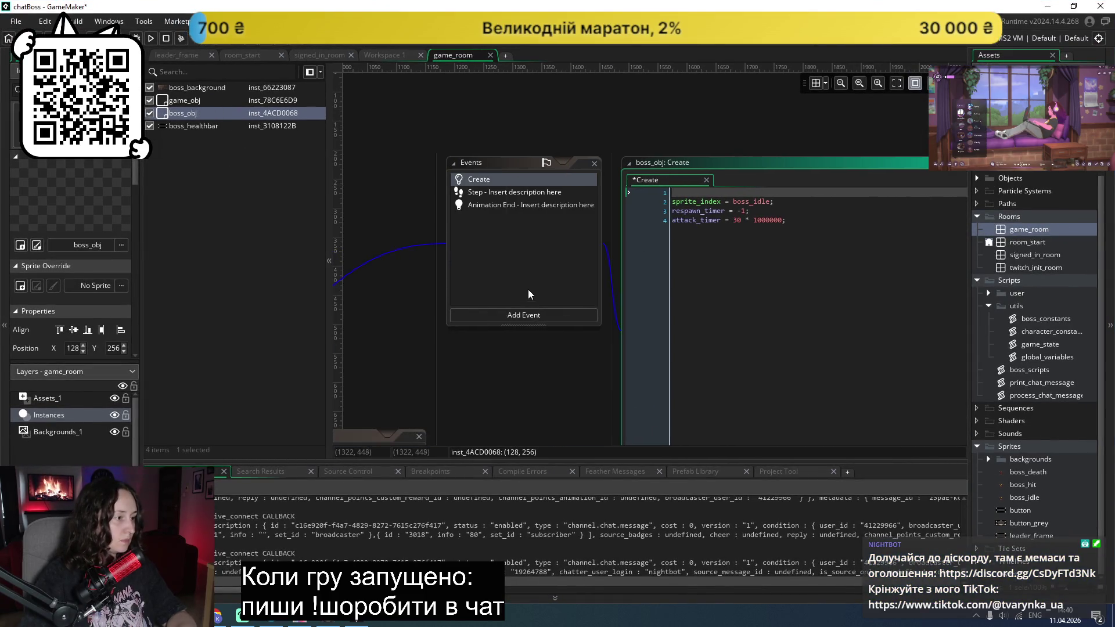
pyautogui.click(506, 196)
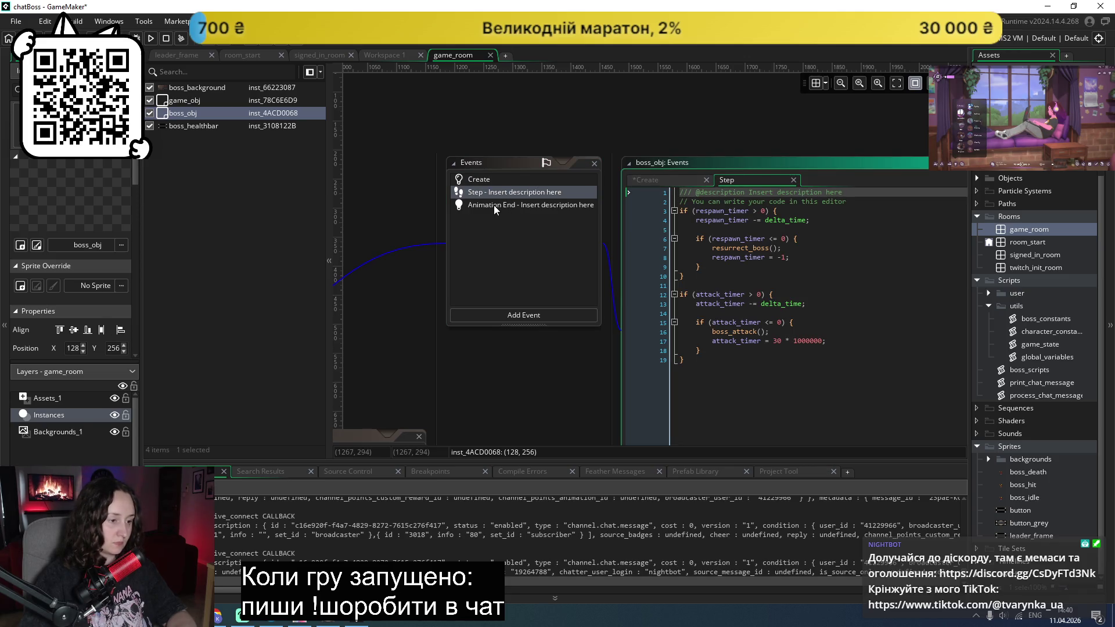
pyautogui.click(494, 207)
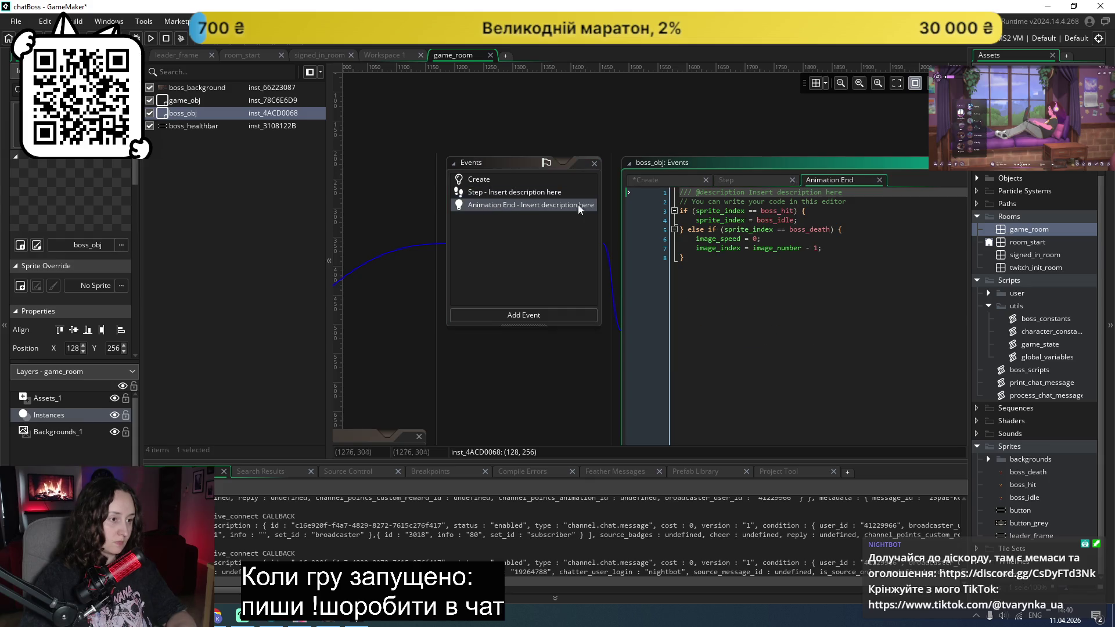
pyautogui.hscroll(3, 693, 309)
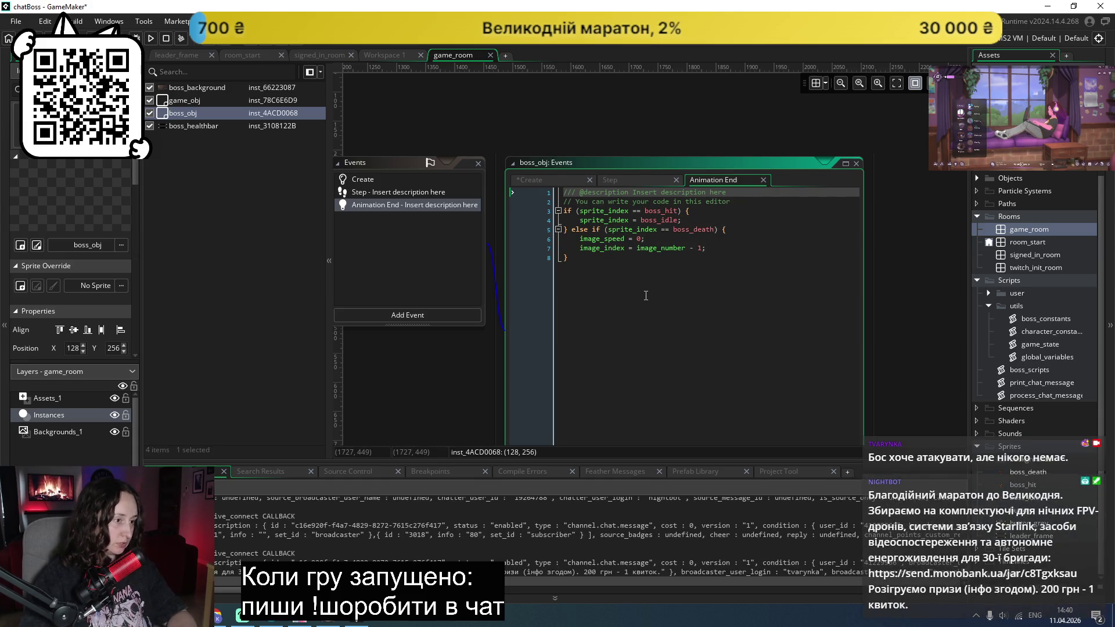
pyautogui.click(546, 178)
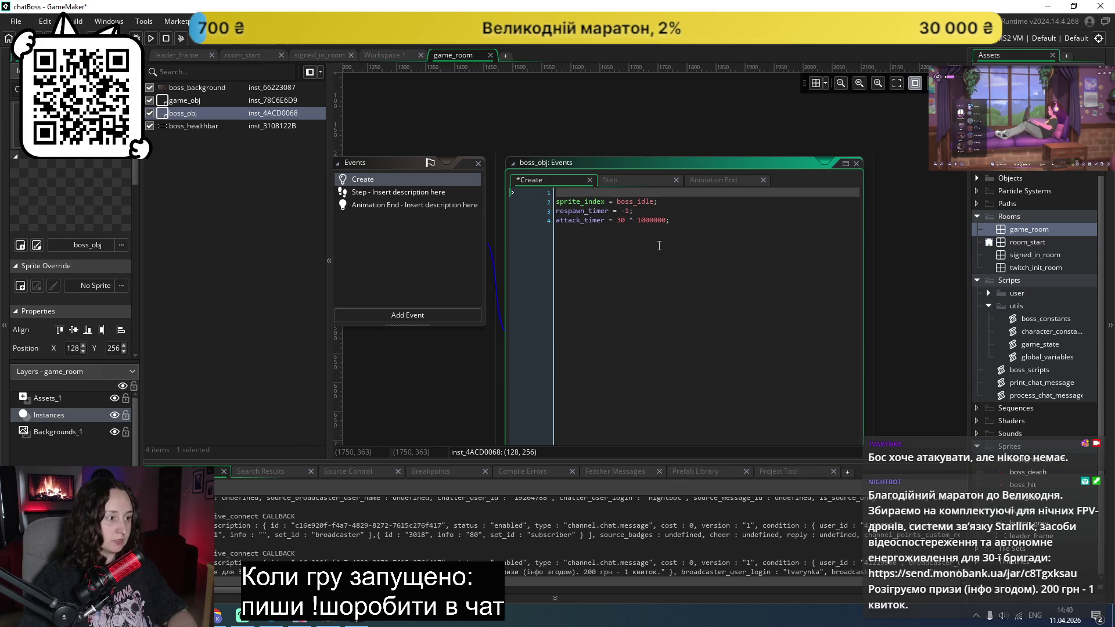
pyautogui.write('get')
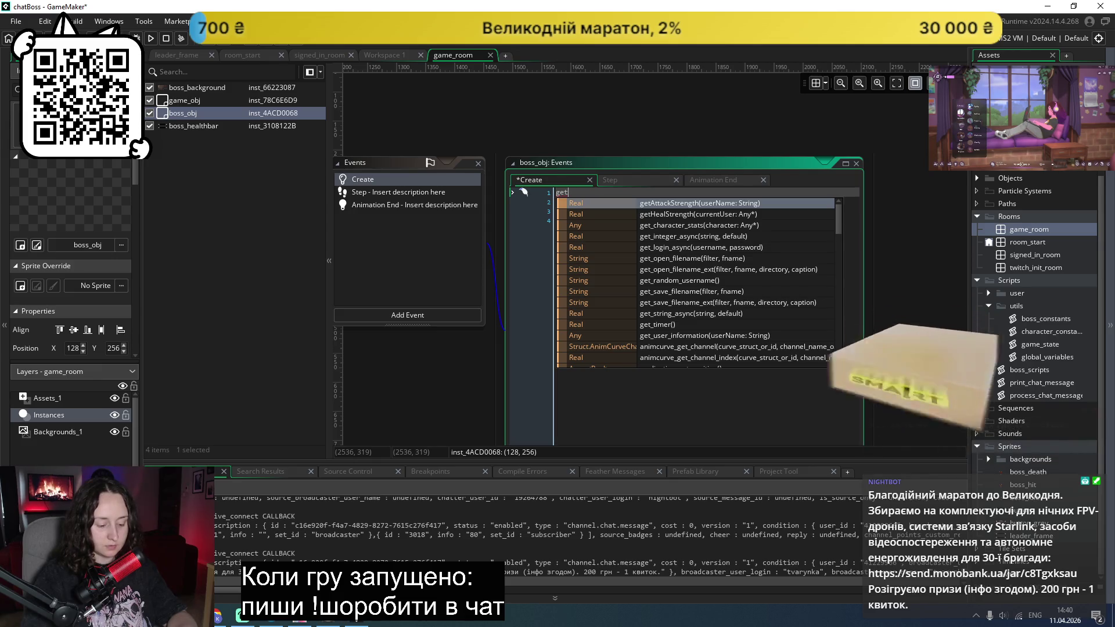
pyautogui.press('BackSpace')
pyautogui.press('BackSpace')
pyautogui.press('BackSpace')
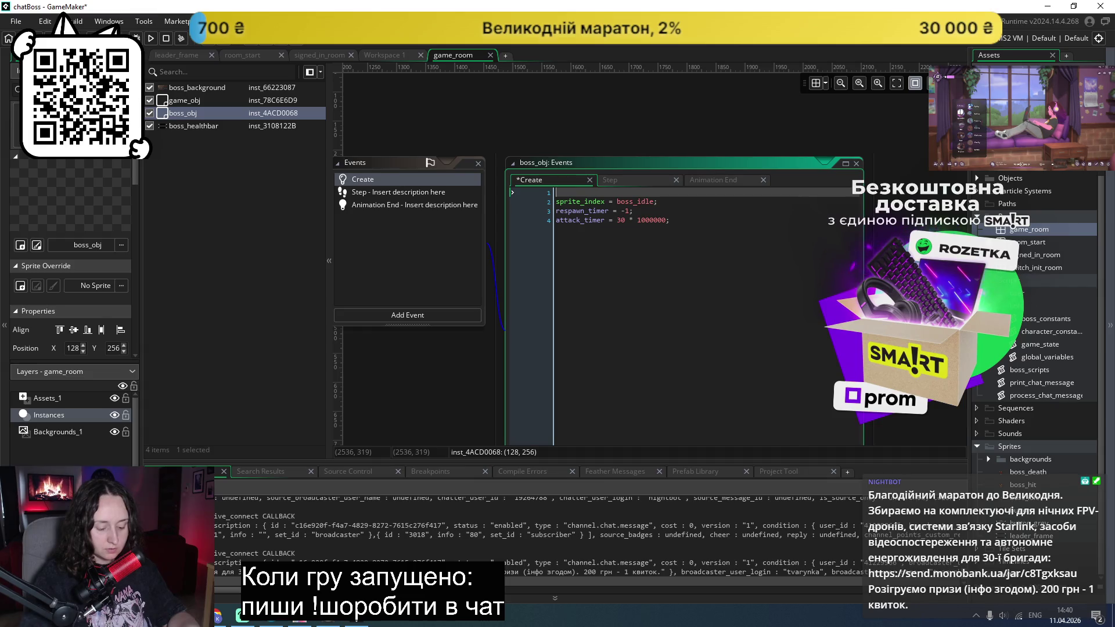
pyautogui.scroll(3, 1108, 279)
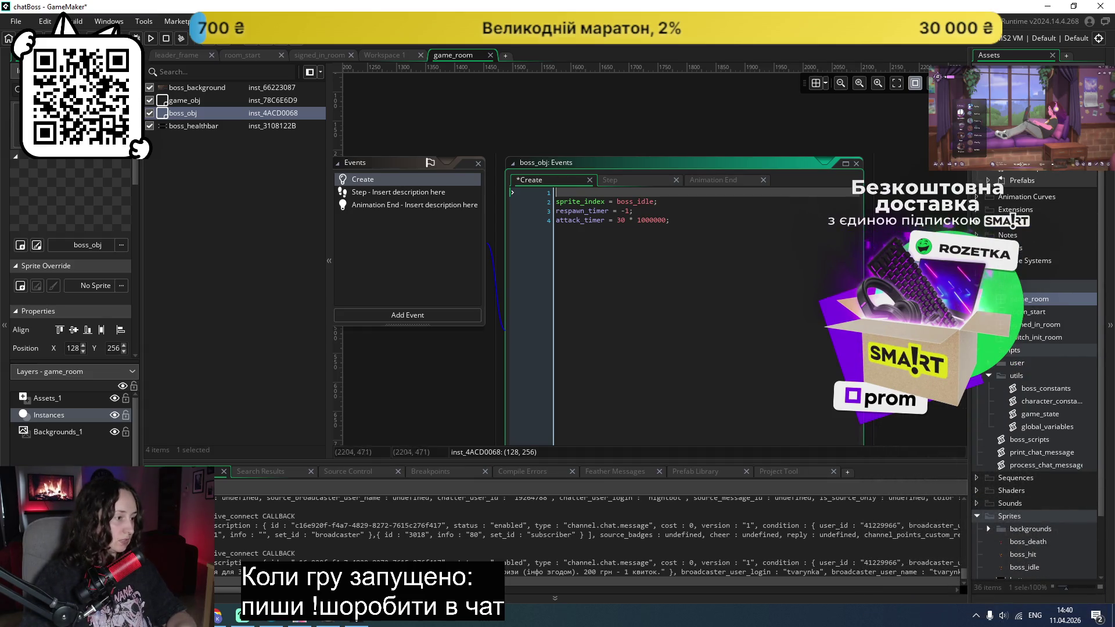
pyautogui.scroll(3, 654, 350)
pyautogui.hscroll(2, 626, 354)
pyautogui.scroll(-3, 626, 353)
pyautogui.hscroll(-6, 531, 339)
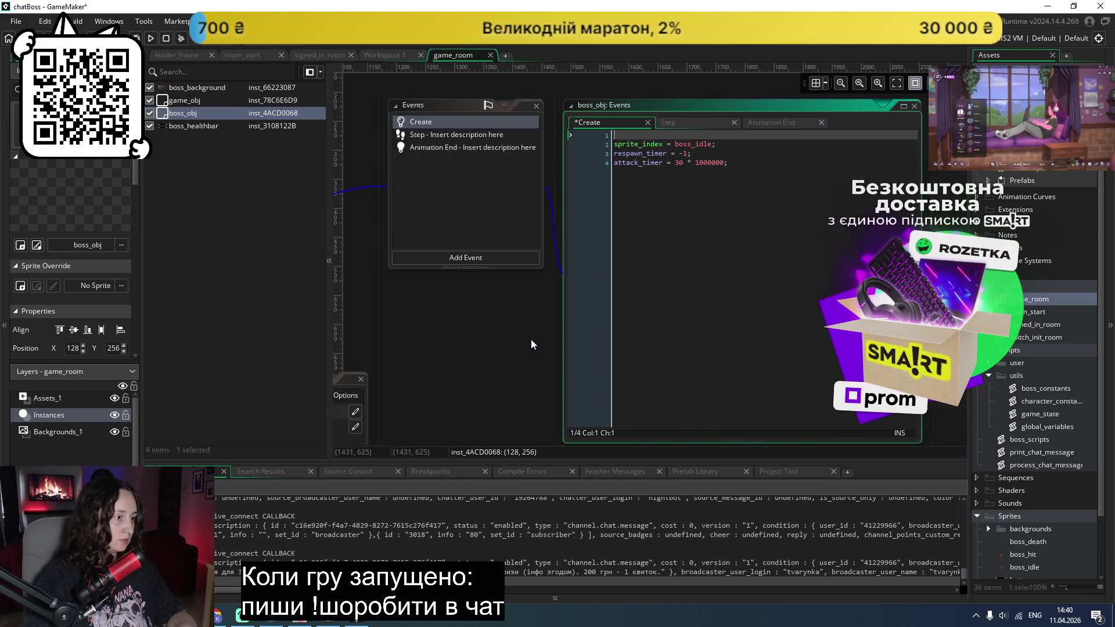
# Step: Show boss_obj's Variable Definitions with boss_health and boss_max_health at 1000
pyautogui.scroll(2, 527, 337)
pyautogui.scroll(-4, 536, 340)
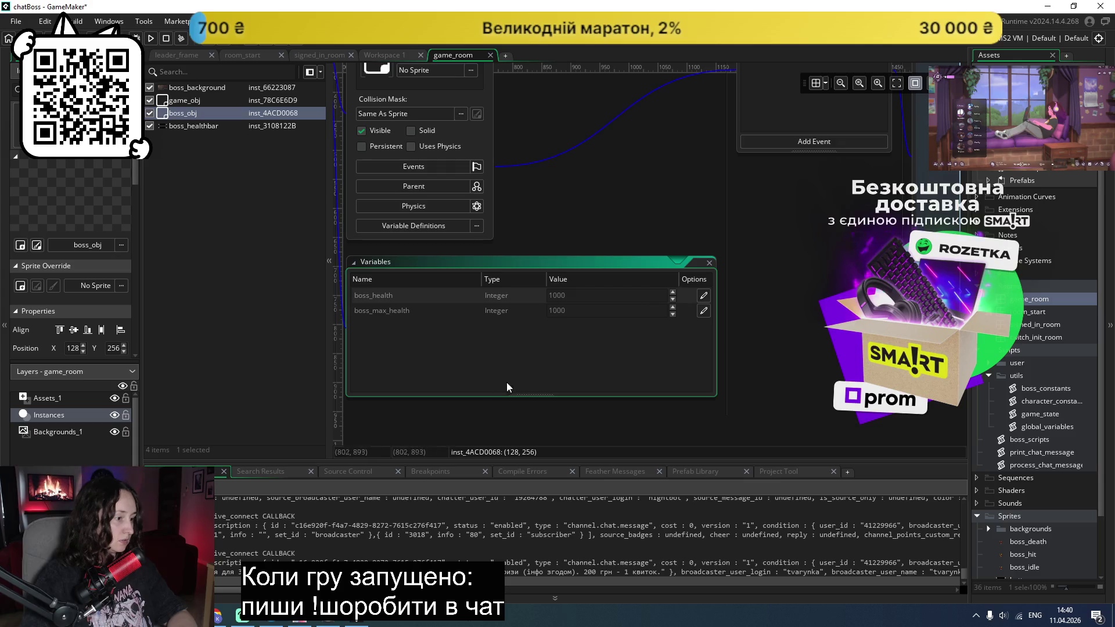
pyautogui.hscroll(-2, 443, 373)
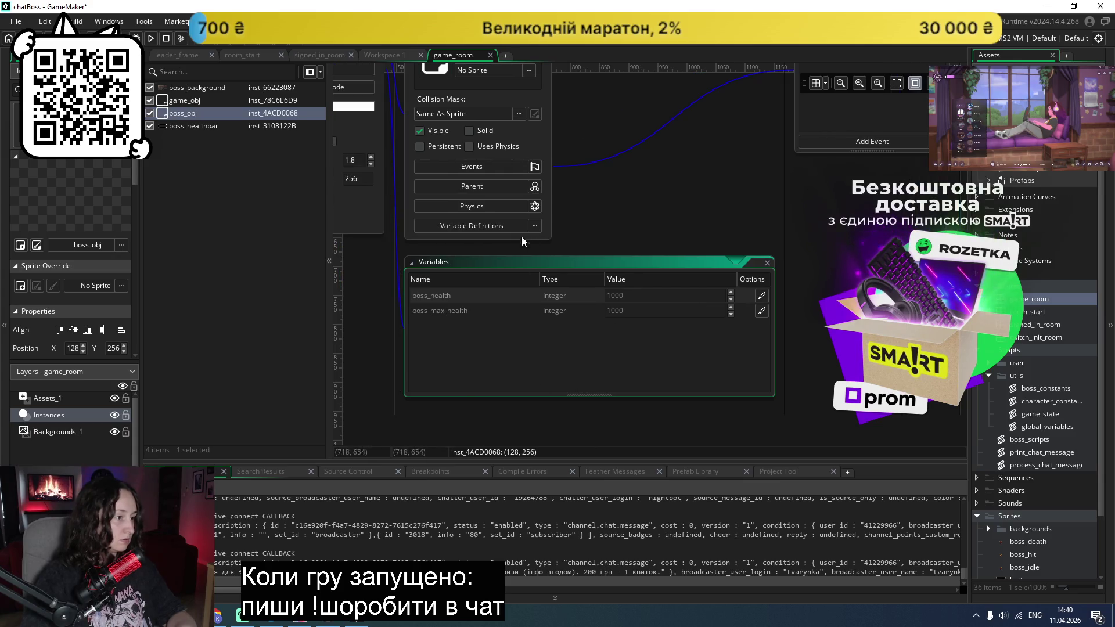
pyautogui.click(506, 226)
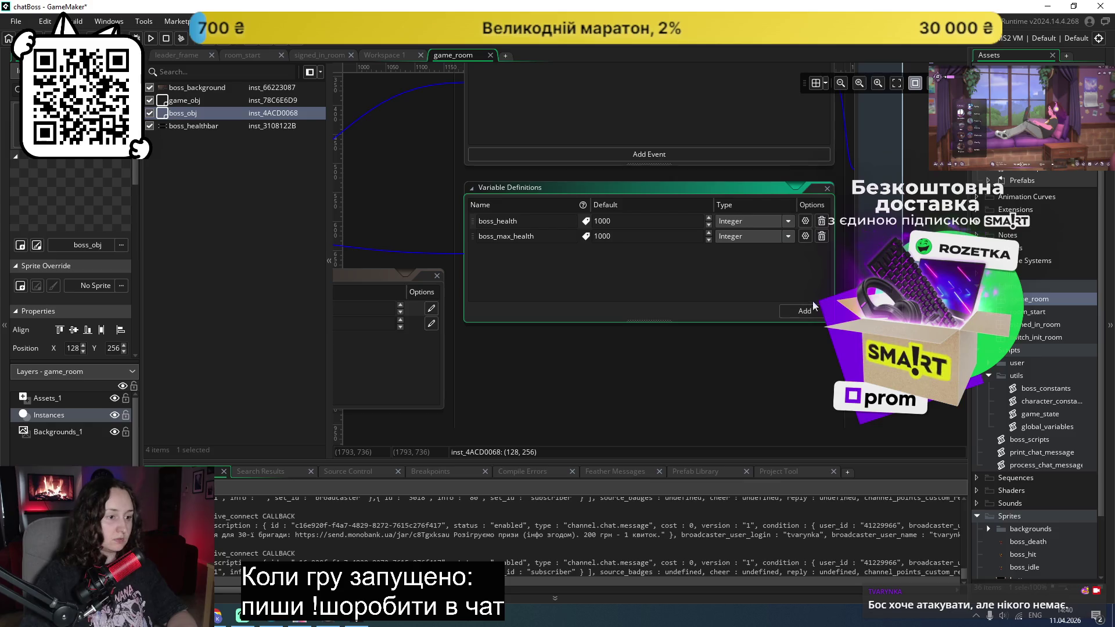
# Step: Add a test variable named boss, inspect its Type choices, then delete it
pyautogui.click(800, 312)
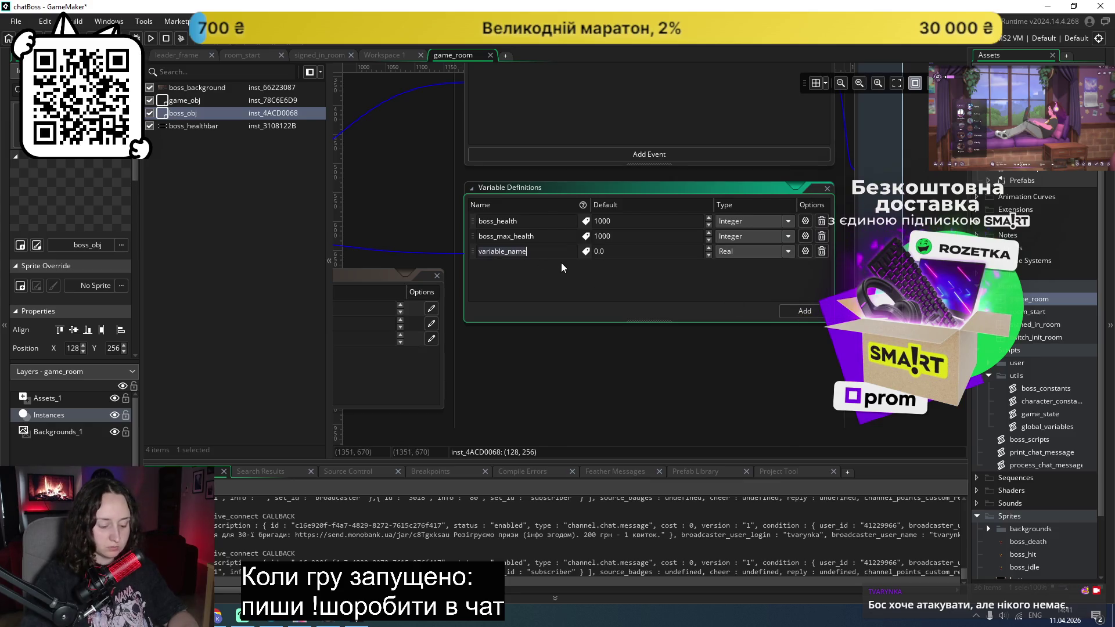
pyautogui.write('boss')
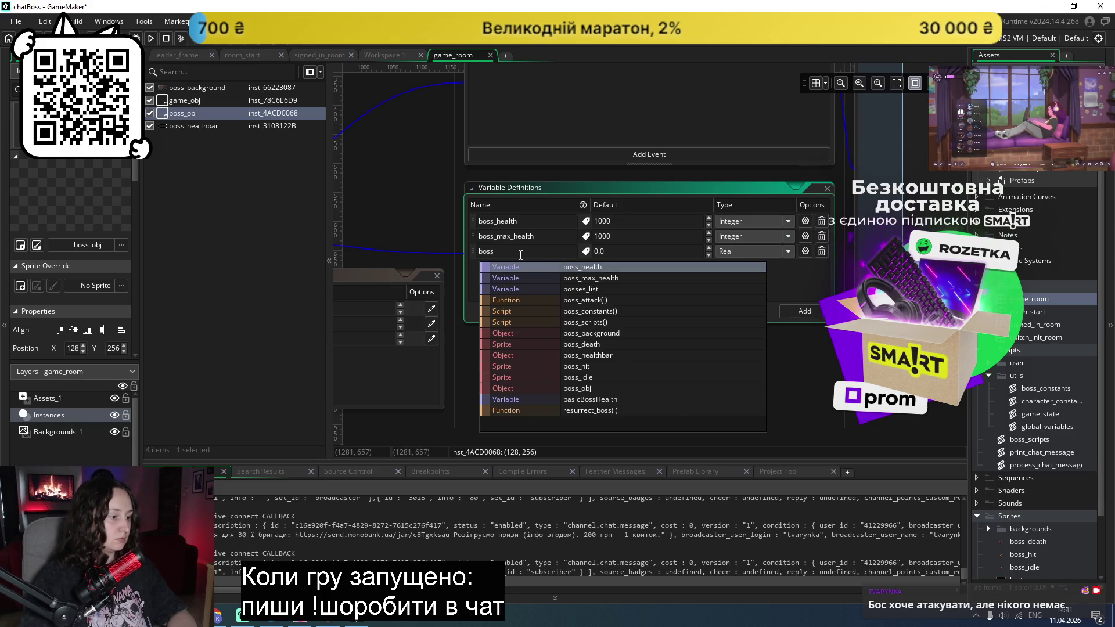
pyautogui.click(822, 296)
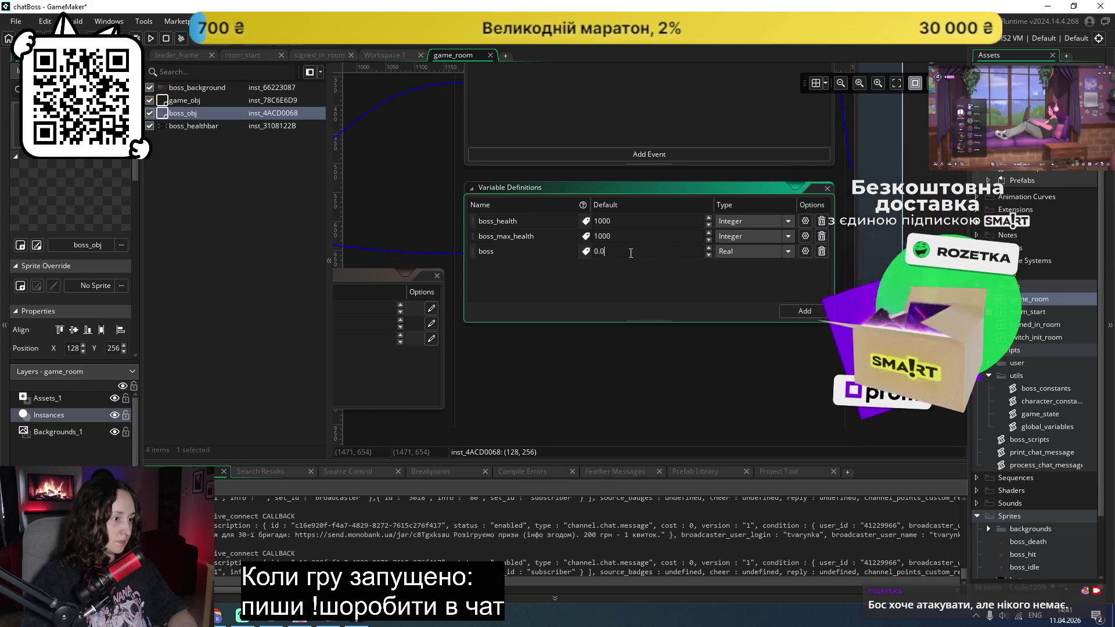
pyautogui.click(788, 251)
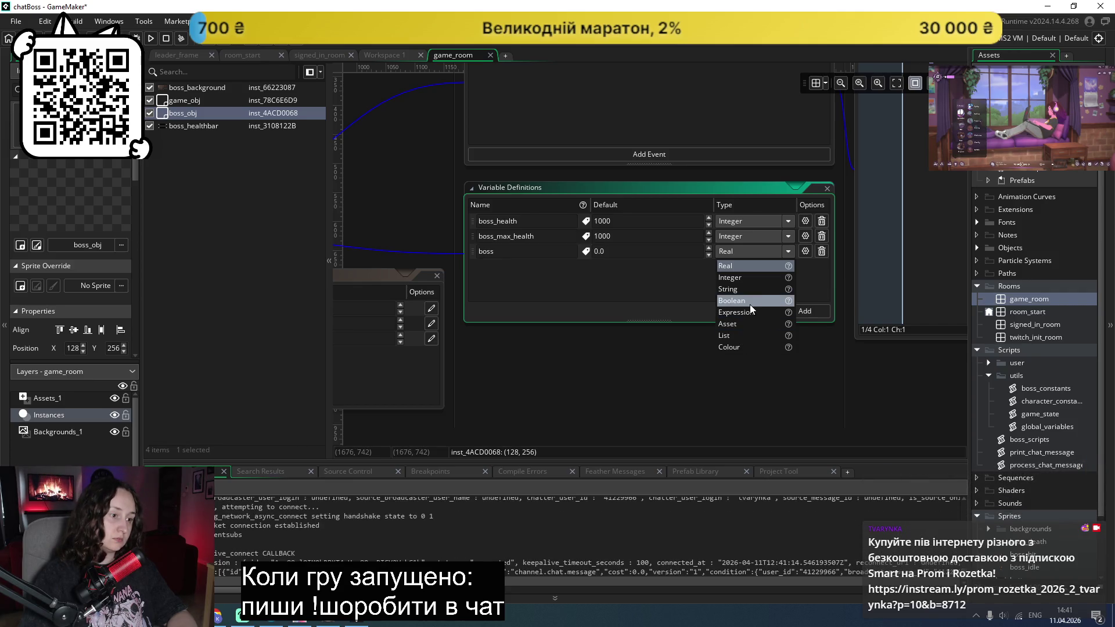
pyautogui.moveTo(787, 327)
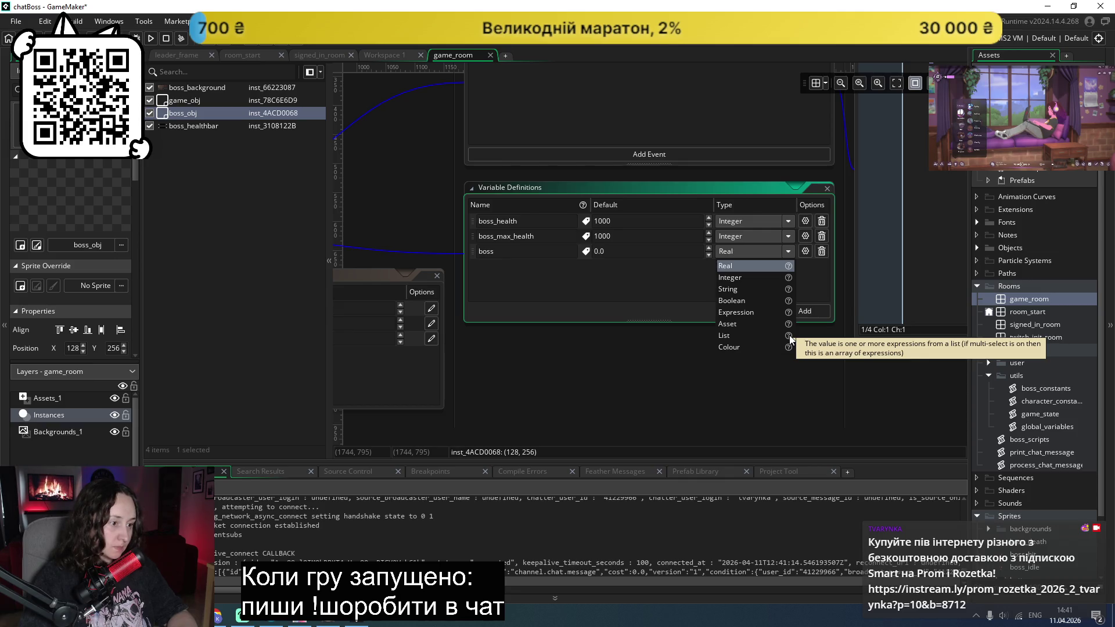
pyautogui.click(835, 259)
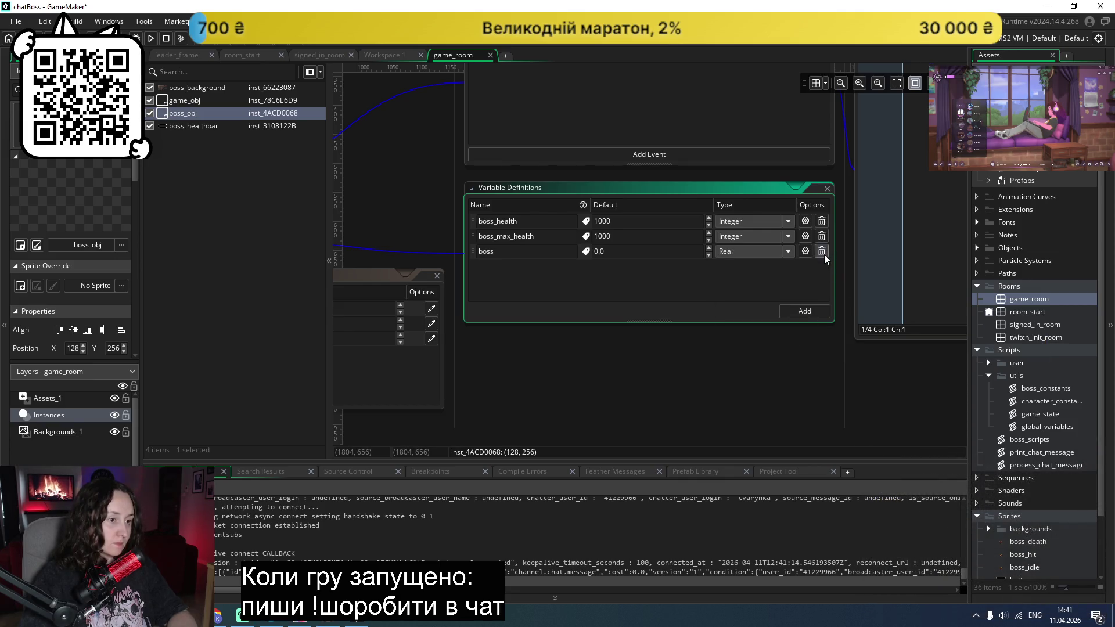
pyautogui.click(823, 254)
pyautogui.scroll(2, 613, 331)
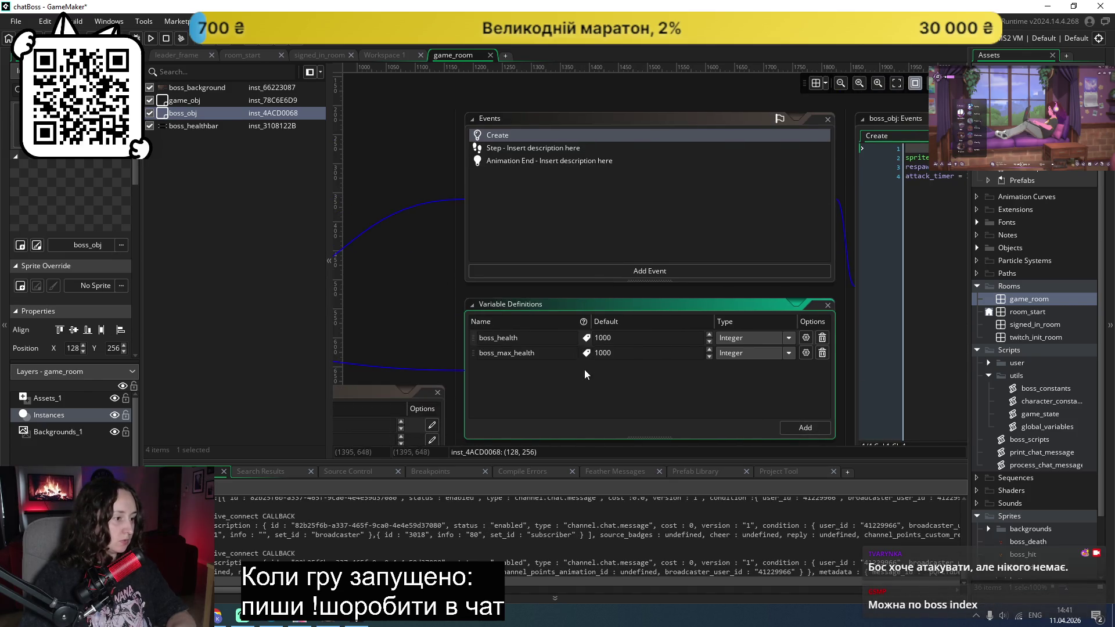
pyautogui.scroll(-1, 616, 371)
# Step: Add String variables idle_sprite and hit_sprite to boss_obj, each with an empty default
pyautogui.click(793, 368)
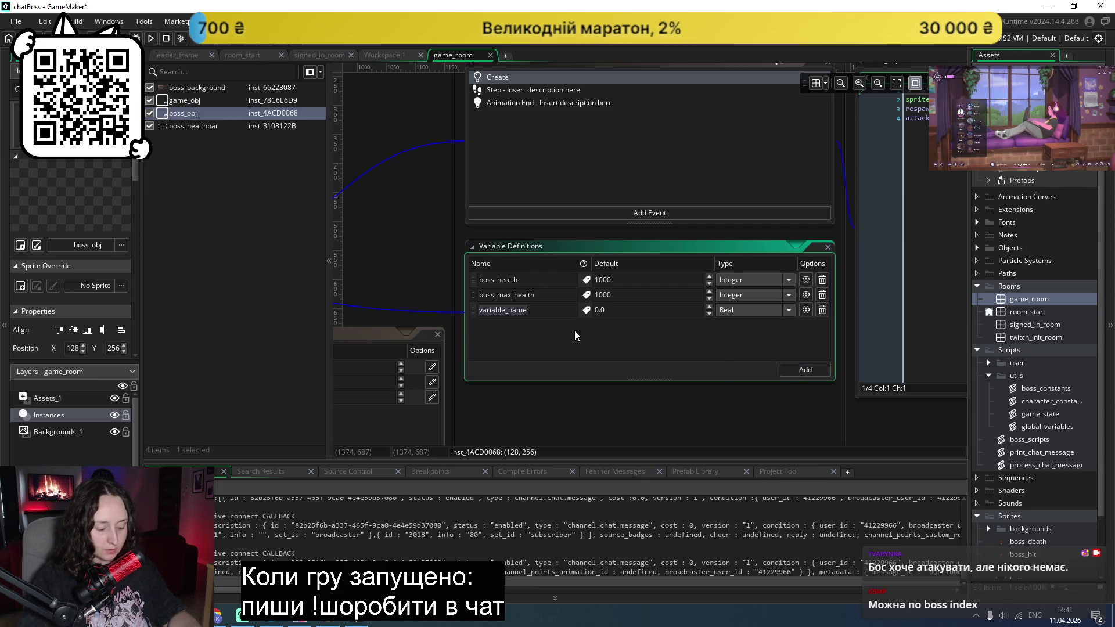
pyautogui.write('idle_sprite')
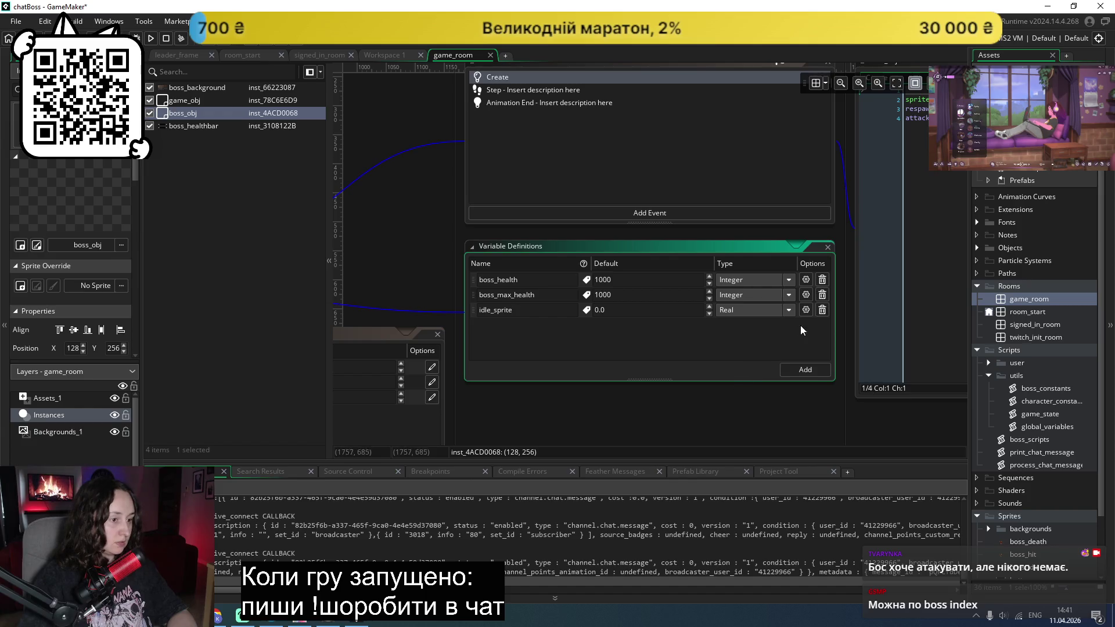
pyautogui.click(789, 311)
pyautogui.click(755, 346)
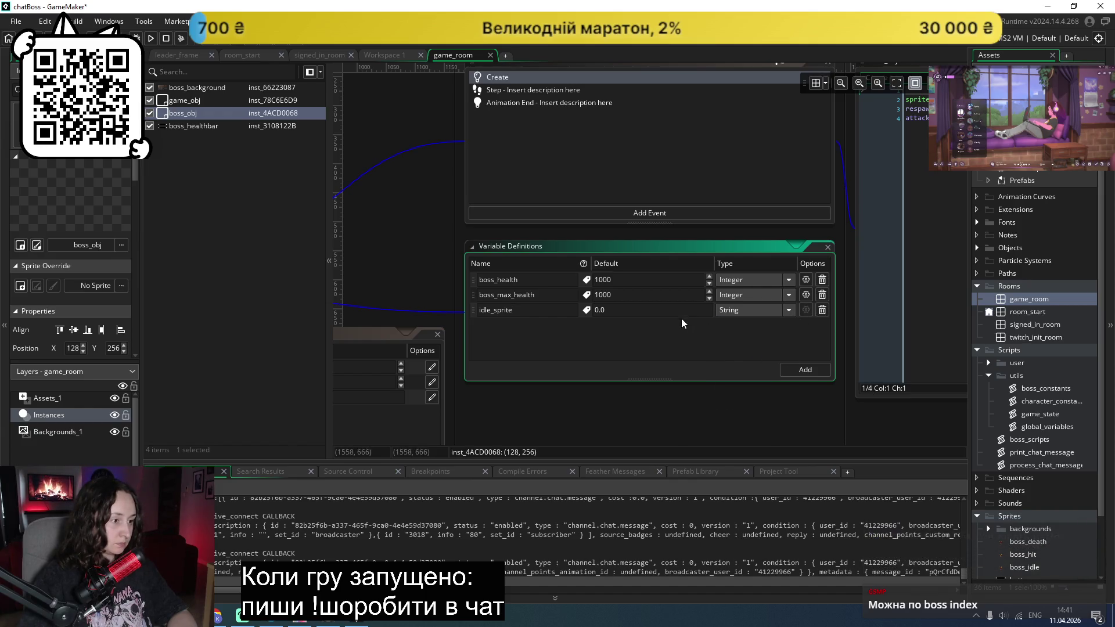
pyautogui.hotkey('ctrl', 'a')
pyautogui.press('BackSpace')
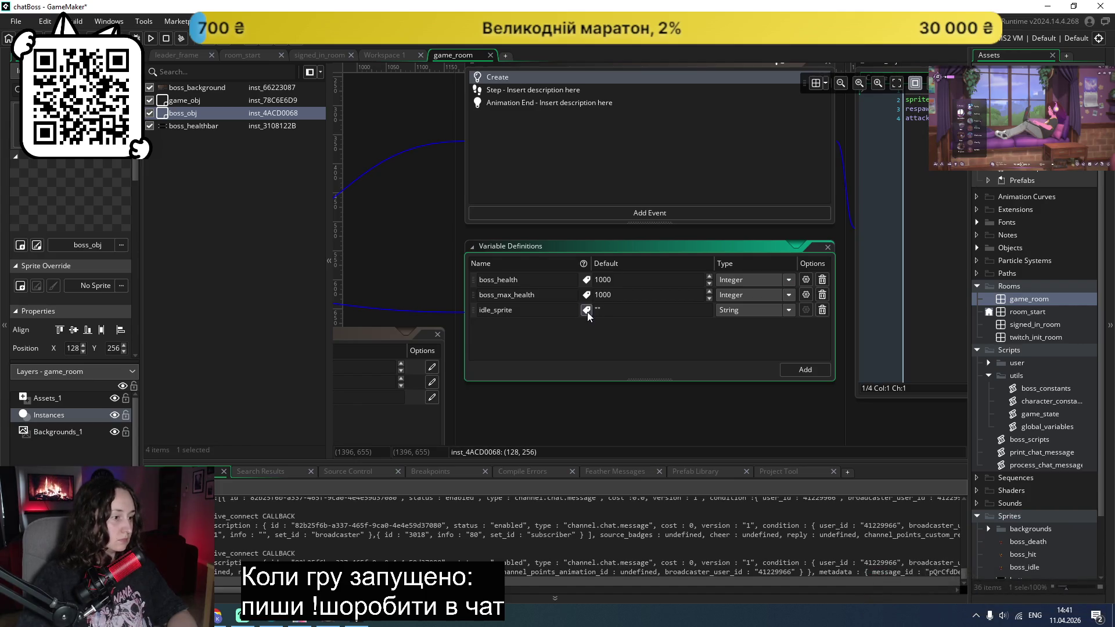
pyautogui.click(793, 364)
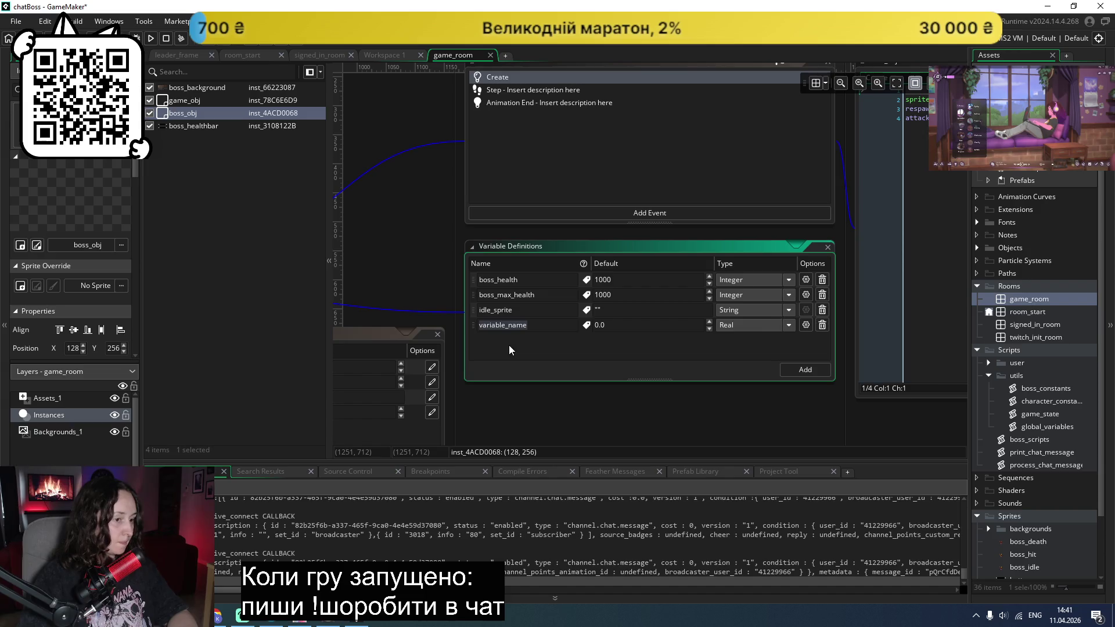
pyautogui.write('hit_sprite')
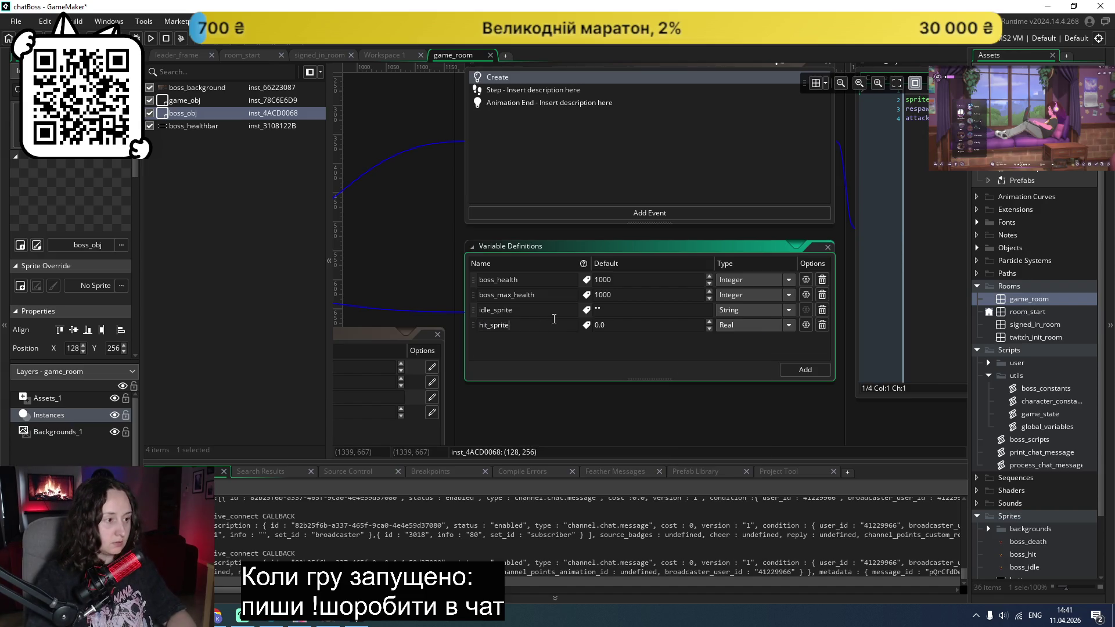
pyautogui.click(790, 325)
pyautogui.click(744, 357)
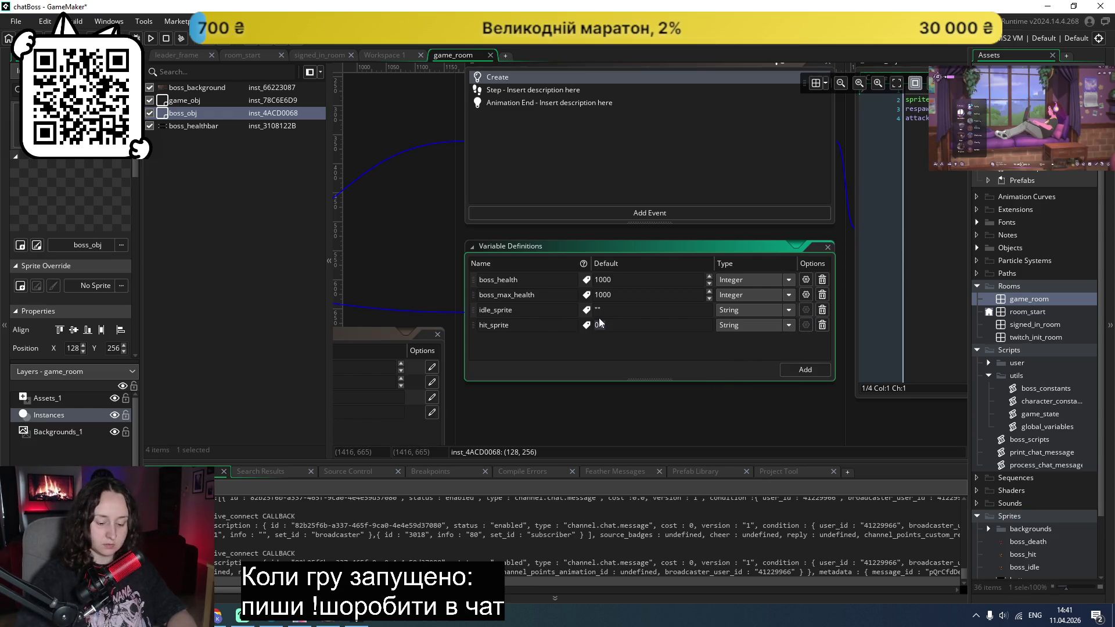
pyautogui.write('""')
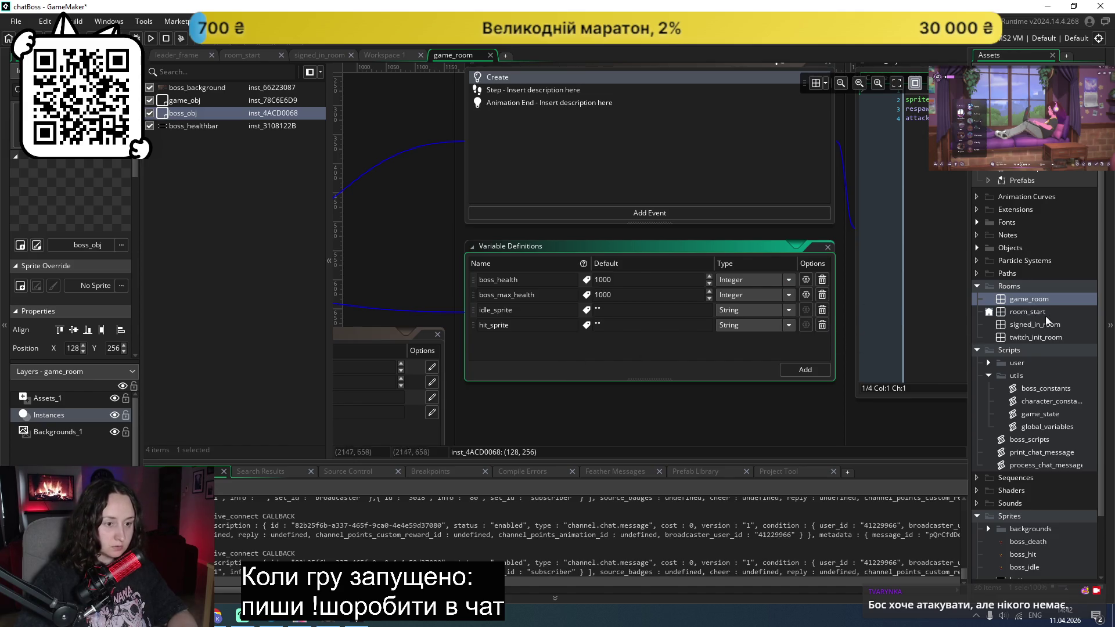
# Step: Expand the Objects folder in the Asset Browser and open boss_obj
pyautogui.scroll(1, 1042, 315)
pyautogui.click(977, 263)
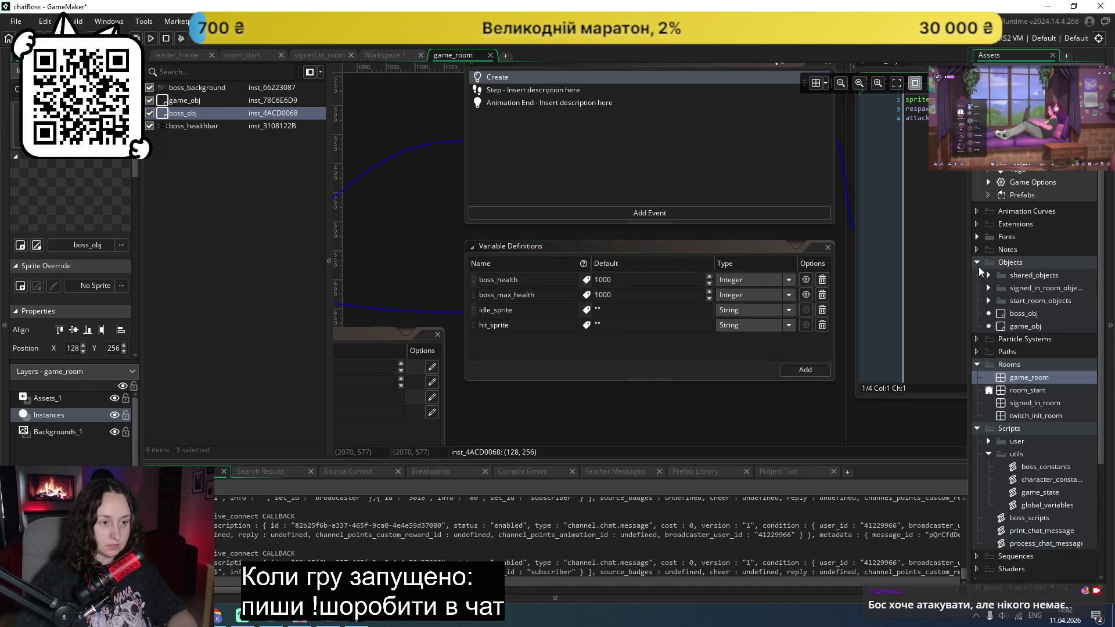
pyautogui.doubleClick(1001, 313)
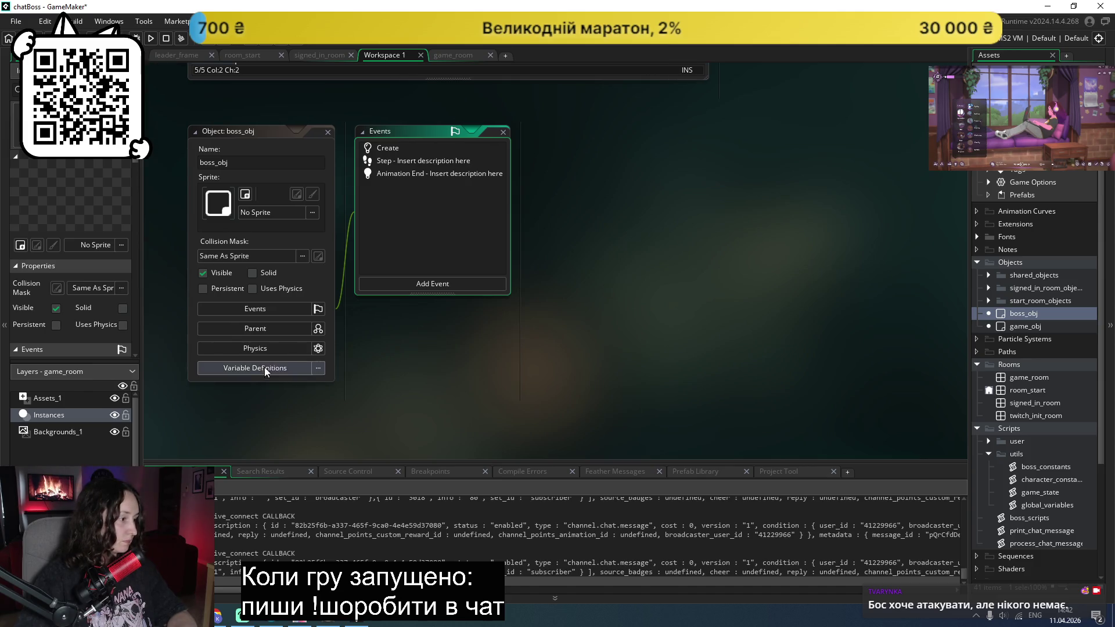
# Step: Add a death_sprite variable of type String with default "" in boss_obj's Variable Definitions
pyautogui.click(262, 368)
pyautogui.scroll(-1, 307, 382)
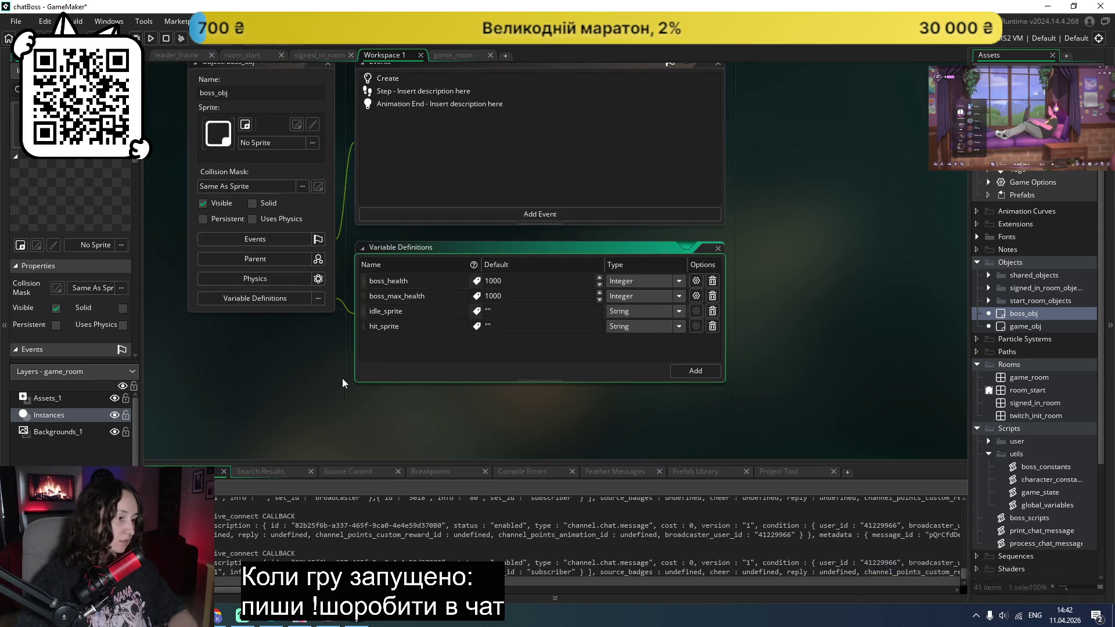
pyautogui.click(709, 372)
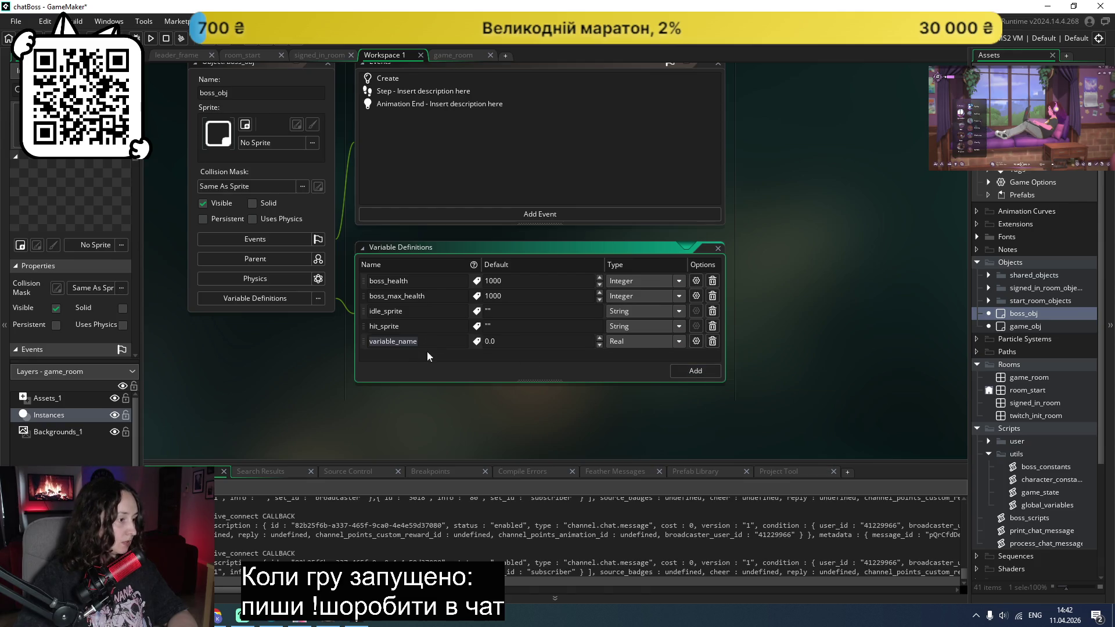
pyautogui.write('death_')
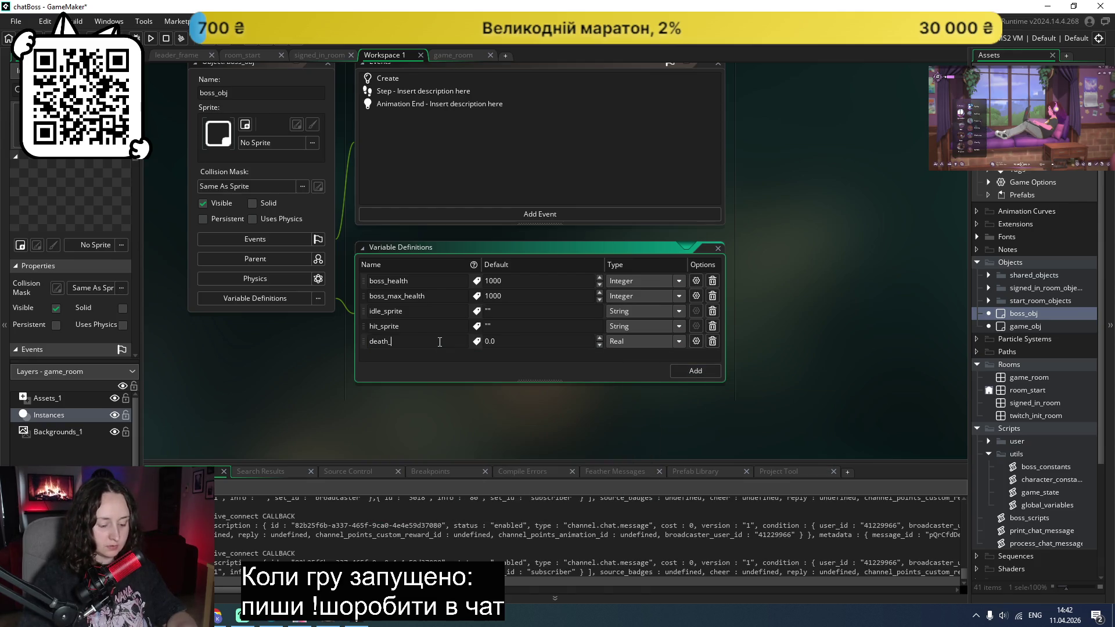
pyautogui.write('sprite')
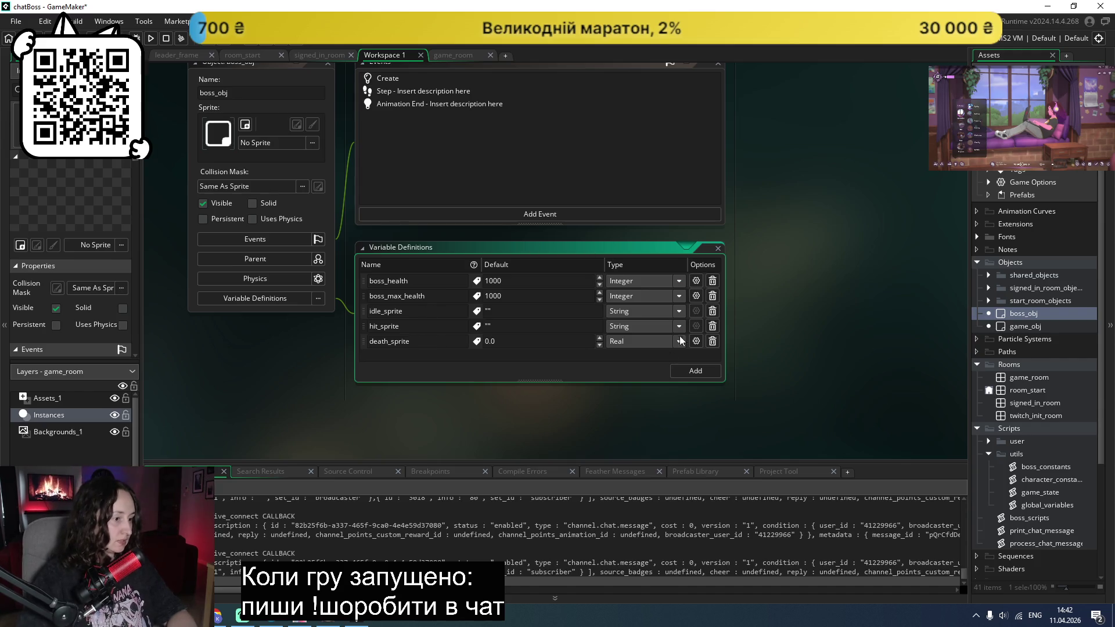
pyautogui.click(680, 341)
pyautogui.click(644, 383)
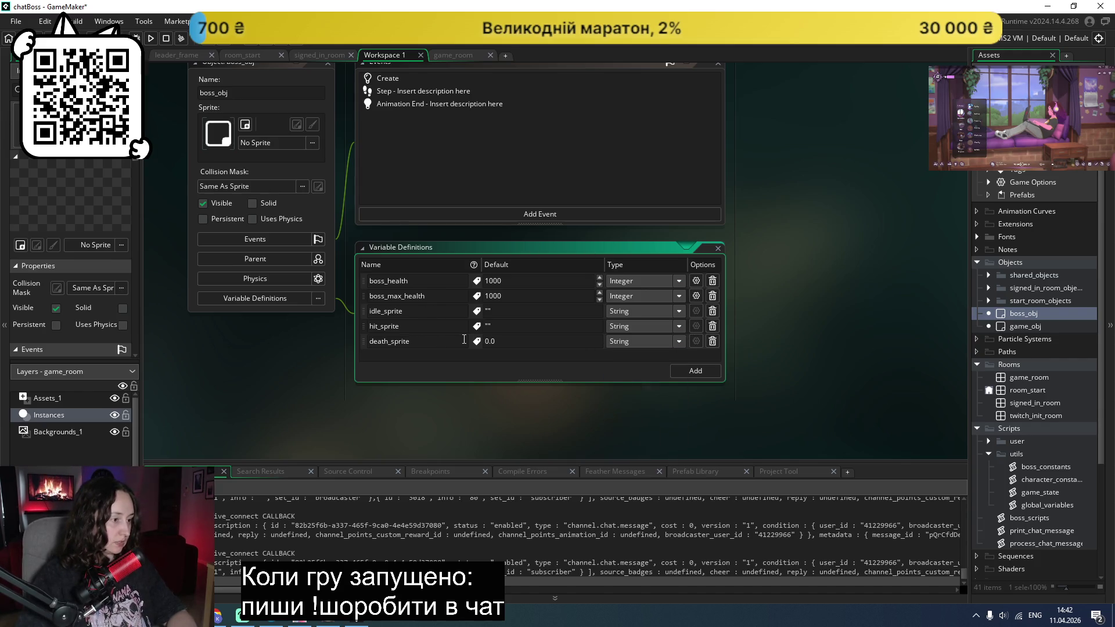
pyautogui.write('""')
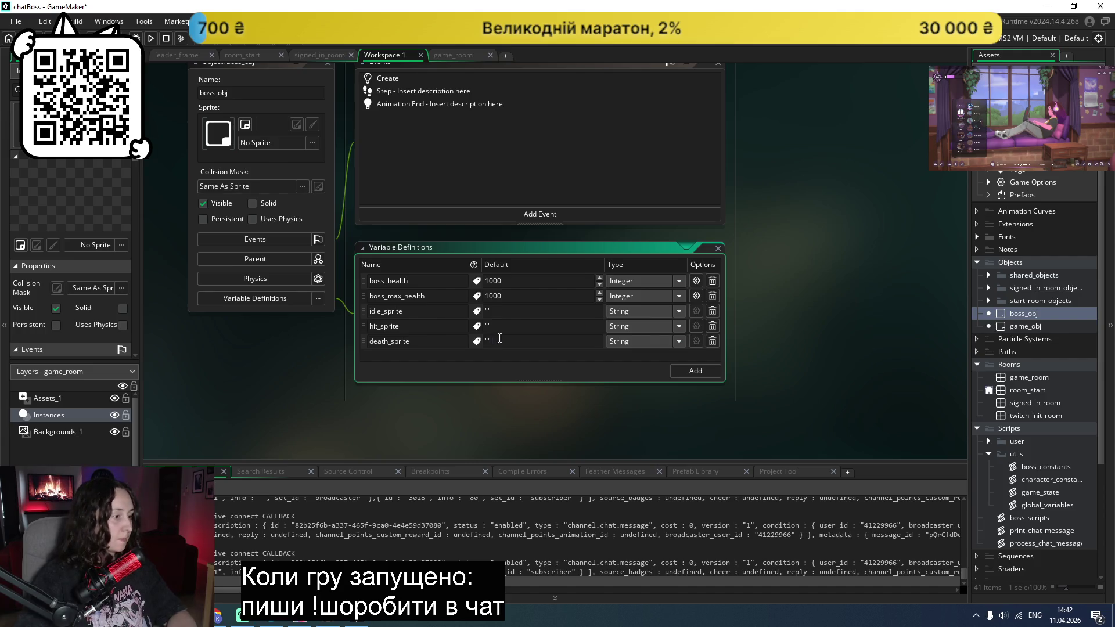
pyautogui.scroll(4, 505, 363)
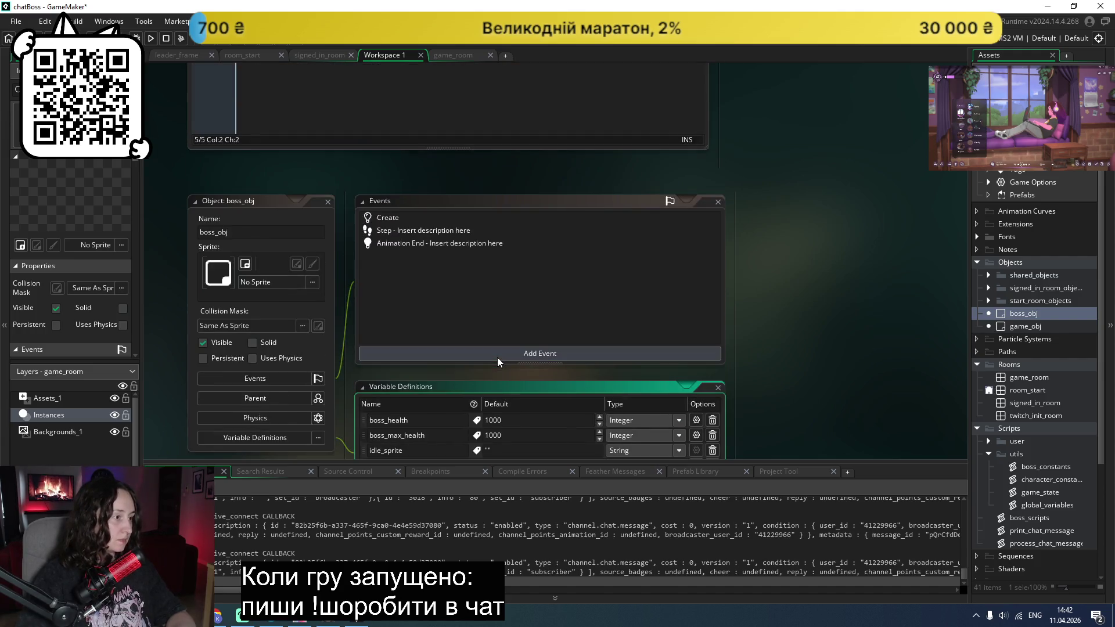
pyautogui.doubleClick(406, 217)
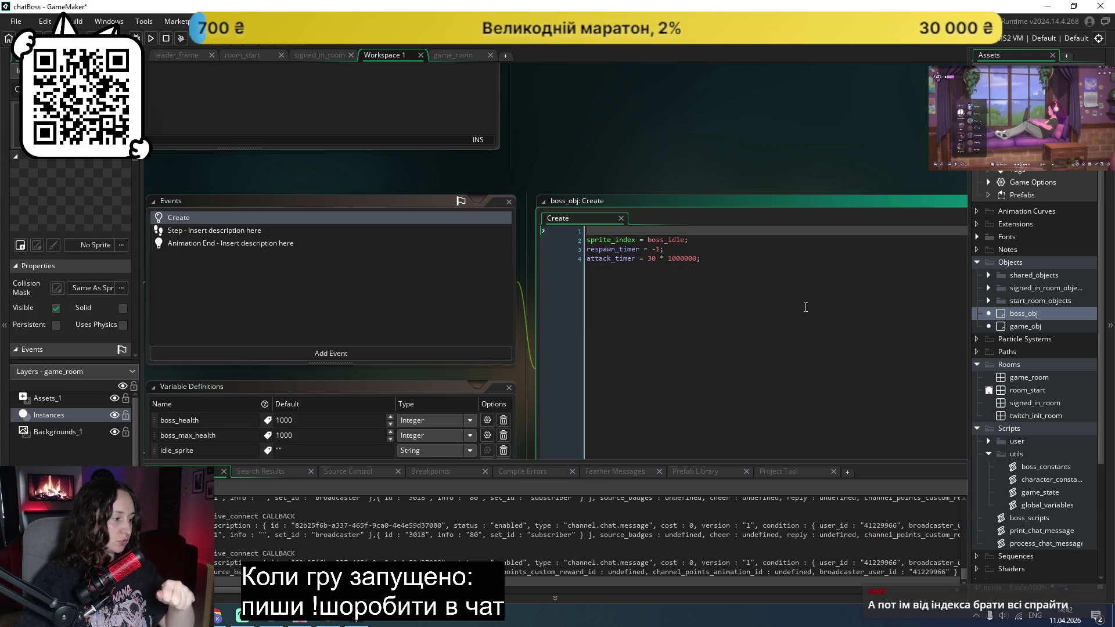
# Step: Enter var boss = get_random_boss(); on line 1 of the Create code
pyautogui.write('b')
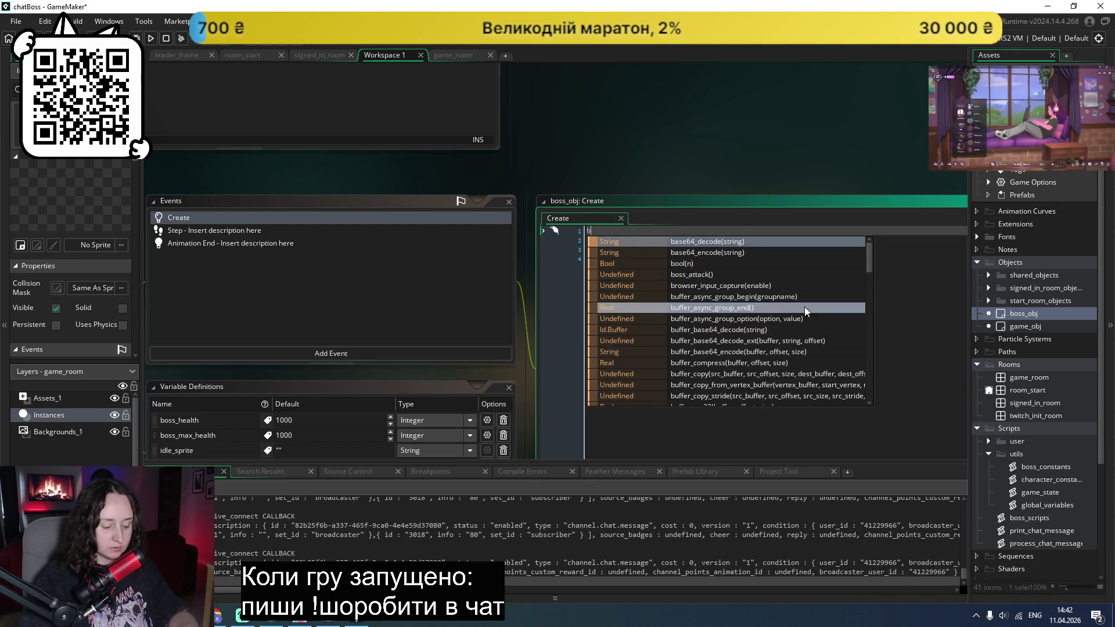
pyautogui.press('BackSpace')
pyautogui.write('var ')
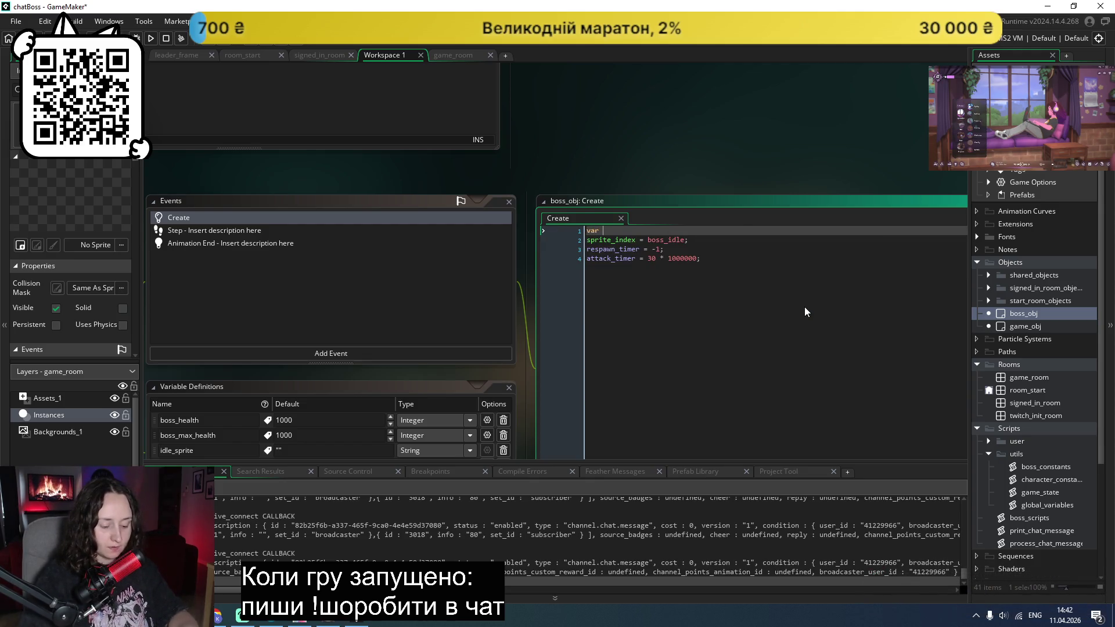
pyautogui.write('boss = get_rando')
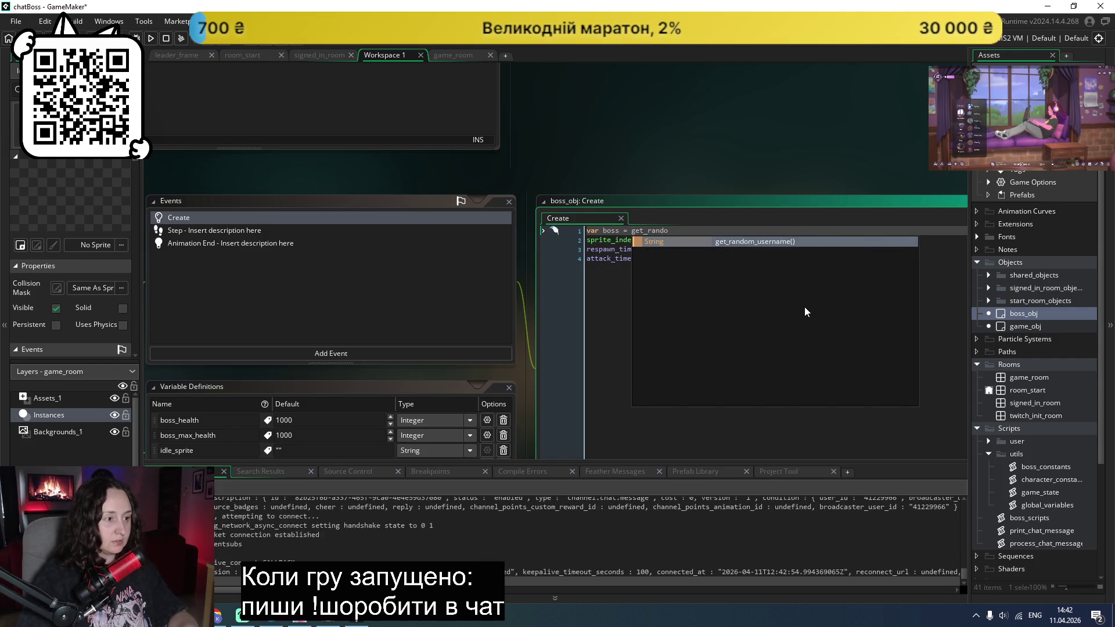
pyautogui.write('m_boss')
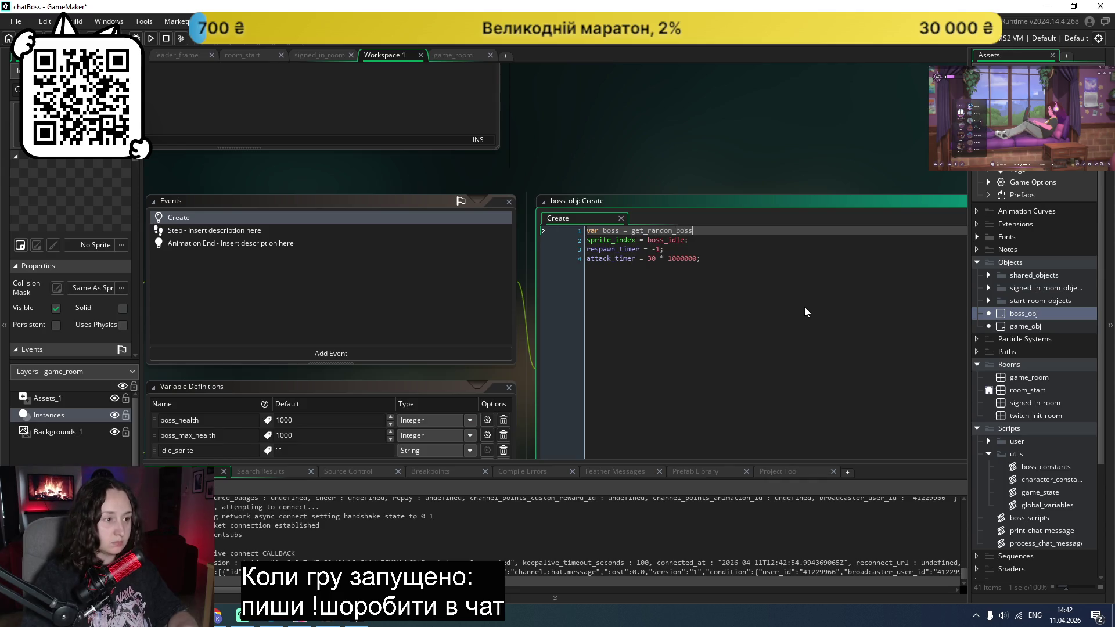
pyautogui.write('();')
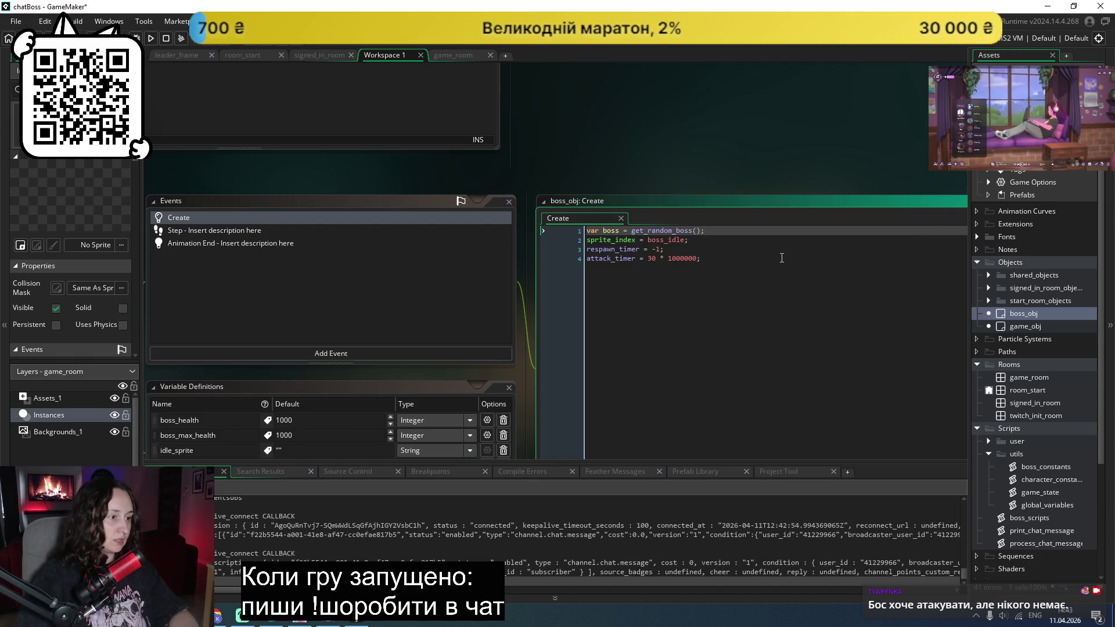
pyautogui.press('Return')
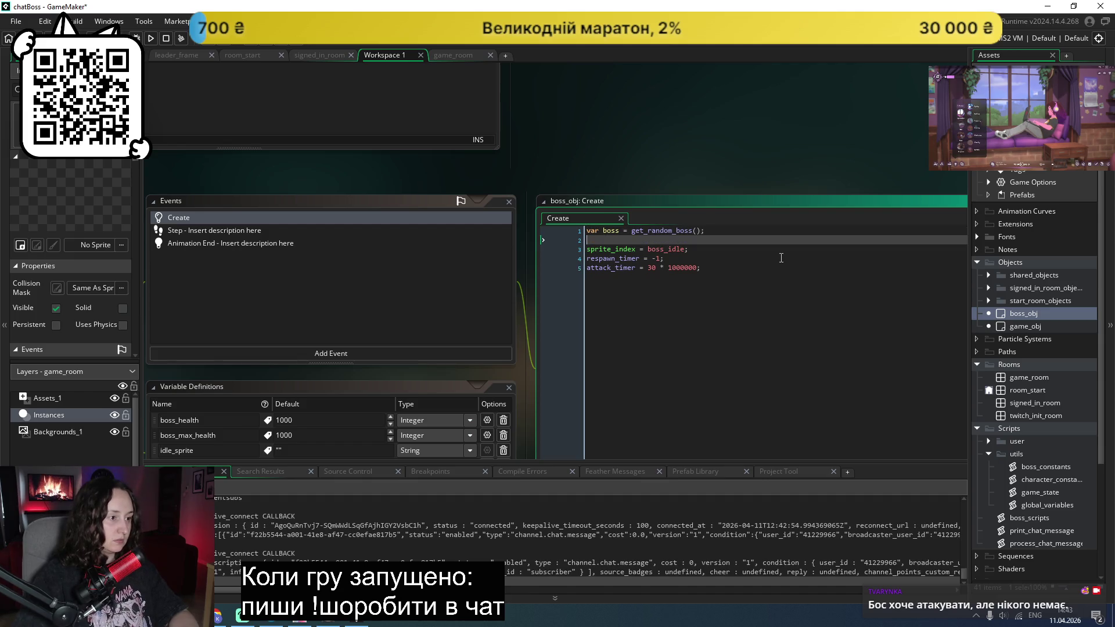
pyautogui.click(682, 230)
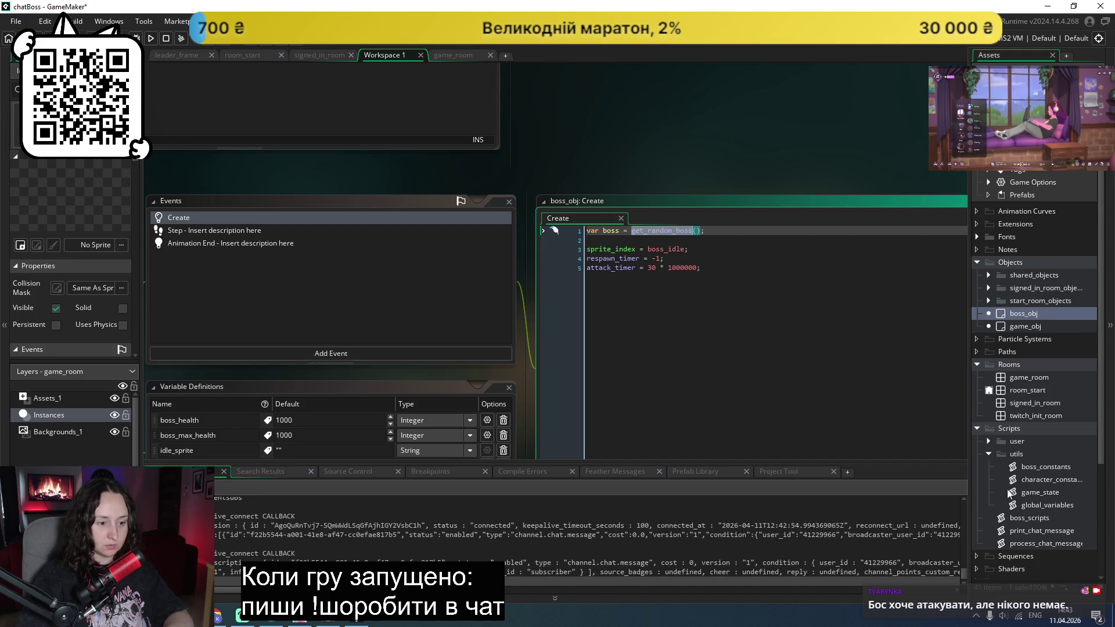
pyautogui.scroll(-2, 1037, 496)
pyautogui.click(1043, 494)
# Step: In boss_scripts, add an empty function get_random_boss() above resurrect_boss
pyautogui.doubleClick(1042, 494)
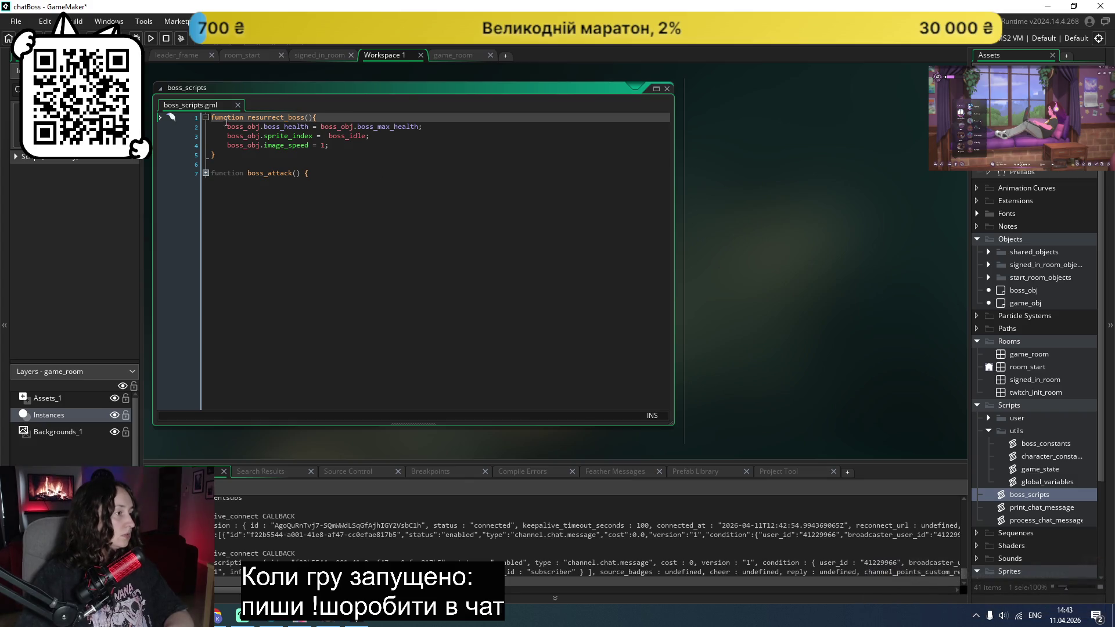
pyautogui.click(205, 117)
pyautogui.press('Return')
pyautogui.press('Return')
pyautogui.press('Up')
pyautogui.press('Up')
pyautogui.write('fu')
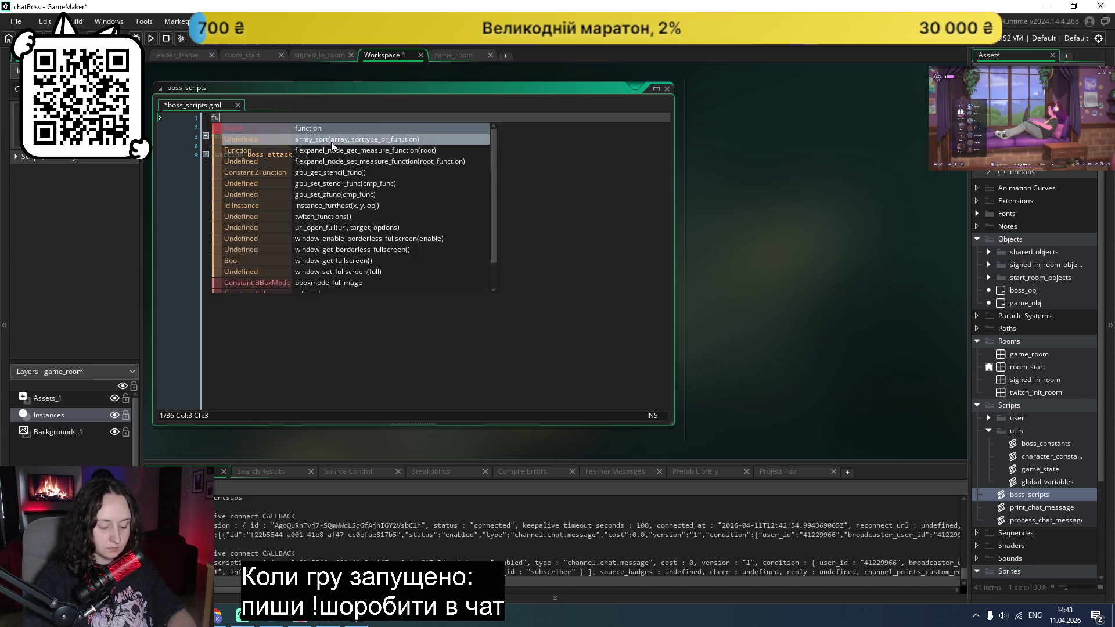
pyautogui.write('nction get_random_boss() {')
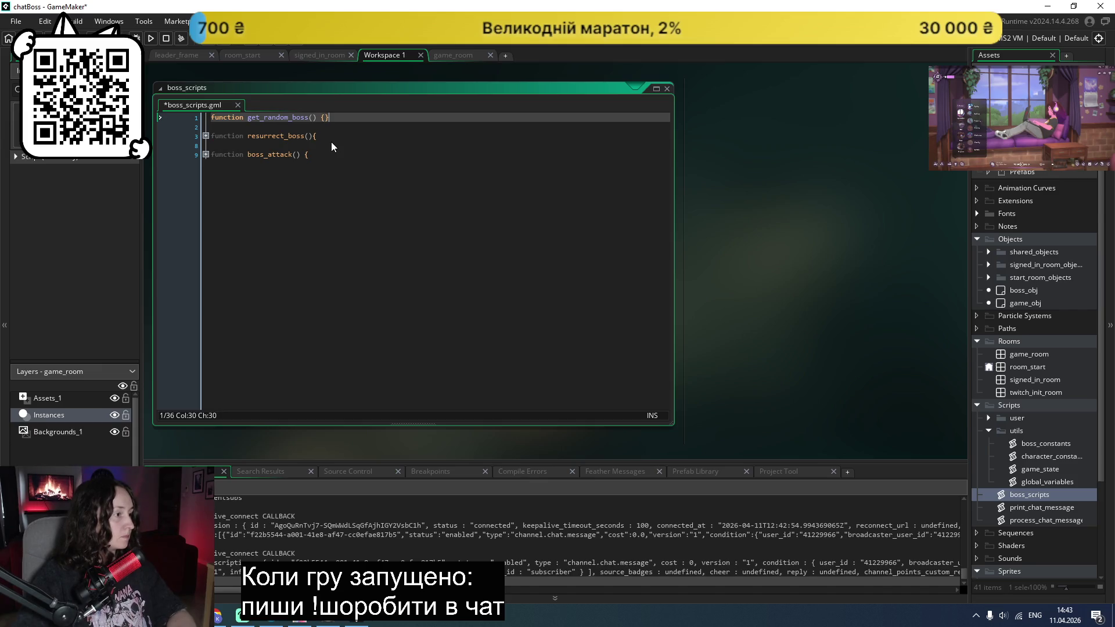
pyautogui.press('Left')
pyautogui.press('Return')
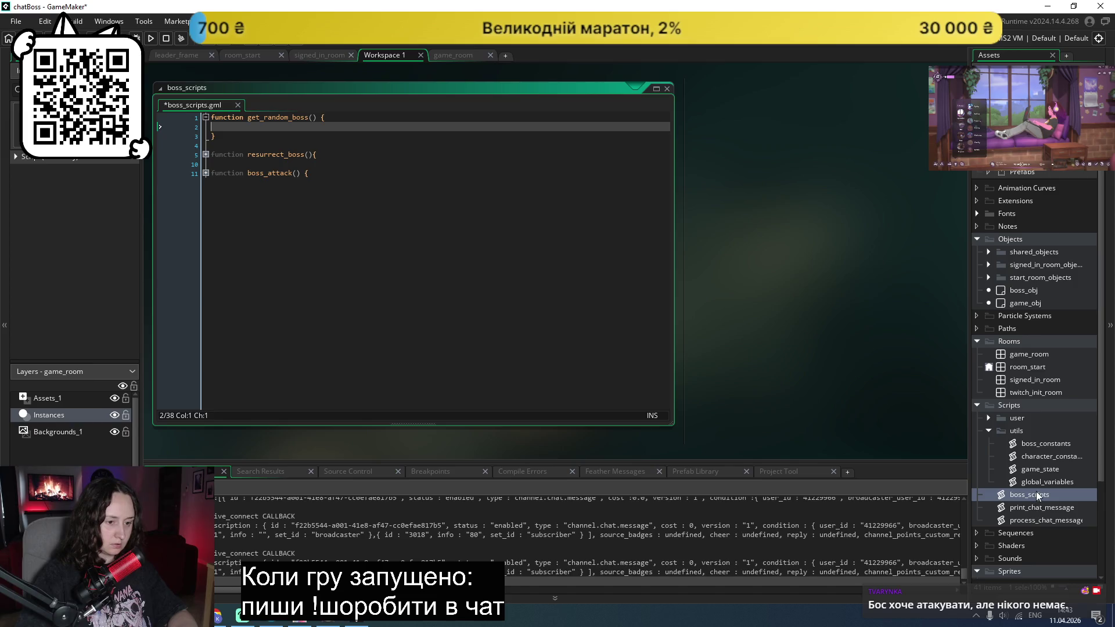
# Step: Make it return bosses_list[ irandom(array_length(bosses_list) - 1) ] and save the script
pyautogui.click(988, 418)
pyautogui.write('return userNames[ irandom(array_length(userNames) - 1) ];')
pyautogui.click(211, 129)
pyautogui.press('Tab')
pyautogui.press('Down')
pyautogui.doubleClick(276, 126)
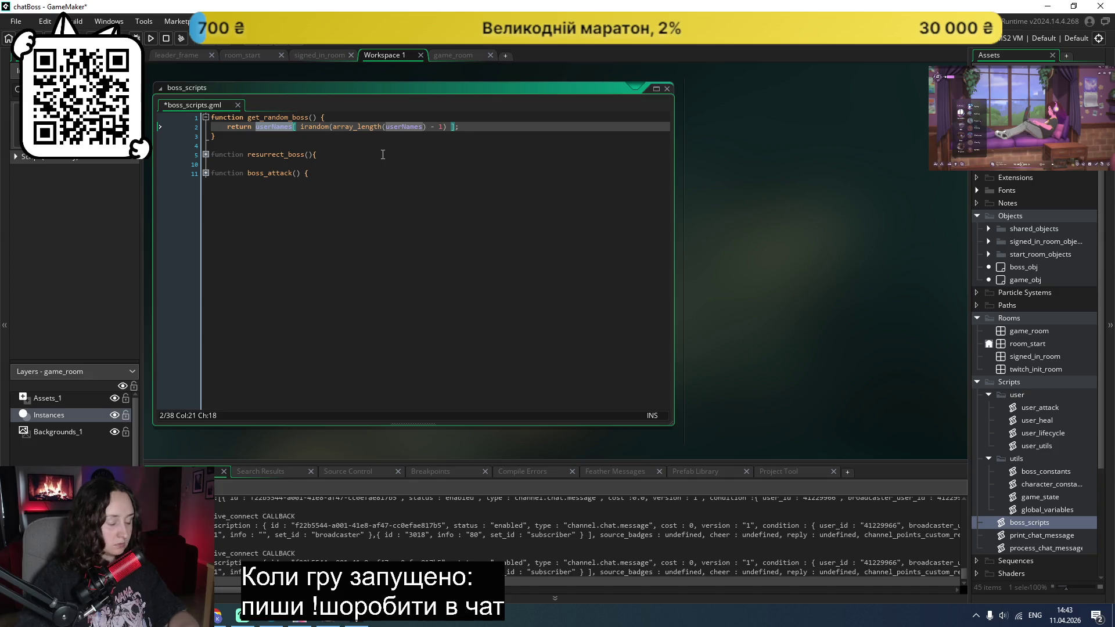
pyautogui.write('b')
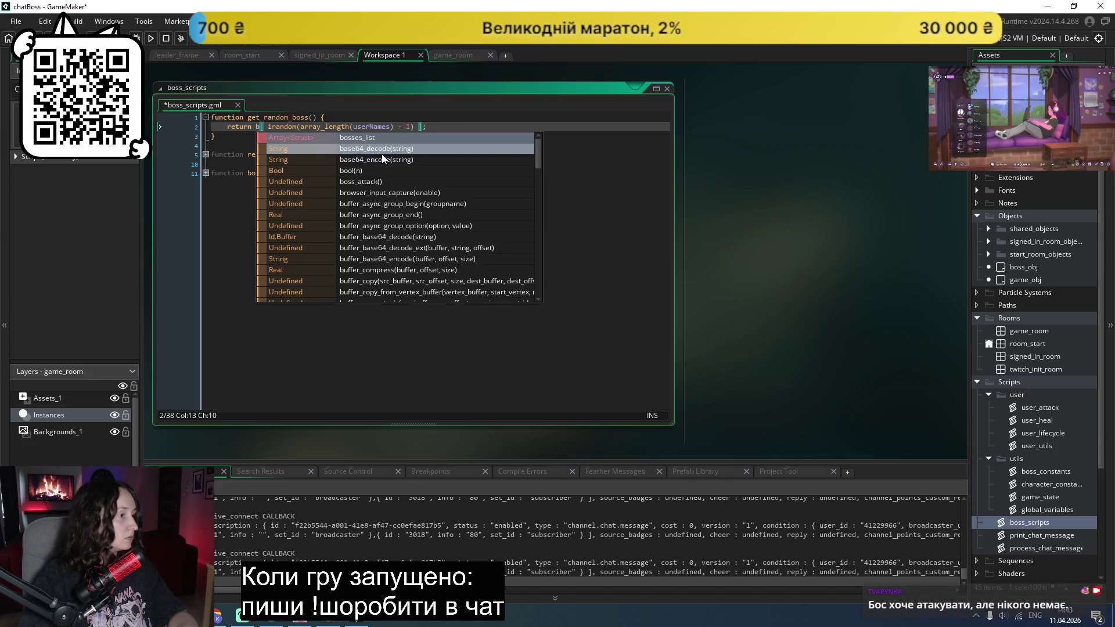
pyautogui.click(371, 137)
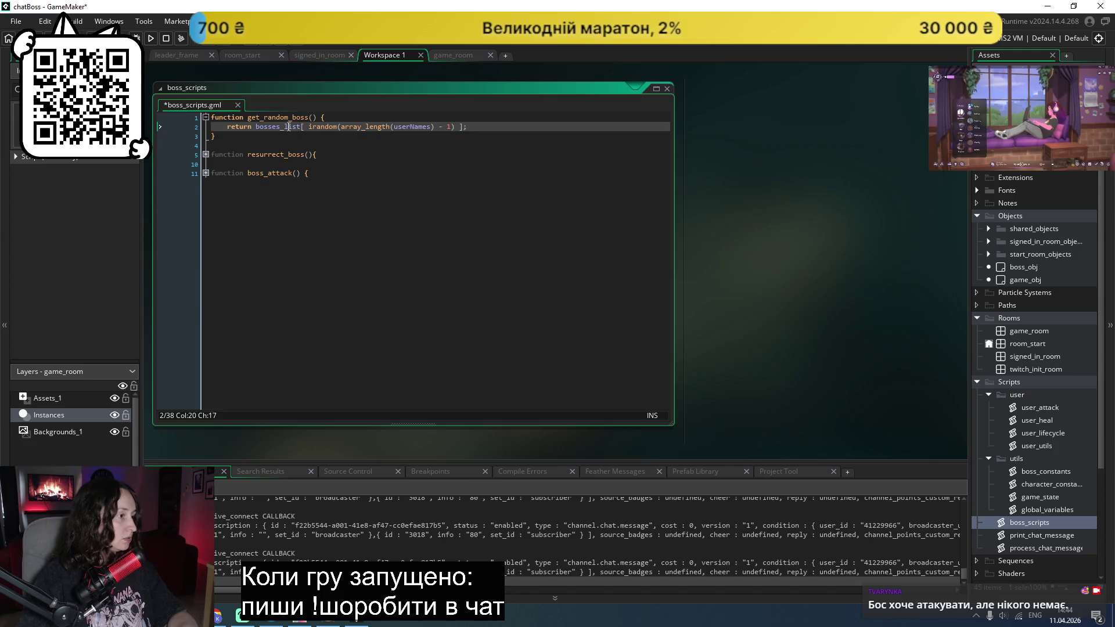
pyautogui.doubleClick(404, 125)
pyautogui.write('bosses_list')
pyautogui.hotkey('ctrl', 's')
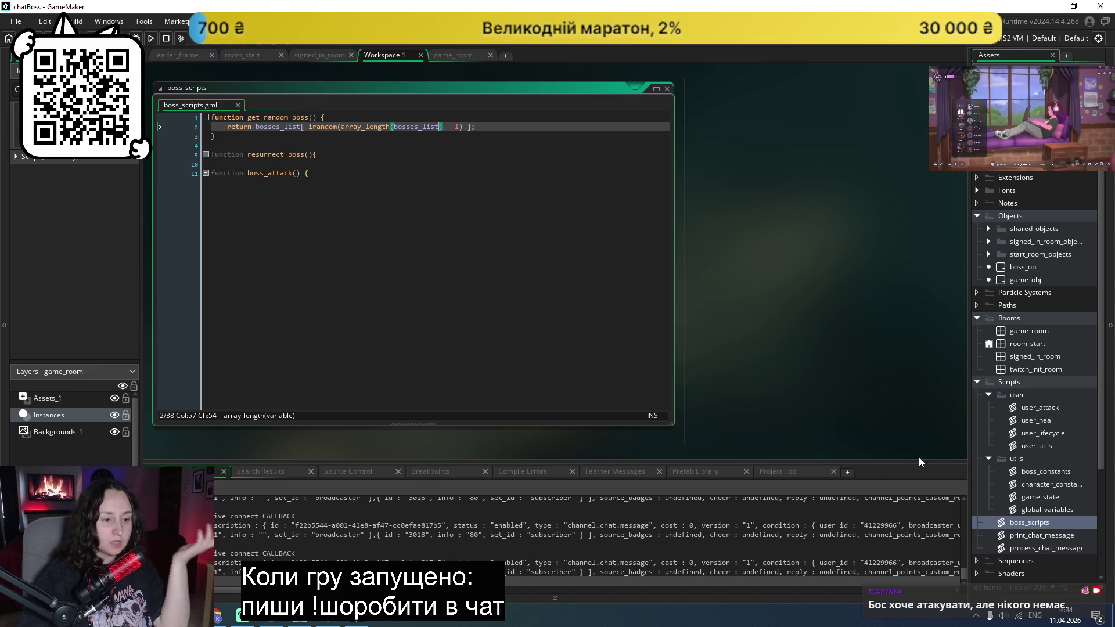
# Step: Open the boss_constants script, then return to the game_room editor
pyautogui.scroll(-1, 1036, 528)
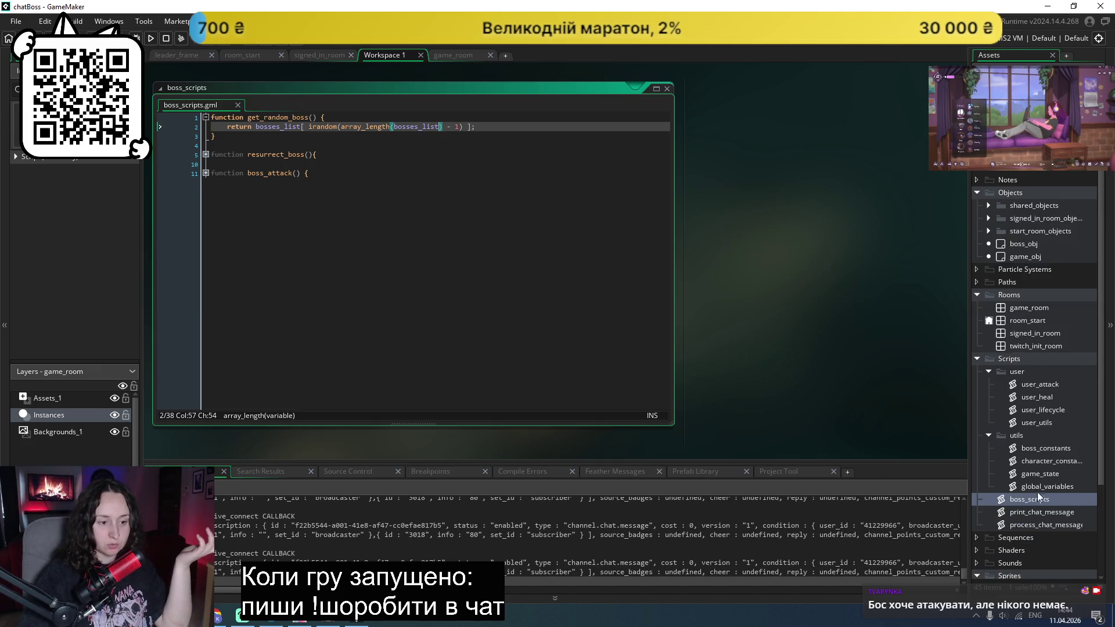
pyautogui.scroll(1, 1045, 489)
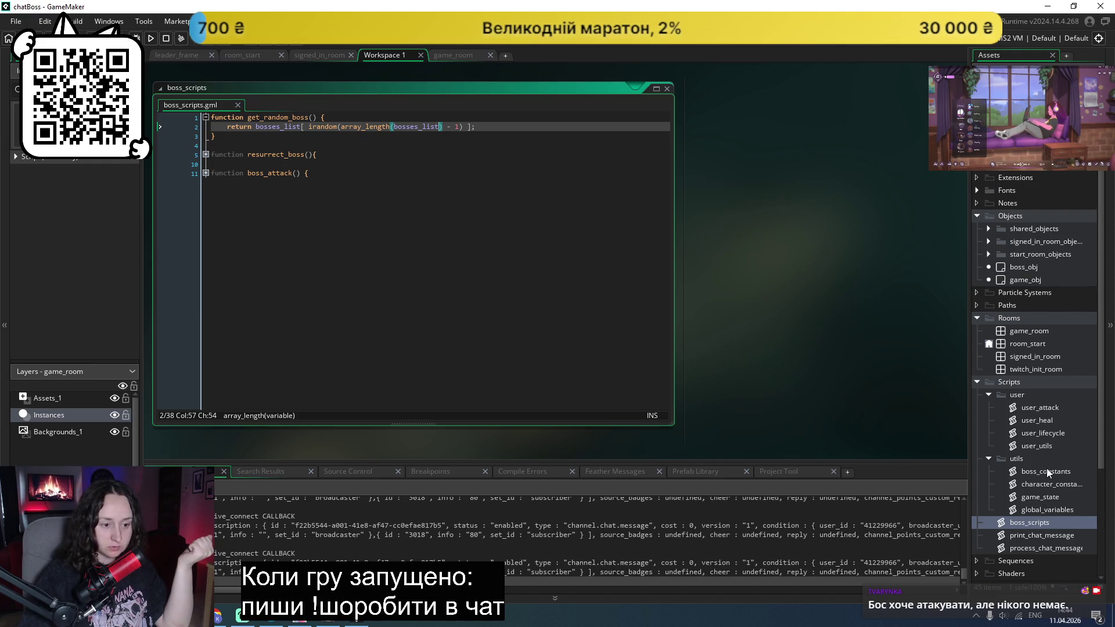
pyautogui.doubleClick(1046, 470)
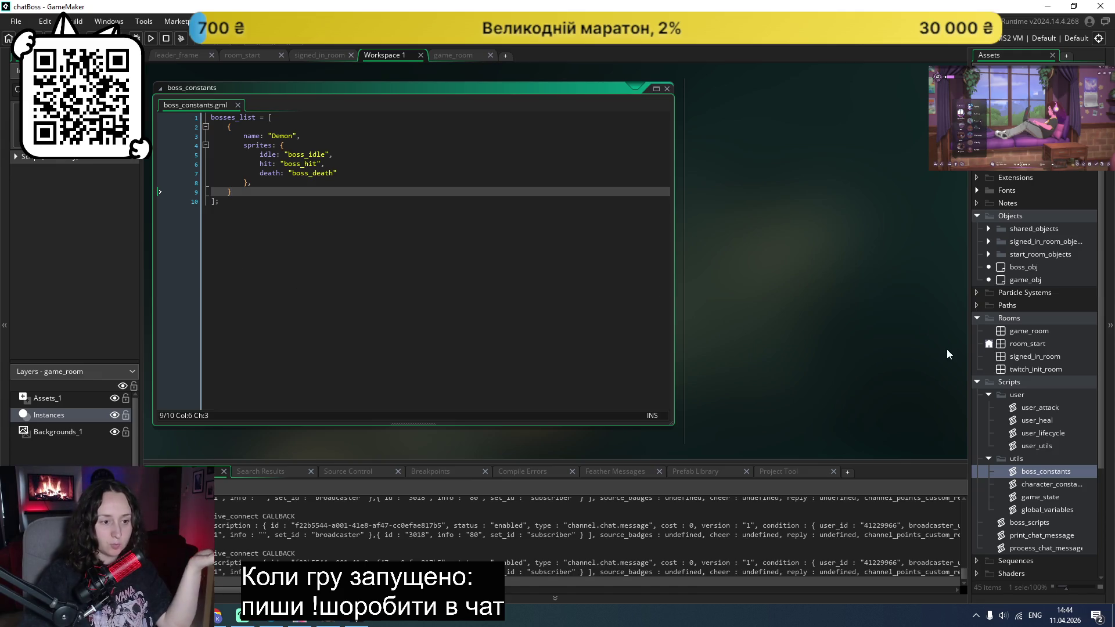
pyautogui.doubleClick(1025, 332)
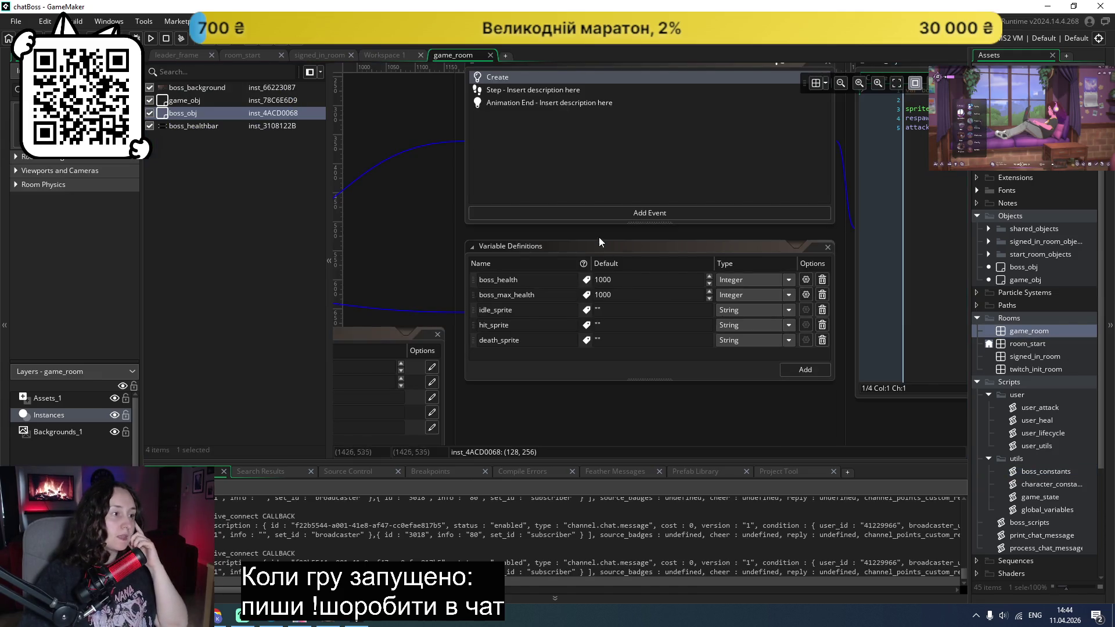
pyautogui.hscroll(2, 540, 275)
pyautogui.hscroll(6, 540, 274)
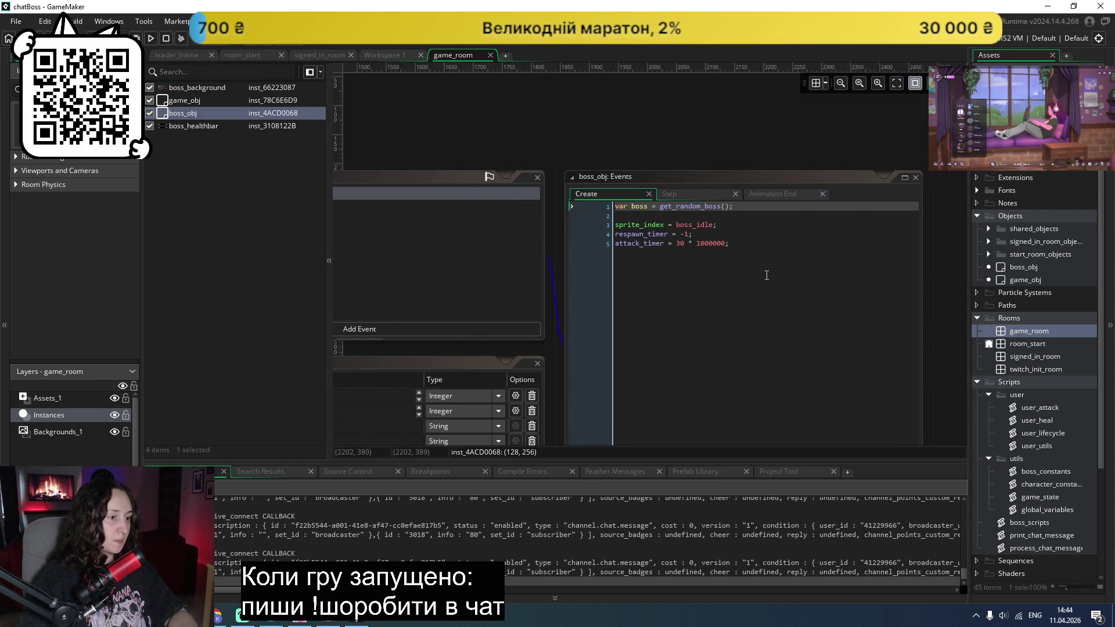
# Step: On the Create code's sprite_index line, replace boss_idle with boss
pyautogui.scroll(-2, 771, 275)
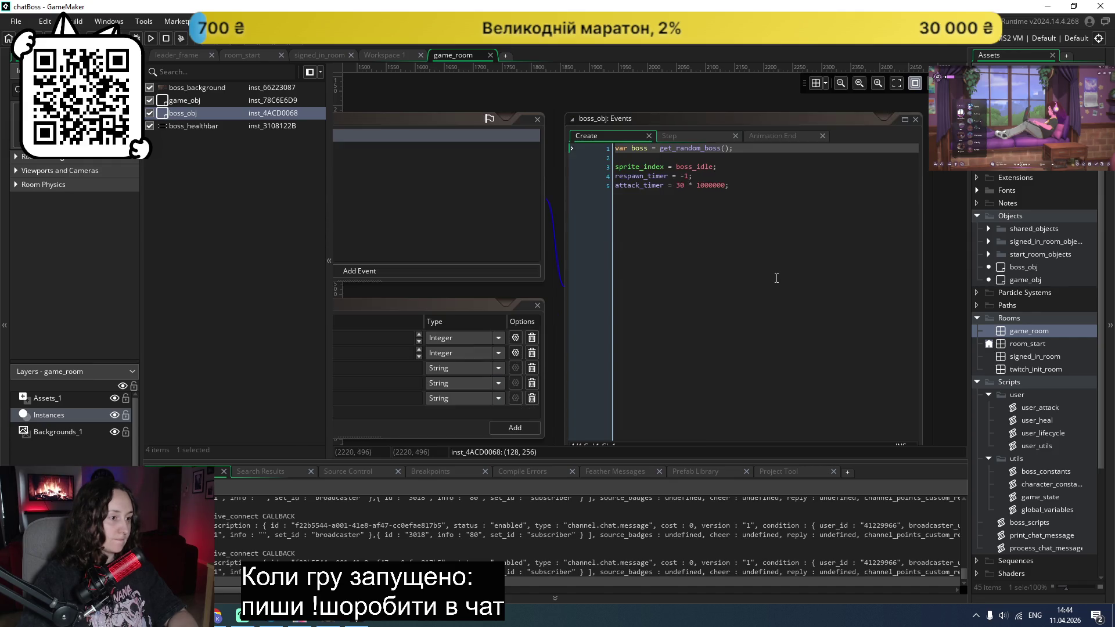
pyautogui.click(696, 139)
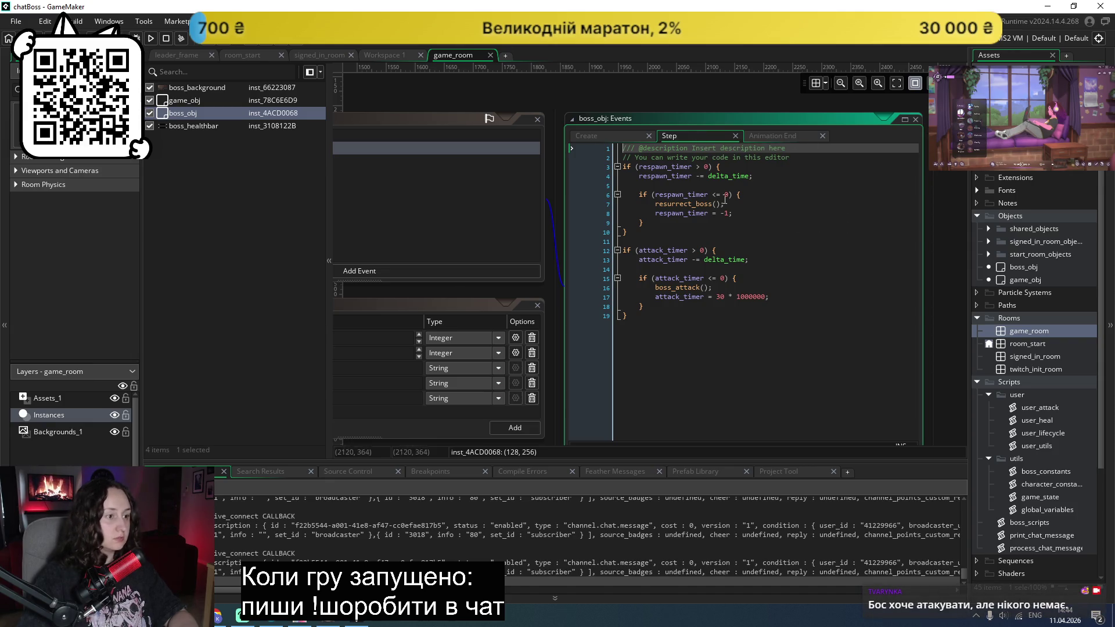
pyautogui.click(613, 134)
pyautogui.click(680, 186)
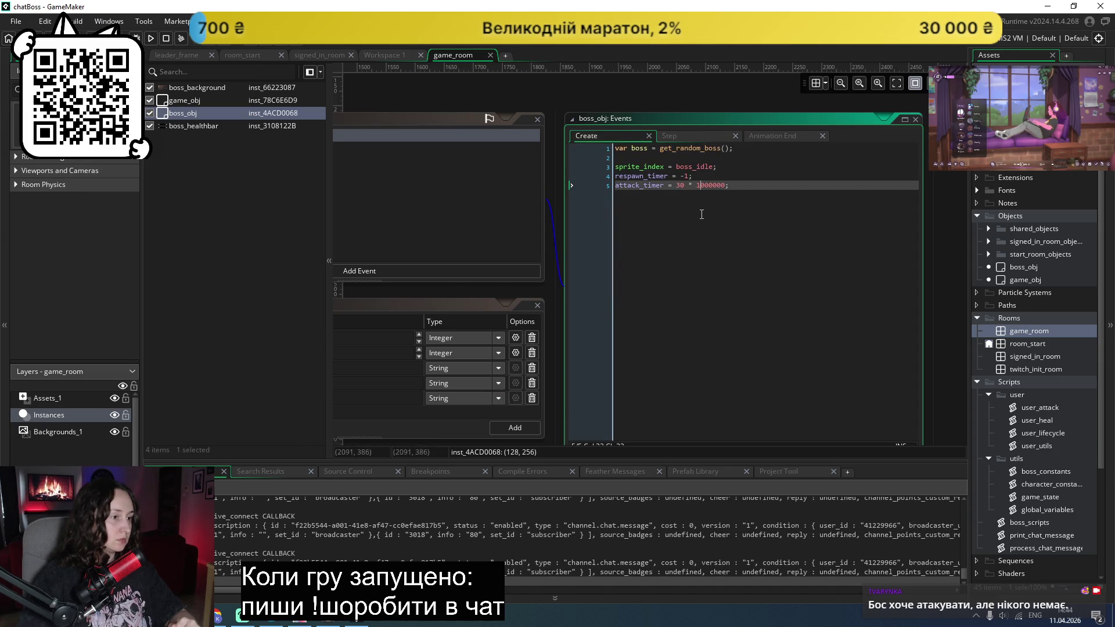
pyautogui.doubleClick(694, 167)
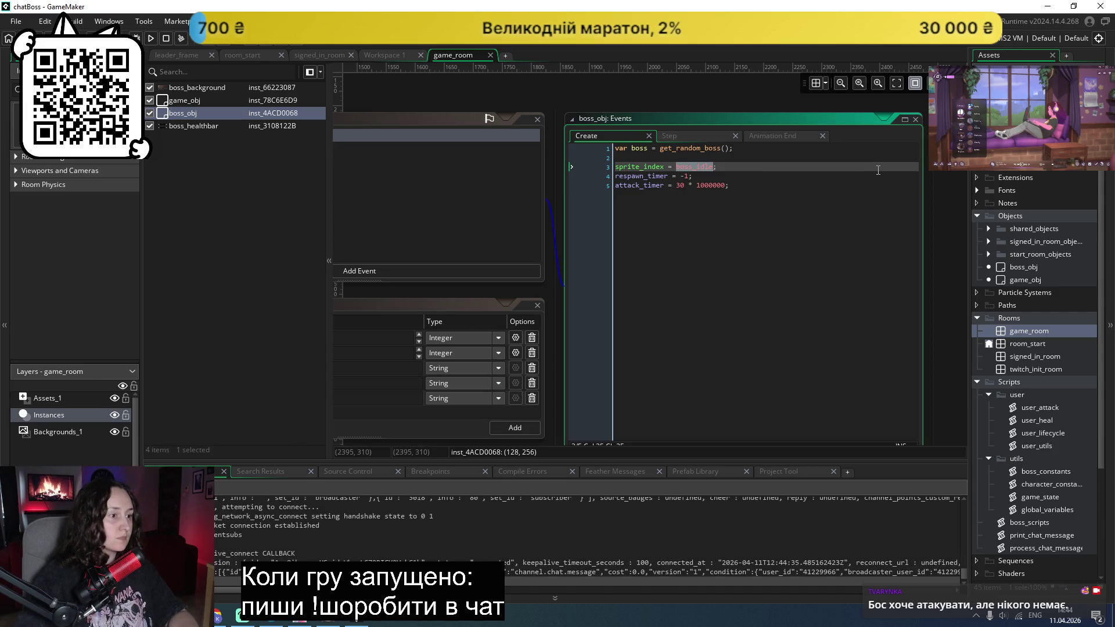
pyautogui.write('boss')
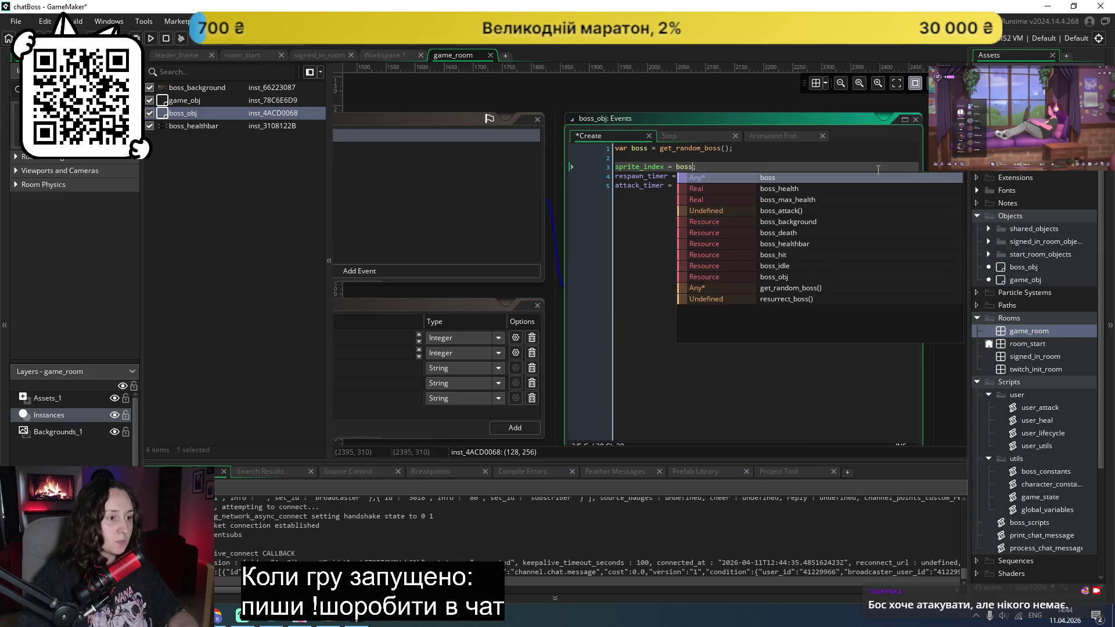
pyautogui.write('.')
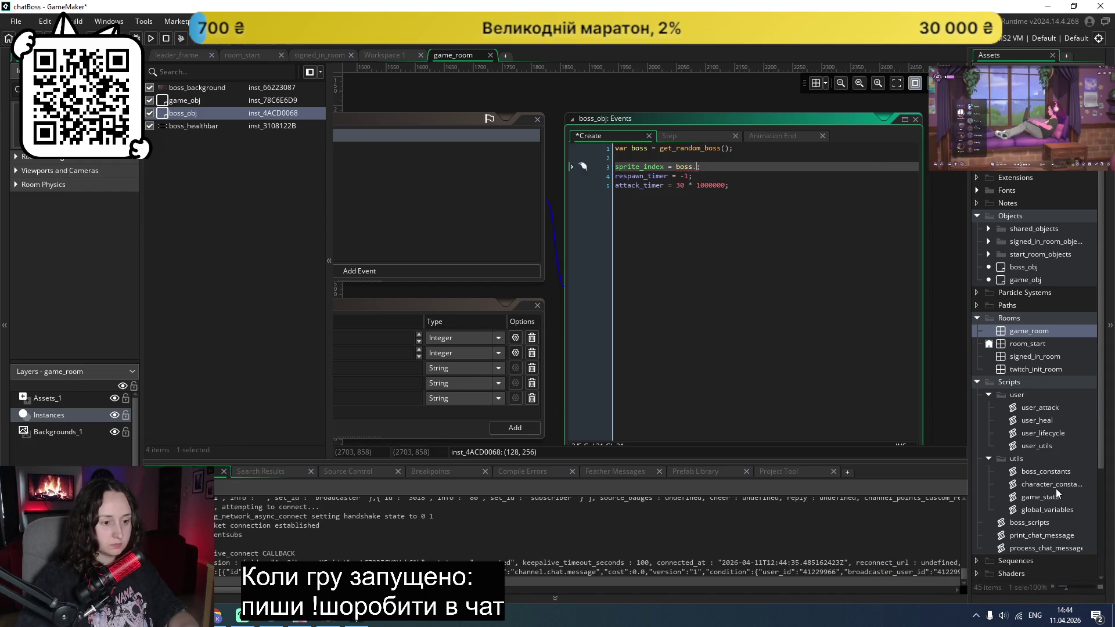
# Step: Check the sprites field in boss_constants and complete the value as boss.sprites.idle
pyautogui.doubleClick(1054, 473)
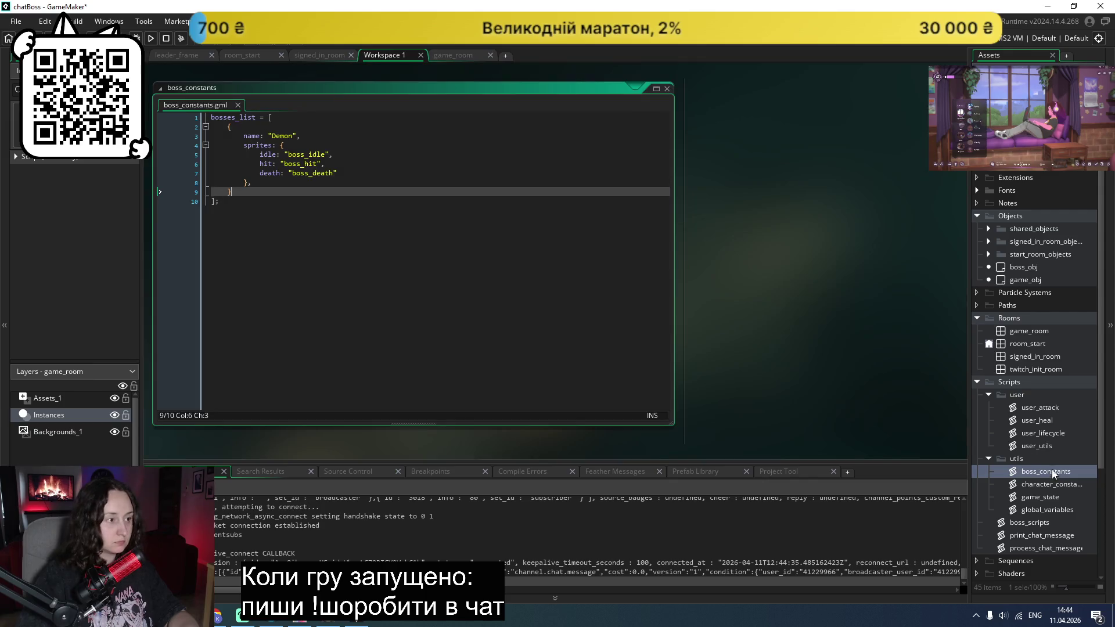
pyautogui.doubleClick(259, 145)
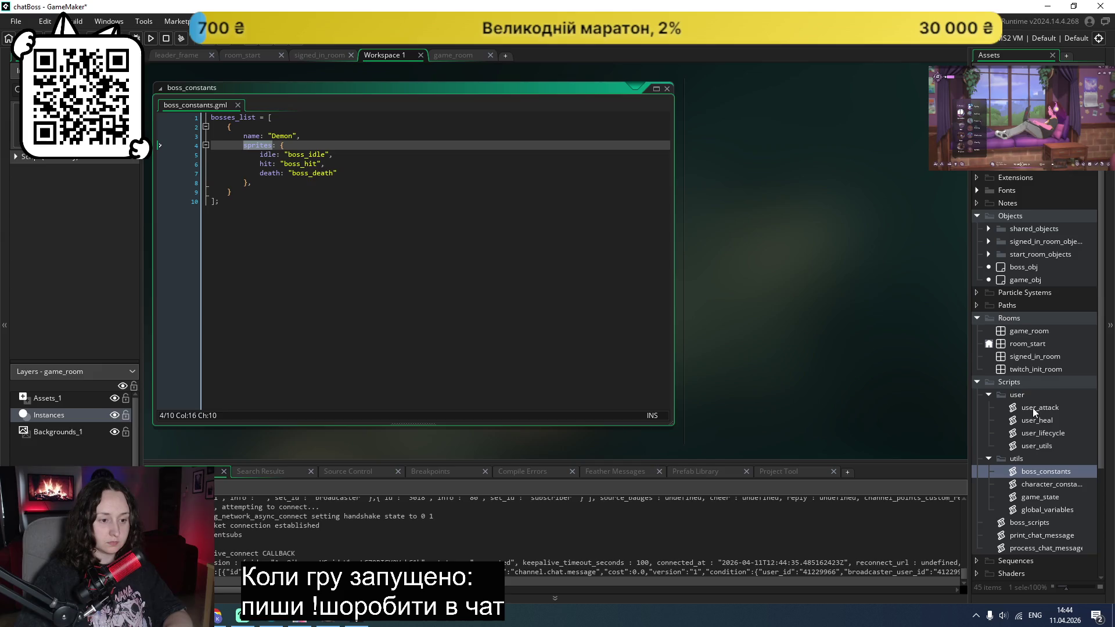
pyautogui.doubleClick(1022, 332)
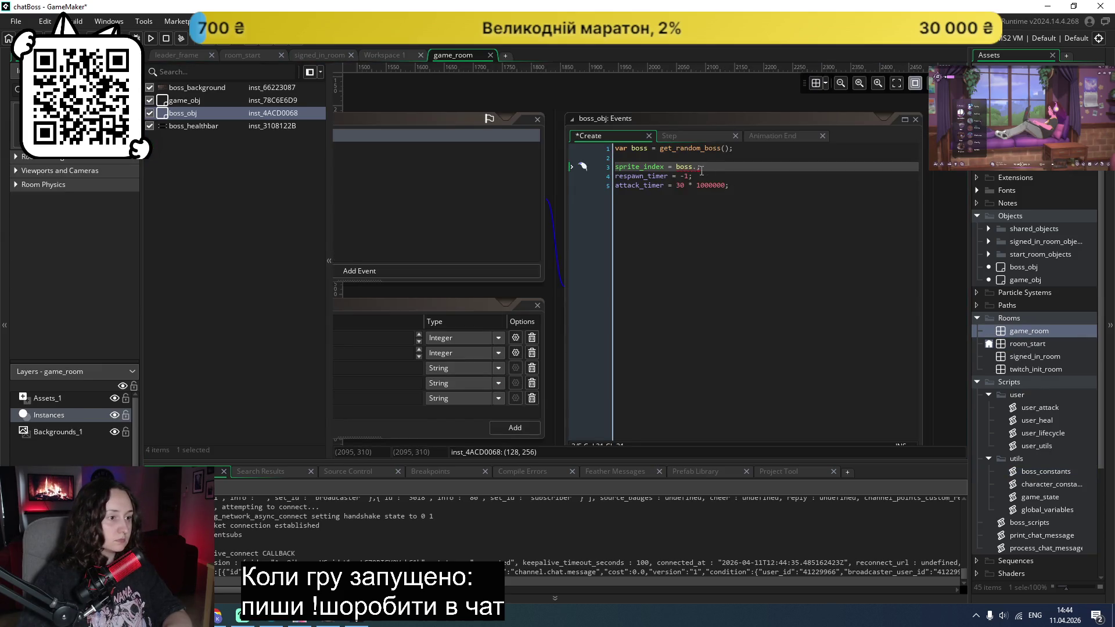
pyautogui.click(696, 168)
pyautogui.write('sprites')
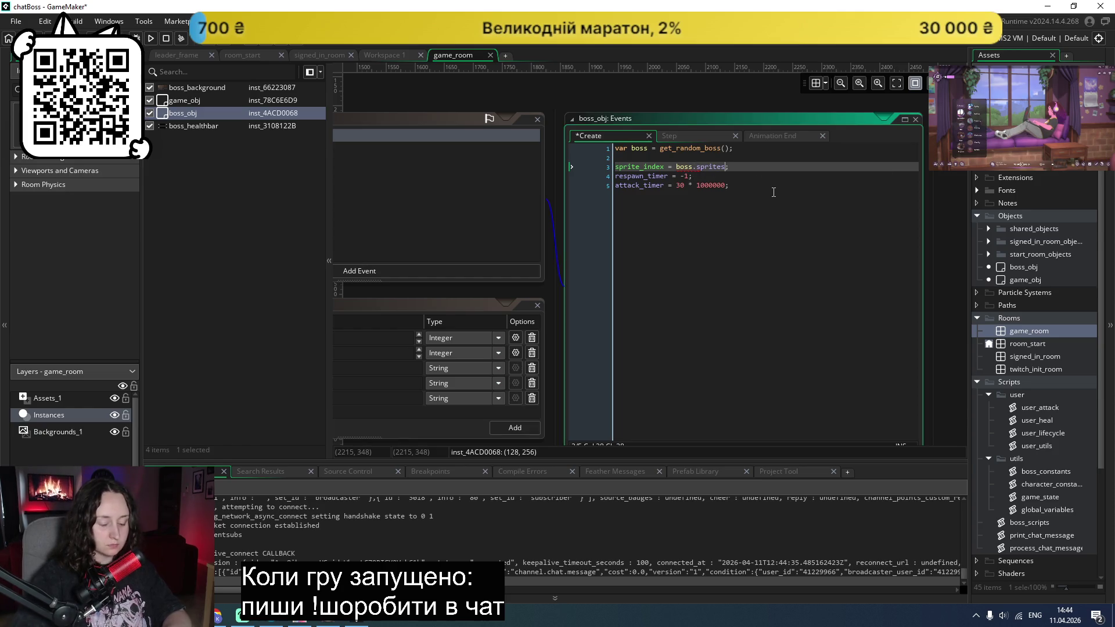
pyautogui.write('.idle')
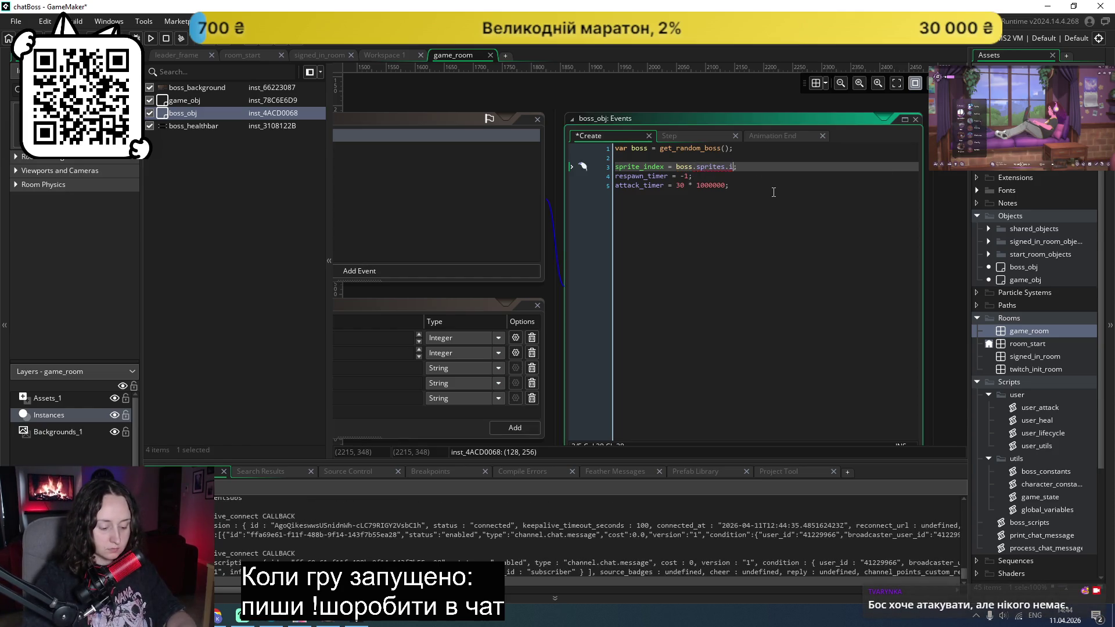
# Step: Insert an empty line after line 2 and bring the variable definitions into view
pyautogui.click(803, 184)
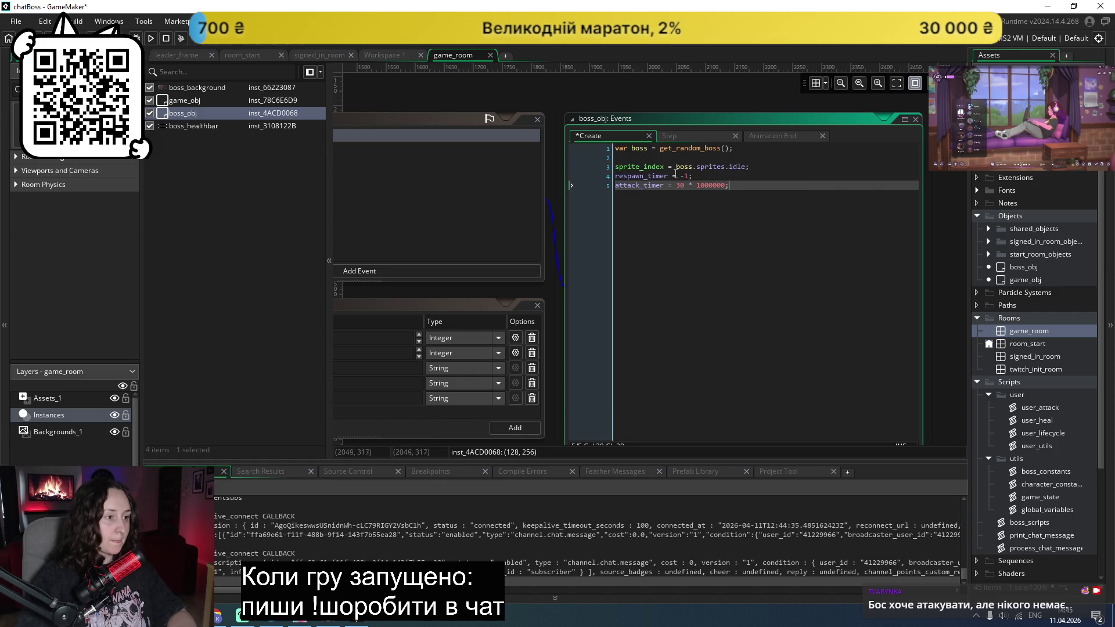
pyautogui.click(750, 157)
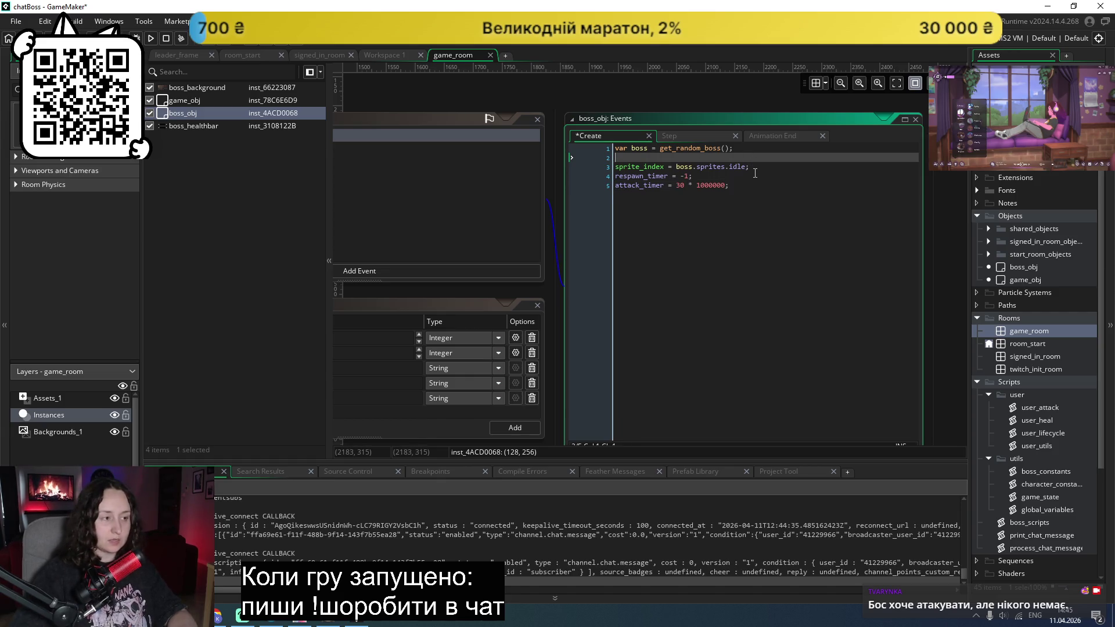
pyautogui.press('Return')
pyautogui.click(433, 397)
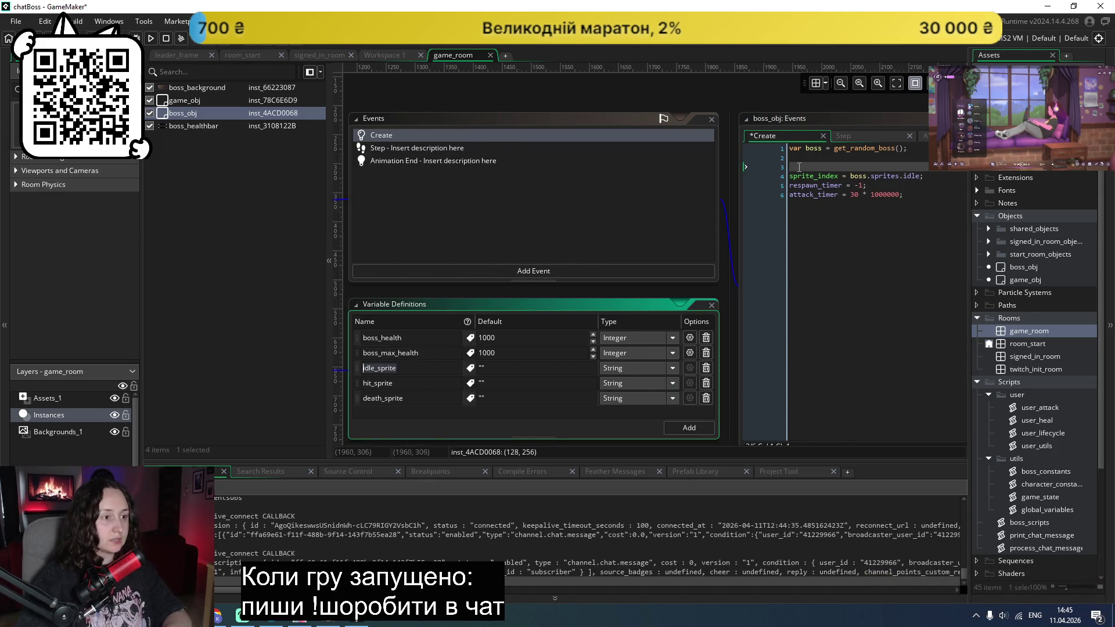
# Step: Add idle_sprite = boss.sprites.idle and set sprite_index to idle_sprite in boss_obj's Create code
pyautogui.write('idle_sprite')
pyautogui.moveTo(921, 176); pyautogui.dragTo(852, 176)
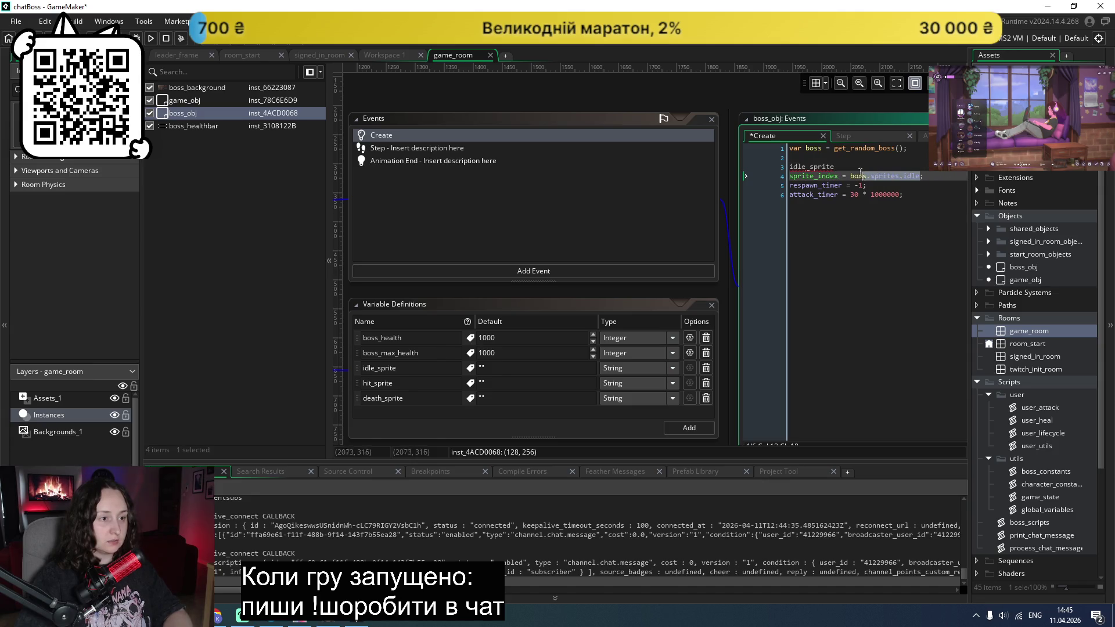
pyautogui.hotkey('ctrl', 'x')
pyautogui.click(864, 166)
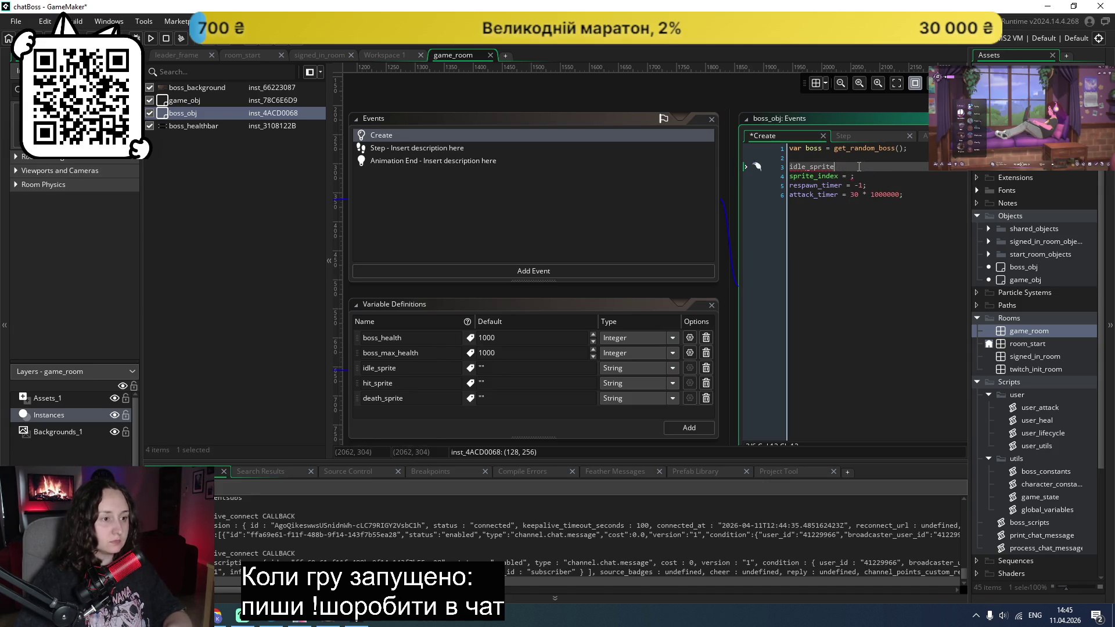
pyautogui.write(' =')
pyautogui.hotkey('ctrl', 'v')
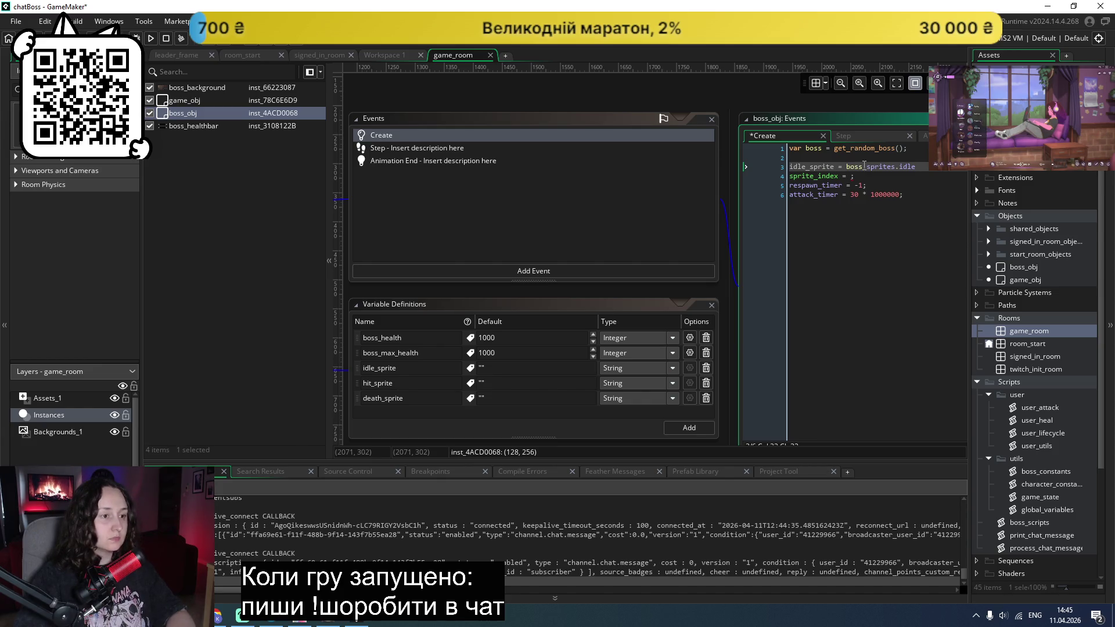
pyautogui.write(';')
pyautogui.doubleClick(808, 166)
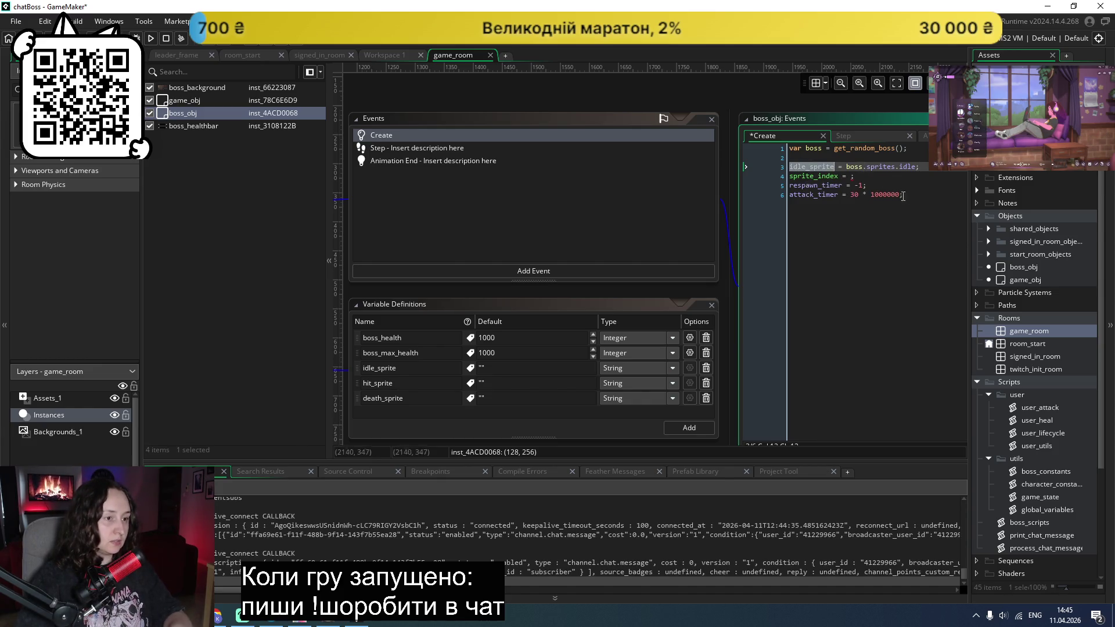
pyautogui.hotkey('ctrl', 'c')
pyautogui.click(850, 176)
pyautogui.hotkey('ctrl', 'v')
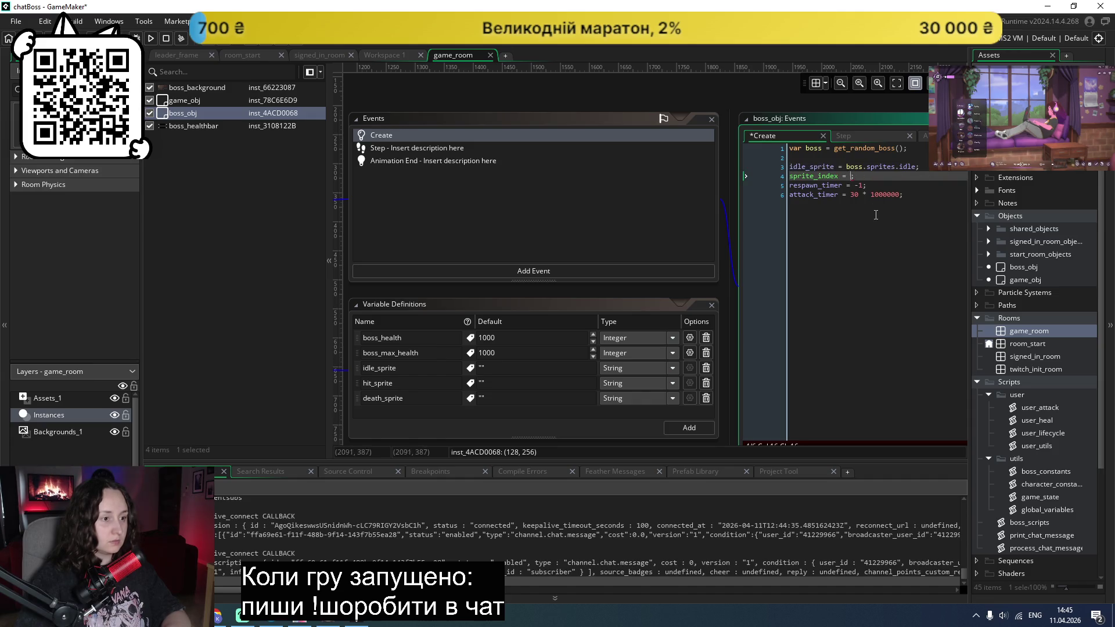
pyautogui.click(932, 166)
pyautogui.press('Return')
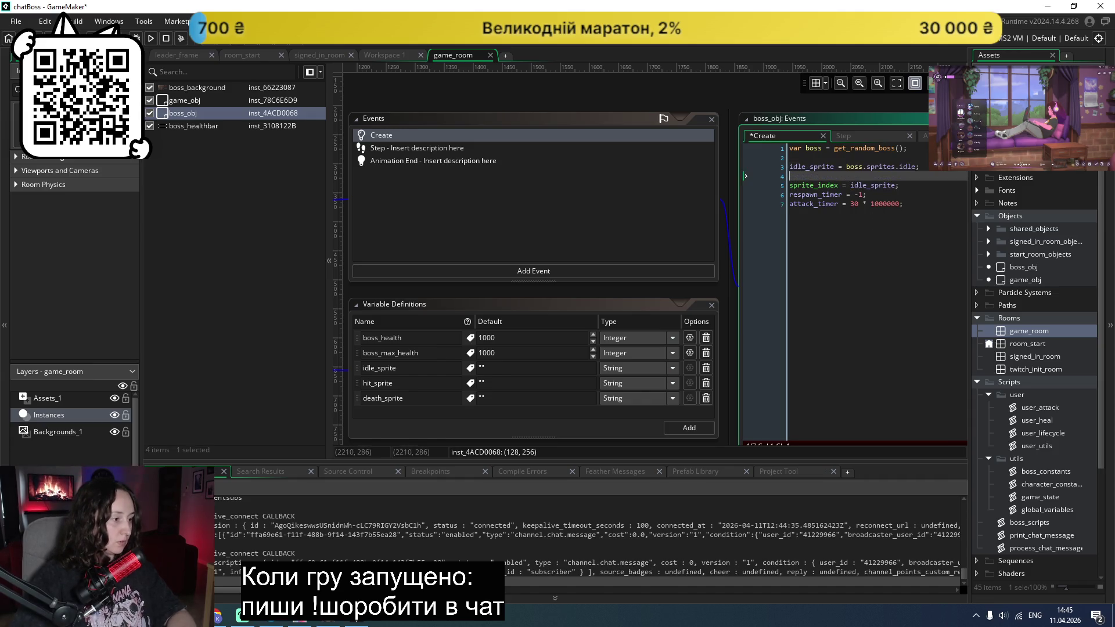
# Step: Add a hit_sprite = boss.sprites.hit line and a death_sprite line from boss.sprites
pyautogui.click(366, 383)
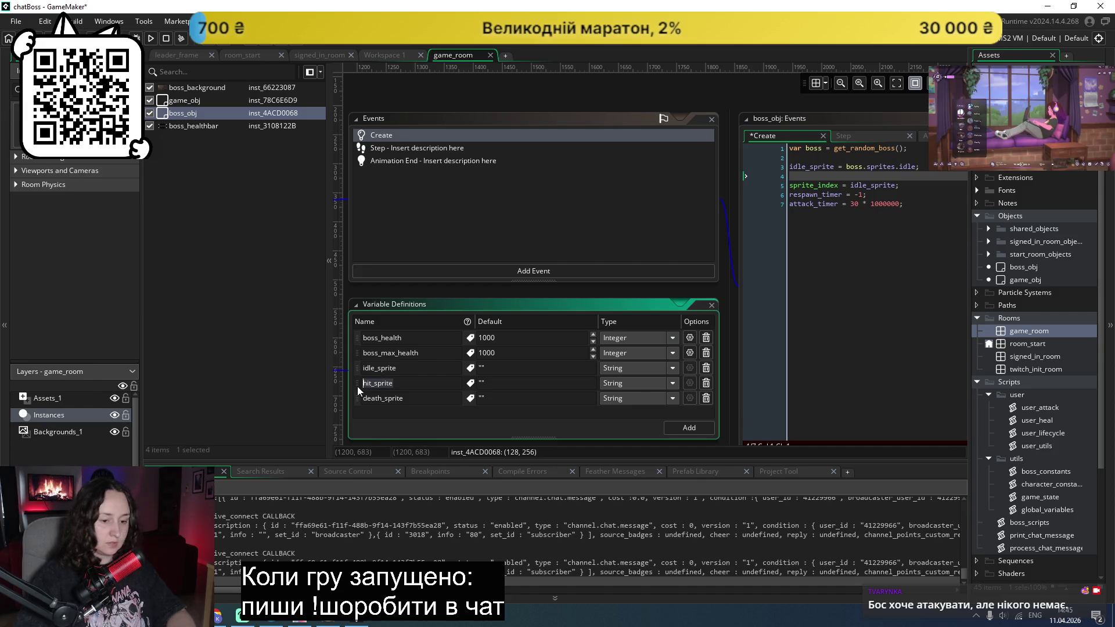
pyautogui.click(897, 175)
pyautogui.write('hit_sprite =')
pyautogui.write('oss.sprites.hit')
pyautogui.press('BackSpace')
pyautogui.press('BackSpace')
pyautogui.write('it;')
pyautogui.press('Return')
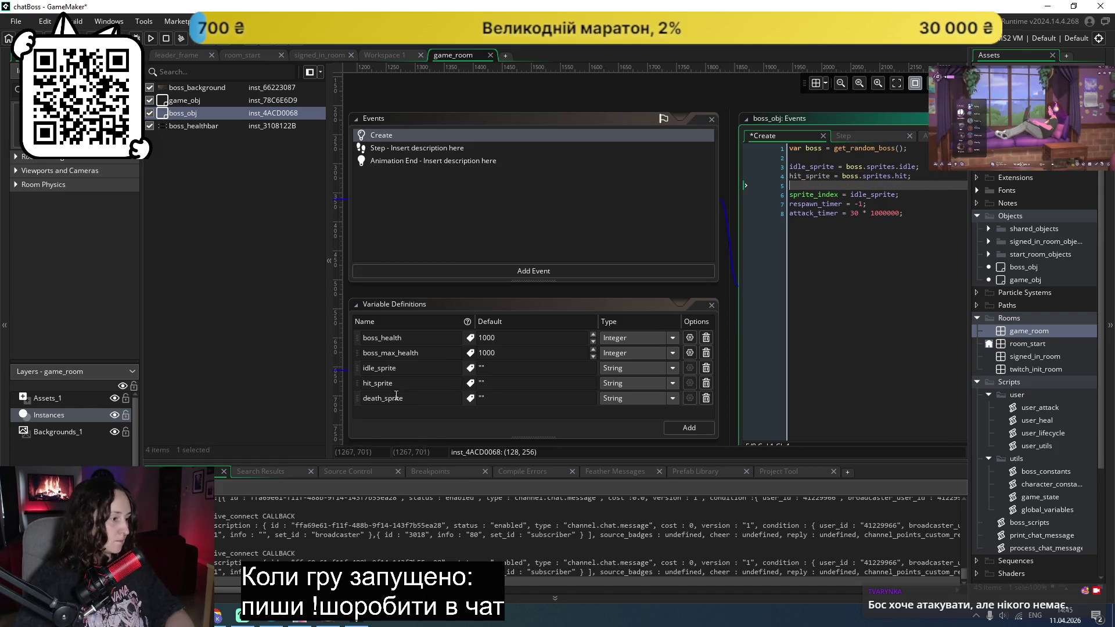
pyautogui.click(369, 399)
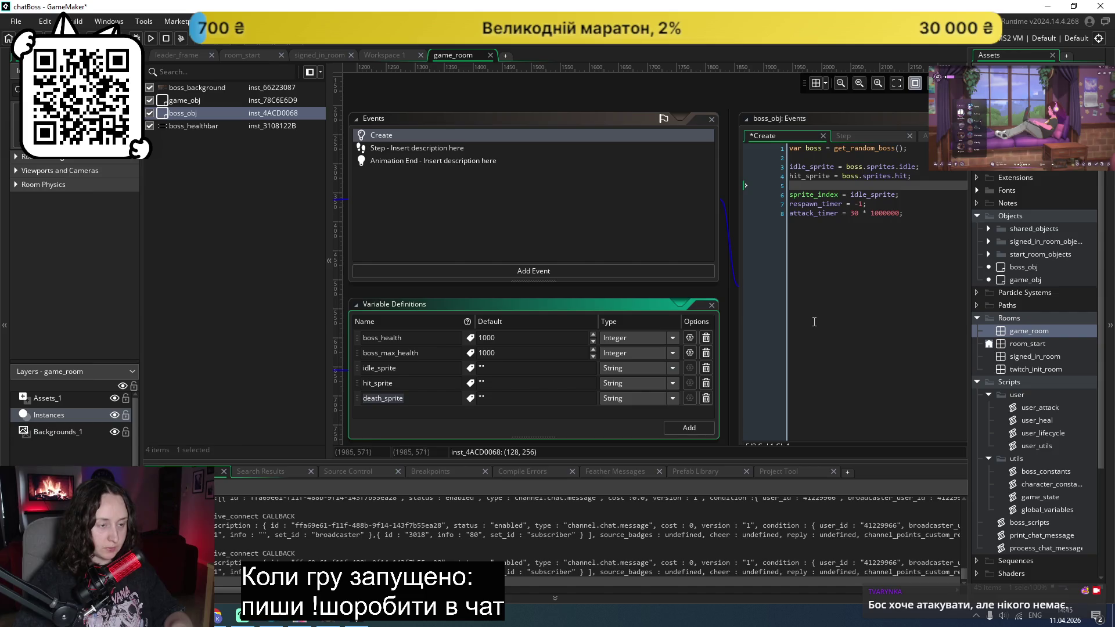
pyautogui.click(871, 185)
pyautogui.write('death_sprite ')
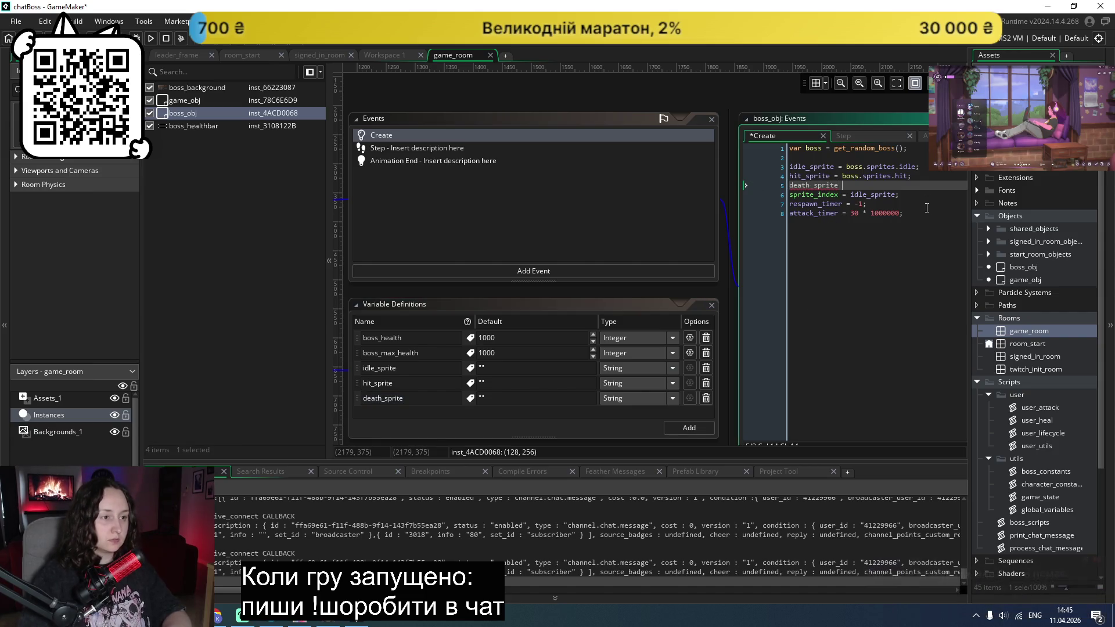
pyautogui.write('= boss.')
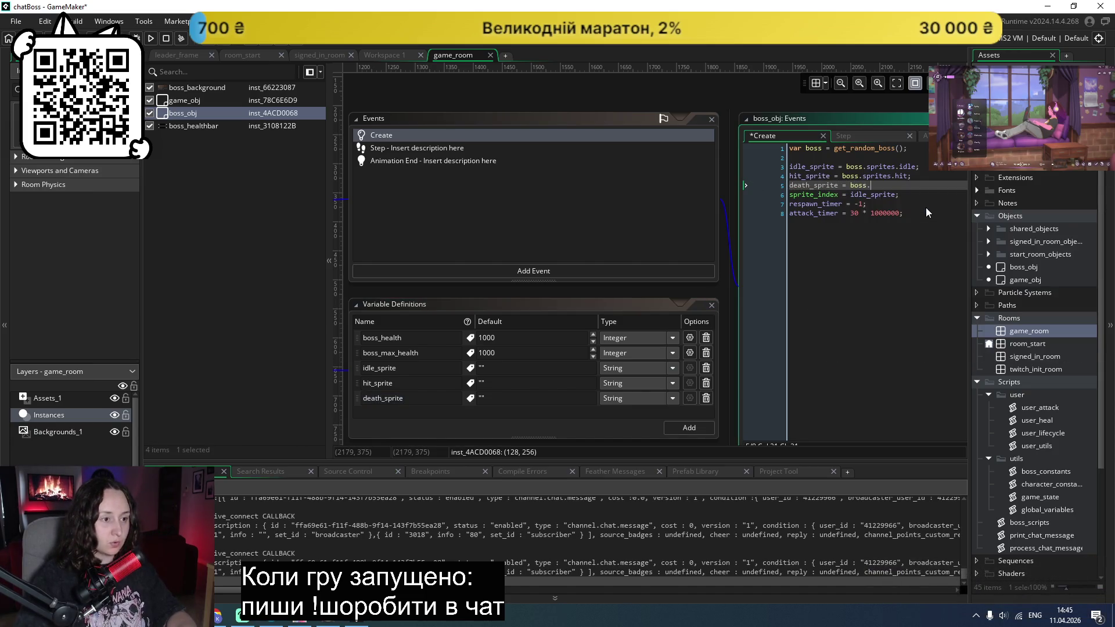
pyautogui.write('spti')
pyautogui.press('BackSpace')
pyautogui.press('BackSpace')
pyautogui.write('rite')
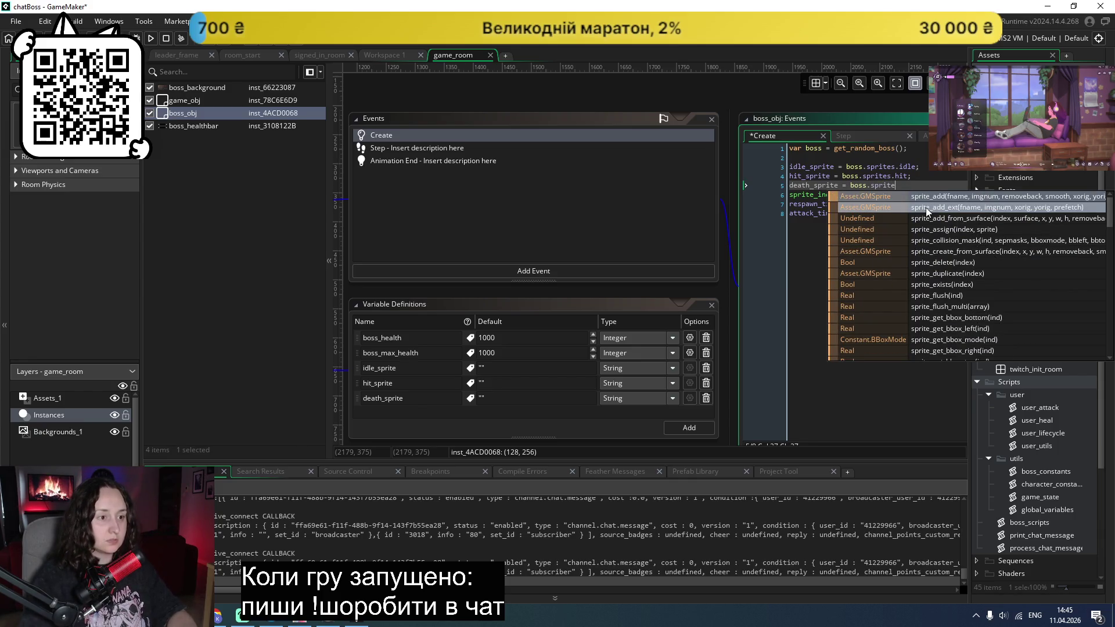
pyautogui.write('s.death;')
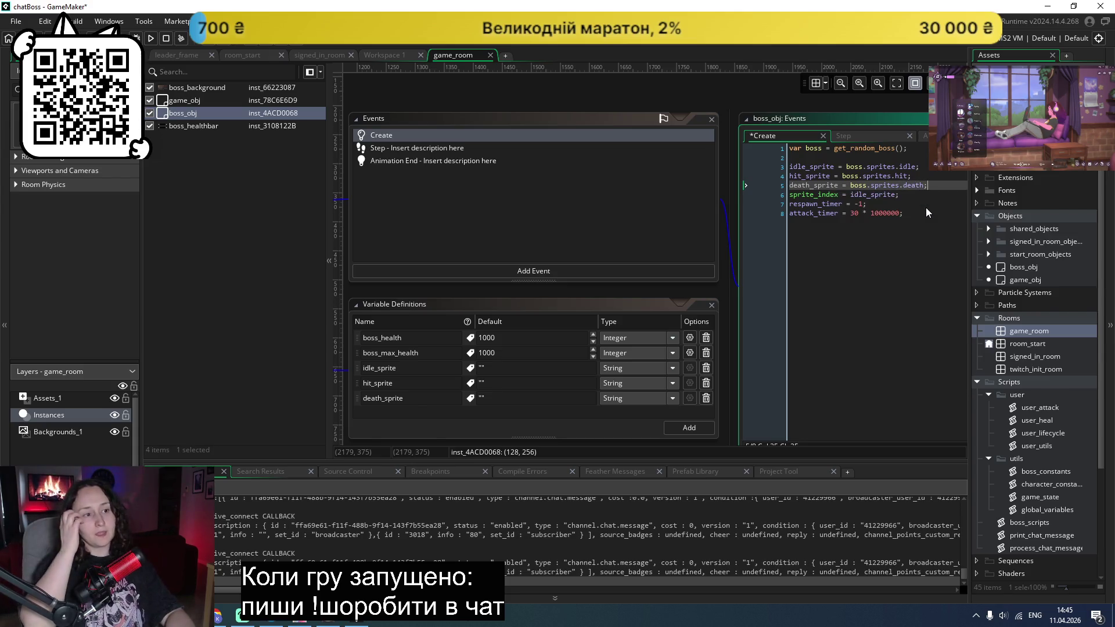
# Step: Delete the three sprite lines and the 'var boss =' prefix, leaving a bare get_random_boss() call
pyautogui.click(841, 213)
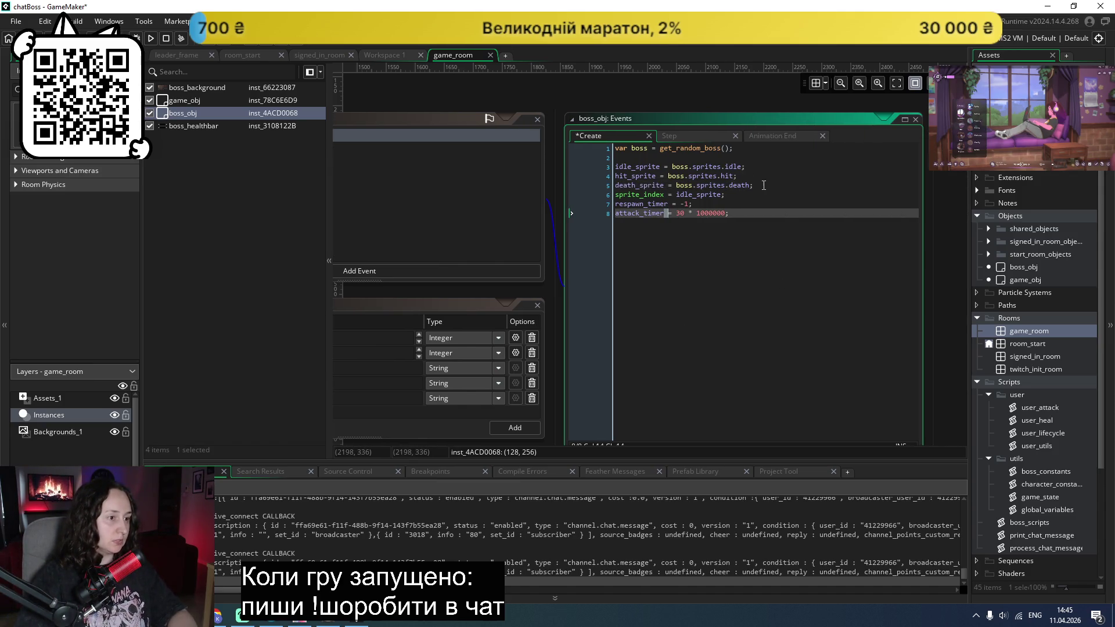
pyautogui.moveTo(755, 186); pyautogui.dragTo(602, 167)
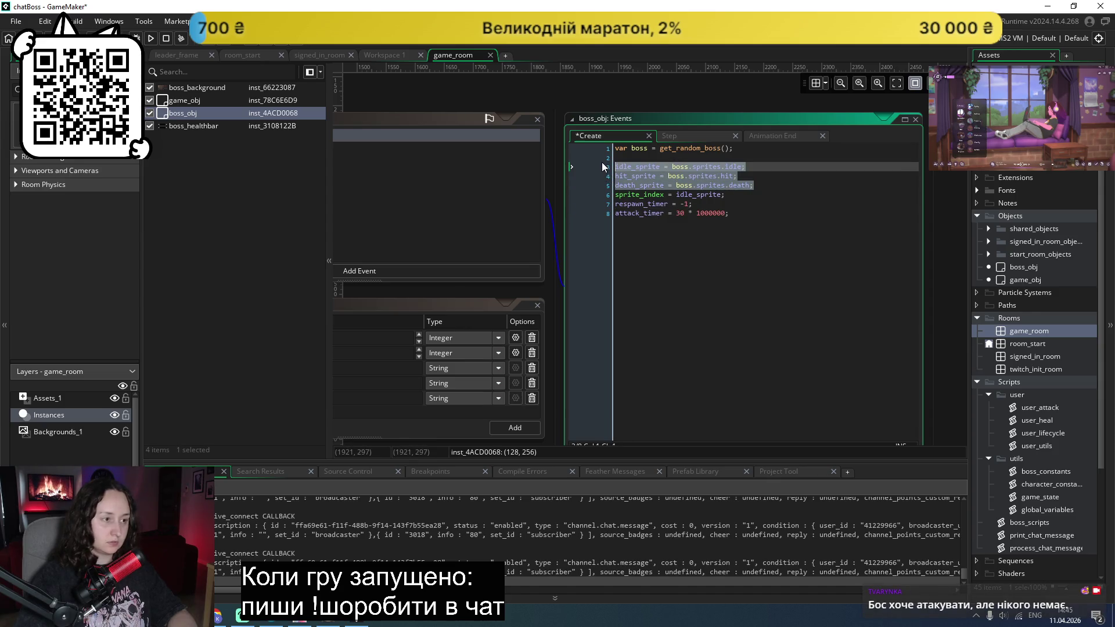
pyautogui.press('BackSpace')
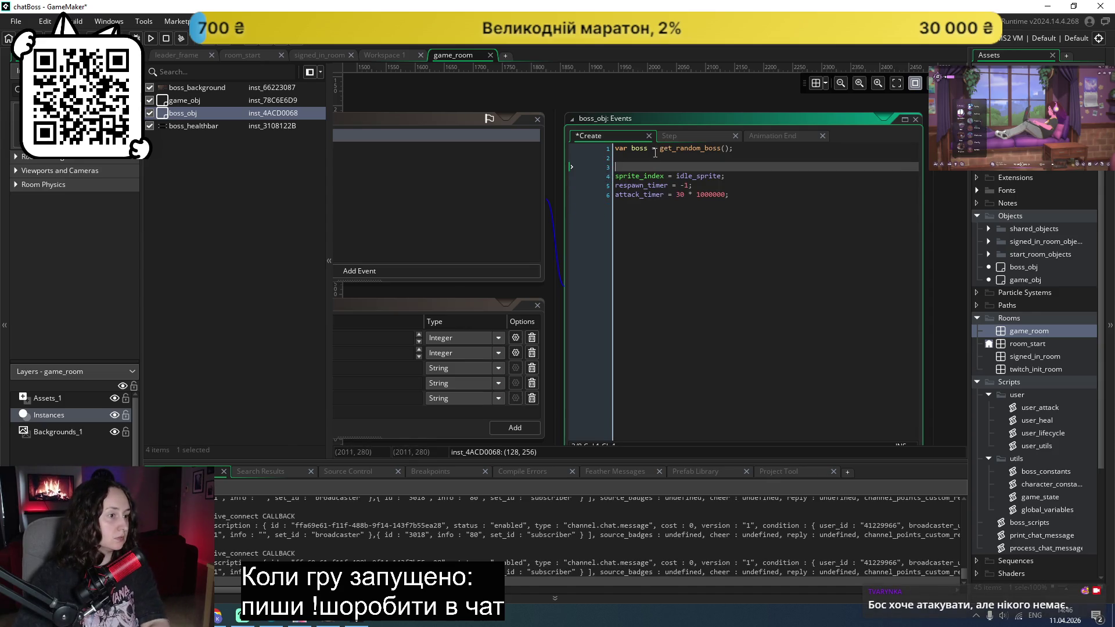
pyautogui.moveTo(661, 150); pyautogui.dragTo(615, 149)
pyautogui.press('BackSpace')
pyautogui.press('Down')
pyautogui.press('Down')
pyautogui.press('BackSpace')
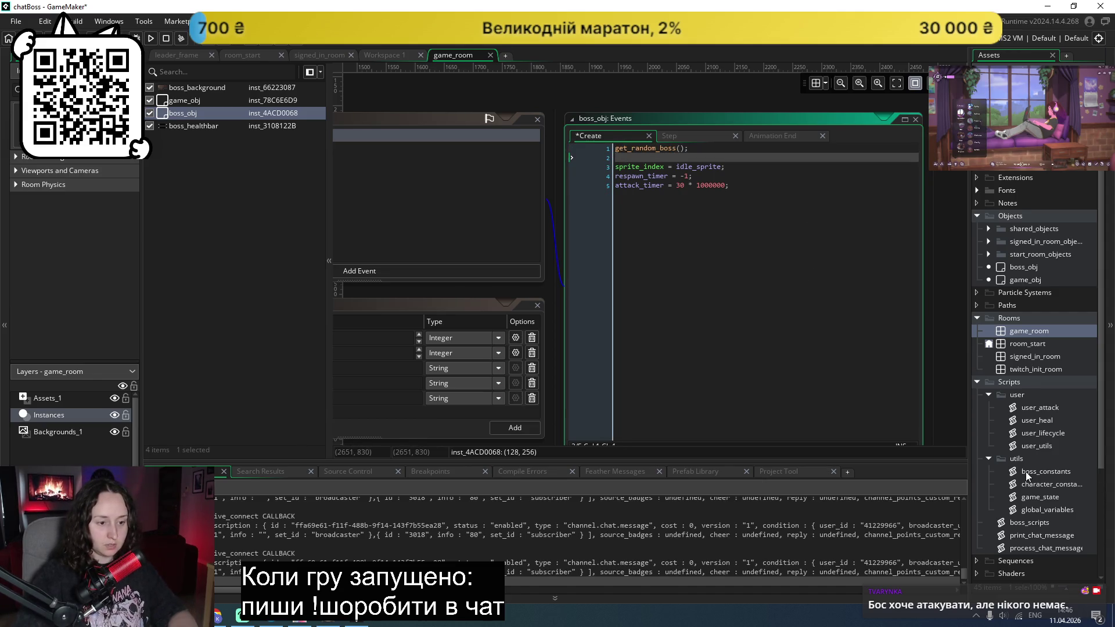
pyautogui.scroll(-1, 1037, 500)
# Step: In boss_scripts, change return to 'var boss =' and paste the three sprite assignments below it
pyautogui.doubleClick(1029, 500)
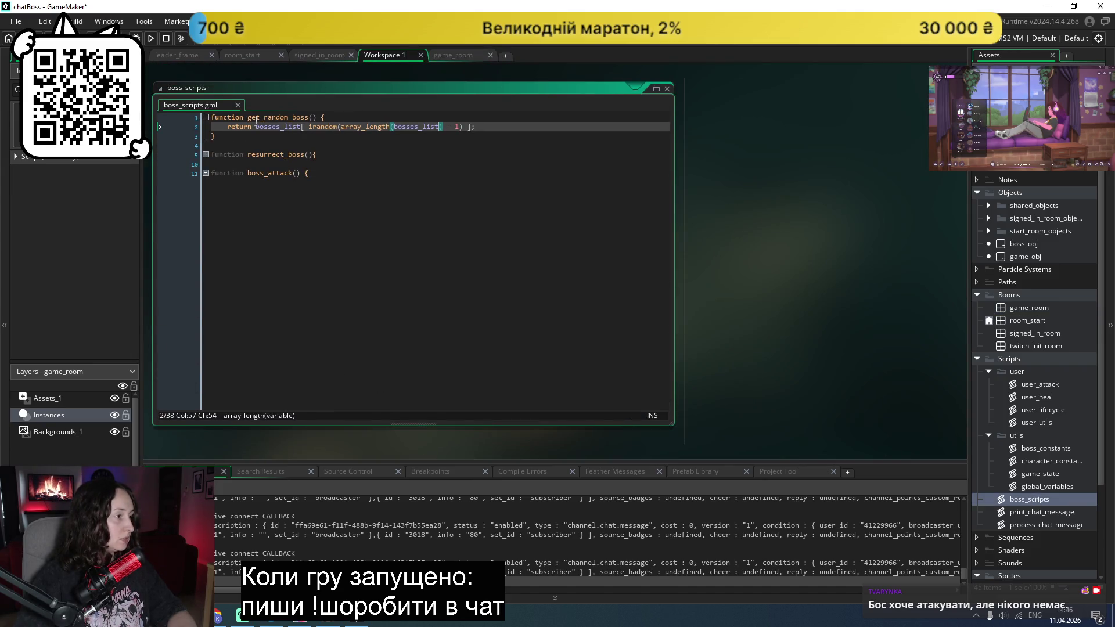
pyautogui.doubleClick(240, 127)
pyautogui.write('c')
pyautogui.press('BackSpace')
pyautogui.write('var boss =')
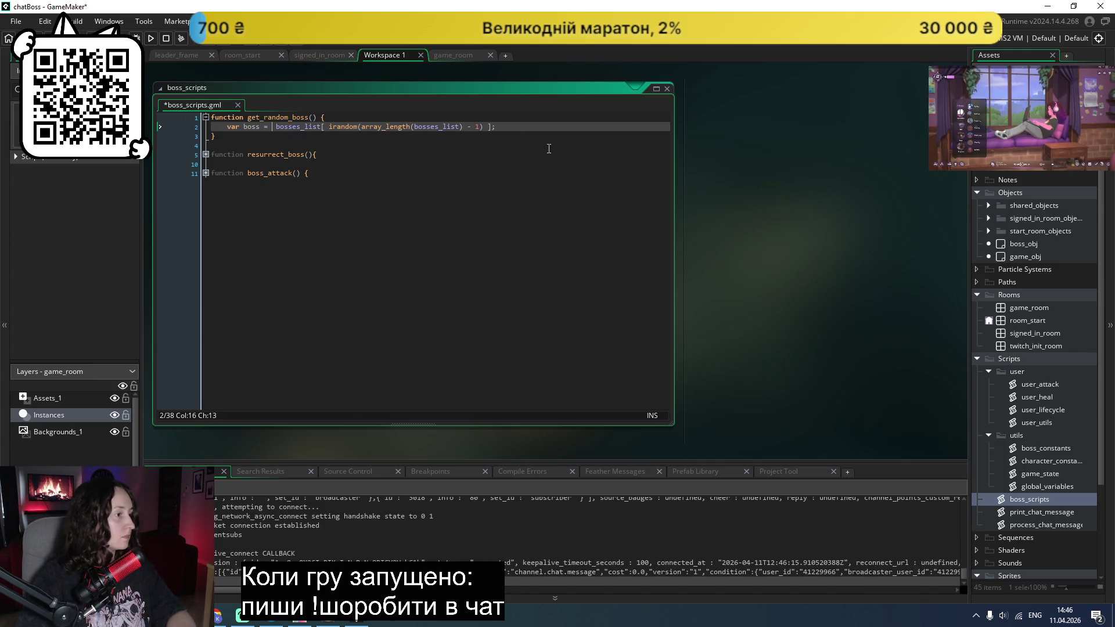
pyautogui.press('Return')
pyautogui.hotkey('ctrl', 'v')
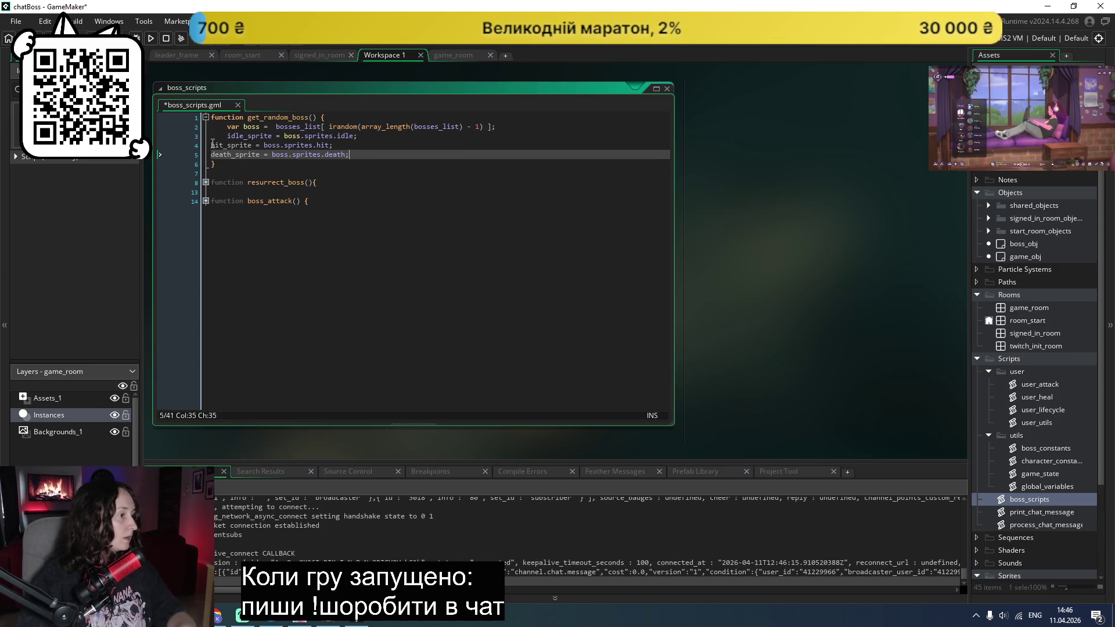
# Step: Indent the pasted hit and death sprite lines and prefix idle_sprite with boss_obj
pyautogui.click(211, 145)
pyautogui.press('Tab')
pyautogui.click(212, 154)
pyautogui.press('Tab')
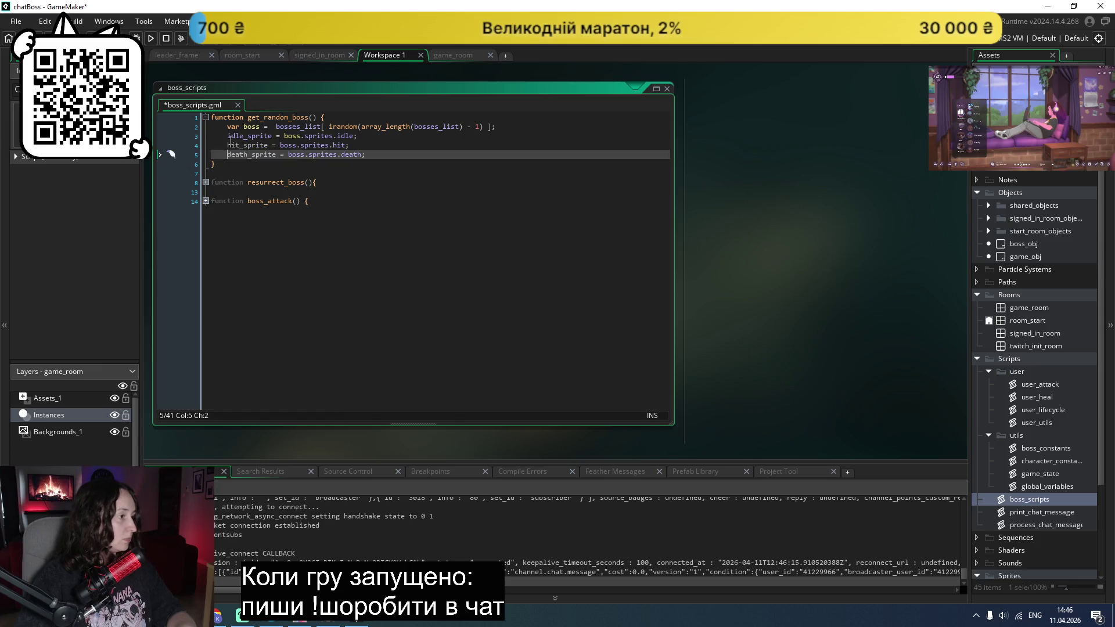
pyautogui.press('Up')
pyautogui.press('Up')
pyautogui.write('boss')
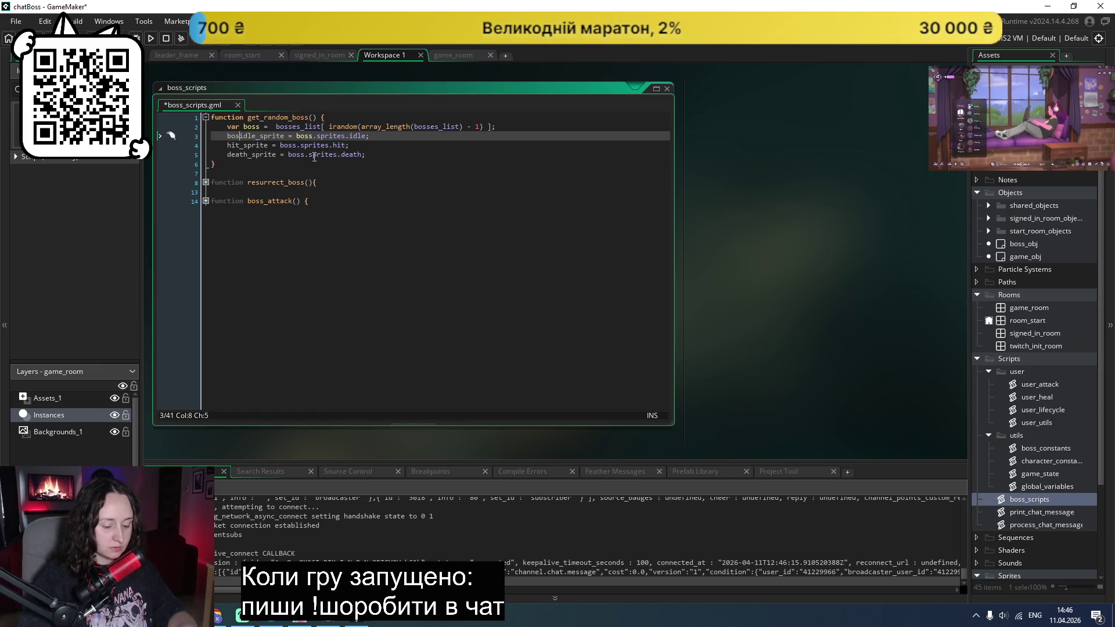
pyautogui.write('_ob')
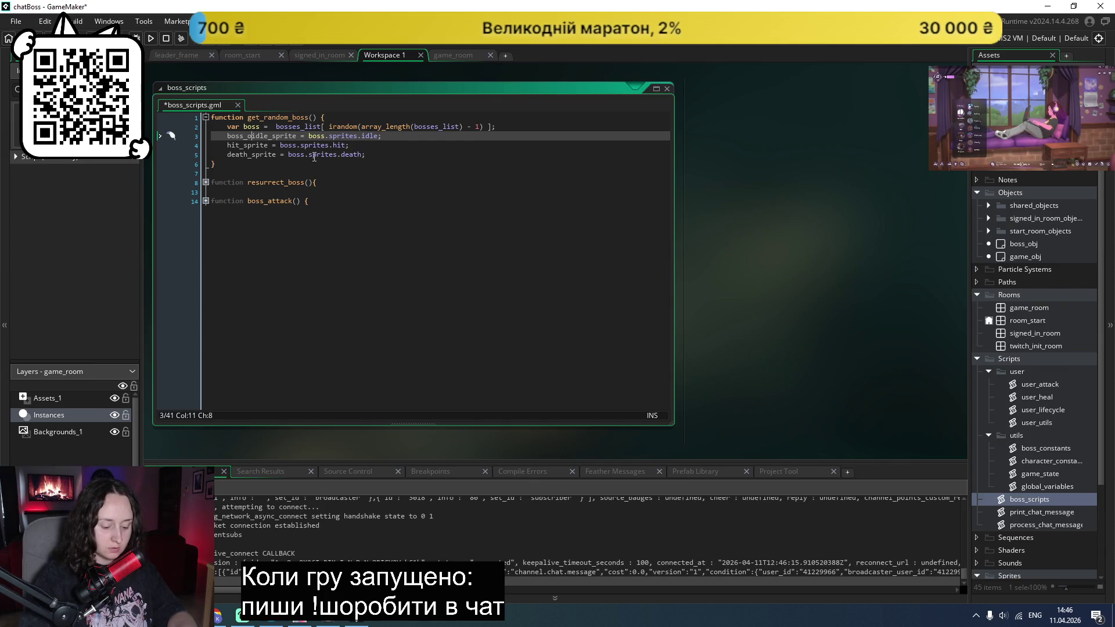
pyautogui.write('j.')
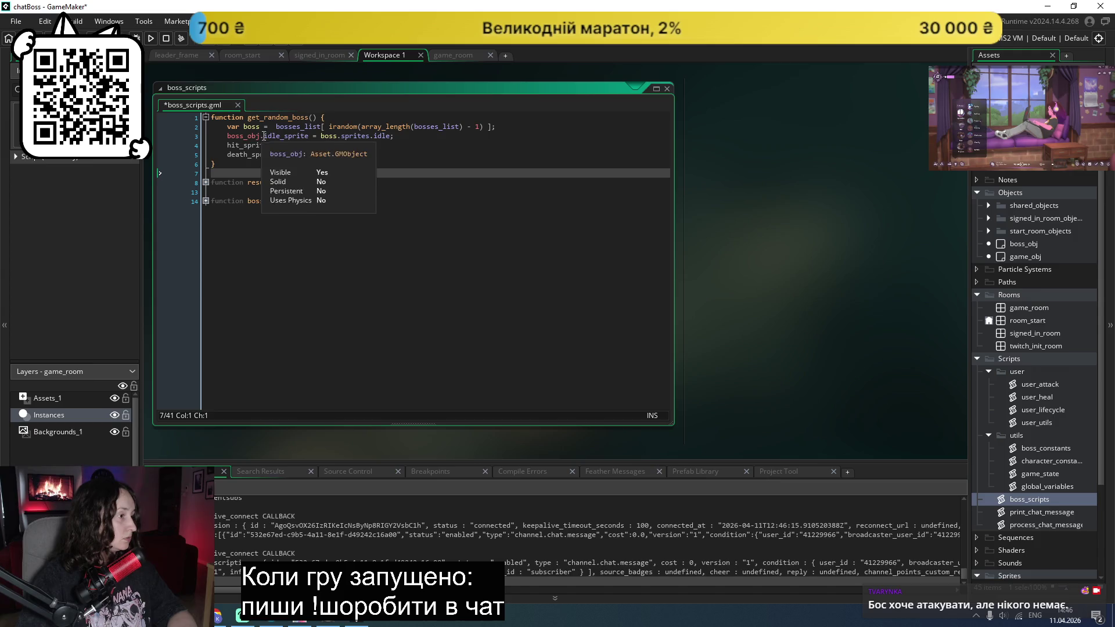
# Step: Add the boss_obj. prefix to hit_sprite and death_sprite too, then save boss_scripts
pyautogui.click(230, 137)
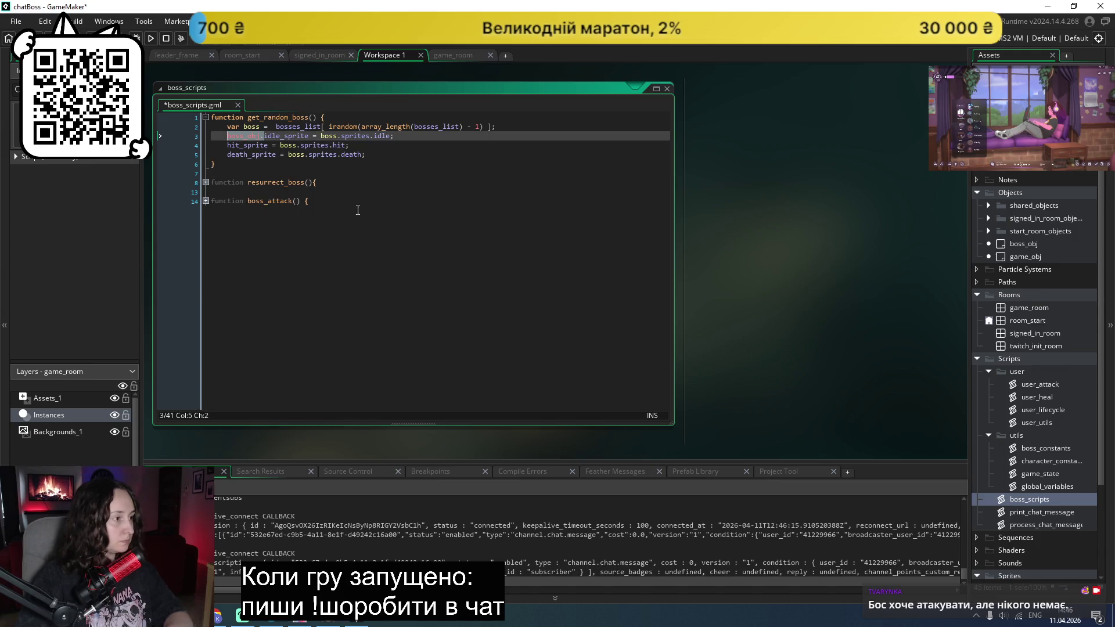
pyautogui.hotkey('ctrl', 'c')
pyautogui.doubleClick(250, 145)
pyautogui.hotkey('ctrl', 'v')
pyautogui.doubleClick(254, 156)
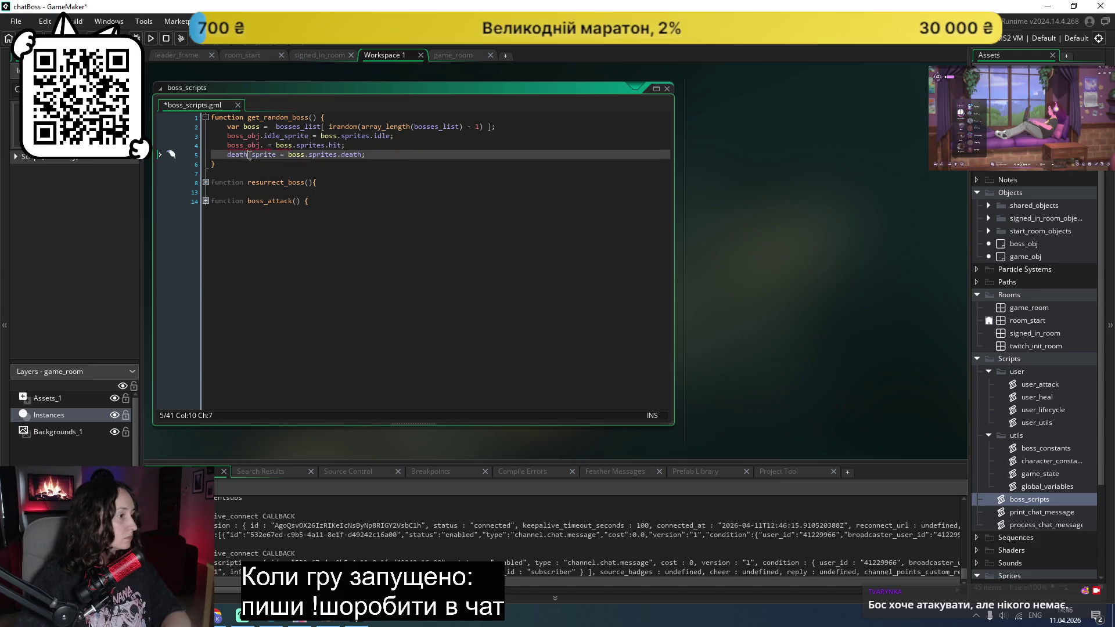
pyautogui.hotkey('ctrl', 'v')
pyautogui.press('Up')
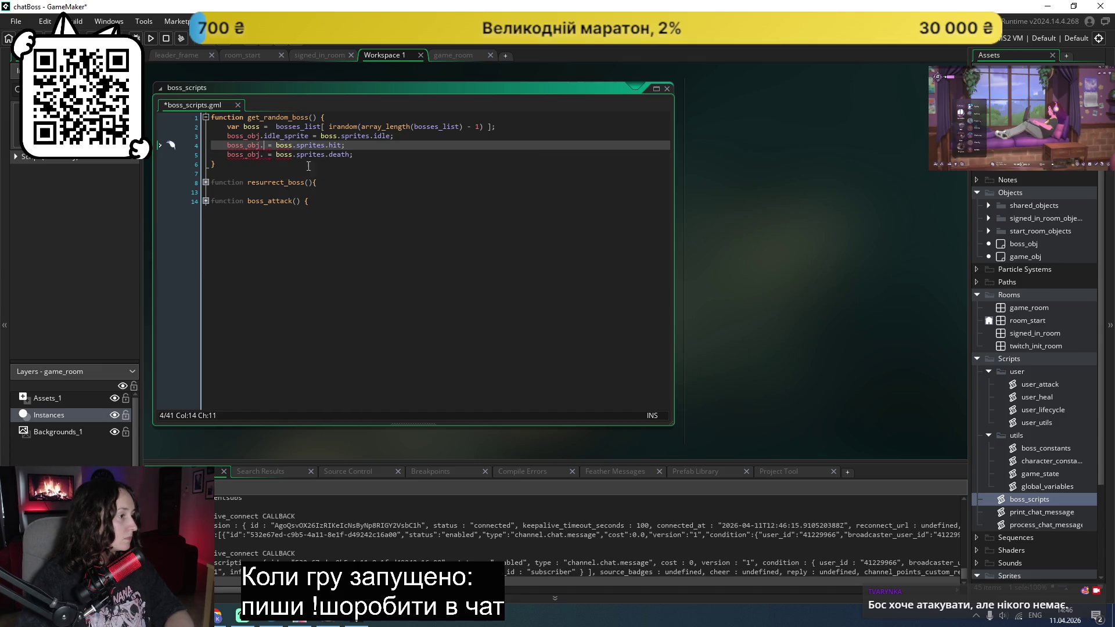
pyautogui.hotkey('ctrl', 'z')
pyautogui.hotkey('ctrl', 'z')
pyautogui.click(227, 146)
pyautogui.hotkey('ctrl', 'v')
pyautogui.click(227, 154)
pyautogui.hotkey('ctrl', 'v')
pyautogui.hotkey('ctrl', 's')
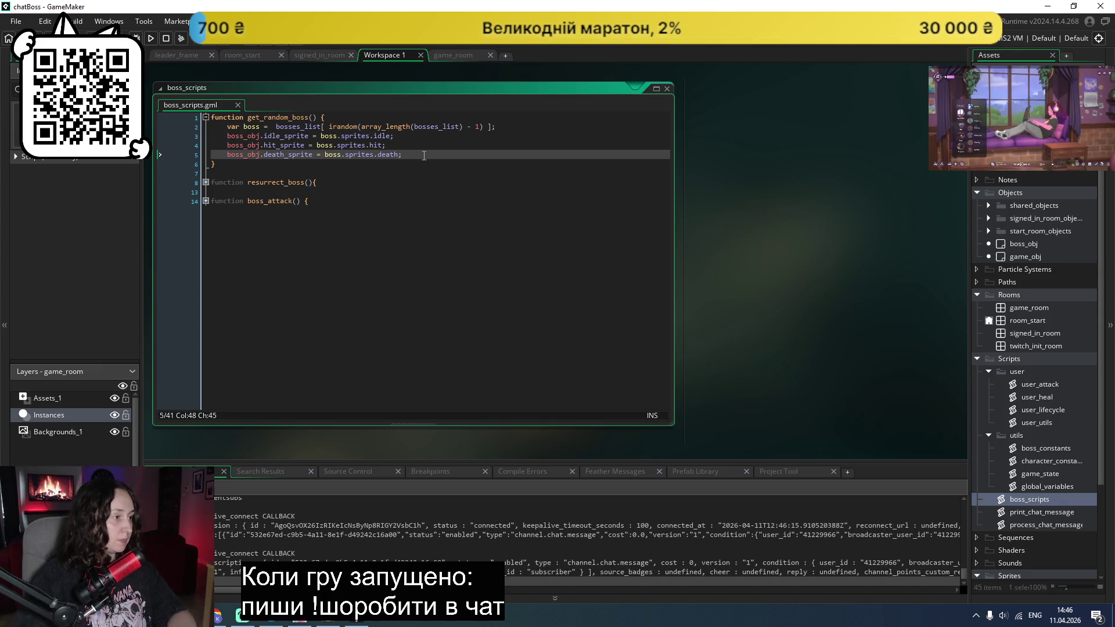
# Step: Begin a 'boss_obj.boss_health = boss.' line and bring up boss_constants to check boss data
pyautogui.press('Return')
pyautogui.write('boss')
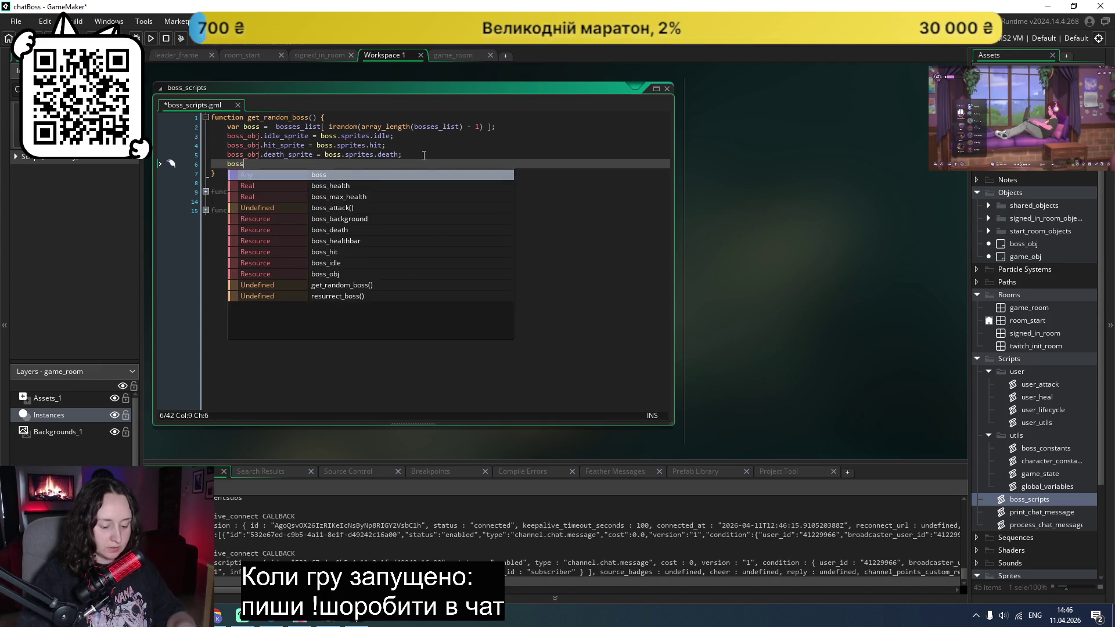
pyautogui.write('_o')
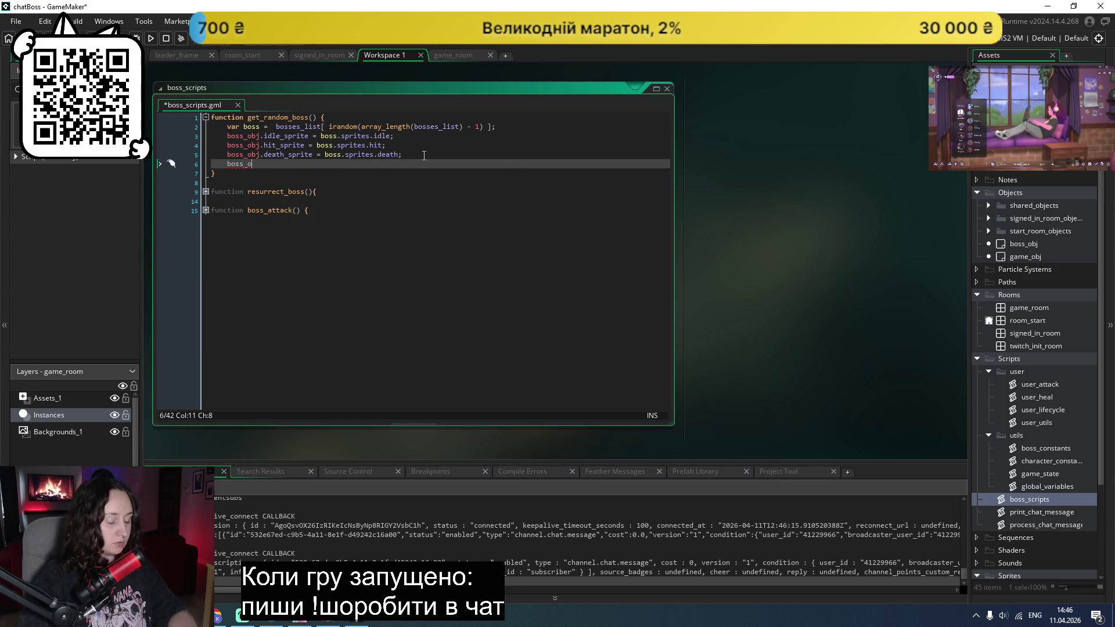
pyautogui.write('jbj.')
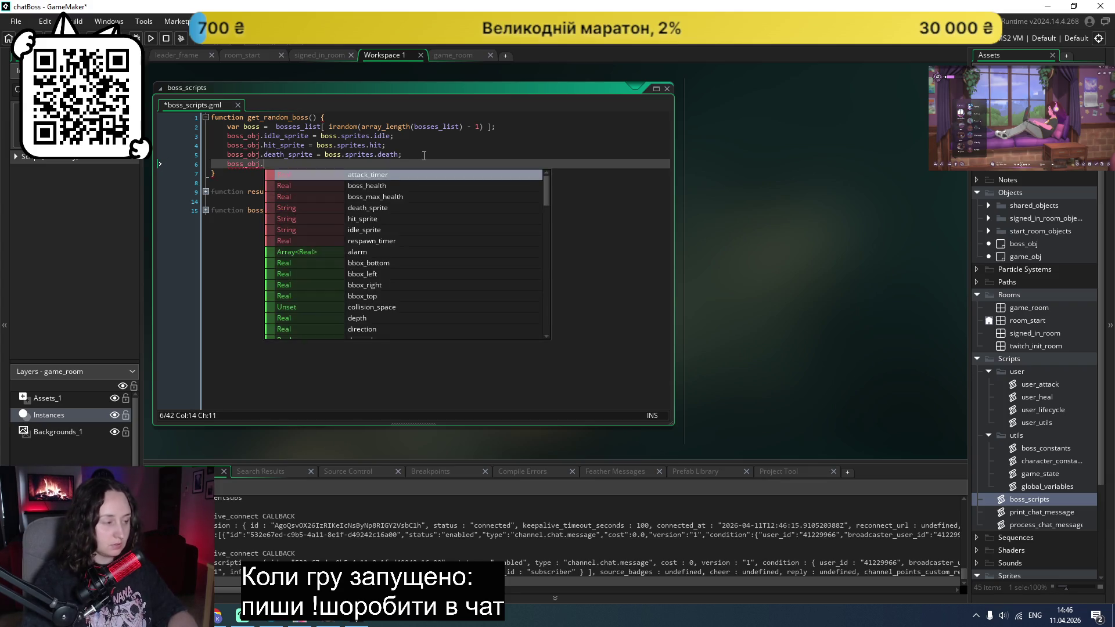
pyautogui.write('h')
pyautogui.press('Down')
pyautogui.press('Down')
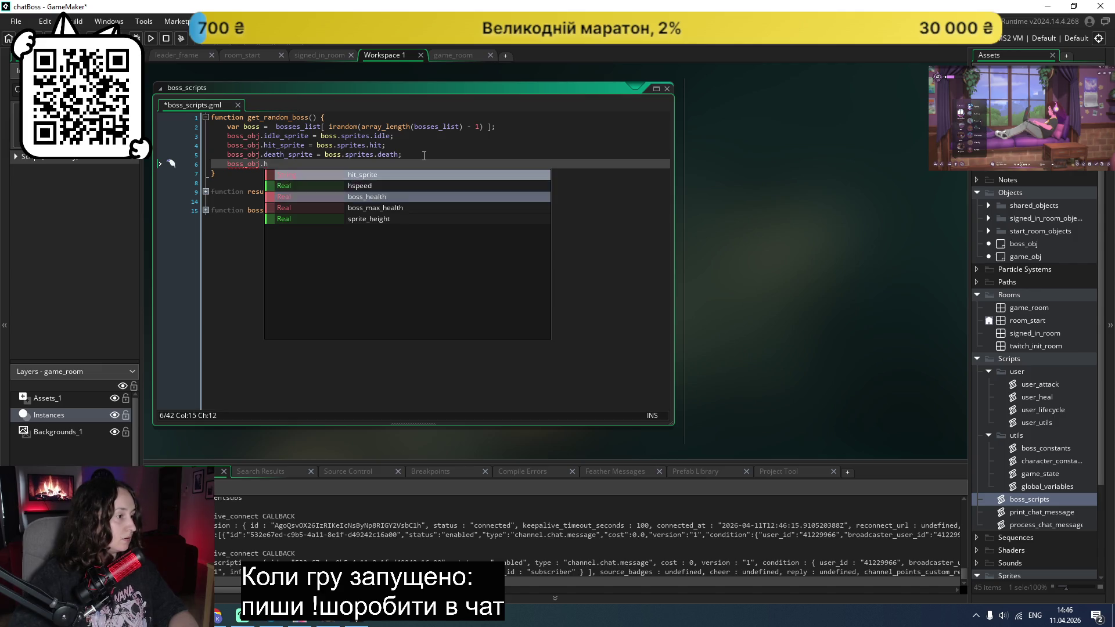
pyautogui.press('Return')
pyautogui.write('= boss.')
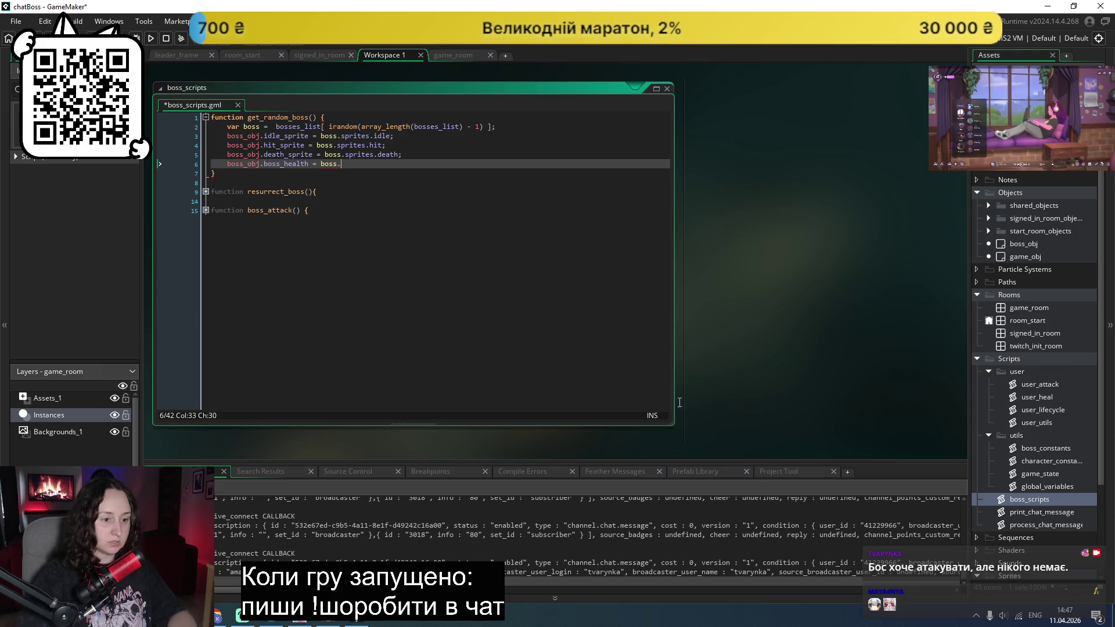
pyautogui.doubleClick(1051, 448)
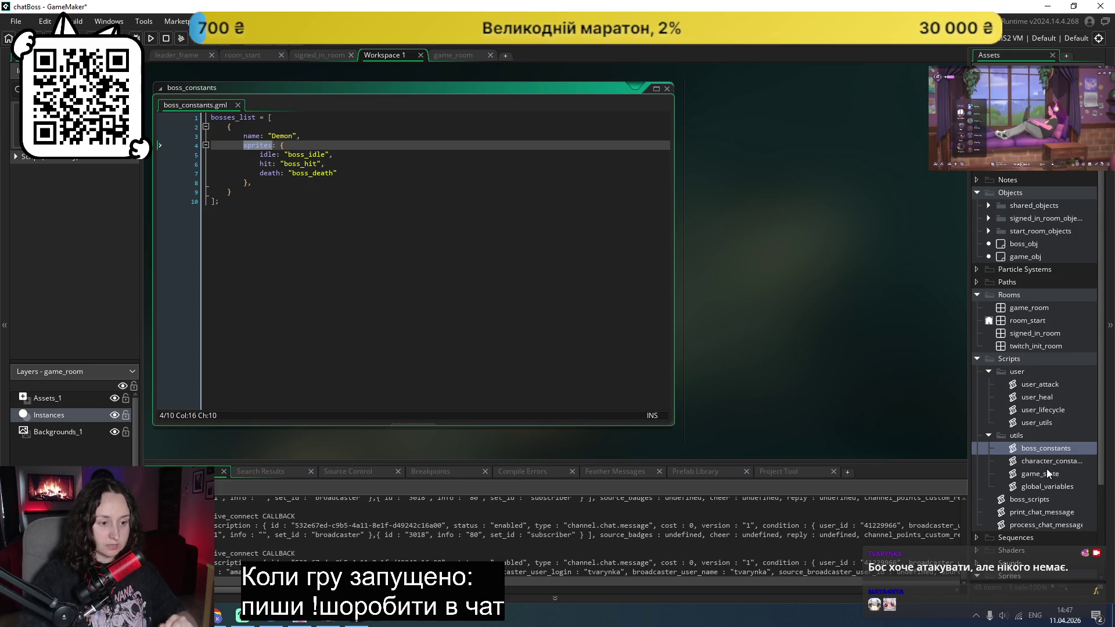
# Step: Complete line 6 as boss_obj.boss_health = game_state.basicBossHealth * game_state.level, checking names in game_state
pyautogui.doubleClick(1020, 500)
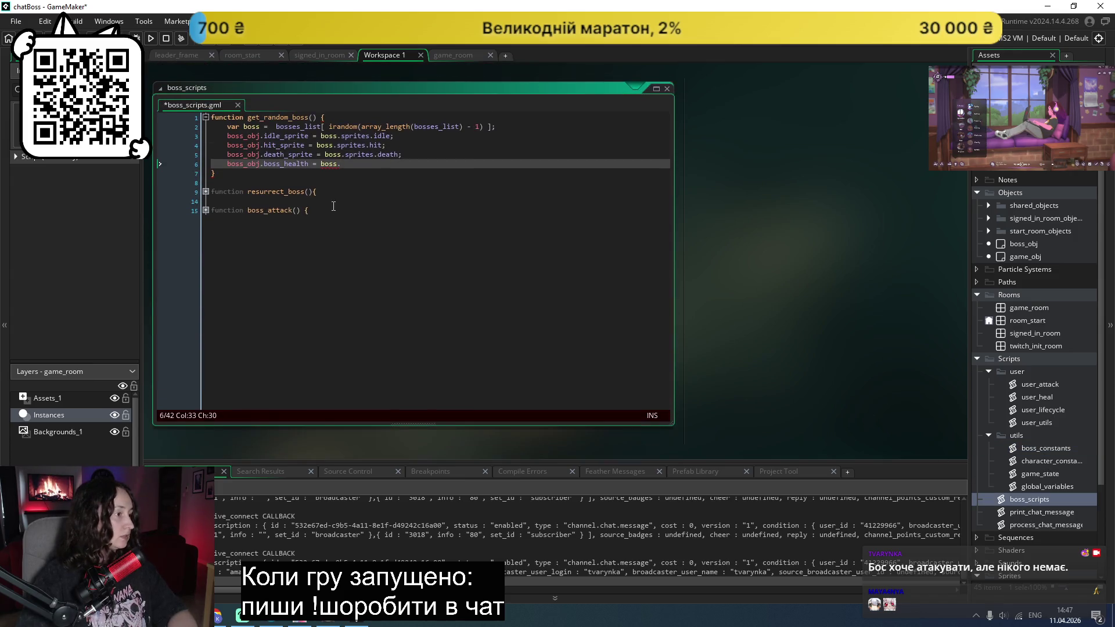
pyautogui.press('BackSpace')
pyautogui.press('BackSpace')
pyautogui.press('BackSpace')
pyautogui.write('game_state')
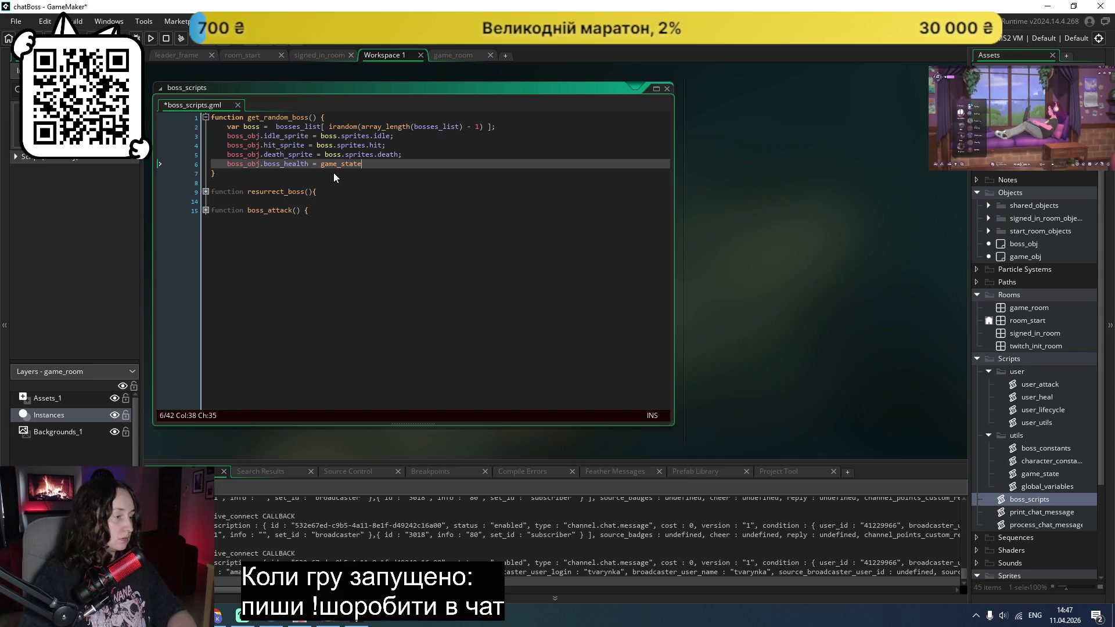
pyautogui.doubleClick(1026, 475)
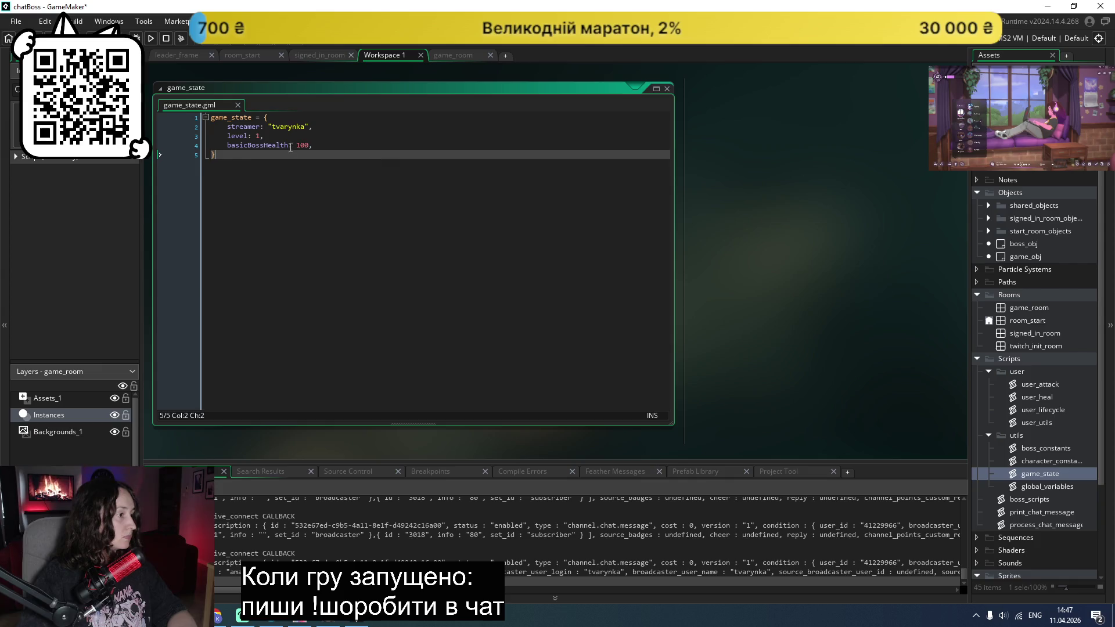
pyautogui.doubleClick(258, 146)
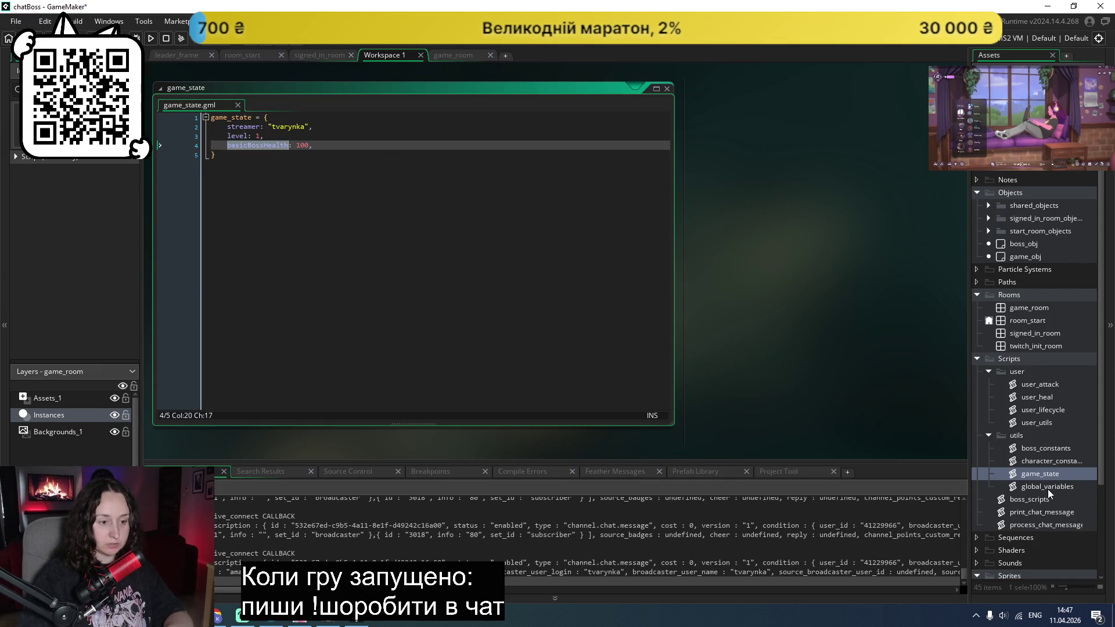
pyautogui.doubleClick(1034, 500)
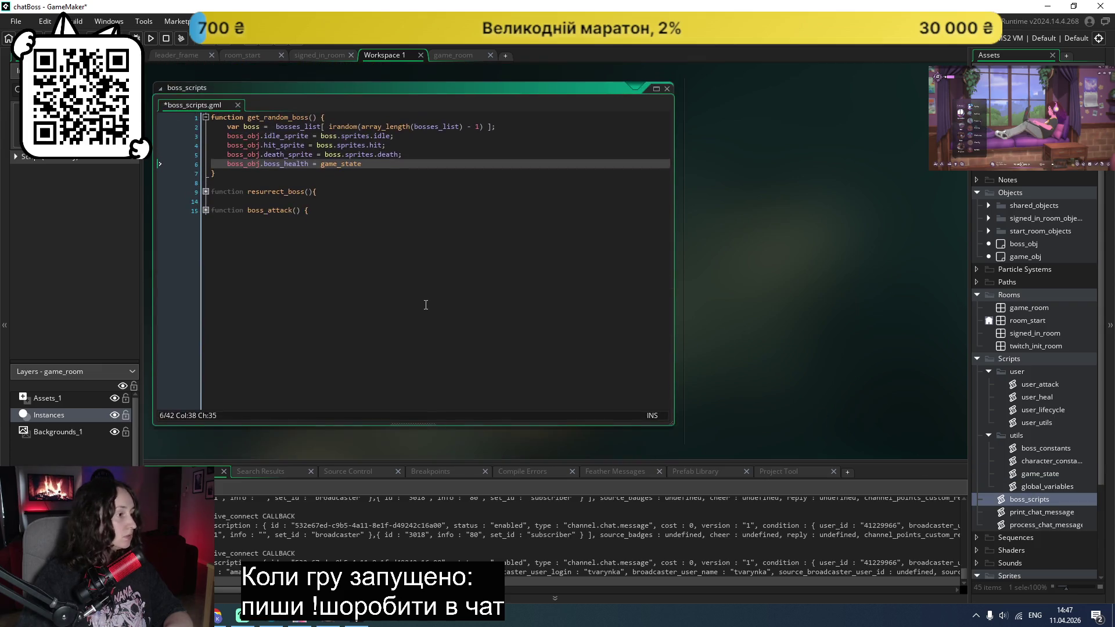
pyautogui.hotkey('ctrl', 'v')
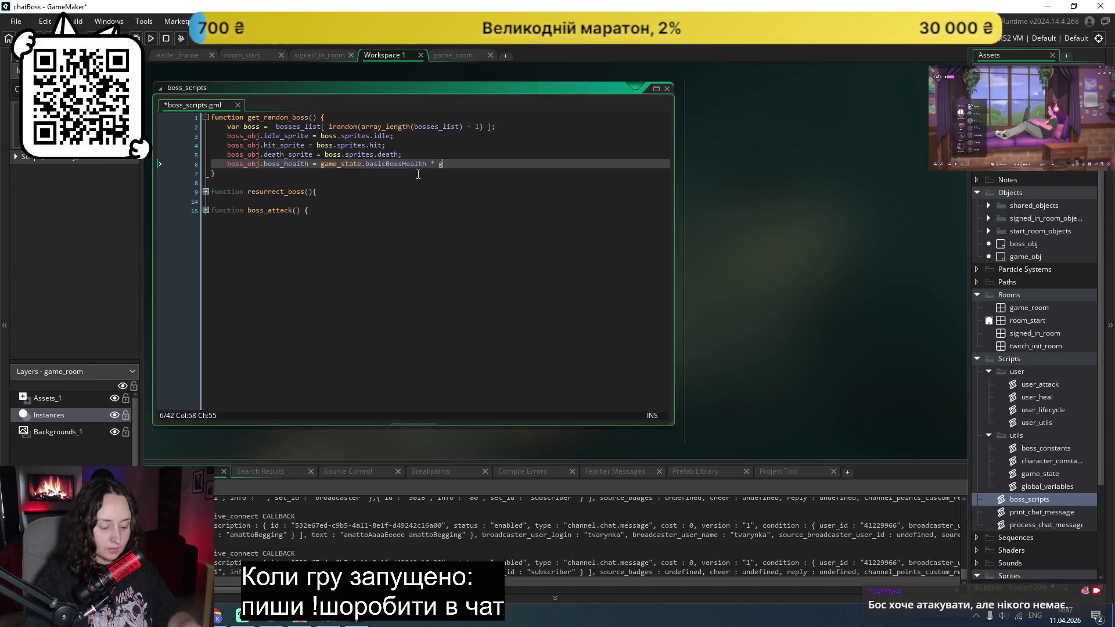
pyautogui.write('ame_state.')
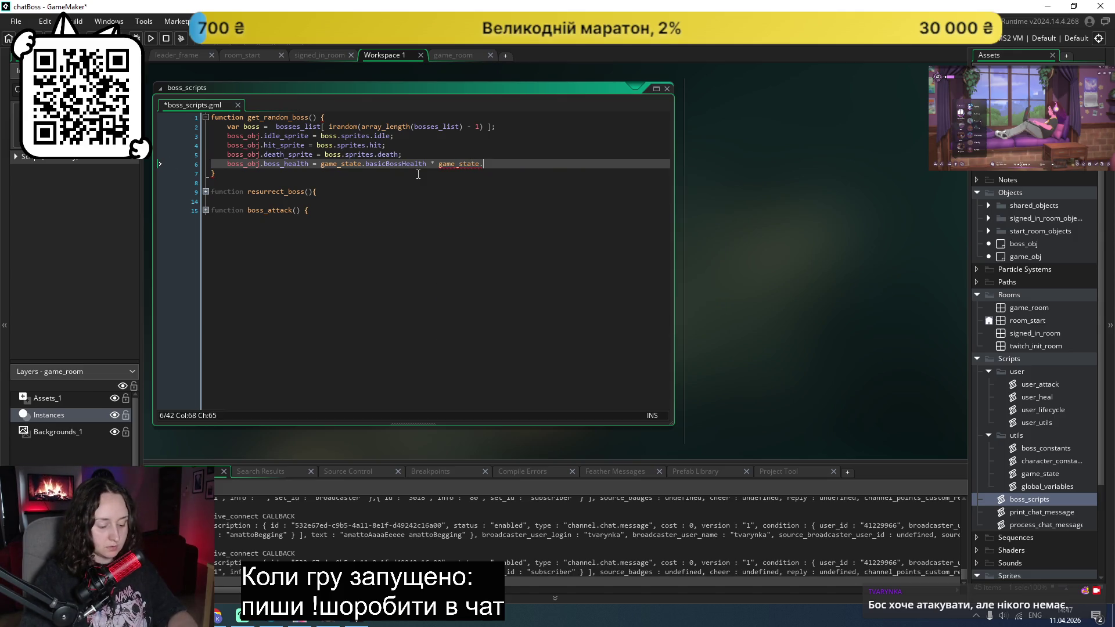
pyautogui.doubleClick(1046, 471)
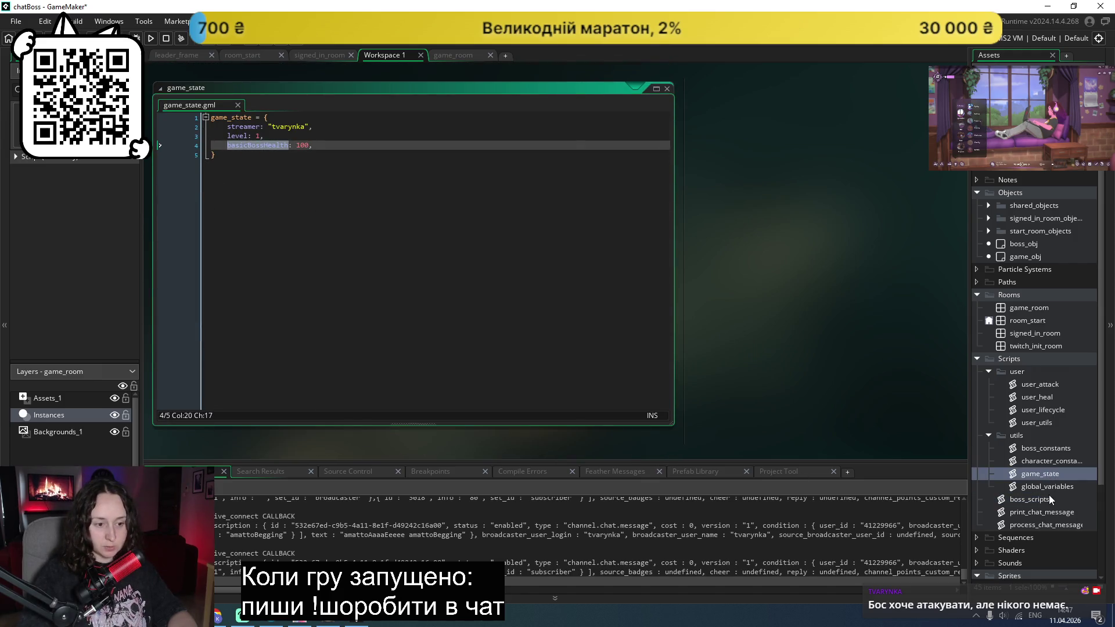
pyautogui.doubleClick(1033, 498)
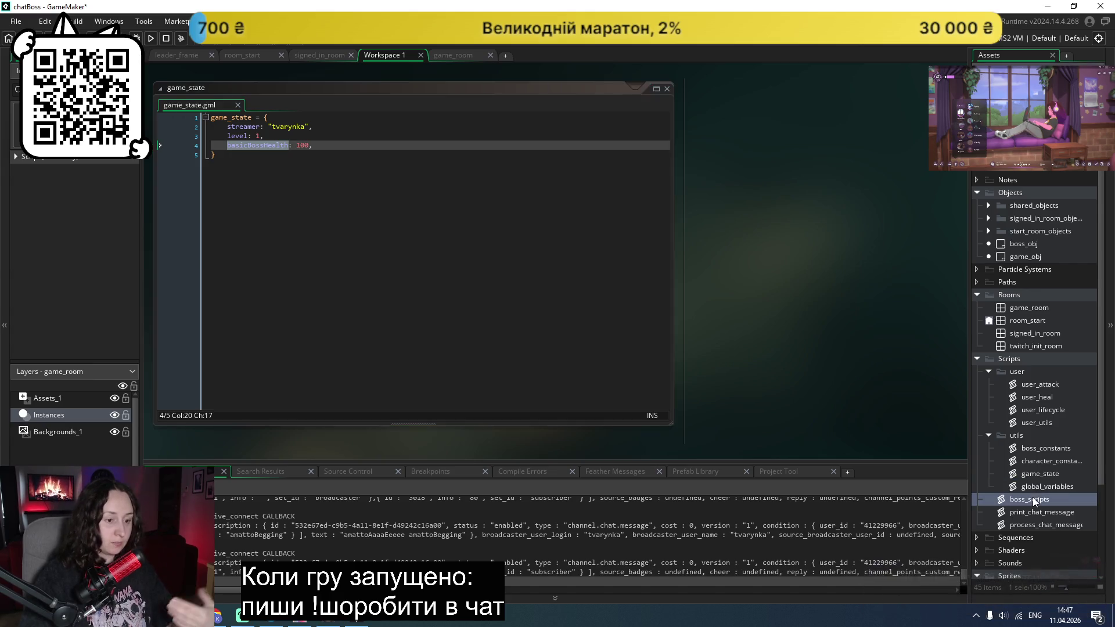
pyautogui.write('level;')
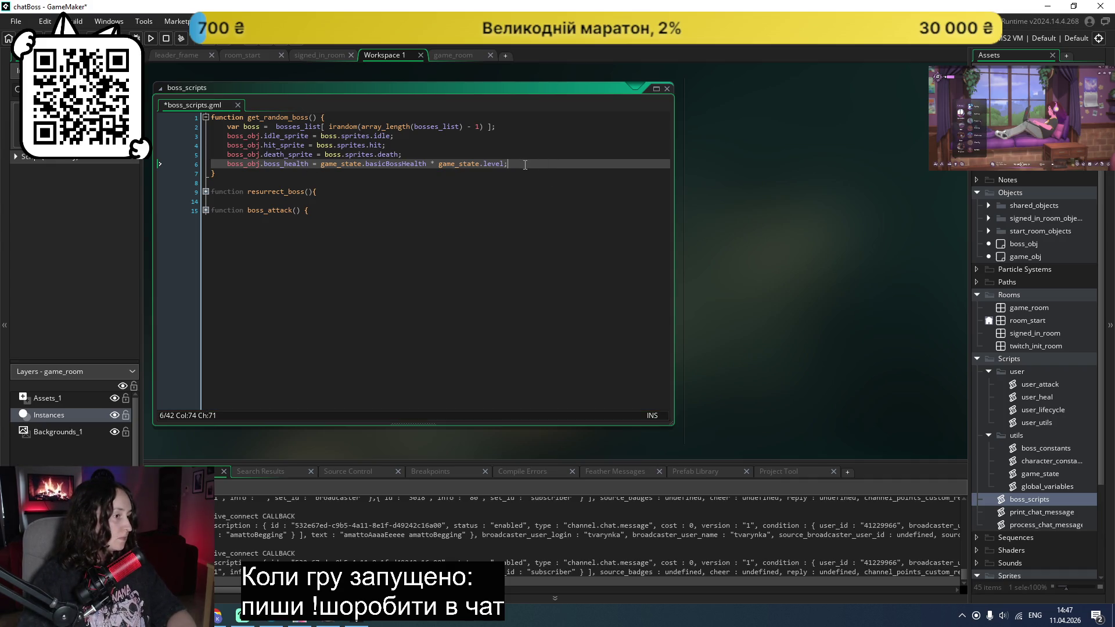
# Step: Add boss_obj.boss_max_health = boss_obj.boss_health on line 7 and save boss_scripts
pyautogui.press('Return')
pyautogui.write('boss.')
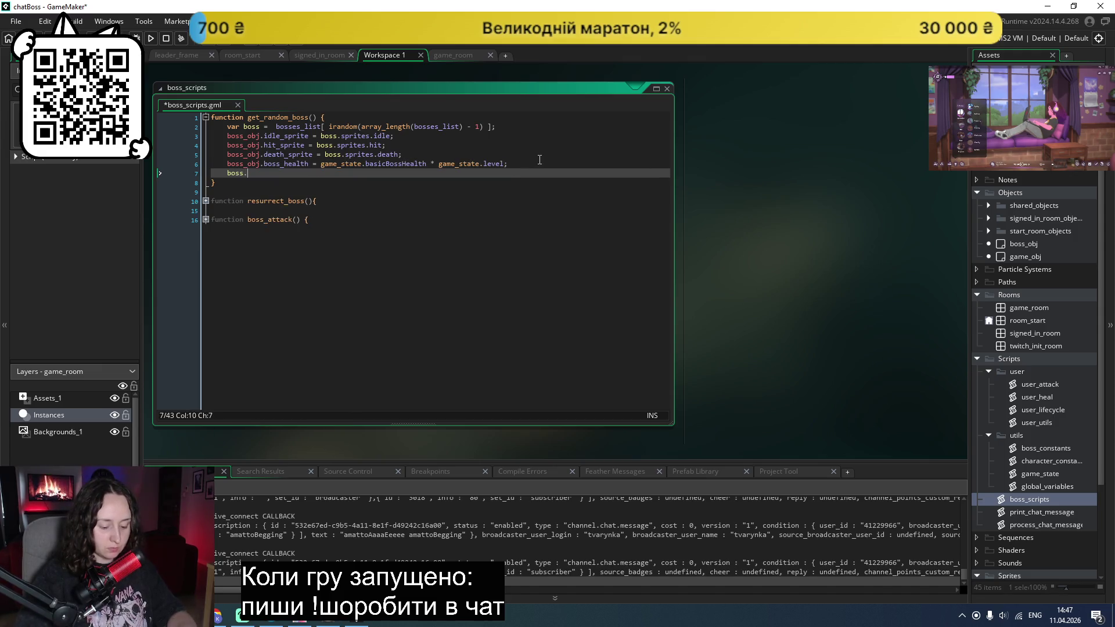
pyautogui.press('BackSpace')
pyautogui.write('_')
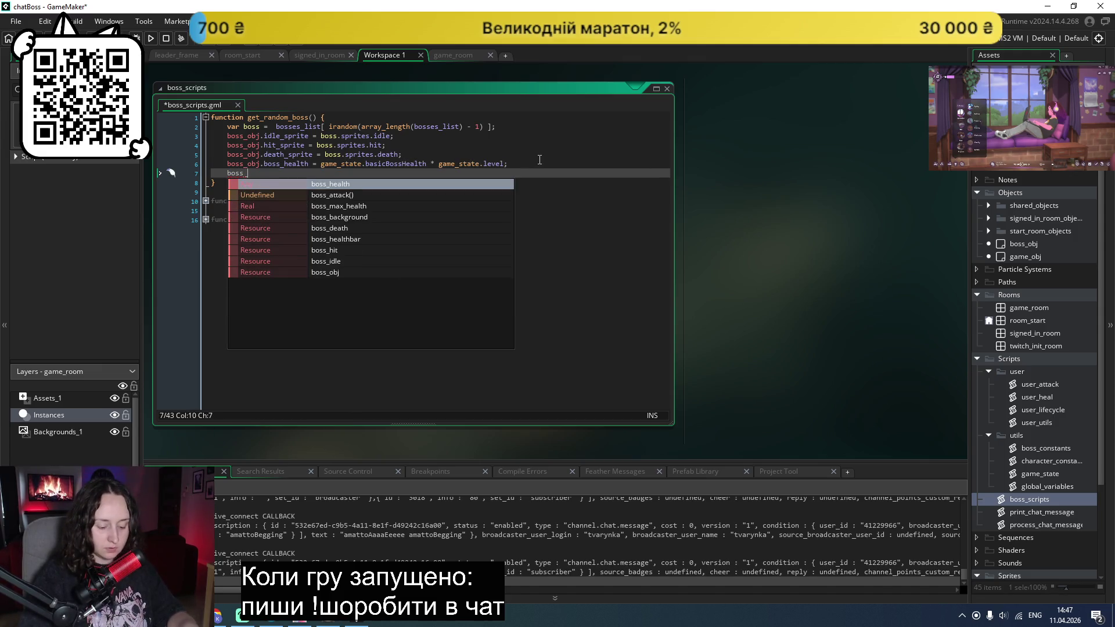
pyautogui.write('obj.max')
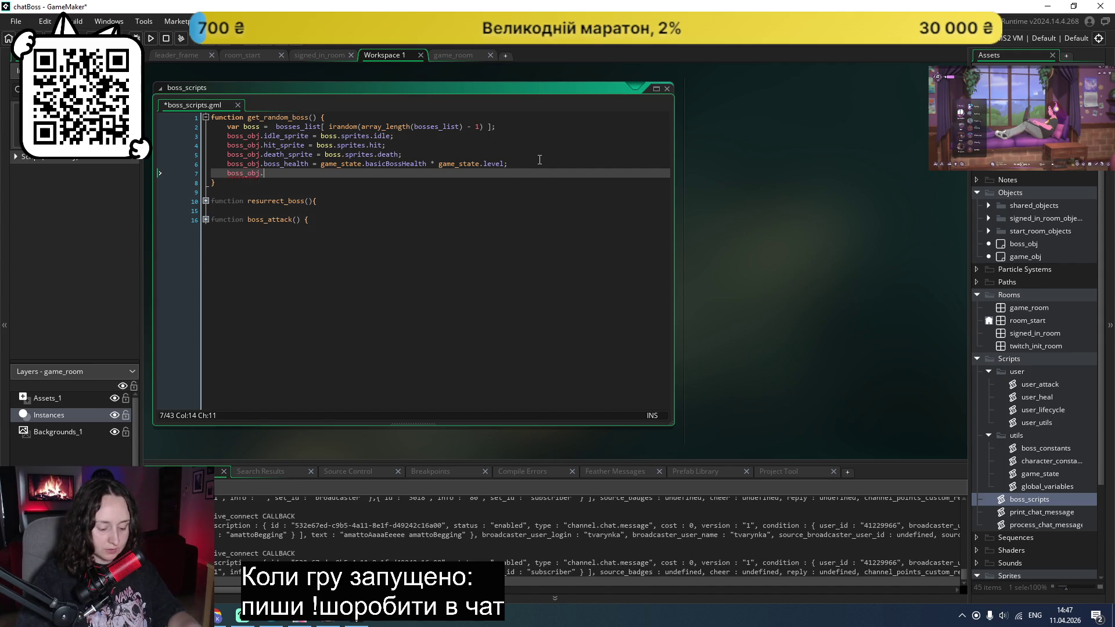
pyautogui.press('Return')
pyautogui.write('=')
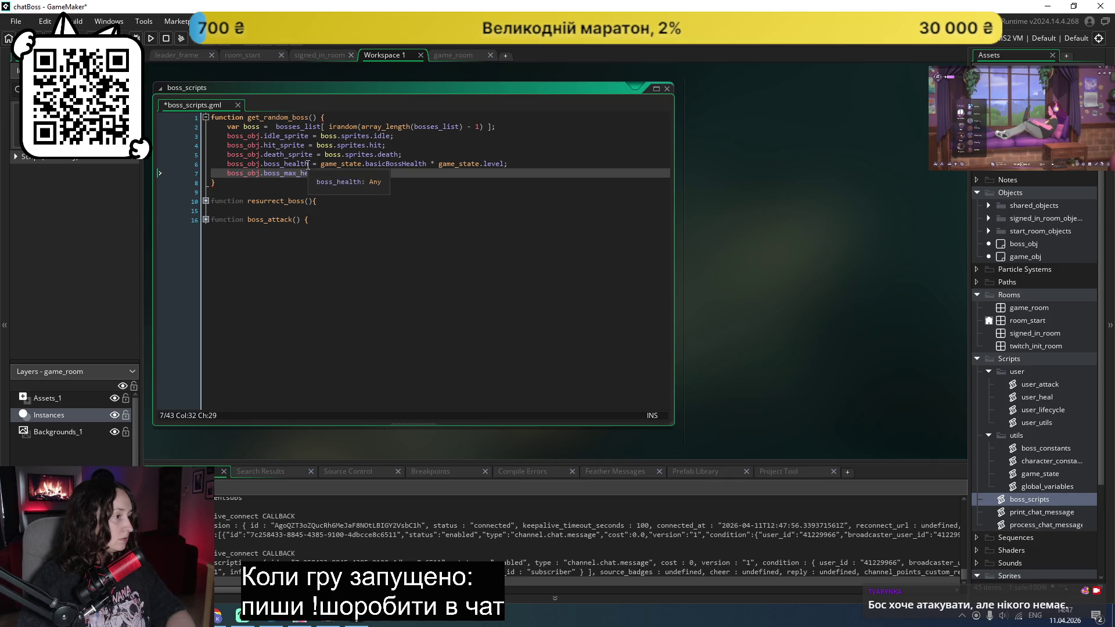
pyautogui.click(227, 165)
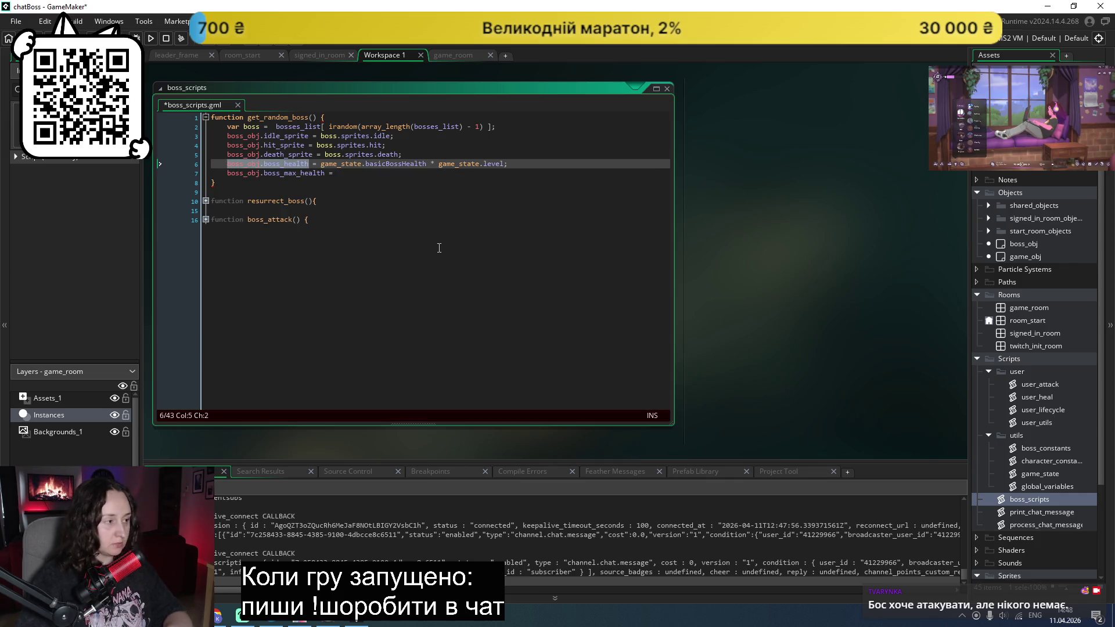
pyautogui.hotkey('ctrl', 'c')
pyautogui.press('Down')
pyautogui.press('End')
pyautogui.hotkey('ctrl', 'v')
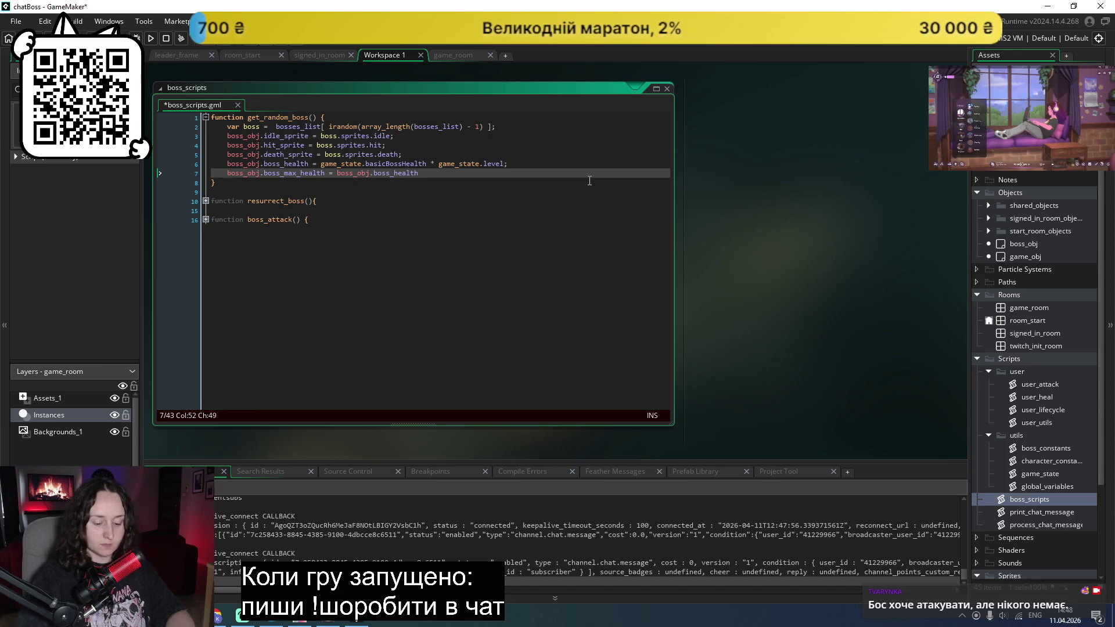
pyautogui.write(';')
pyautogui.hotkey('ctrl', 's')
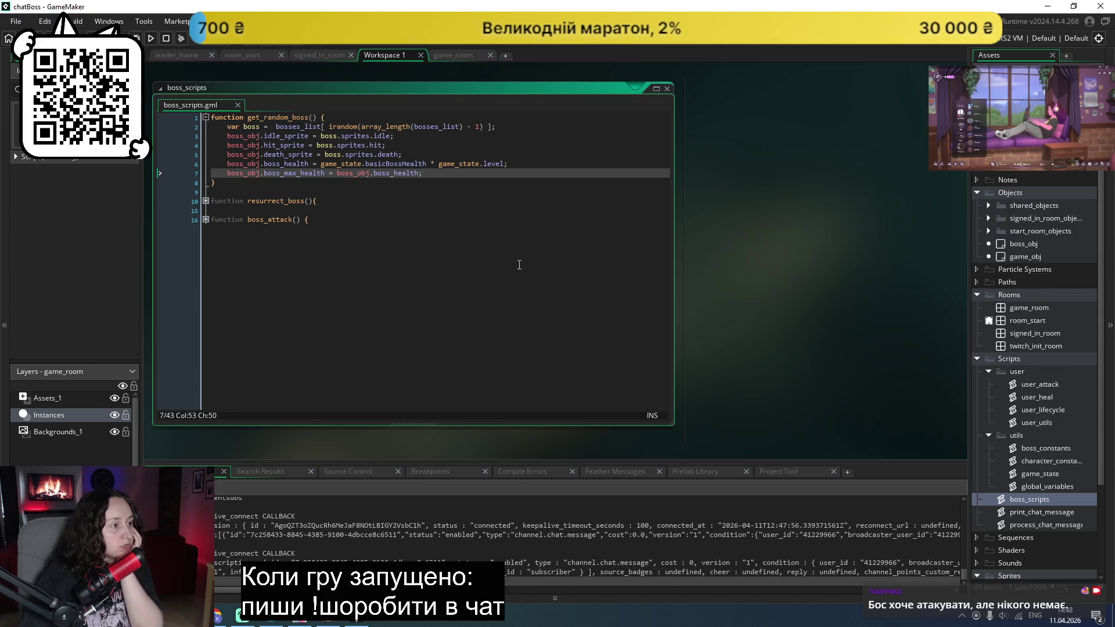
# Step: Scroll the Asset Browser and open the boss_obj object for editing
pyautogui.scroll(1, 1044, 410)
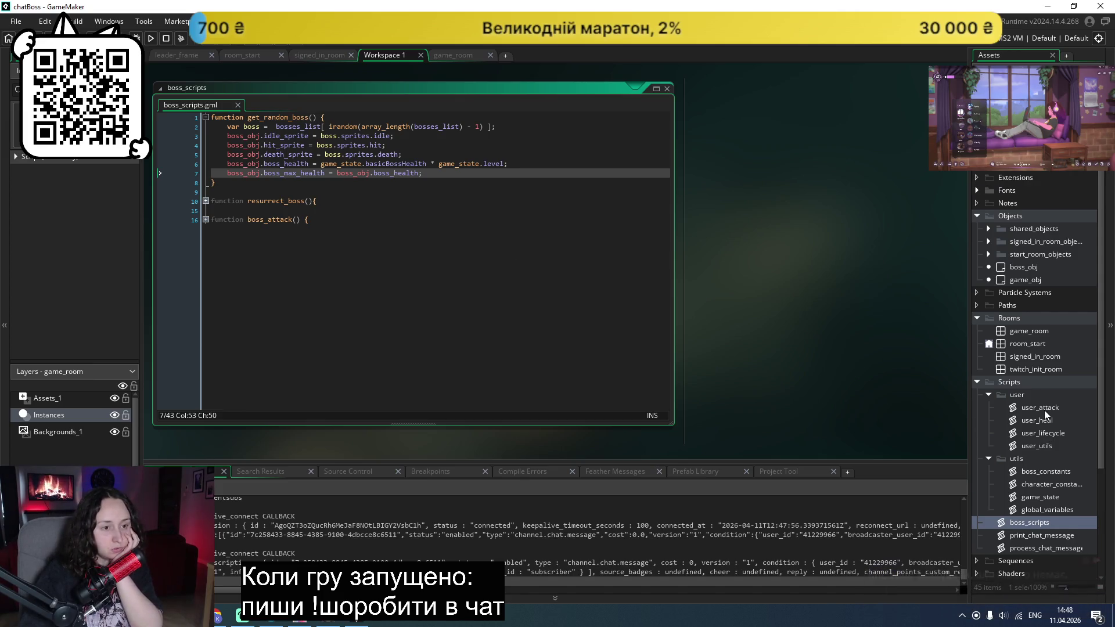
pyautogui.scroll(2, 1044, 410)
pyautogui.doubleClick(1023, 312)
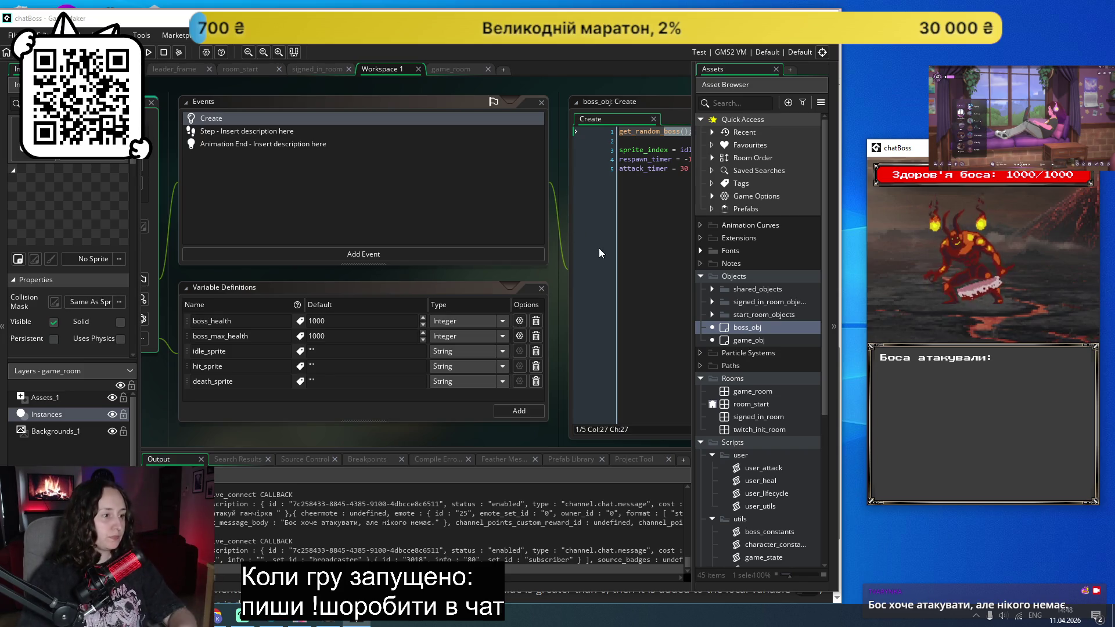
# Step: From the resurrect_boss call in boss_obj's Step event, find its references and jump to the definition
pyautogui.scroll(-3, 601, 251)
pyautogui.scroll(3, 600, 226)
pyautogui.scroll(2, 586, 216)
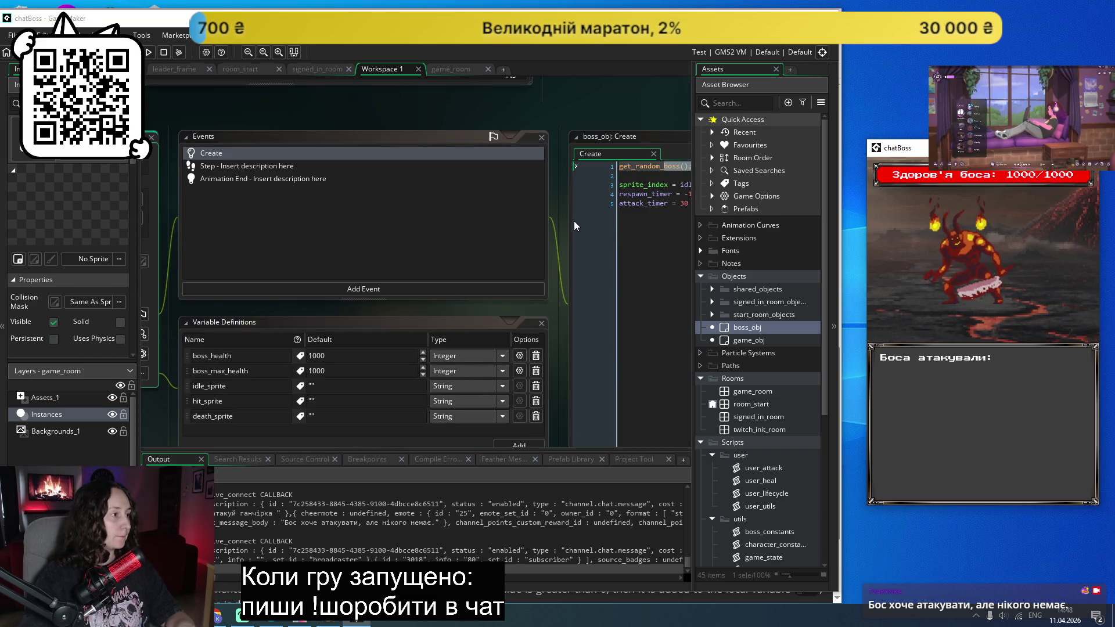
pyautogui.scroll(-2, 460, 98)
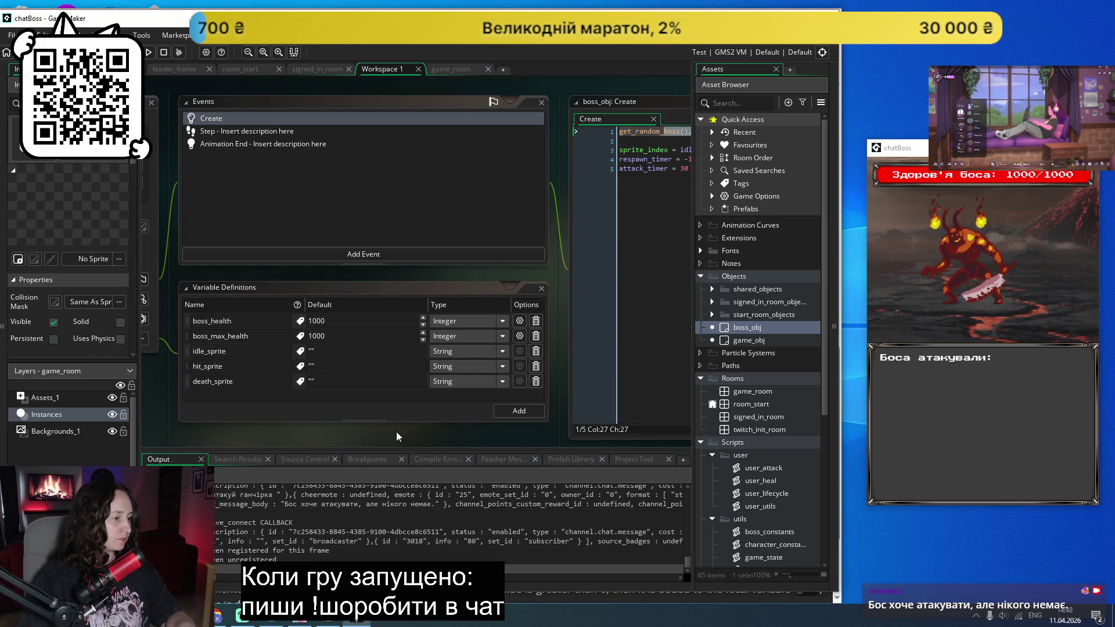
pyautogui.hscroll(2, 395, 432)
pyautogui.hscroll(2, 395, 431)
pyautogui.hscroll(-4, 390, 434)
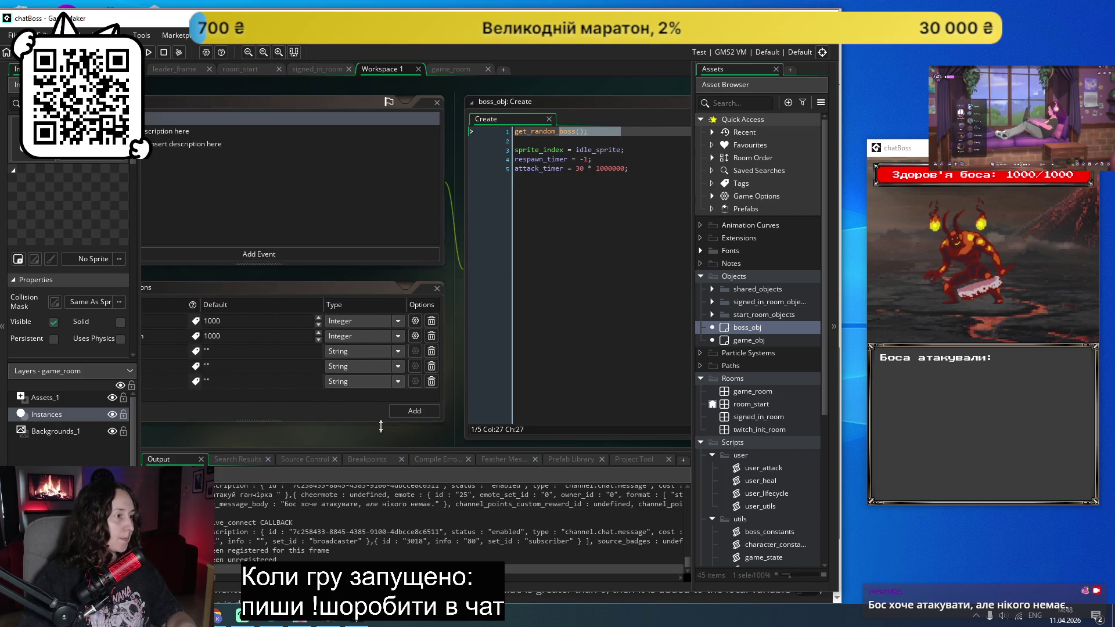
pyautogui.click(223, 132)
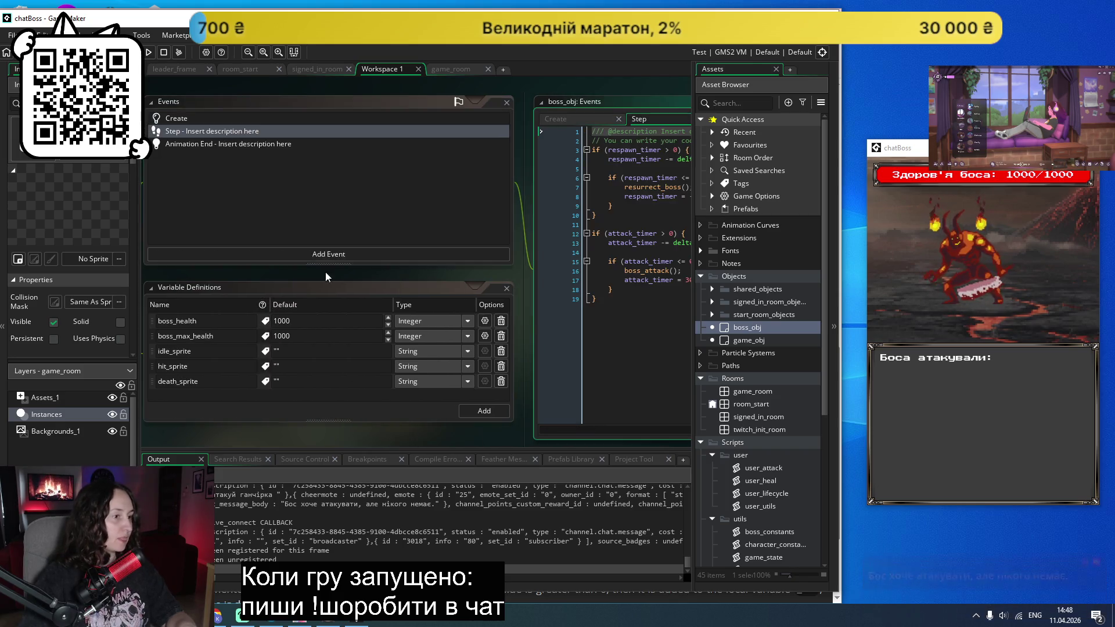
pyautogui.hscroll(5, 353, 447)
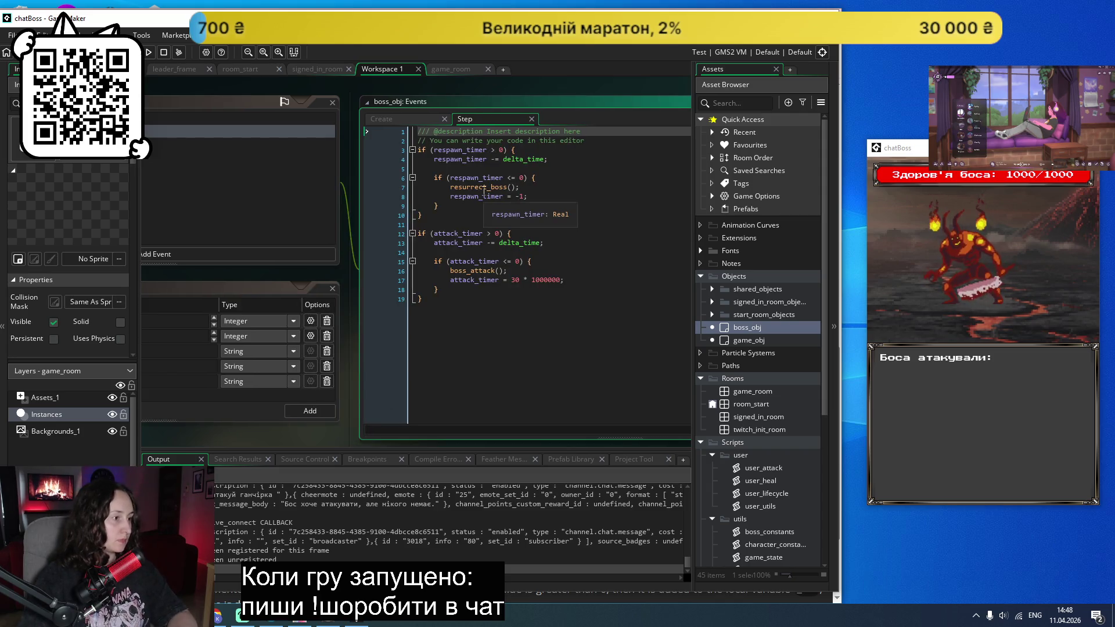
pyautogui.click(481, 186)
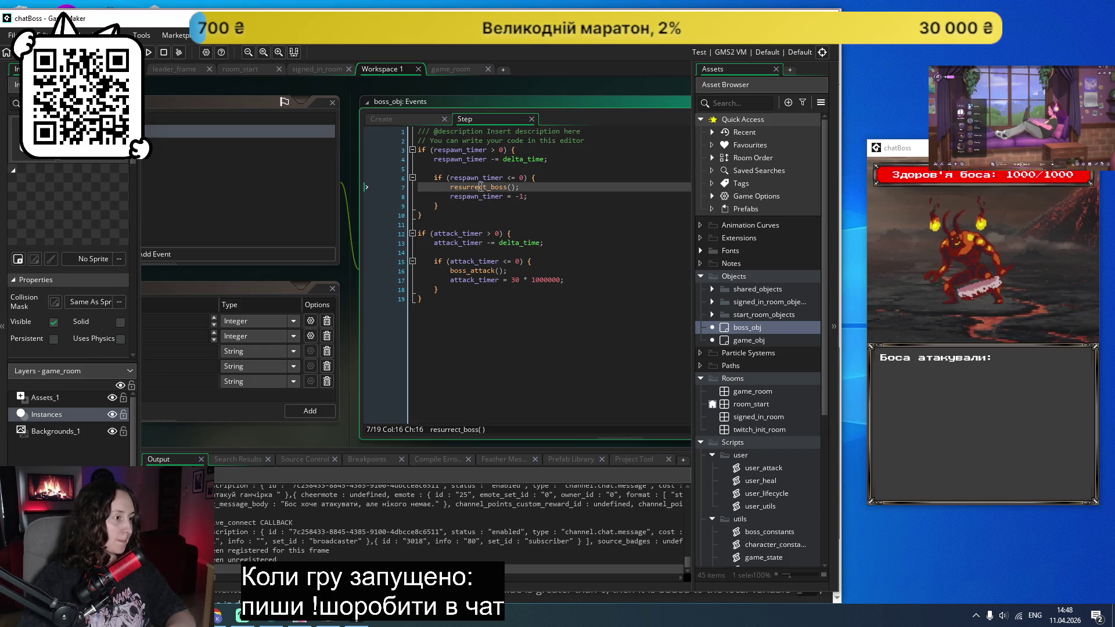
pyautogui.doubleClick(481, 186)
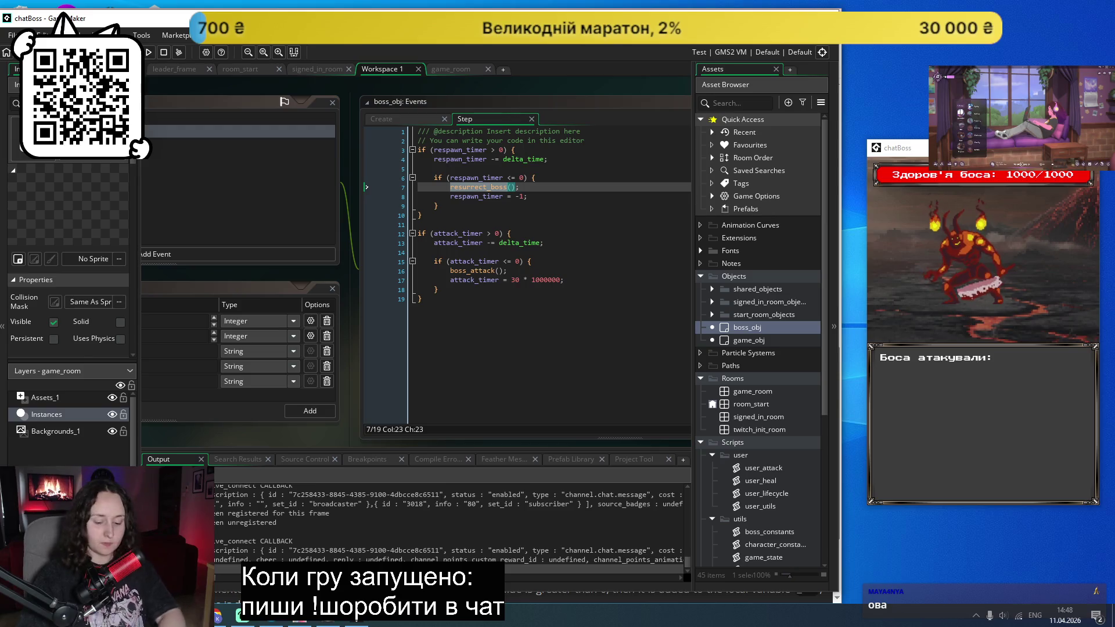
pyautogui.hotkey('shift', 'F12')
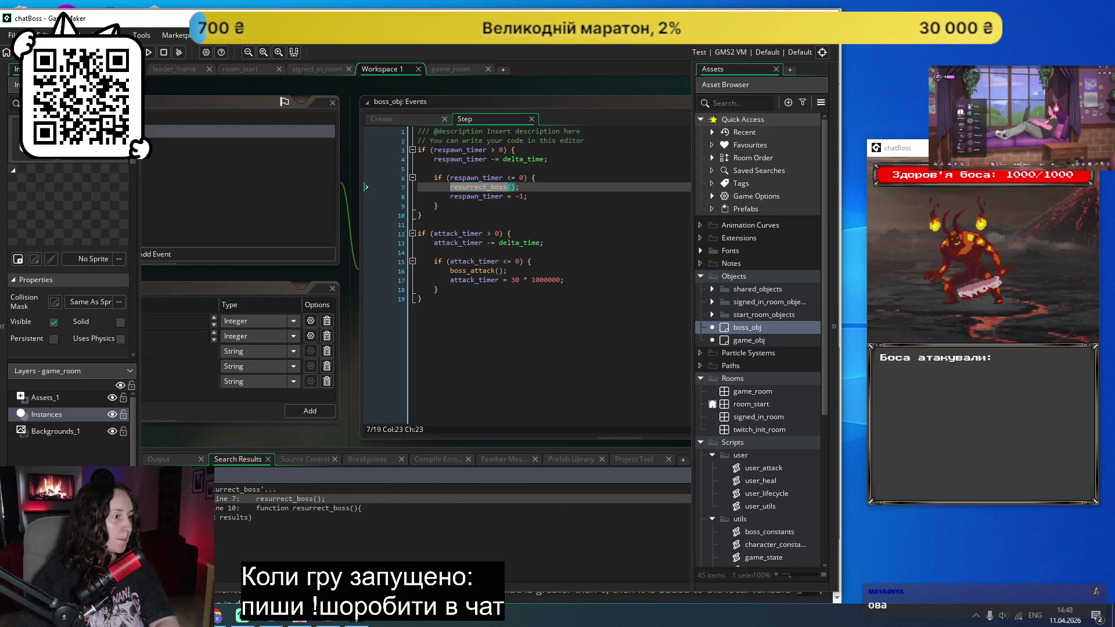
pyautogui.doubleClick(258, 509)
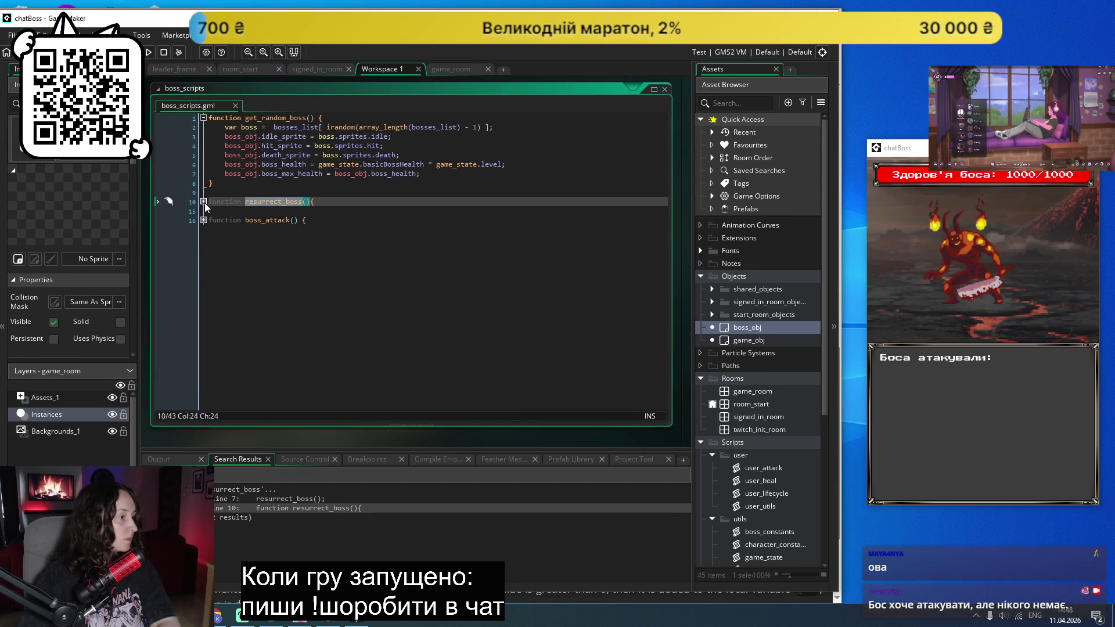
# Step: Replace resurrect_boss's health and sprite reset lines with get_random_boss();, save, and return to the Step code
pyautogui.click(203, 202)
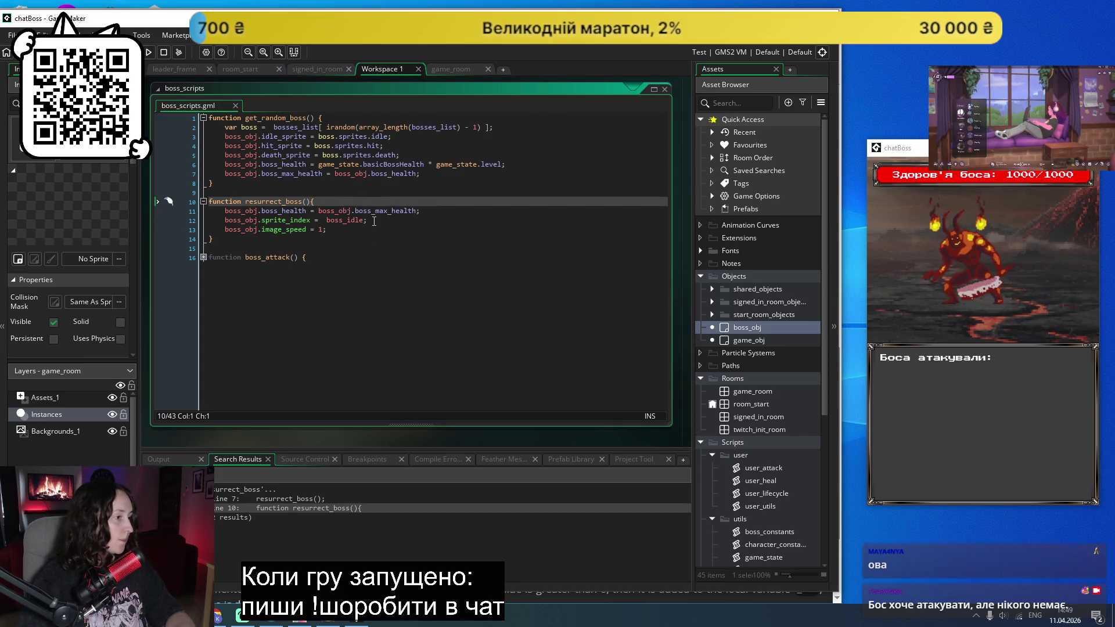
pyautogui.moveTo(377, 220); pyautogui.dragTo(225, 210)
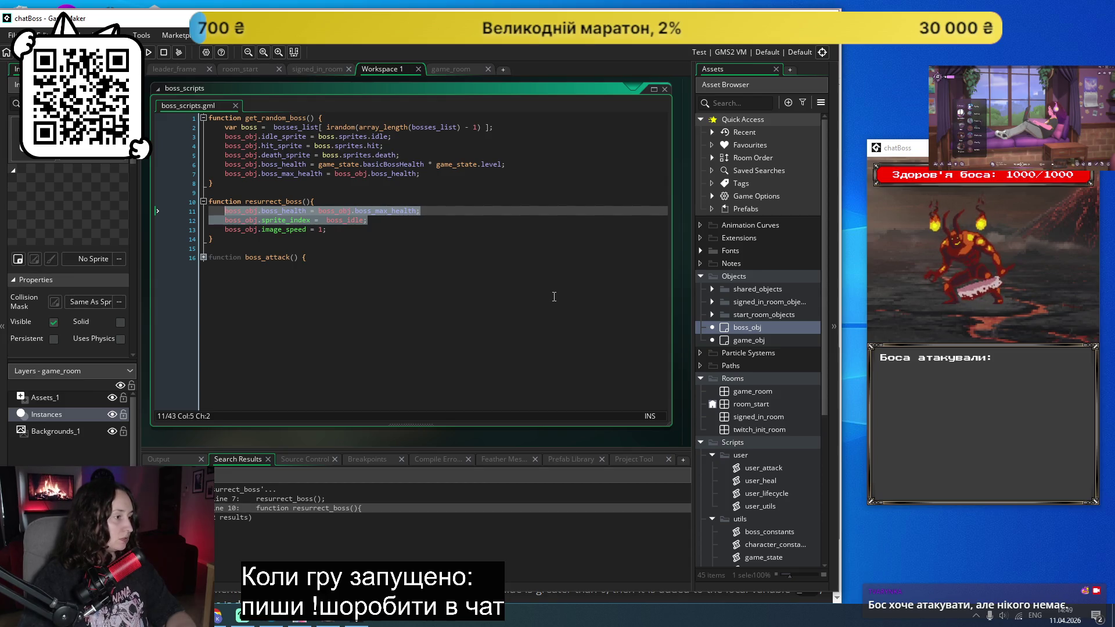
pyautogui.press('Delete')
pyautogui.write('get_ran')
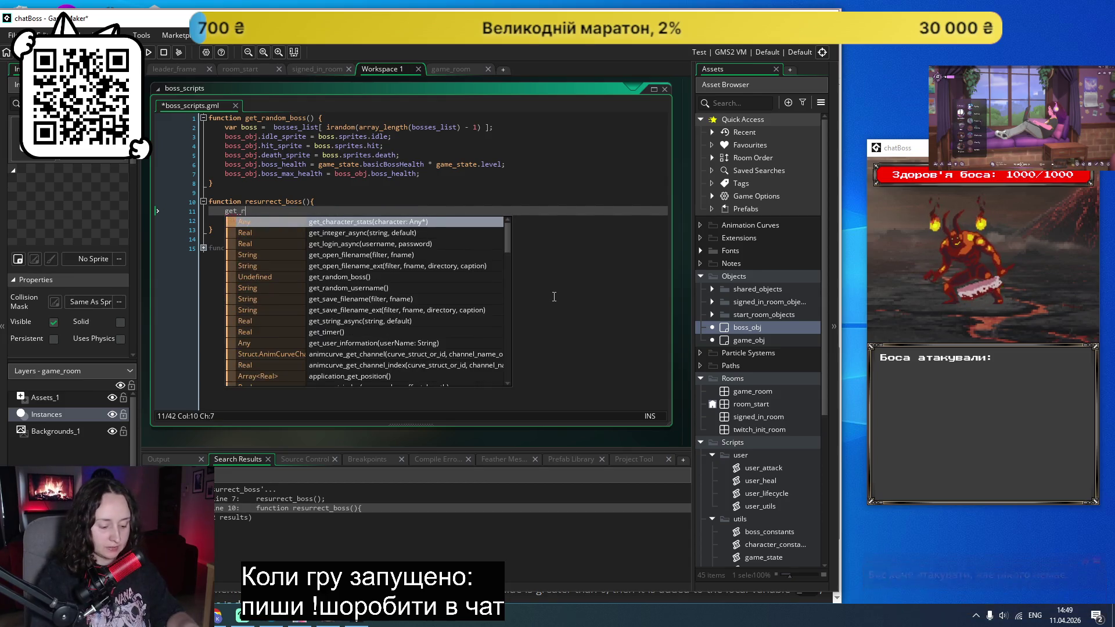
pyautogui.press('Return')
pyautogui.write(';')
pyautogui.hotkey('ctrl', 's')
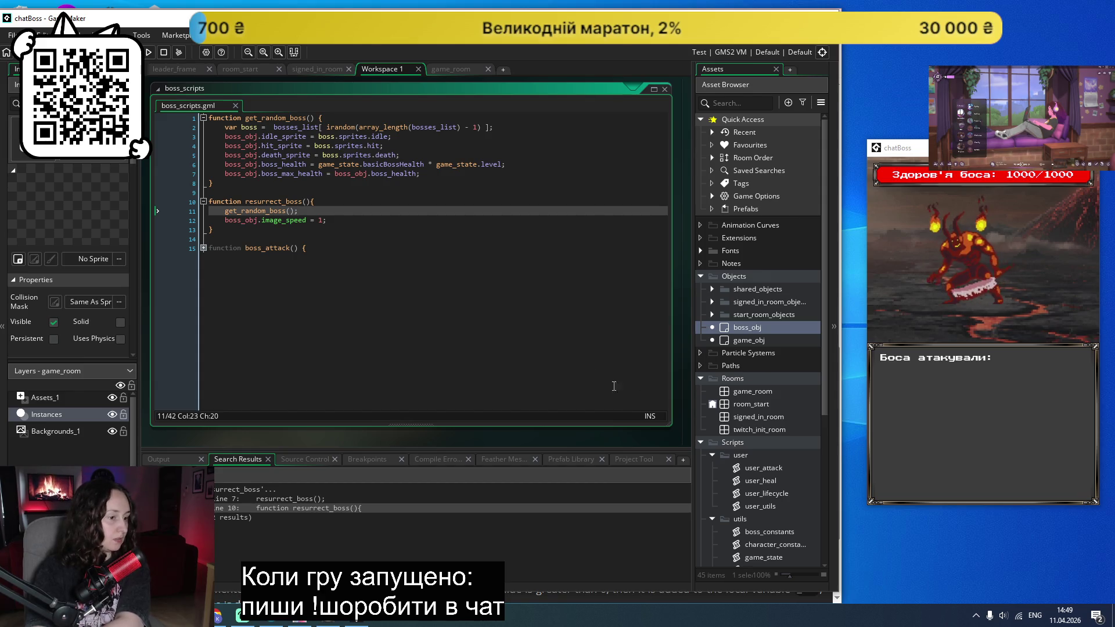
pyautogui.doubleClick(750, 327)
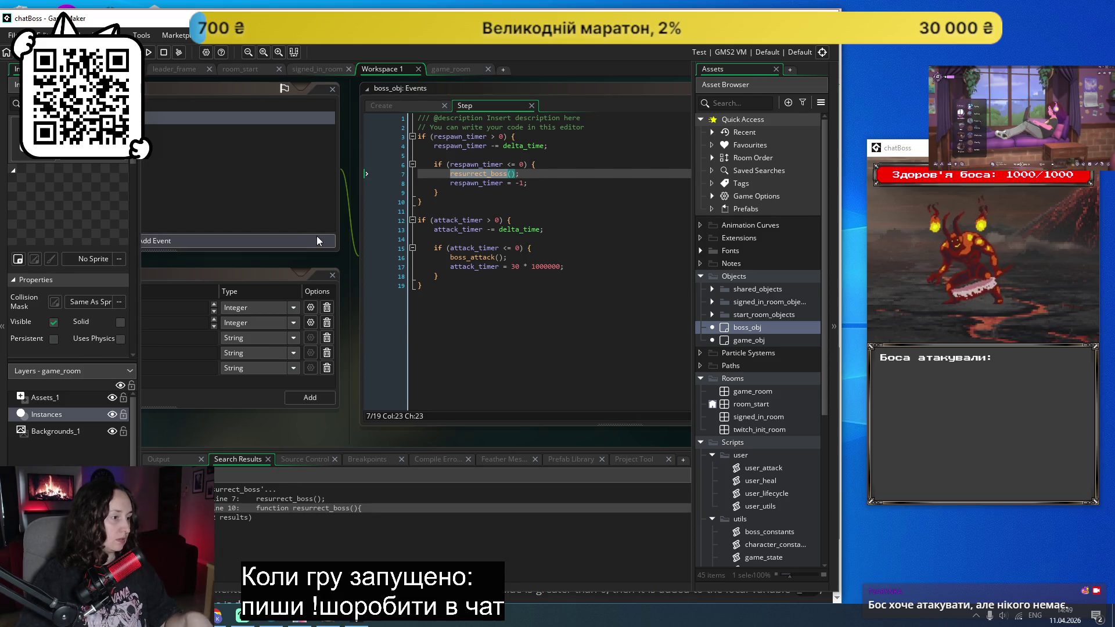
pyautogui.doubleClick(465, 259)
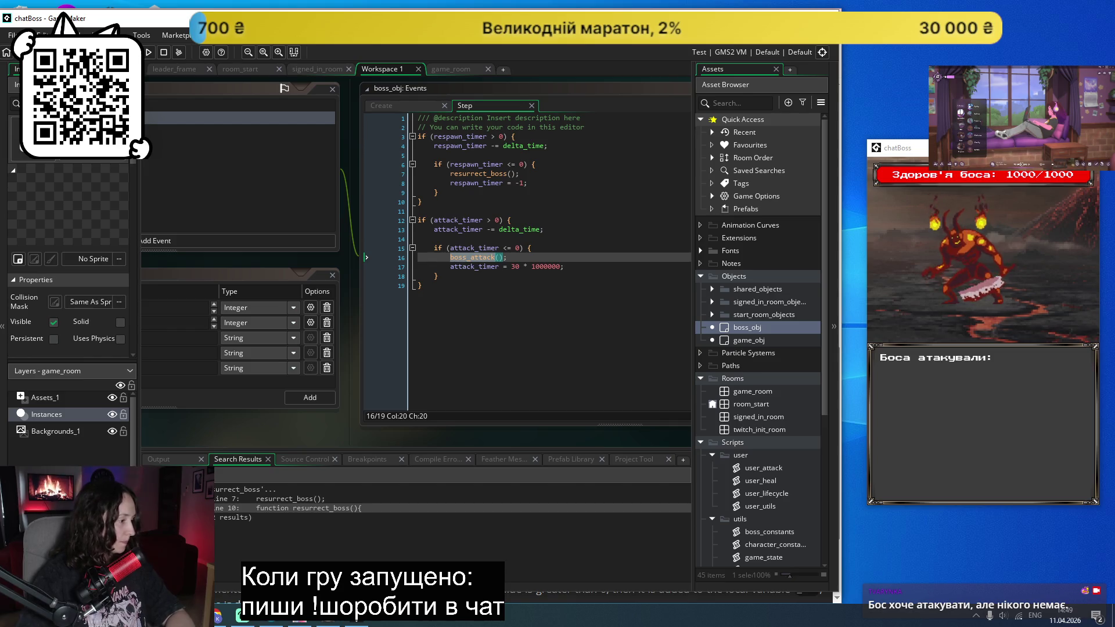
# Step: Trace boss_attack to its definition via Shift+F12, expand it and scroll through its body
pyautogui.hotkey('shift', 'F12')
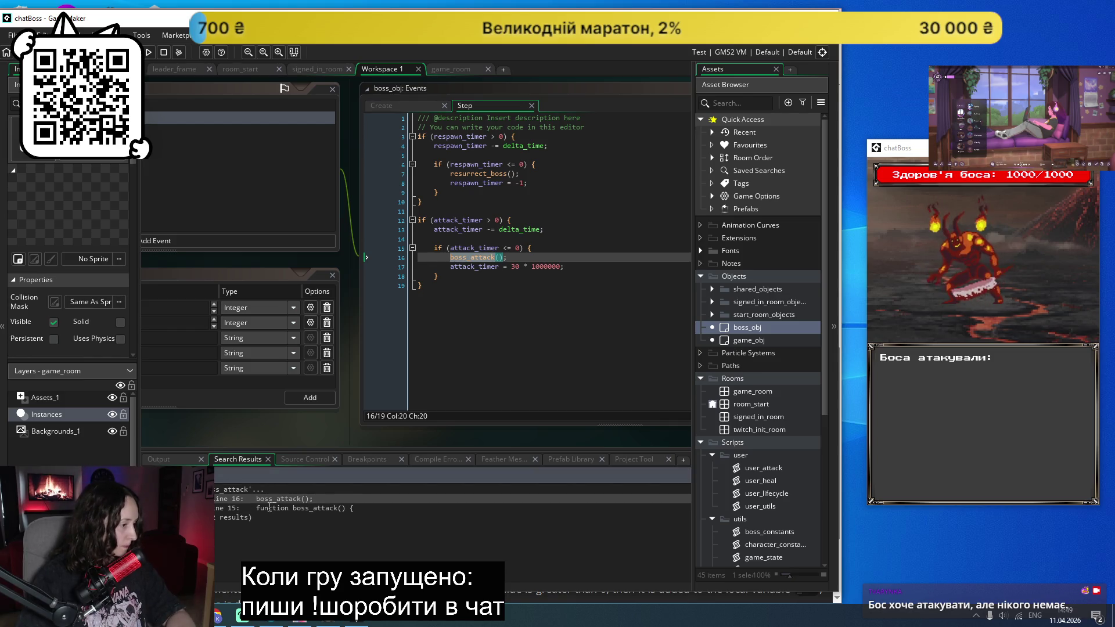
pyautogui.doubleClick(270, 509)
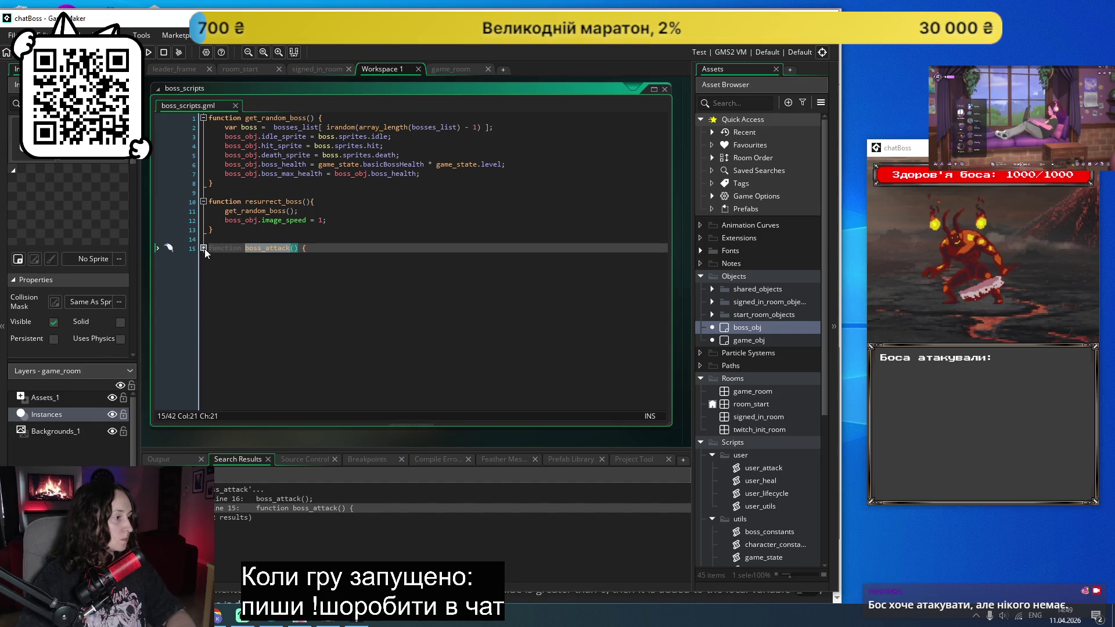
pyautogui.click(203, 248)
pyautogui.scroll(-2, 464, 224)
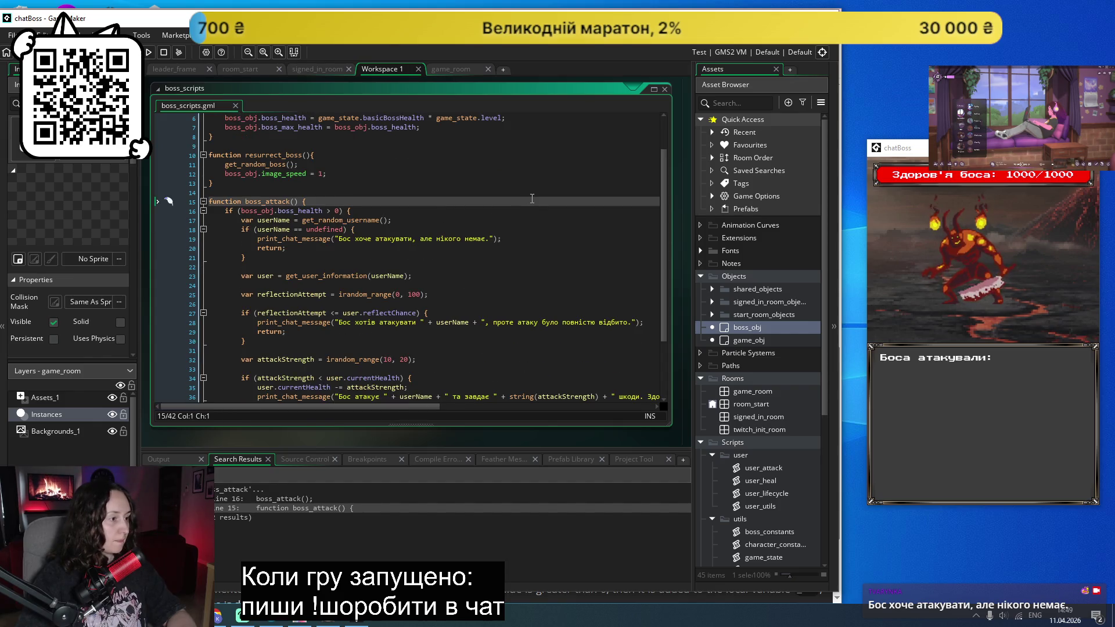
pyautogui.scroll(-2, 532, 199)
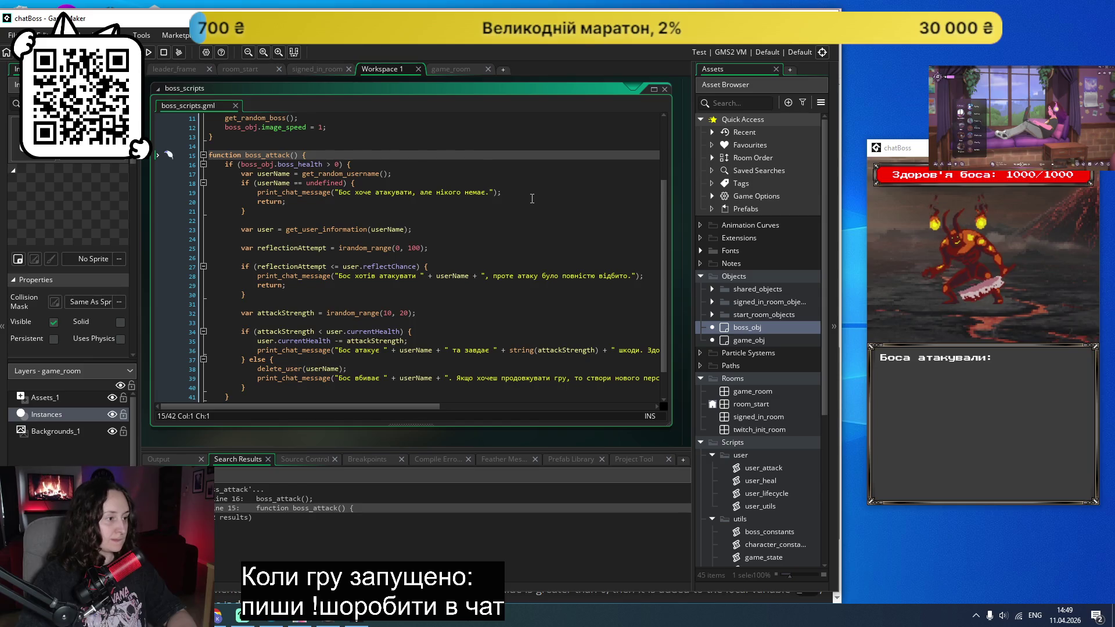
pyautogui.scroll(-2, 531, 199)
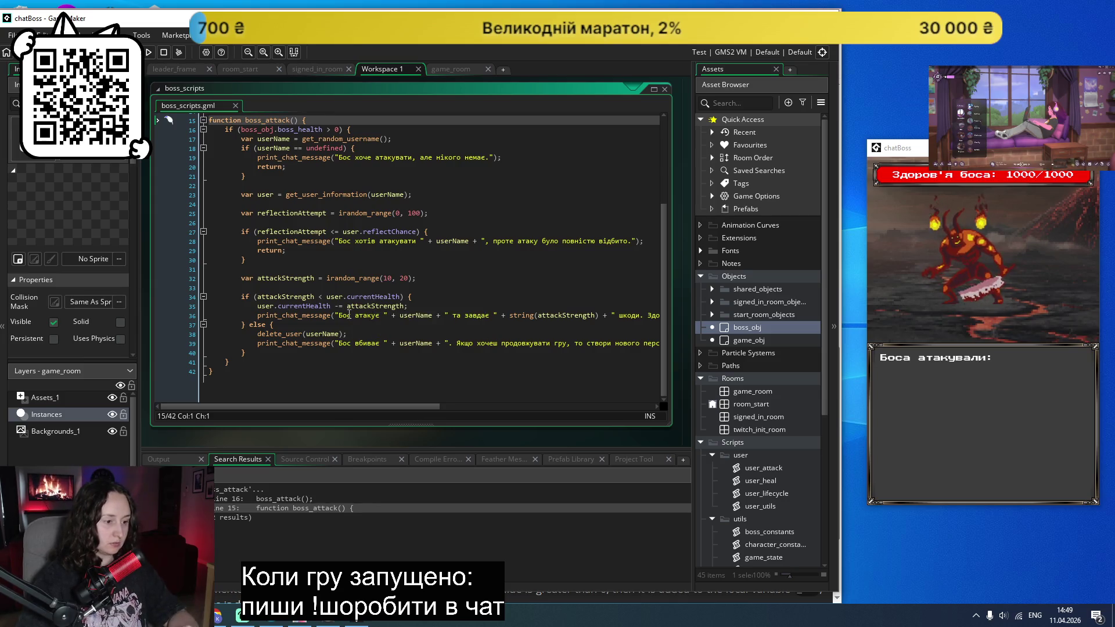
pyautogui.doubleClick(755, 532)
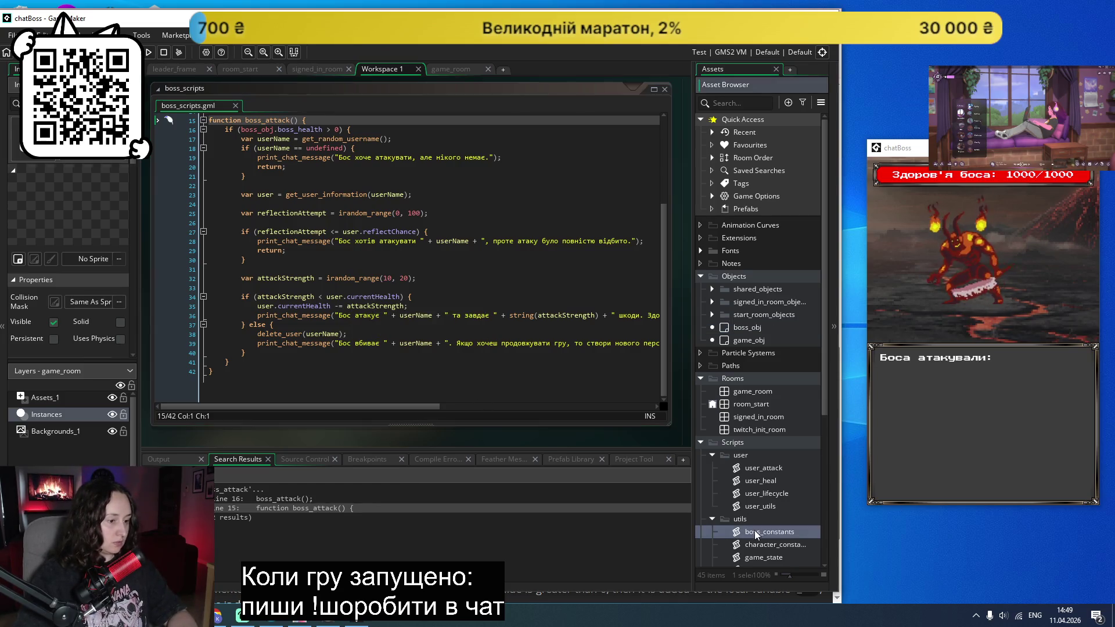
# Step: Add attack_range: [10, 30], after the Demon boss's sprites block in boss_constants
pyautogui.click(373, 169)
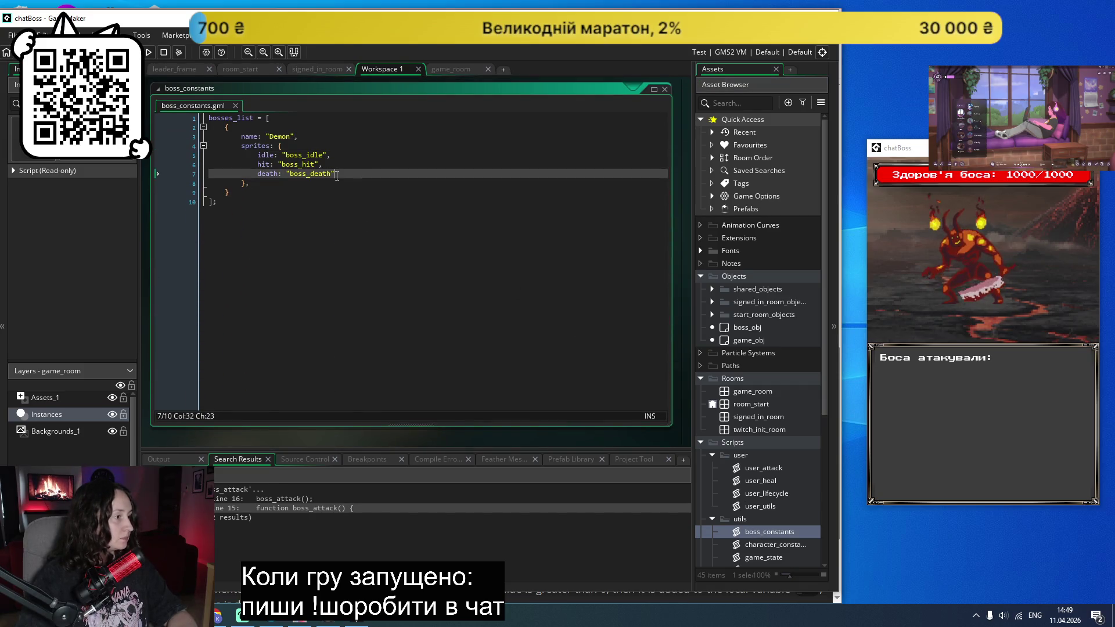
pyautogui.click(340, 184)
pyautogui.press('Return')
pyautogui.write('attack')
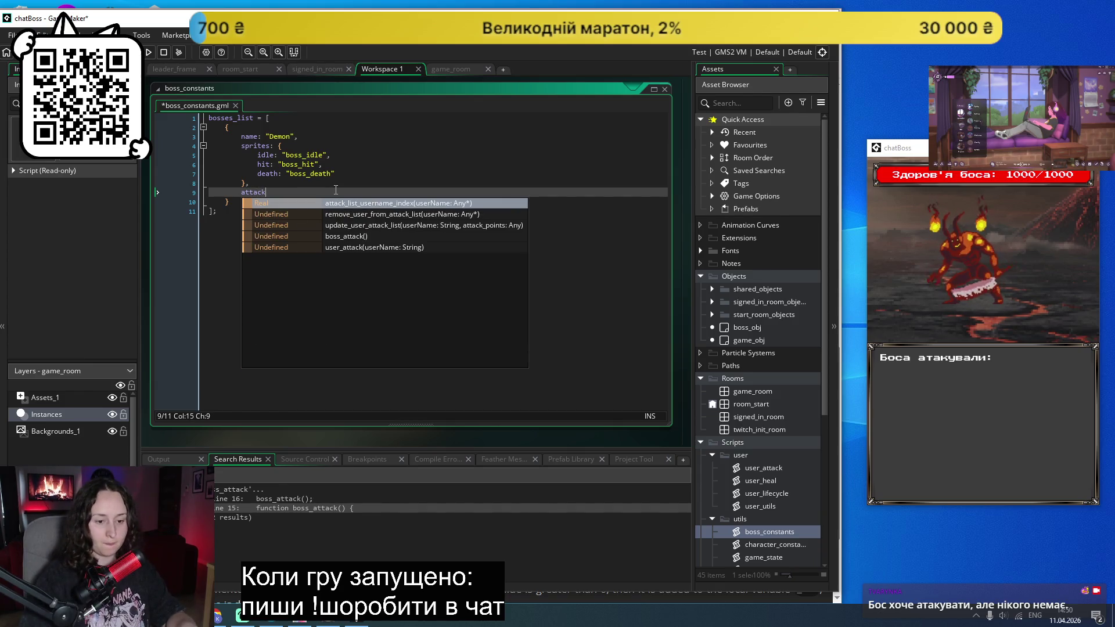
pyautogui.write('_range:')
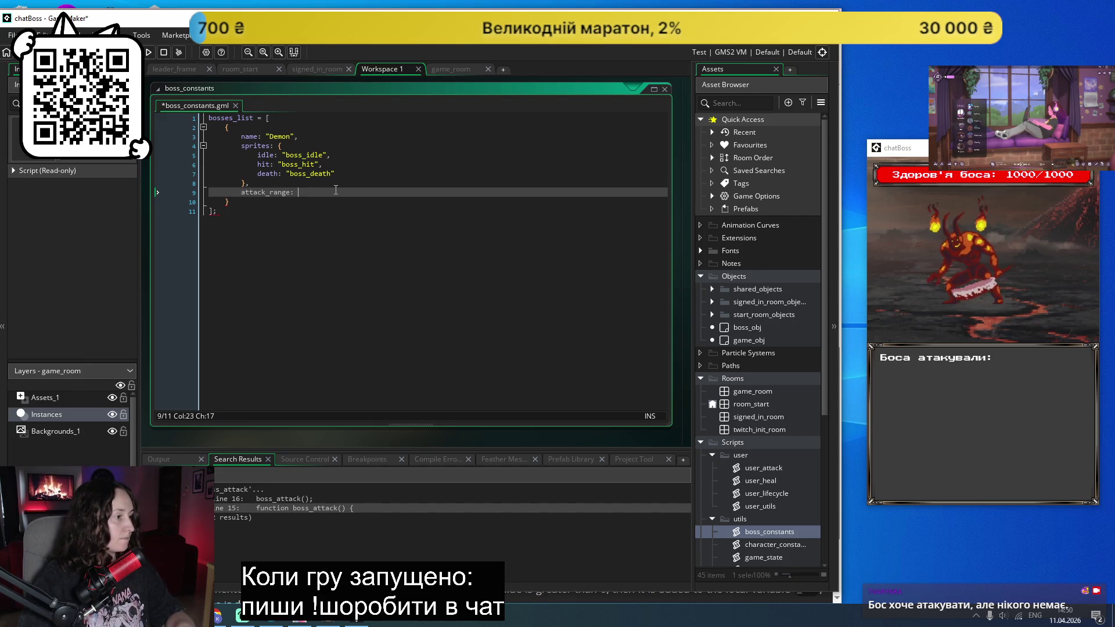
pyautogui.write(',')
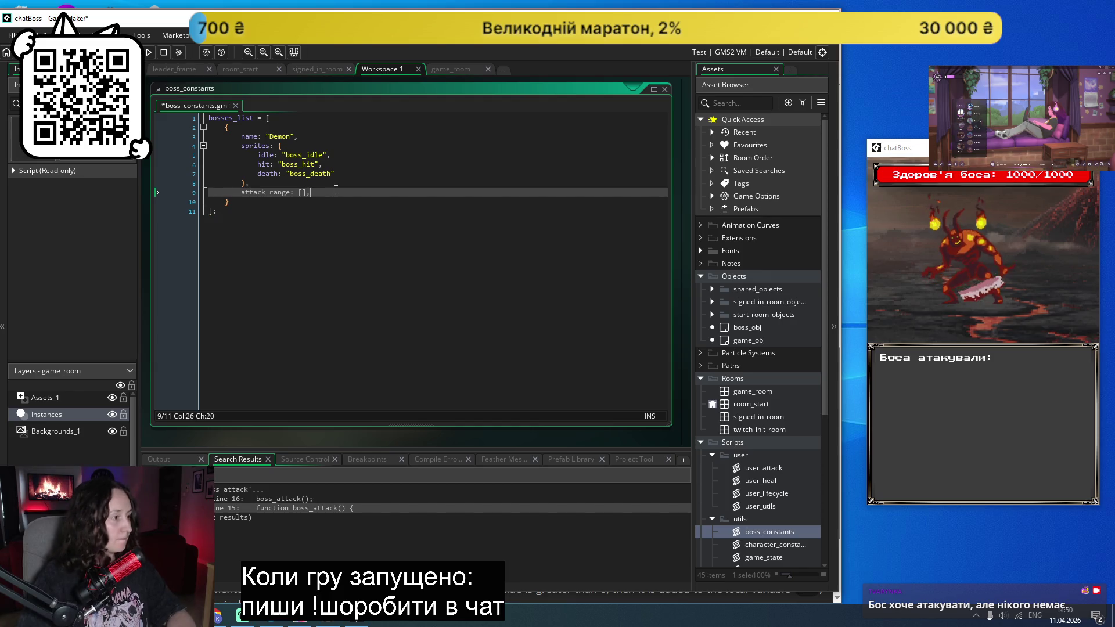
pyautogui.press('Left')
pyautogui.press('Left')
pyautogui.write('10, 3')
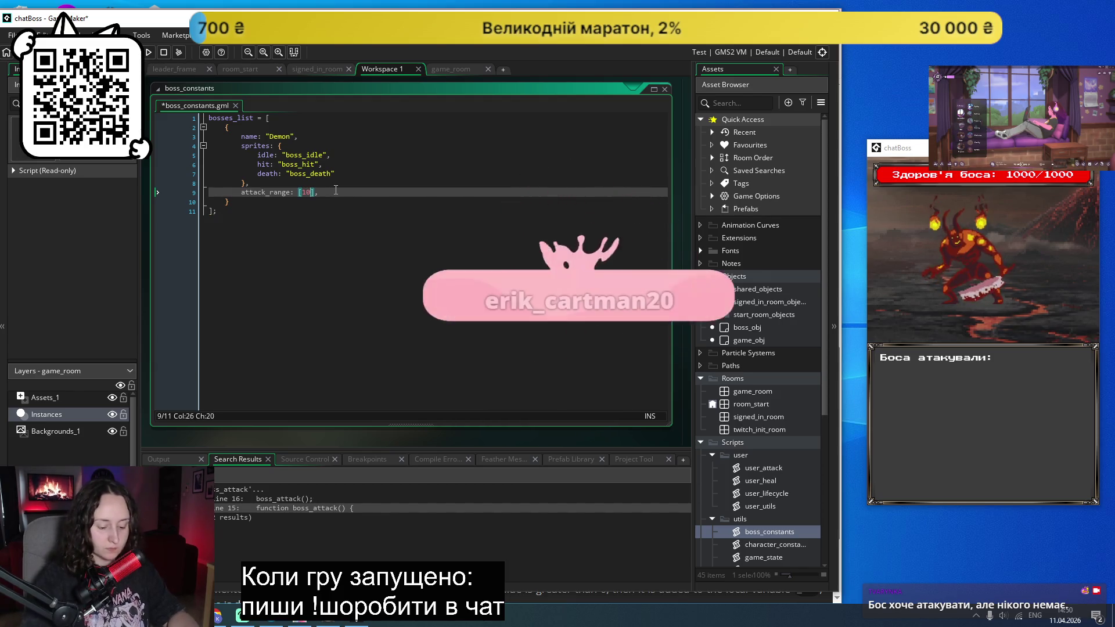
pyautogui.write('0')
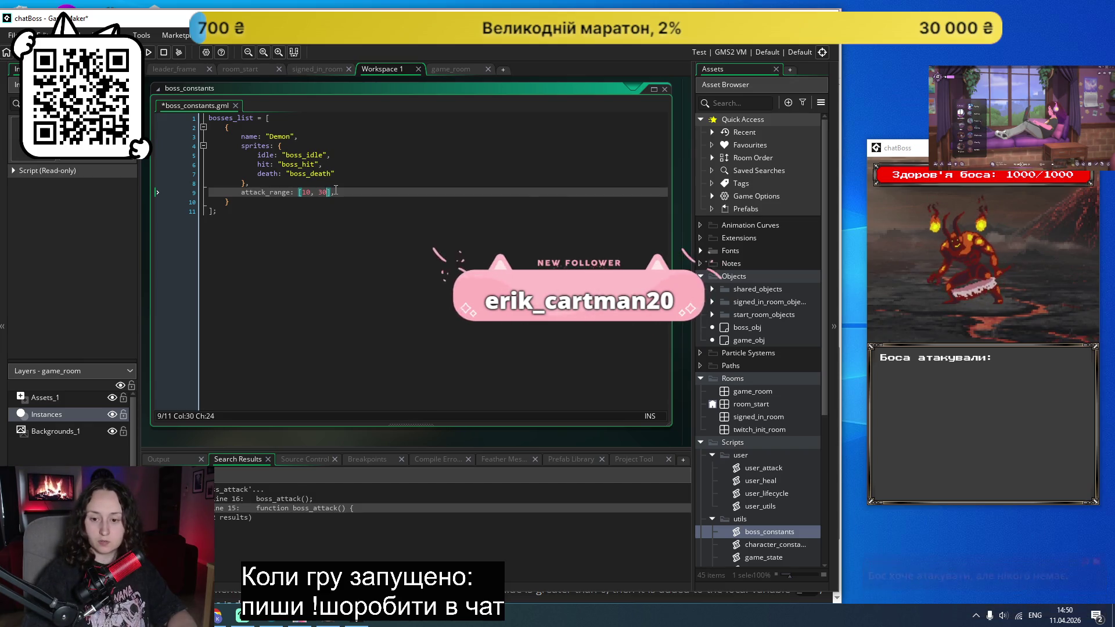
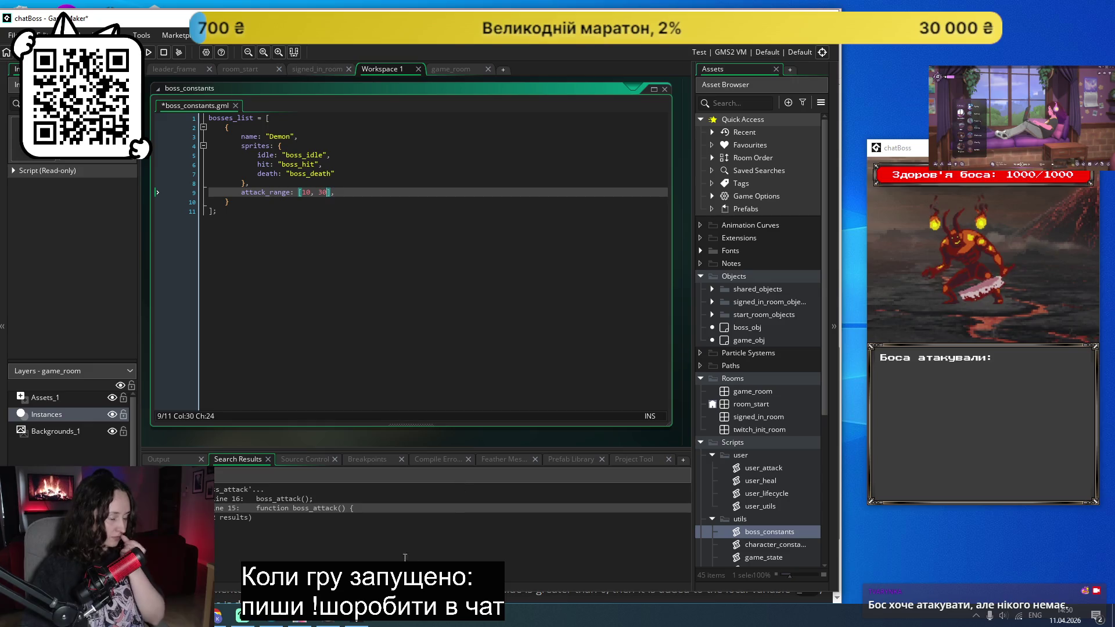
# Step: Open boss_obj and add a new variable definition of type List
pyautogui.click(743, 327)
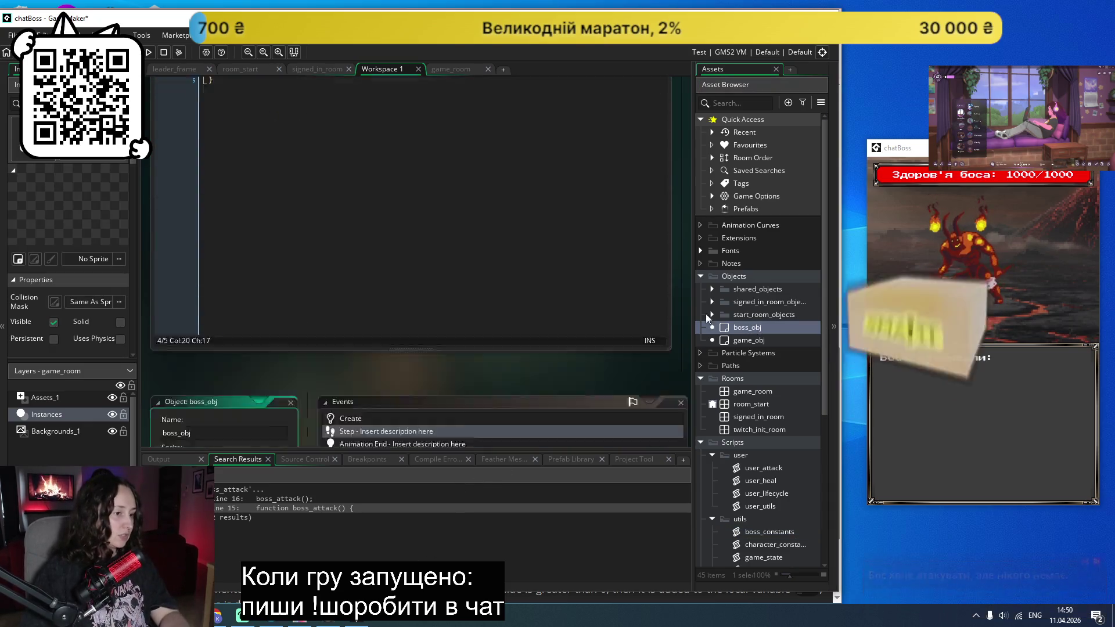
pyautogui.doubleClick(743, 327)
pyautogui.click(658, 397)
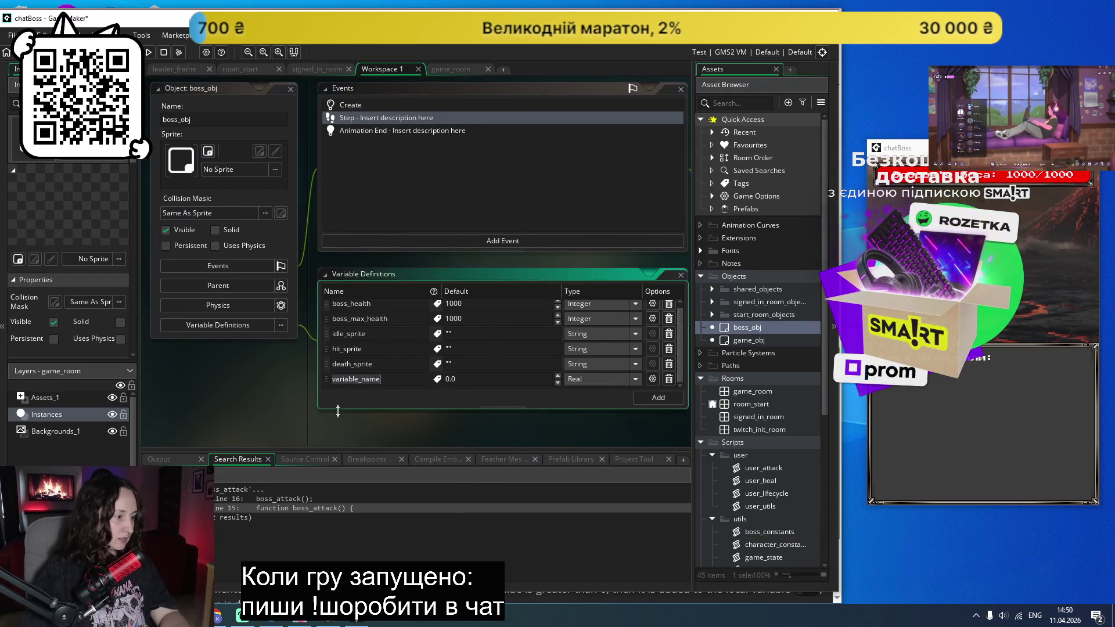
pyautogui.click(636, 381)
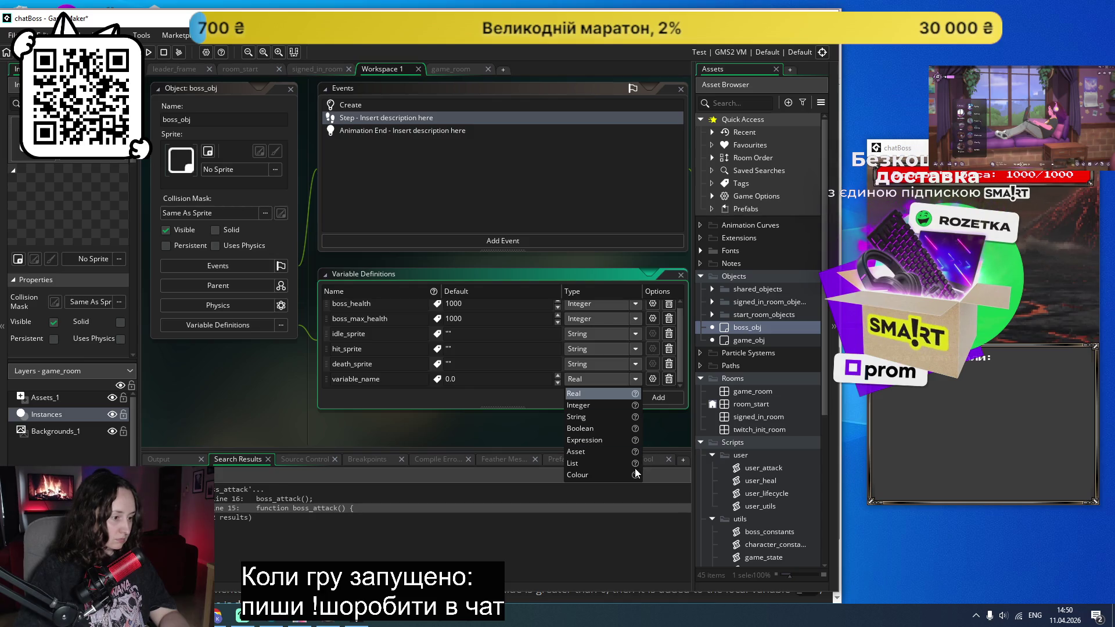
pyautogui.moveTo(633, 466)
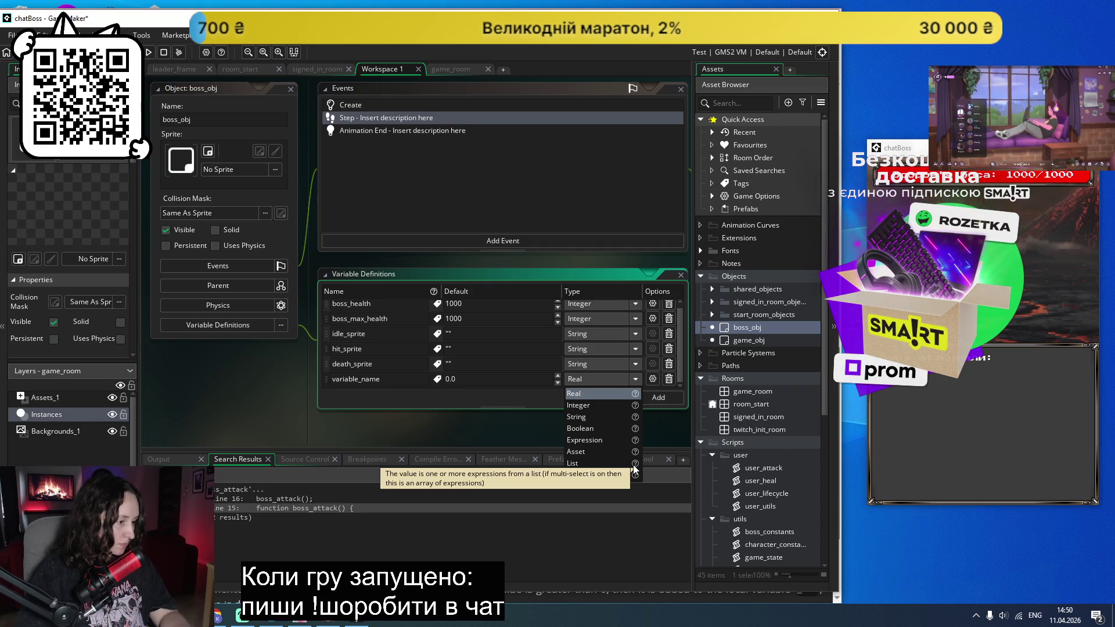
pyautogui.click(602, 466)
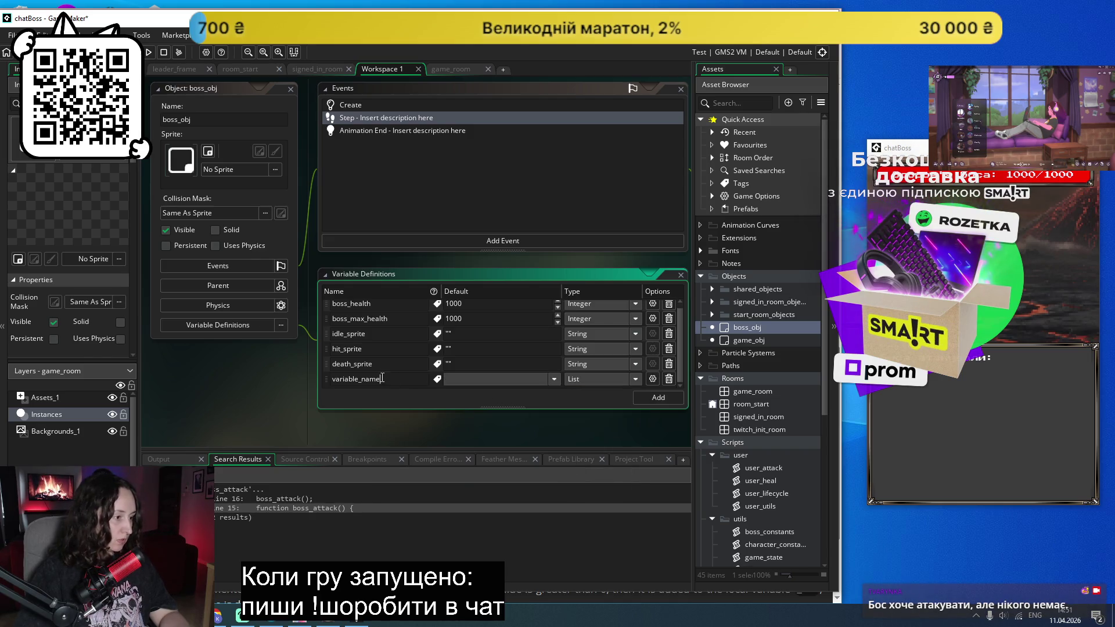
# Step: Rename the new List variable to attack_range and glance at its default values
pyautogui.doubleClick(346, 380)
pyautogui.write('at')
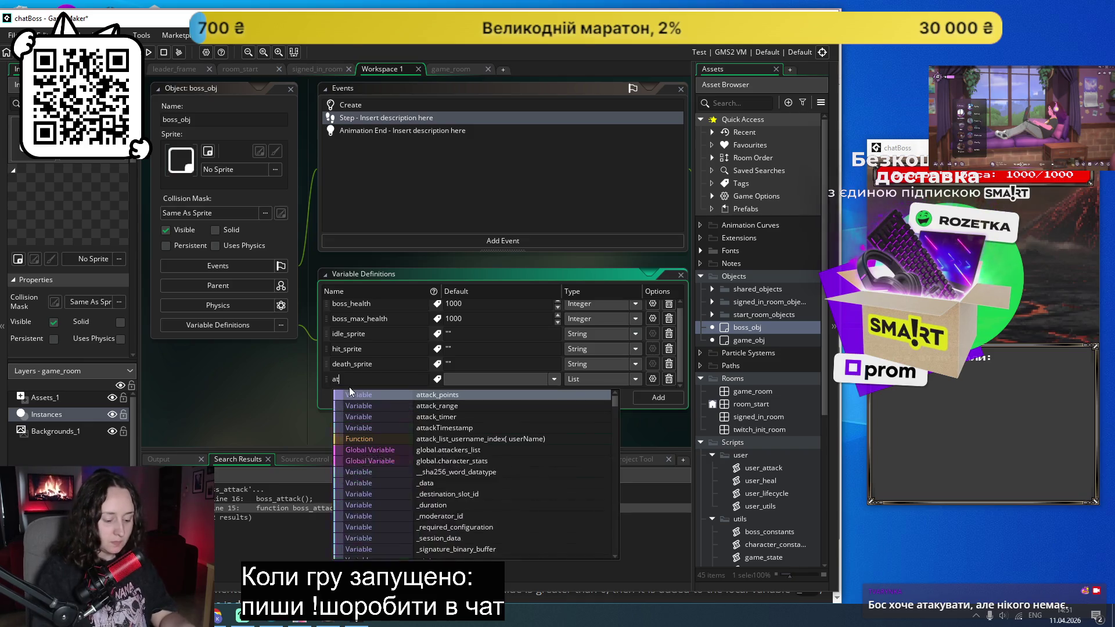
pyautogui.write('tack_range')
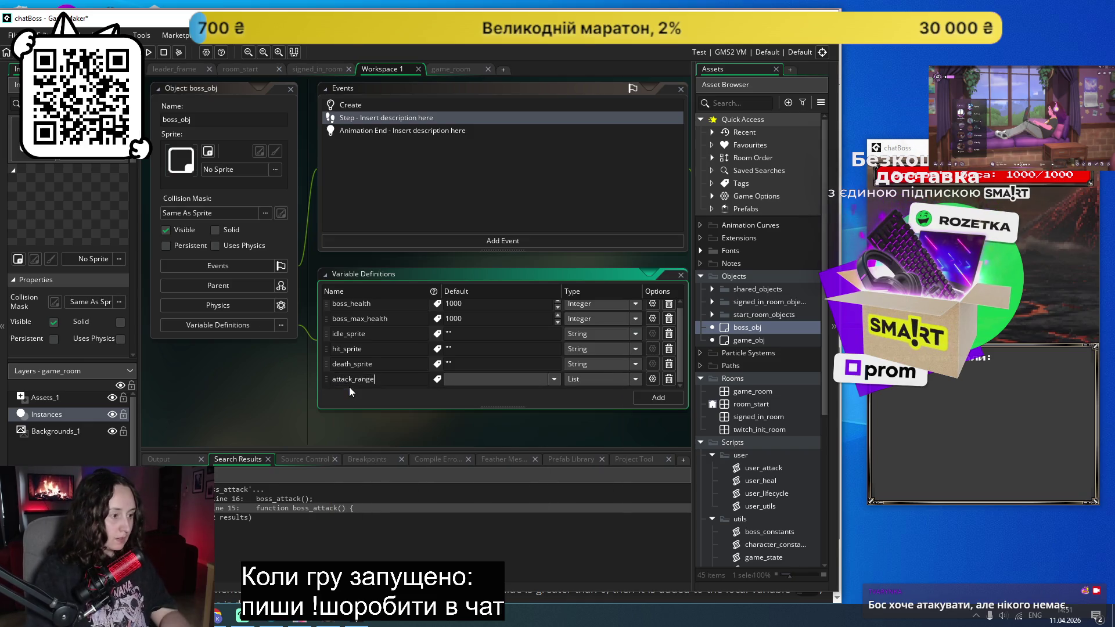
pyautogui.press('Return')
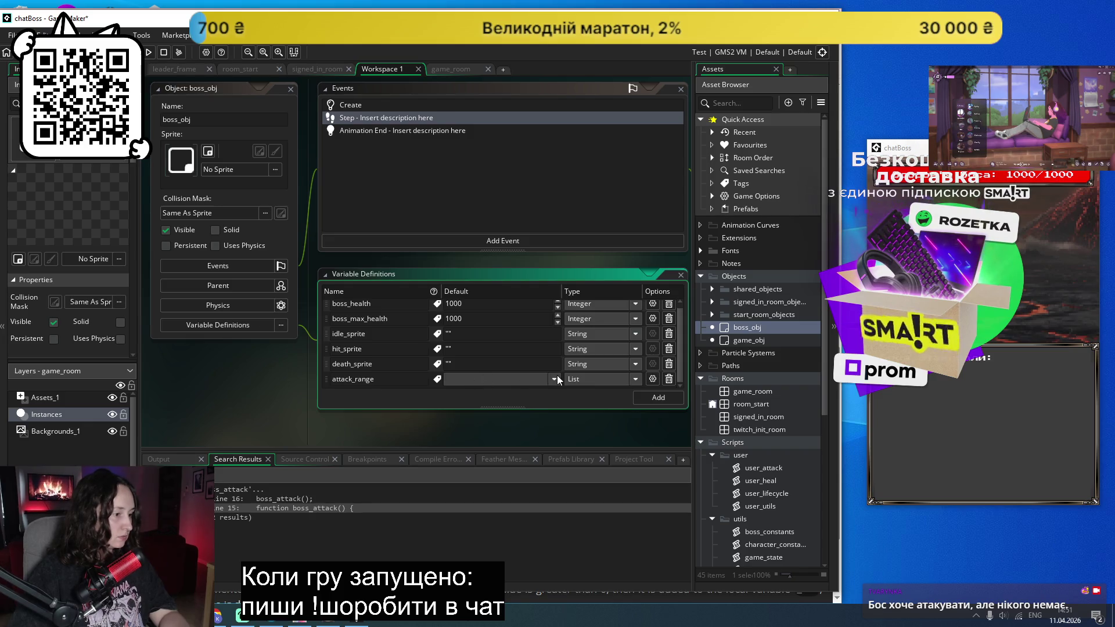
pyautogui.scroll(-2, 558, 389)
pyautogui.scroll(2, 563, 305)
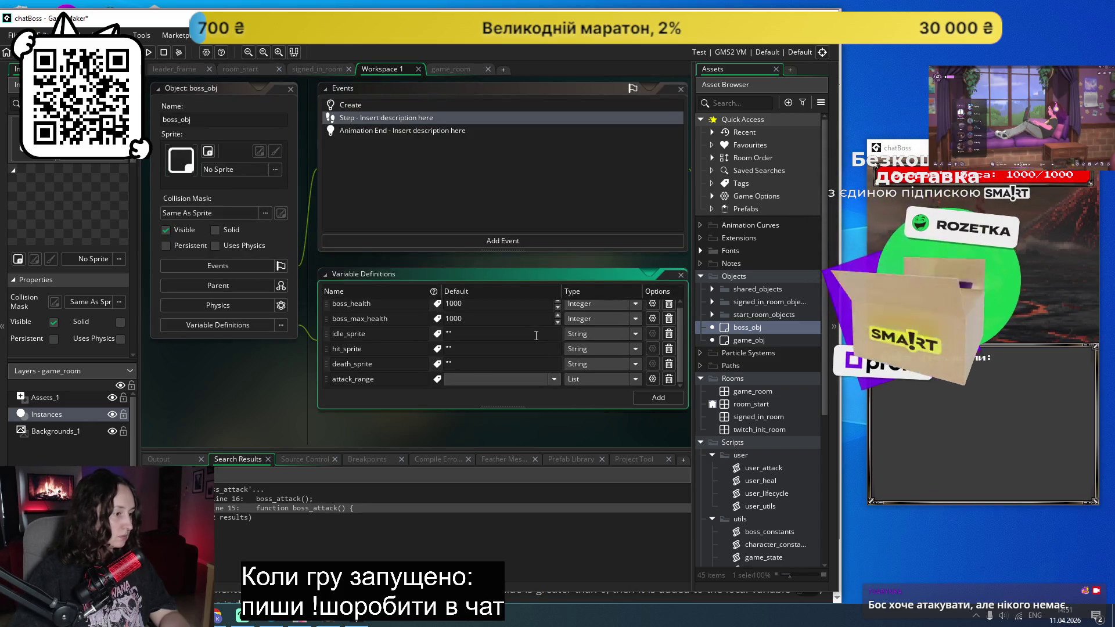
pyautogui.click(455, 380)
pyautogui.click(415, 402)
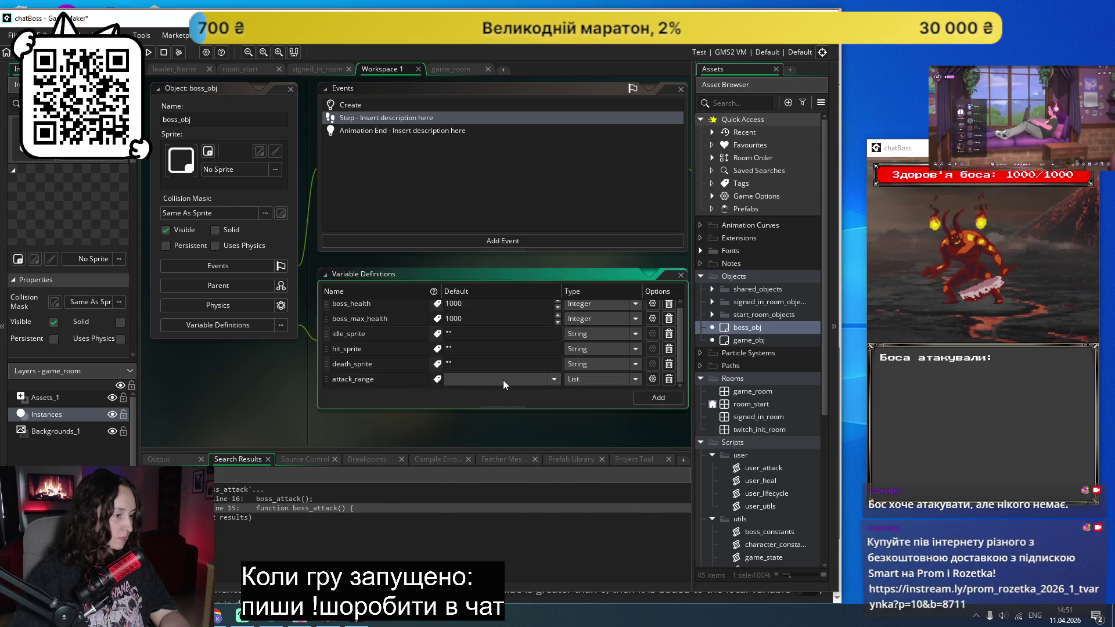
pyautogui.scroll(1, 552, 392)
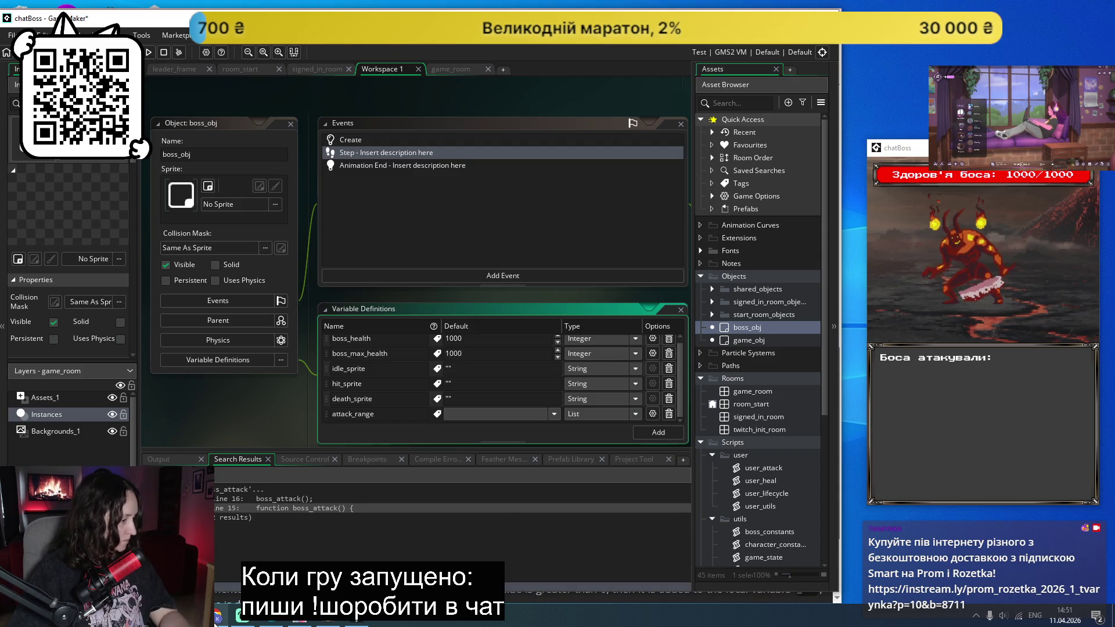
# Step: Switch to the browser and scroll up the manual's for-loop page
pyautogui.hotkey('alt', 'Tab')
pyautogui.scroll(5, 204, 311)
pyautogui.scroll(6, 203, 311)
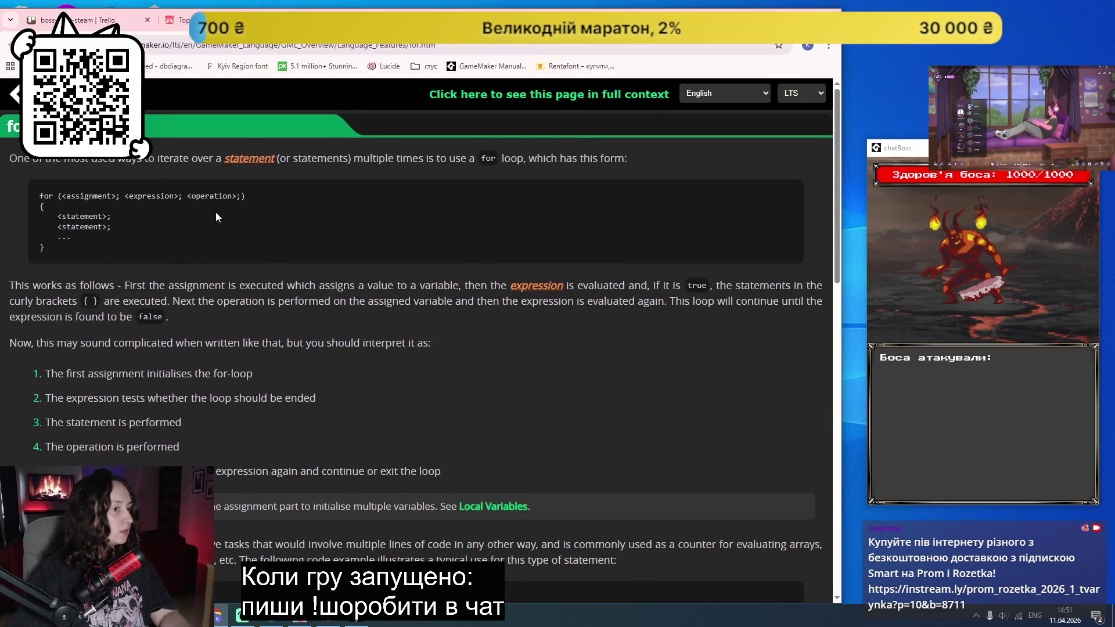
# Step: Search Google for 'gamemaker list', then refine it to 'gamemaker list variable'
pyautogui.click(379, 47)
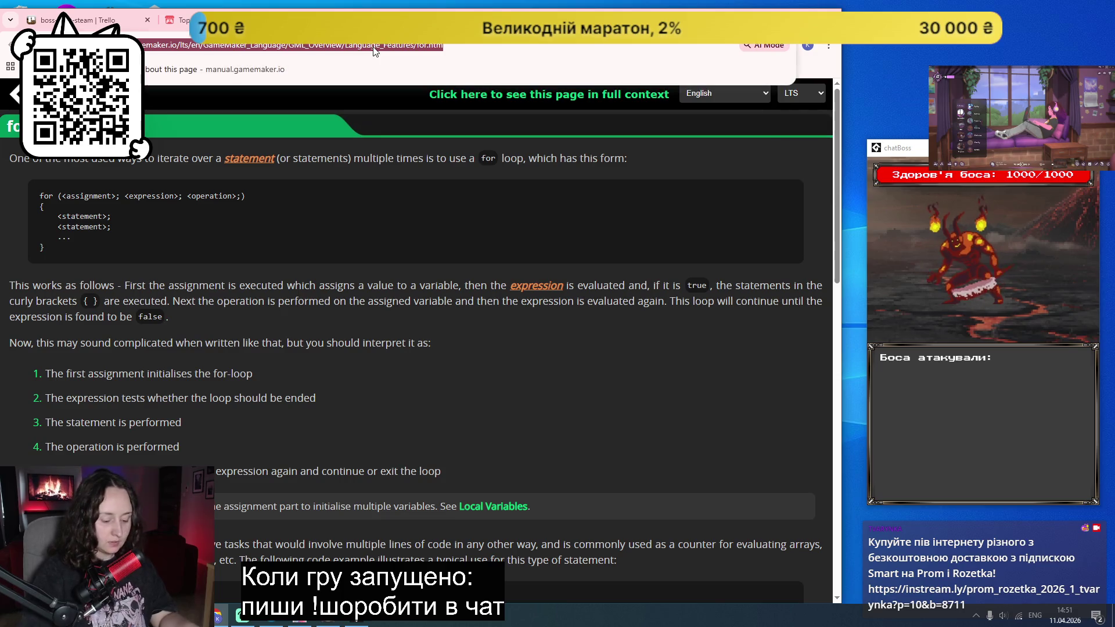
pyautogui.write('gamema')
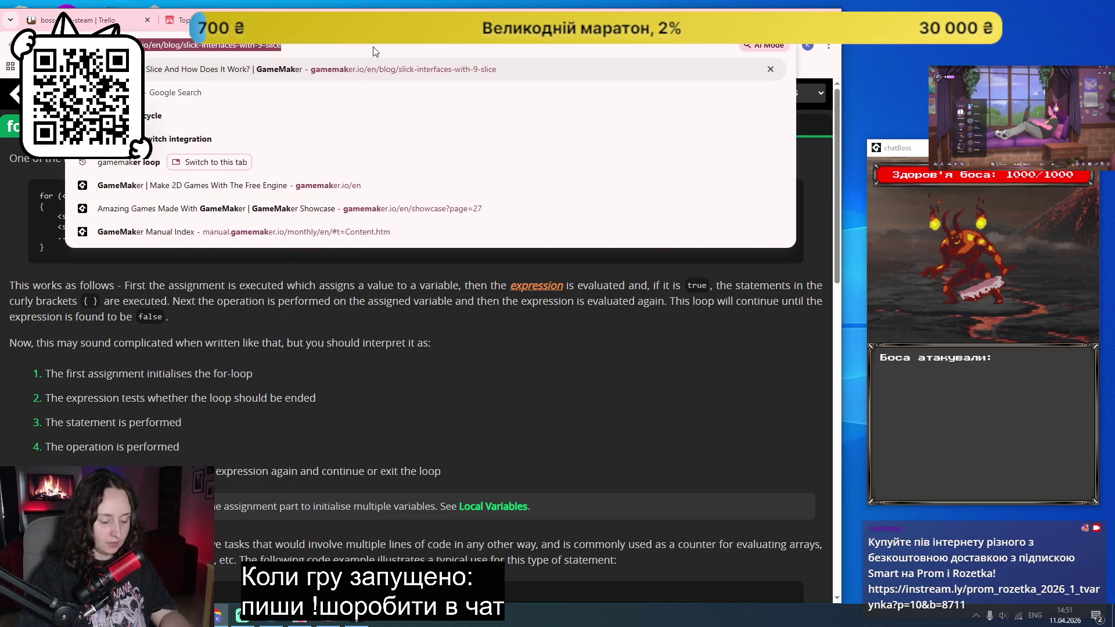
pyautogui.write('ker list')
pyautogui.press('Return')
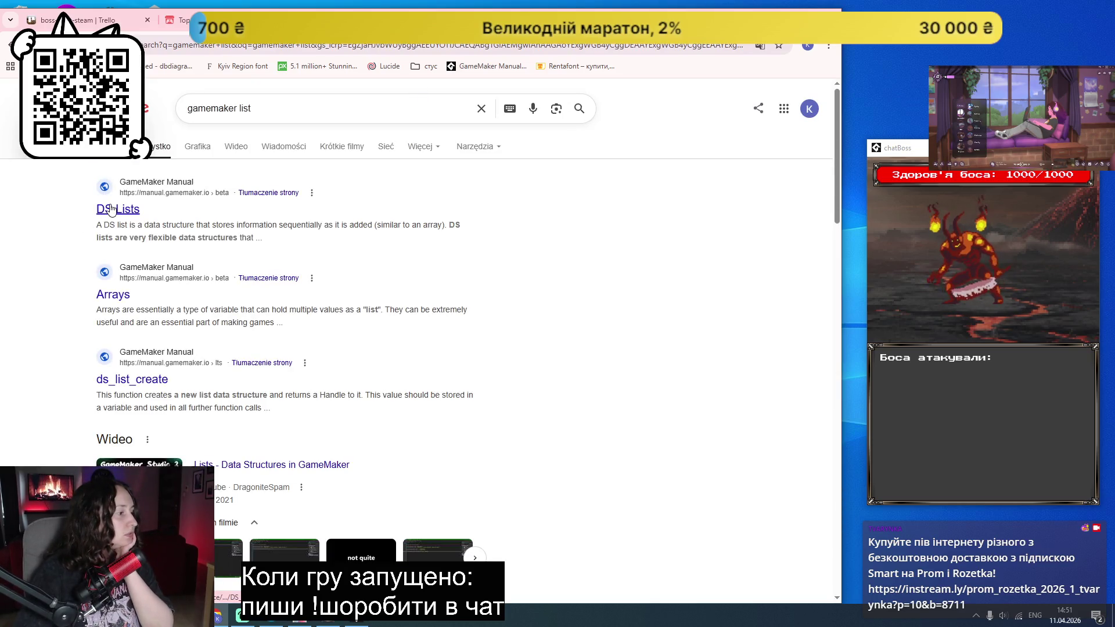
pyautogui.click(263, 115)
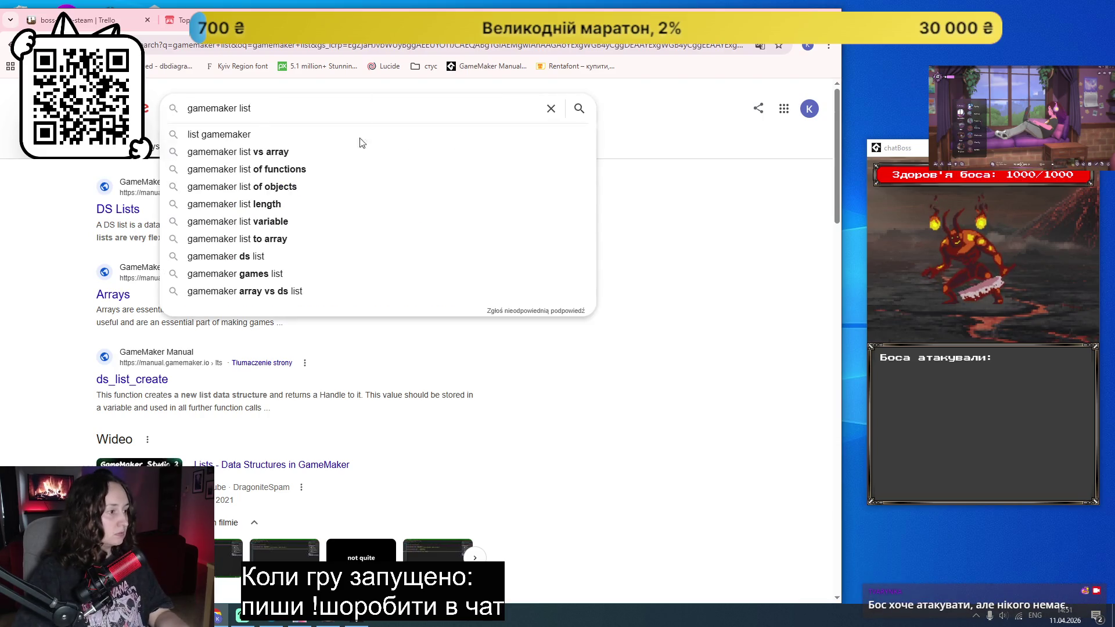
pyautogui.click(321, 223)
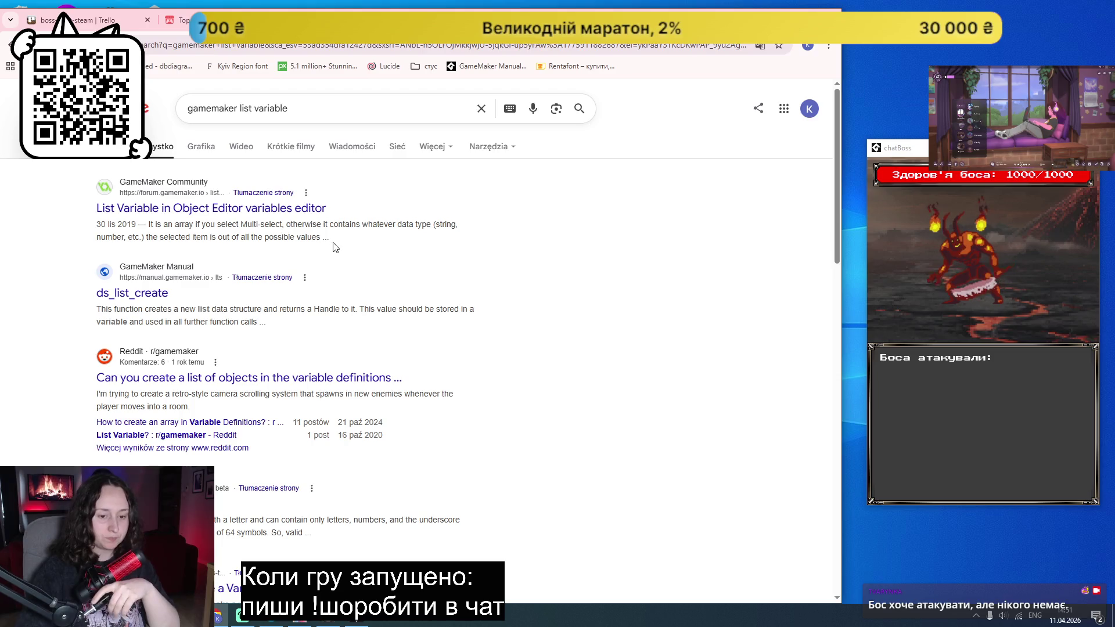
# Step: Read the GameMaker Community thread on List variables, then go back to the results
pyautogui.click(190, 210)
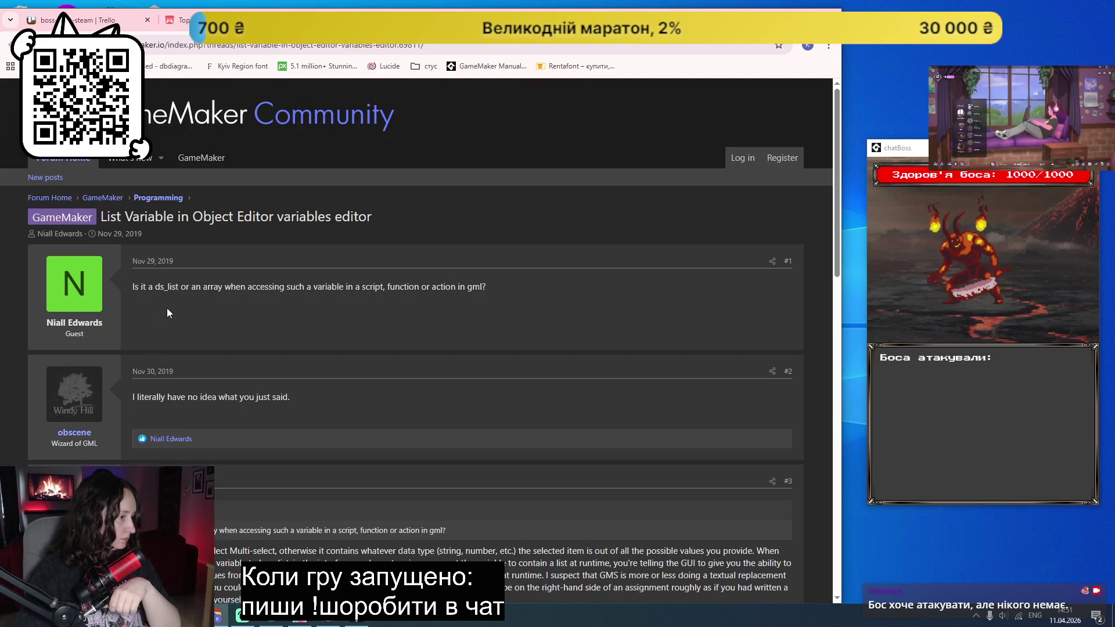
pyautogui.scroll(-4, 537, 304)
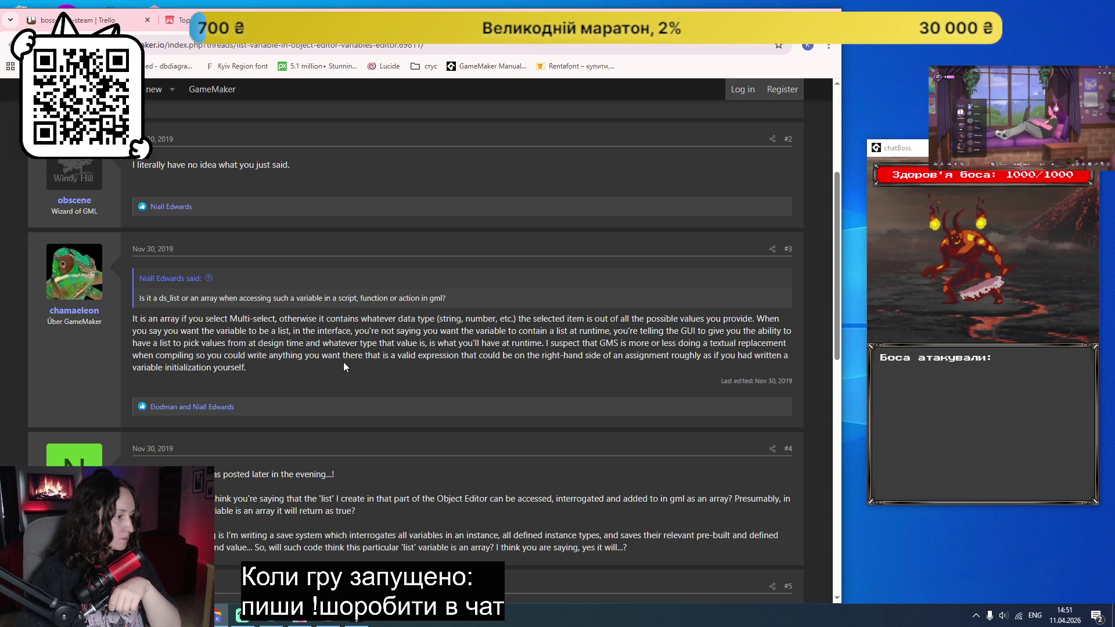
pyautogui.scroll(-2, 344, 364)
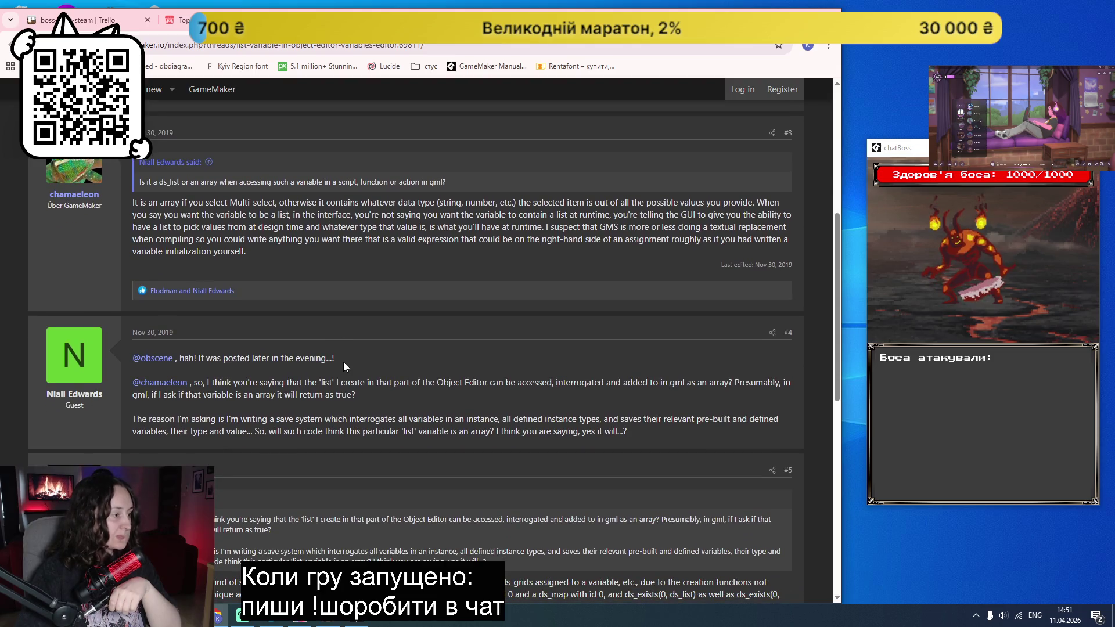
pyautogui.scroll(-3, 344, 366)
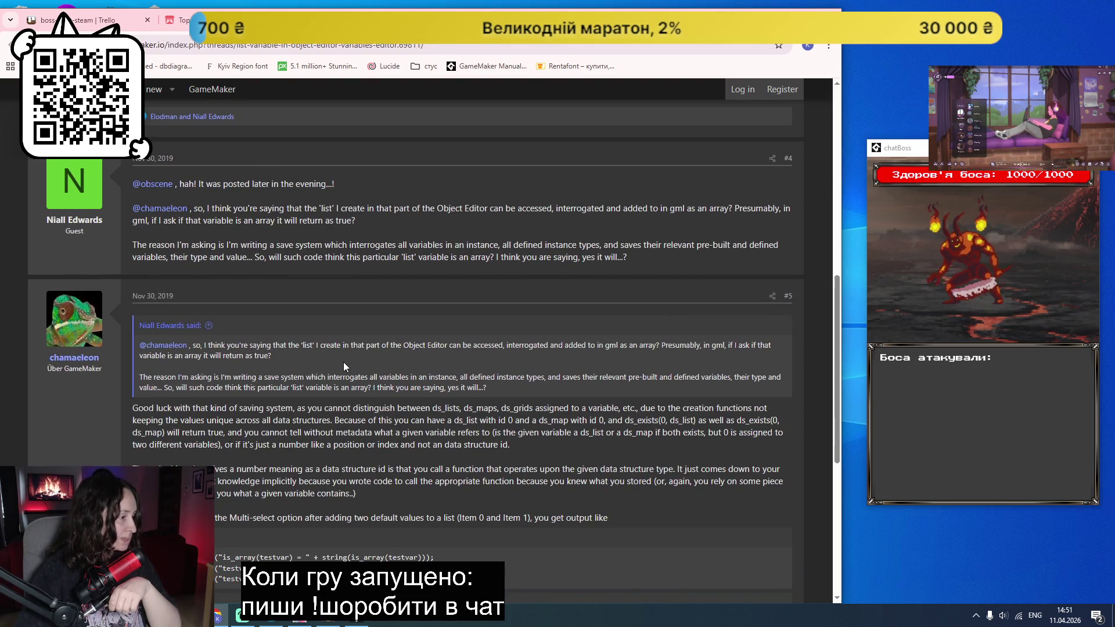
pyautogui.scroll(-2, 343, 361)
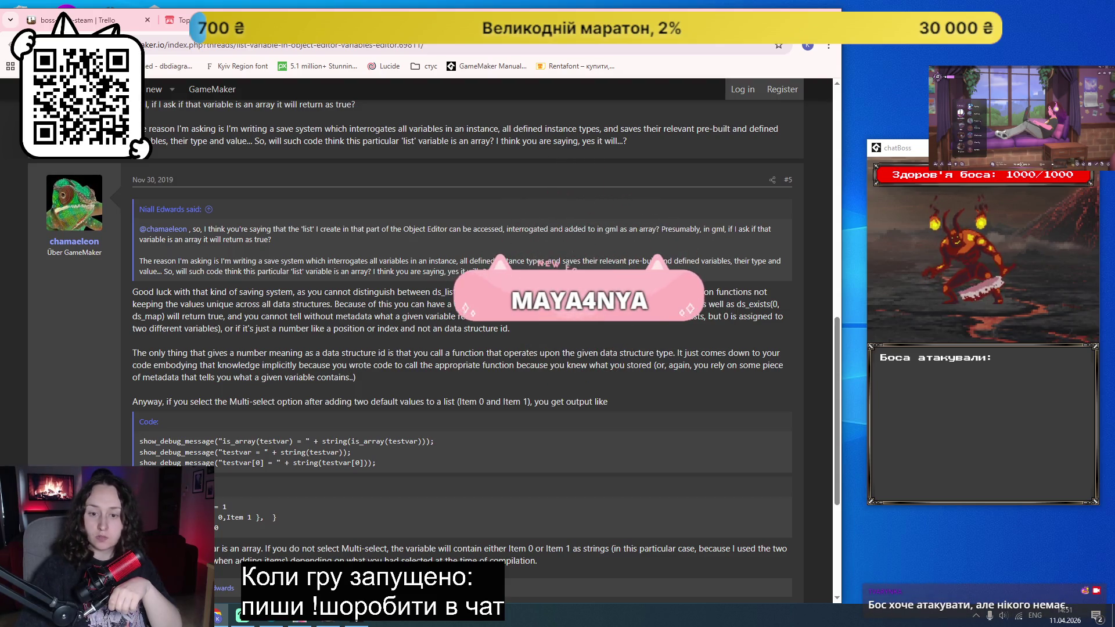
pyautogui.scroll(-1, 609, 440)
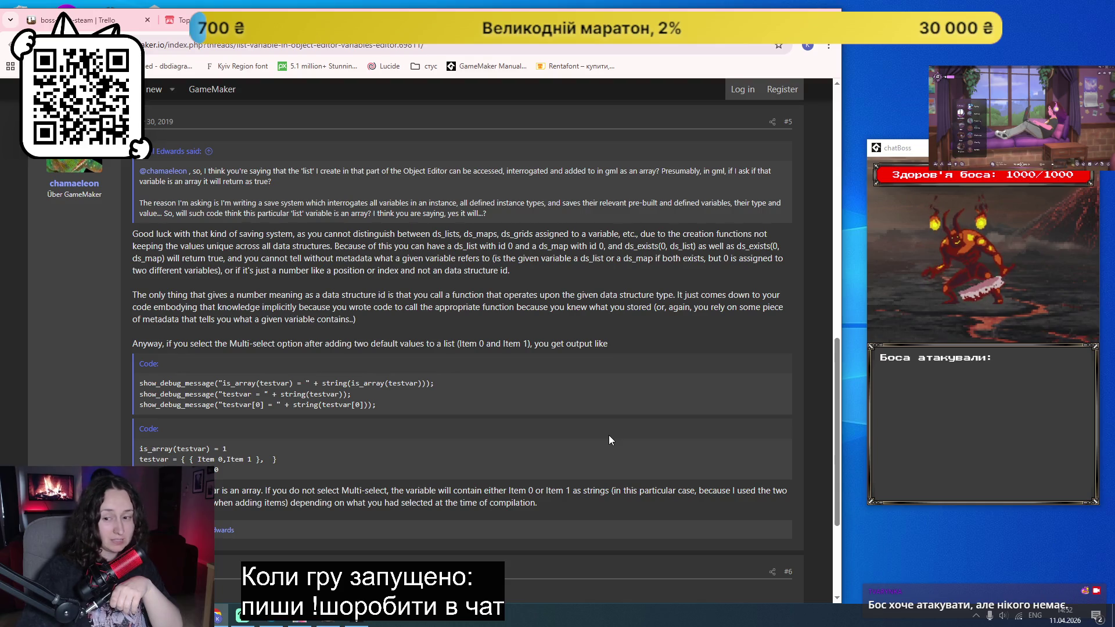
pyautogui.scroll(-3, 543, 398)
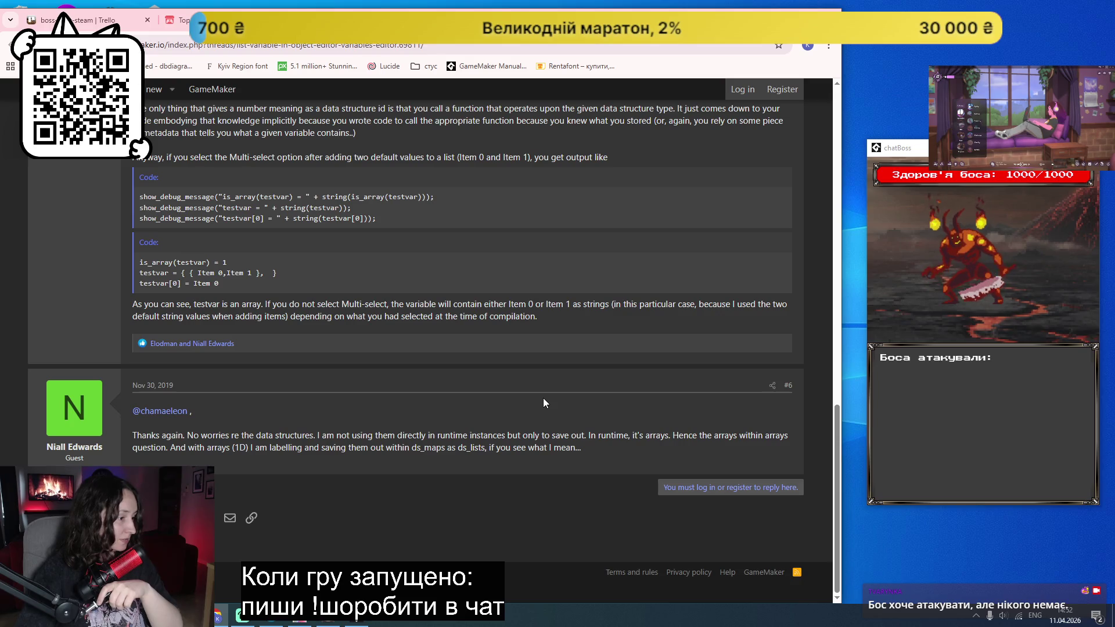
pyautogui.hotkey('alt', 'Left')
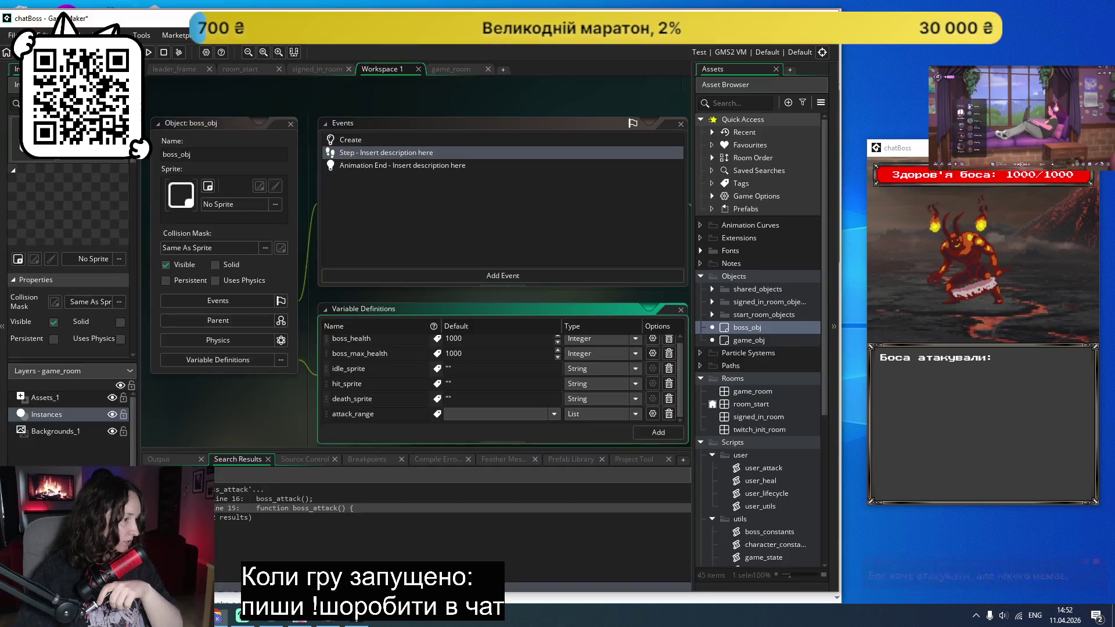
# Step: Change attack_range's type to Asset and browse for a default asset without choosing one
pyautogui.click(355, 621)
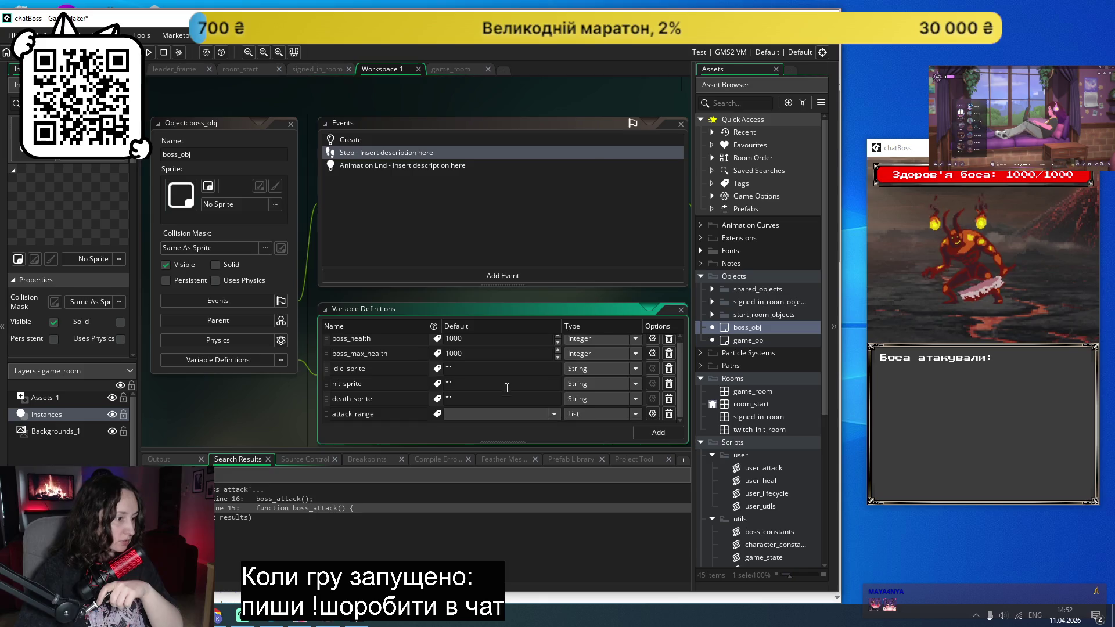
pyautogui.click(591, 416)
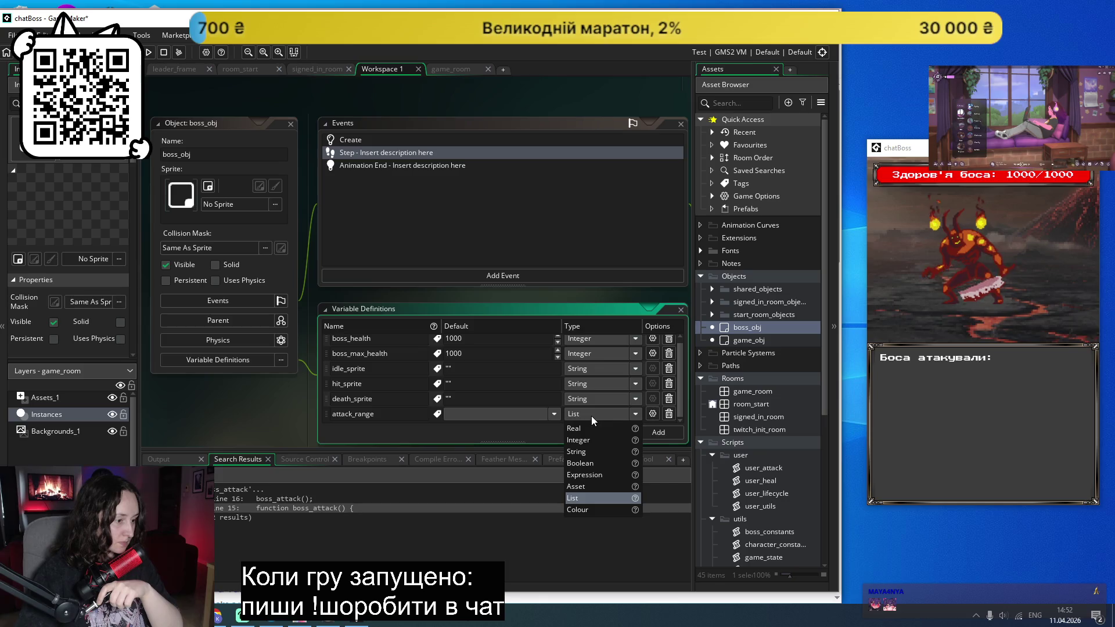
pyautogui.moveTo(635, 489)
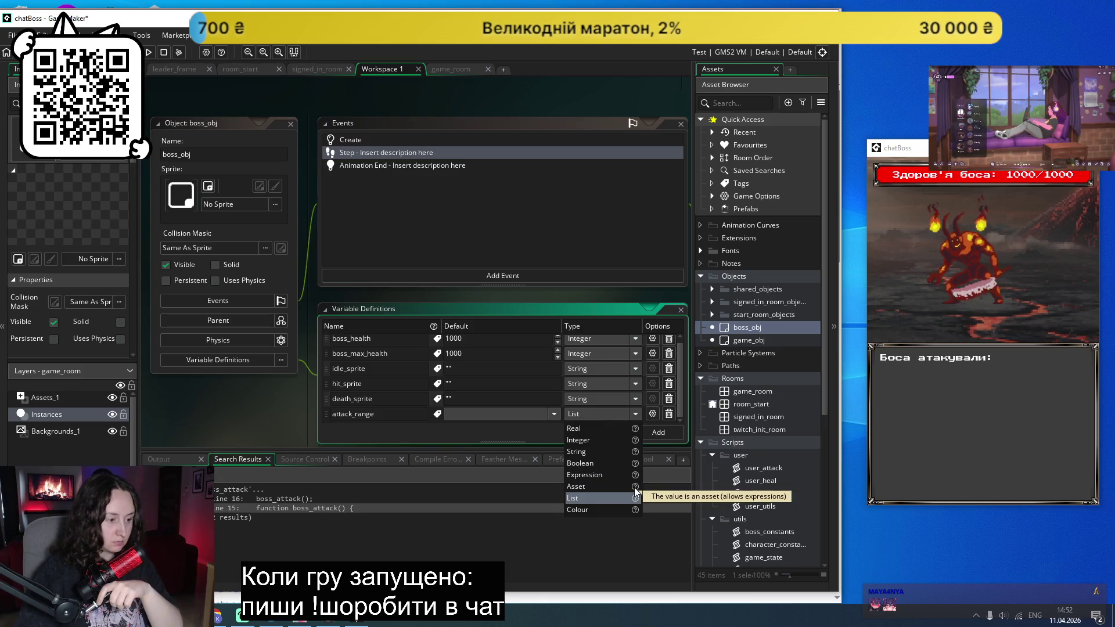
pyautogui.click(586, 487)
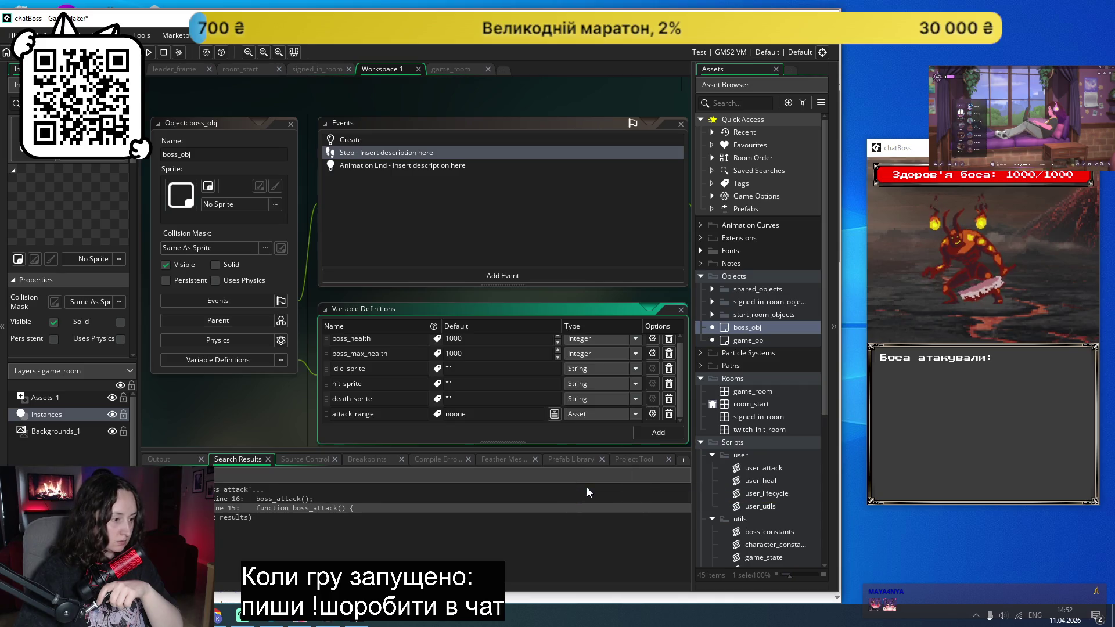
pyautogui.click(555, 415)
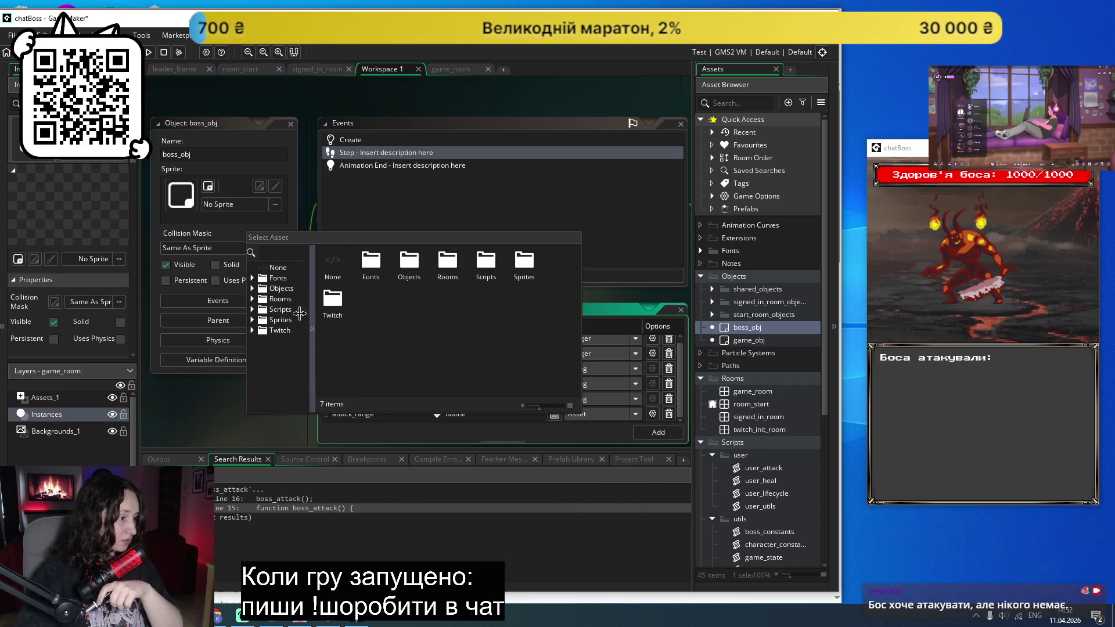
pyautogui.click(577, 223)
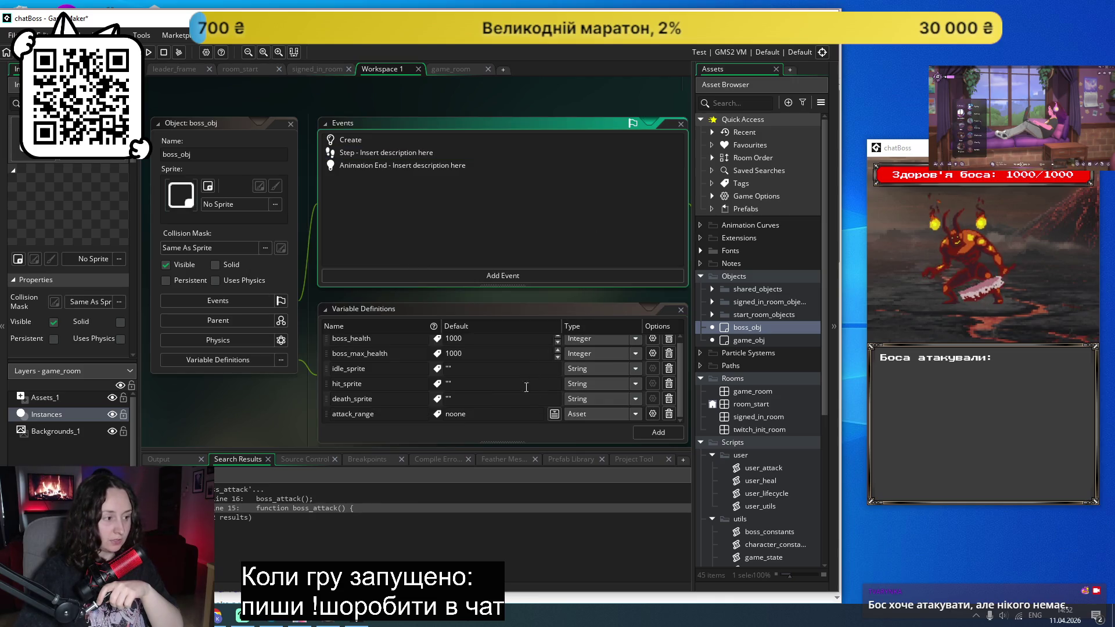
pyautogui.click(533, 415)
# Step: Set idle_sprite's type to Asset, browsing the Sprites folder without picking a default
pyautogui.click(540, 372)
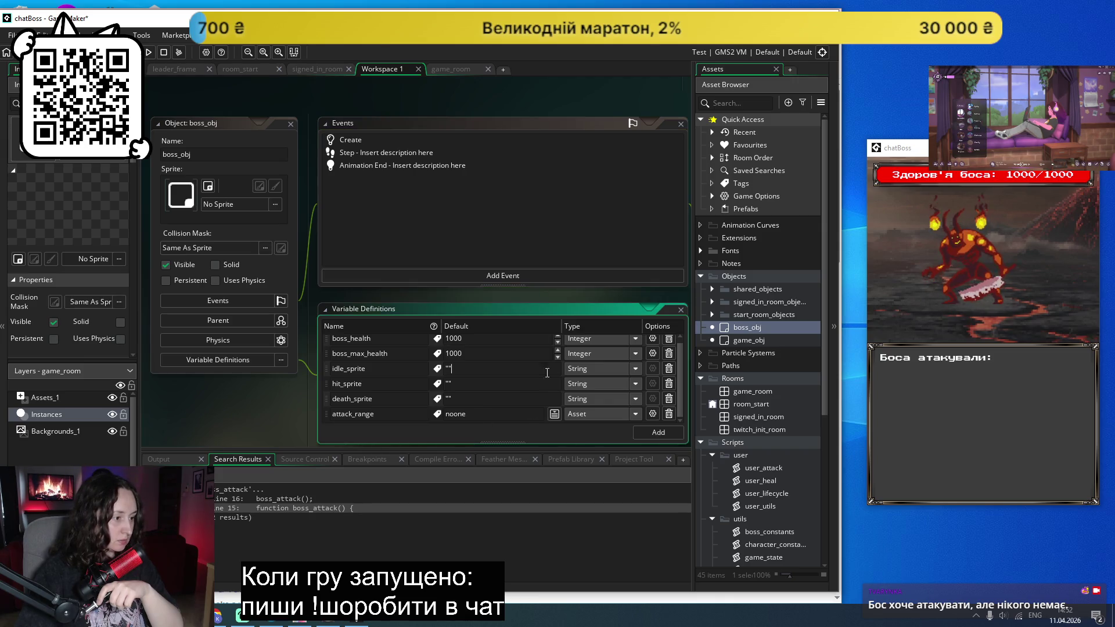
pyautogui.click(586, 375)
pyautogui.click(583, 441)
pyautogui.click(552, 368)
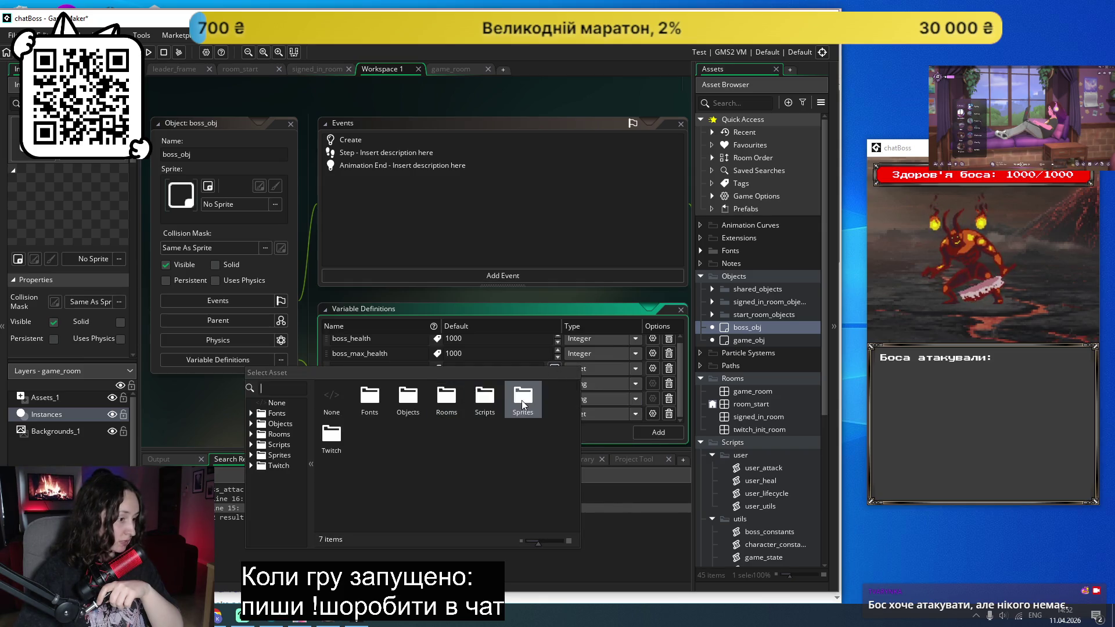
pyautogui.doubleClick(521, 399)
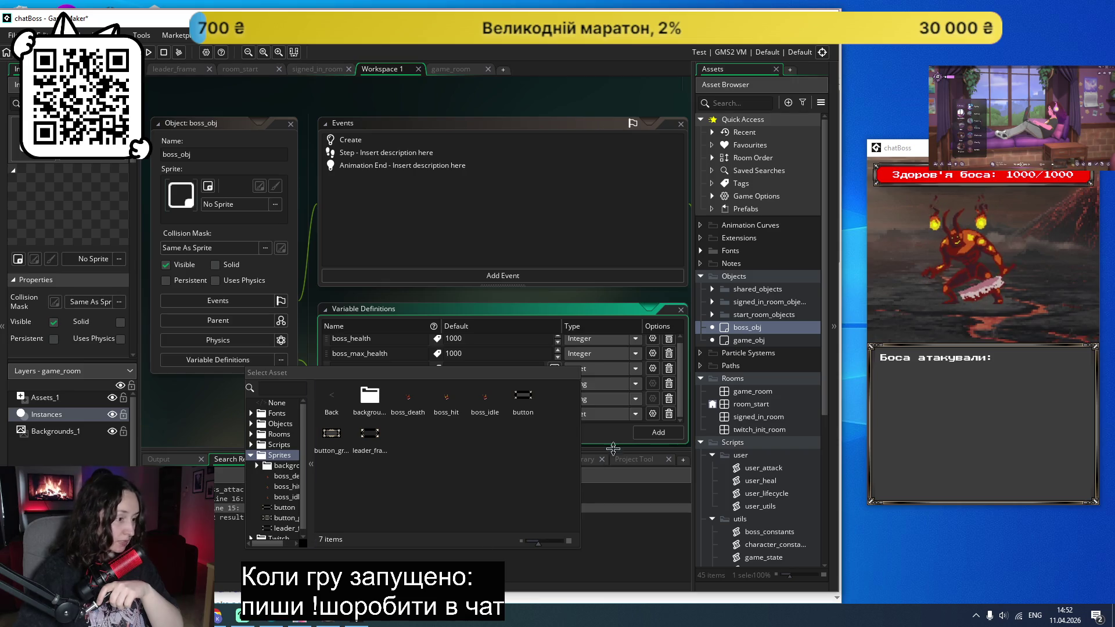
pyautogui.click(602, 439)
pyautogui.click(634, 370)
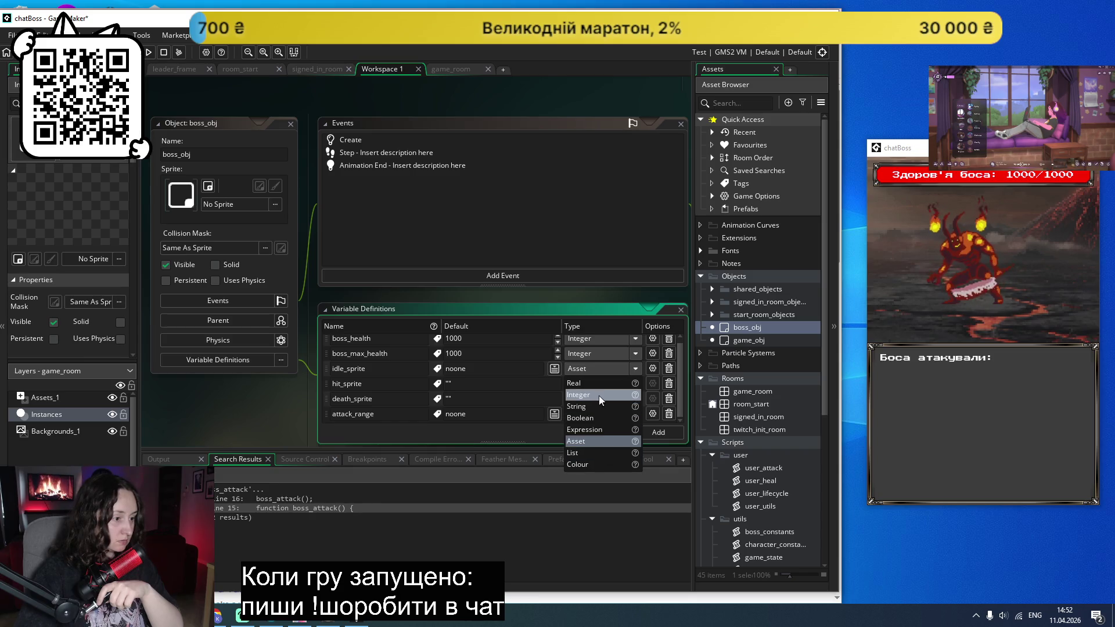
pyautogui.click(474, 398)
# Step: Set hit_sprite and death_sprite to Asset type and delete the attack_range variable
pyautogui.click(636, 383)
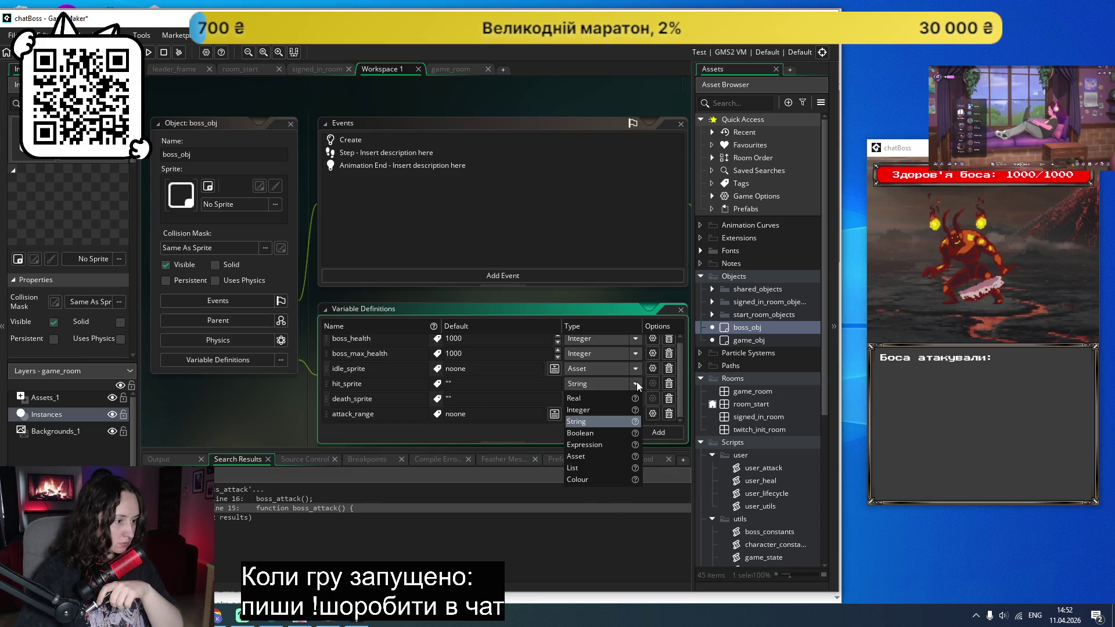
pyautogui.click(583, 456)
pyautogui.click(637, 397)
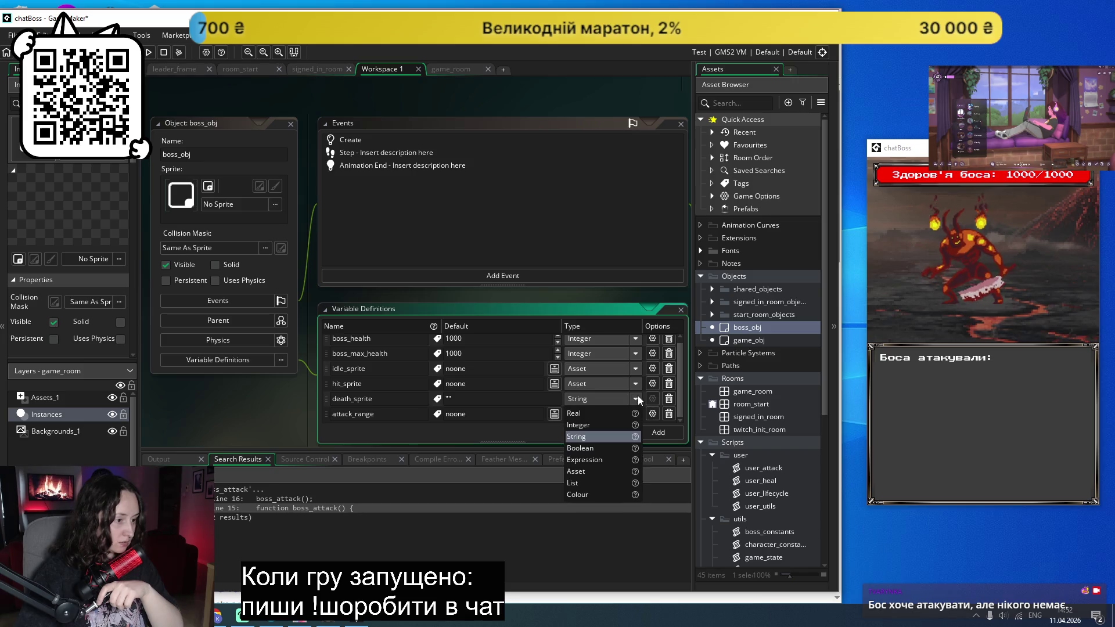
pyautogui.click(589, 472)
pyautogui.click(669, 414)
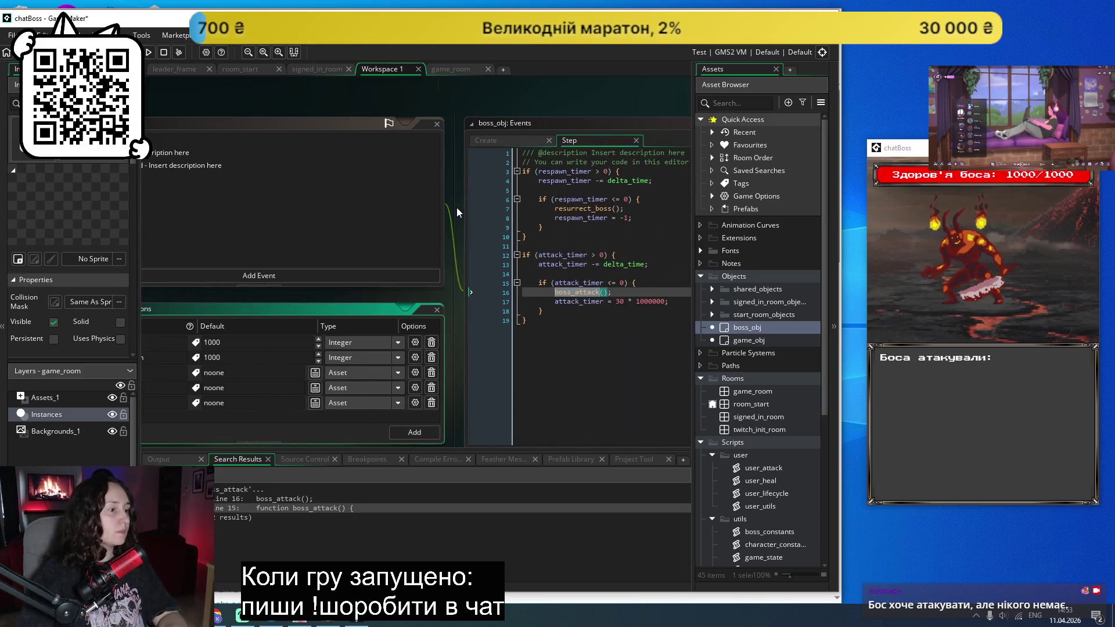
# Step: Open the boss_constants script from the asset browser
pyautogui.click(596, 352)
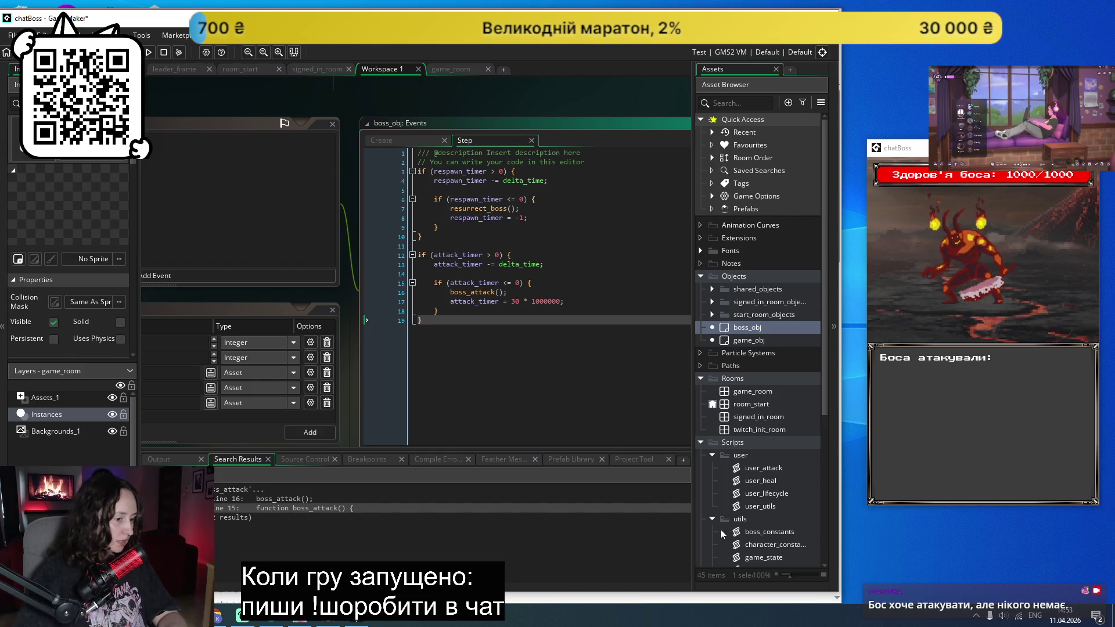
pyautogui.click(767, 532)
pyautogui.scroll(-3, 768, 531)
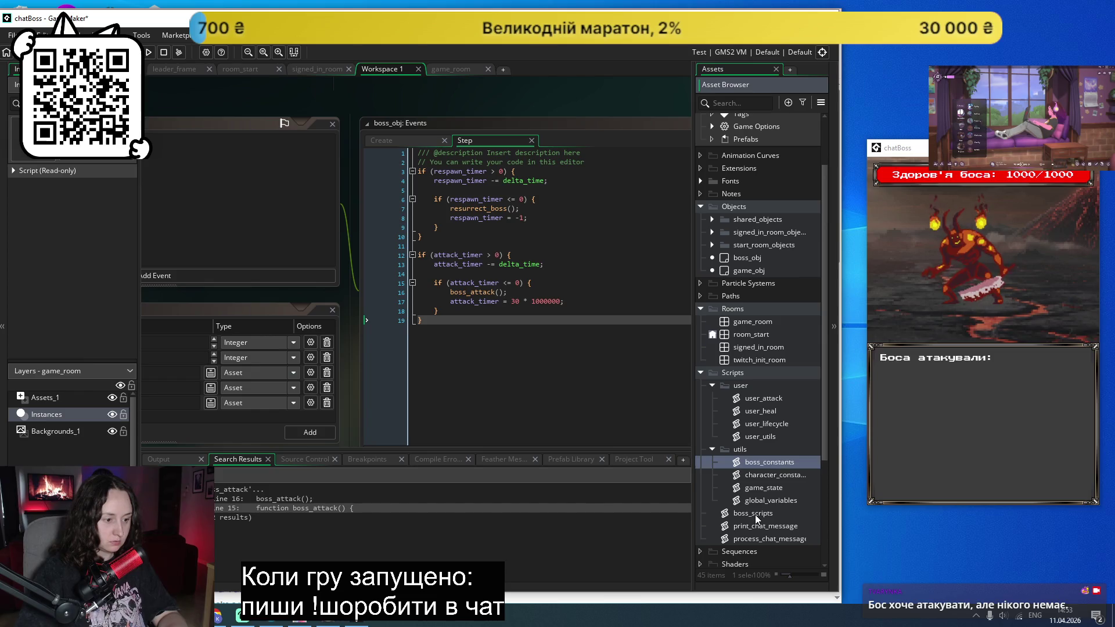
pyautogui.doubleClick(755, 514)
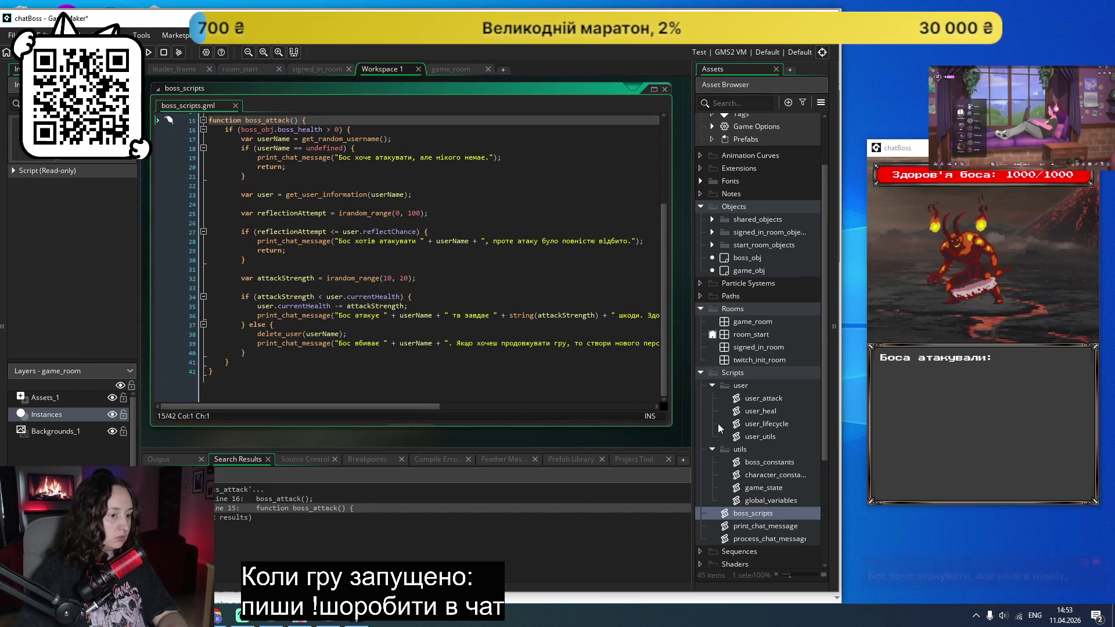
pyautogui.doubleClick(762, 463)
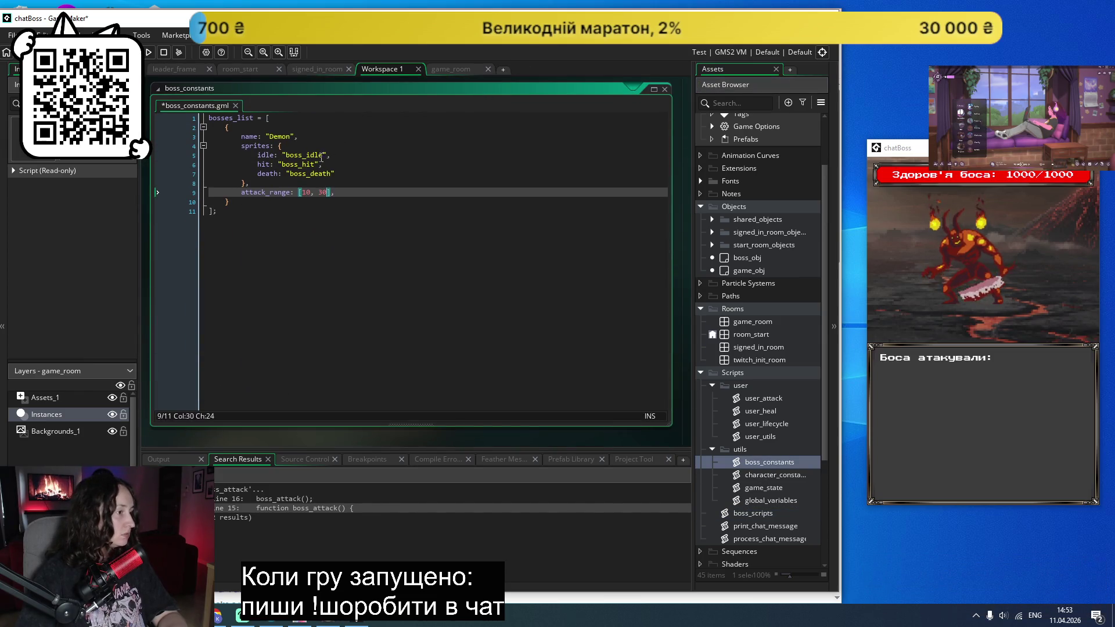
# Step: Replace the quoted "boss_idle" on line 5 with sprites.boss_idle via autocomplete
pyautogui.doubleClick(327, 154)
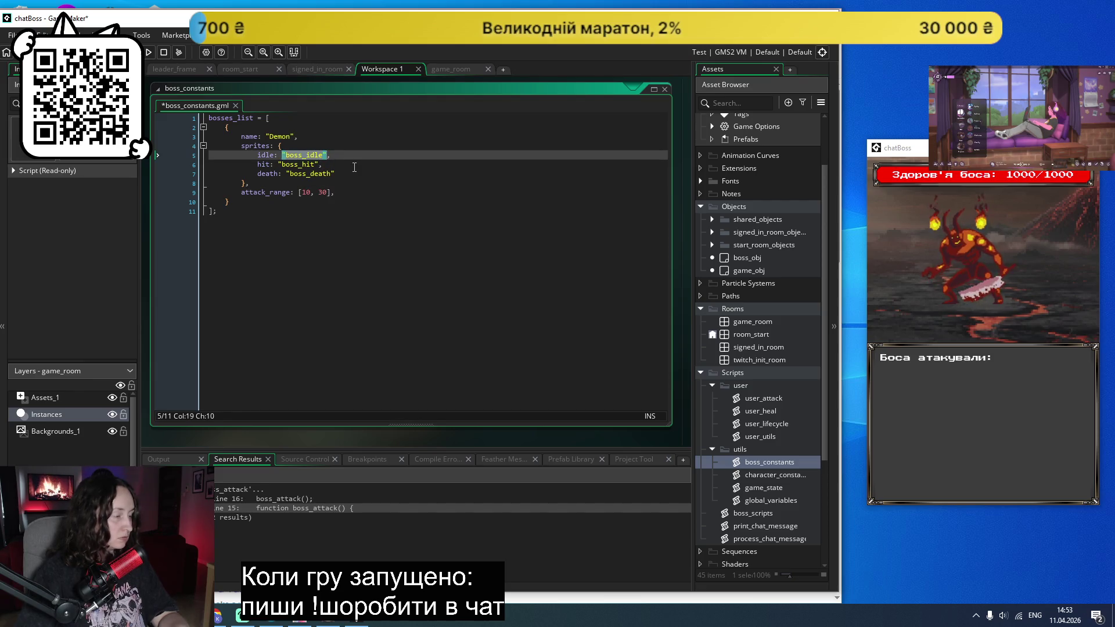
pyautogui.write('s')
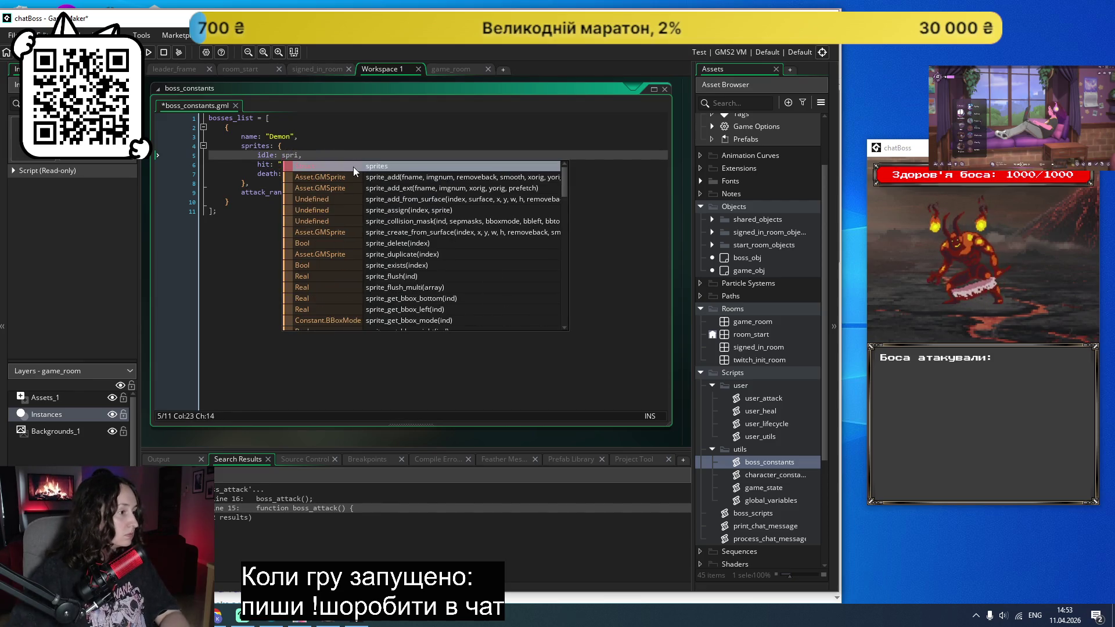
pyautogui.press('Return')
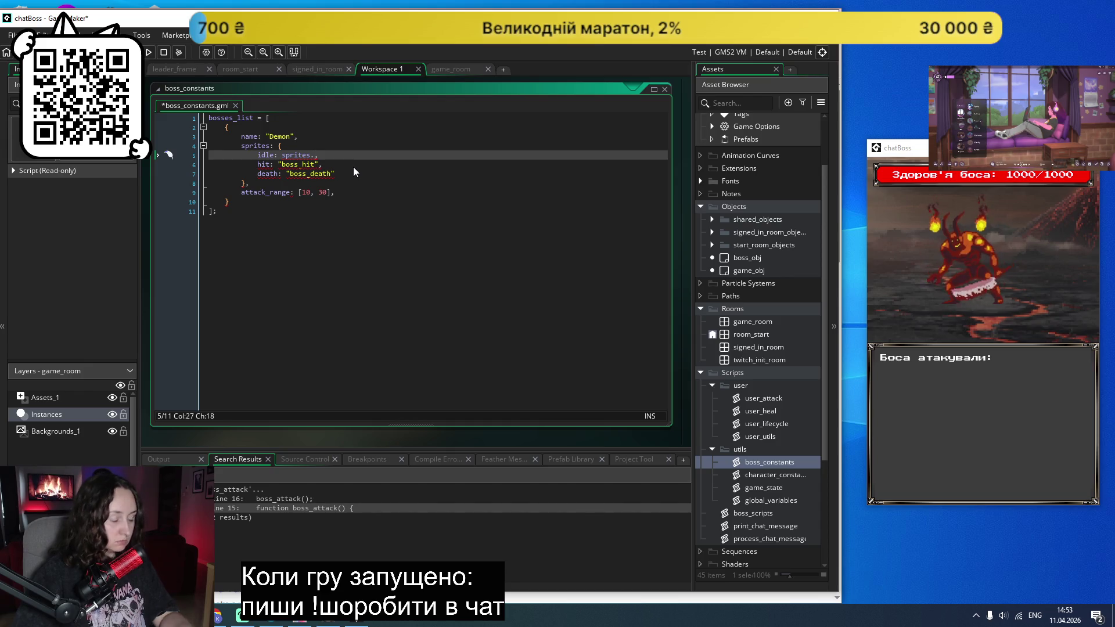
pyautogui.write('boss_i')
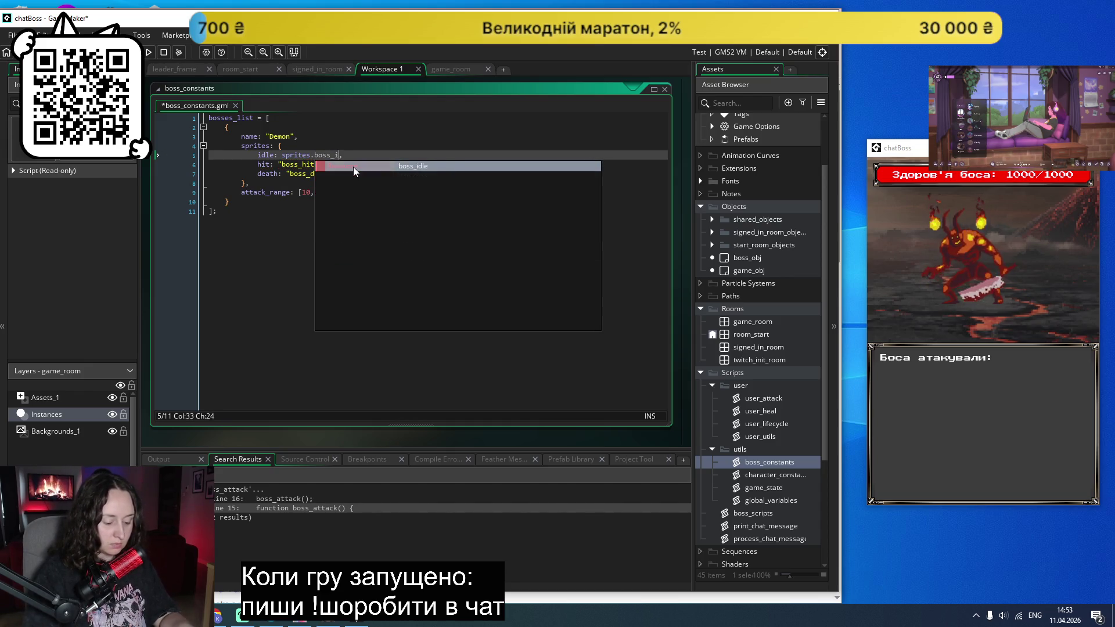
pyautogui.press('Return')
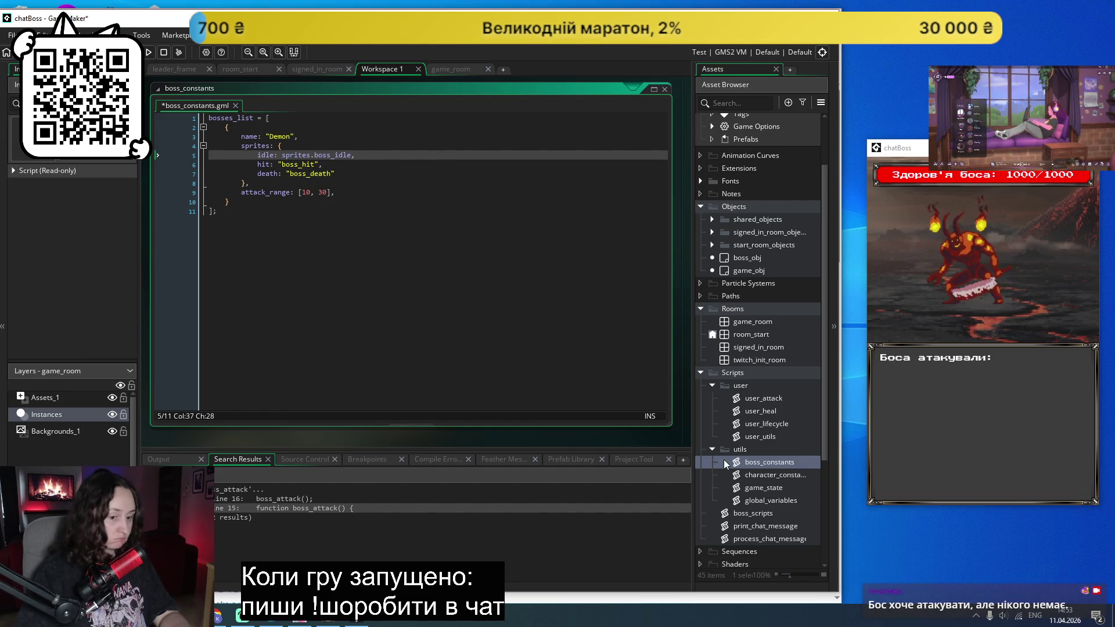
# Step: Check boss_obj's Animation End event code, then return to boss_constants
pyautogui.doubleClick(751, 259)
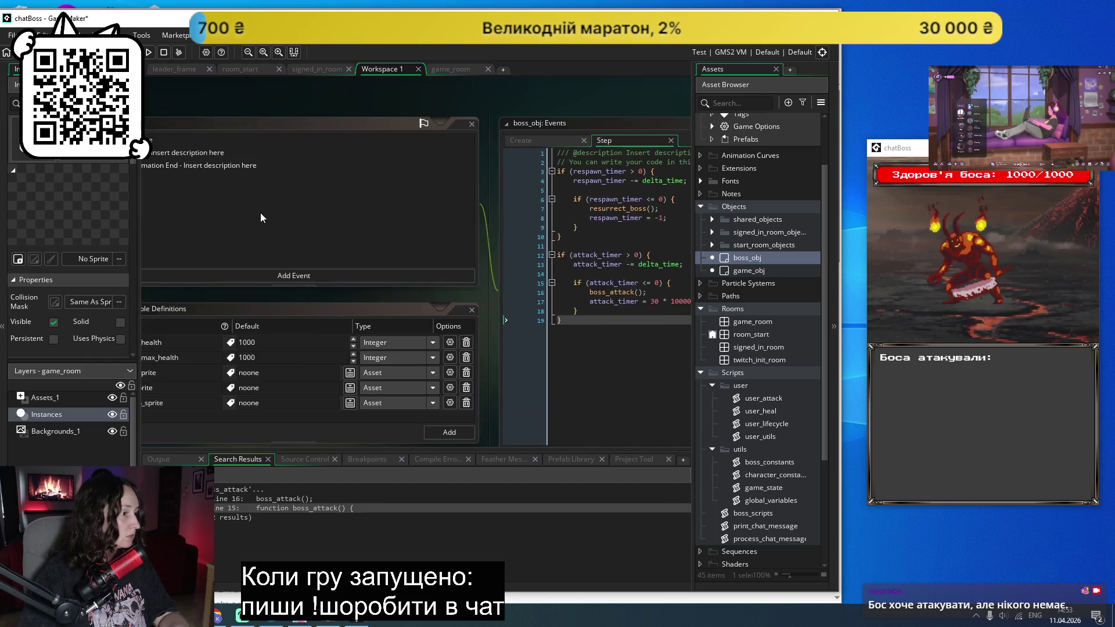
pyautogui.click(273, 164)
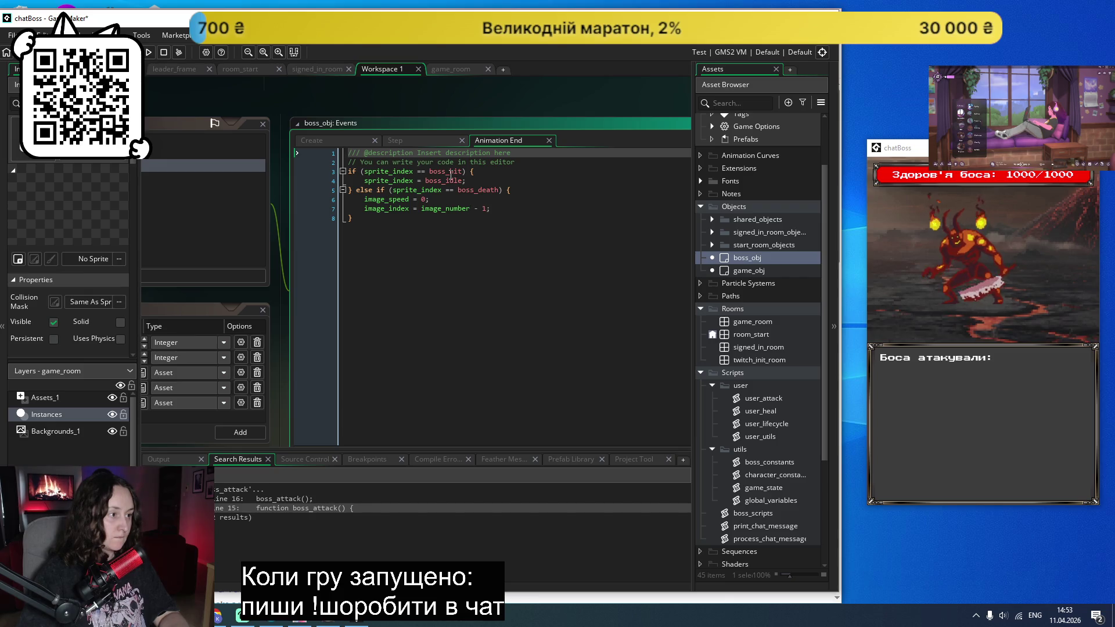
pyautogui.moveTo(451, 175)
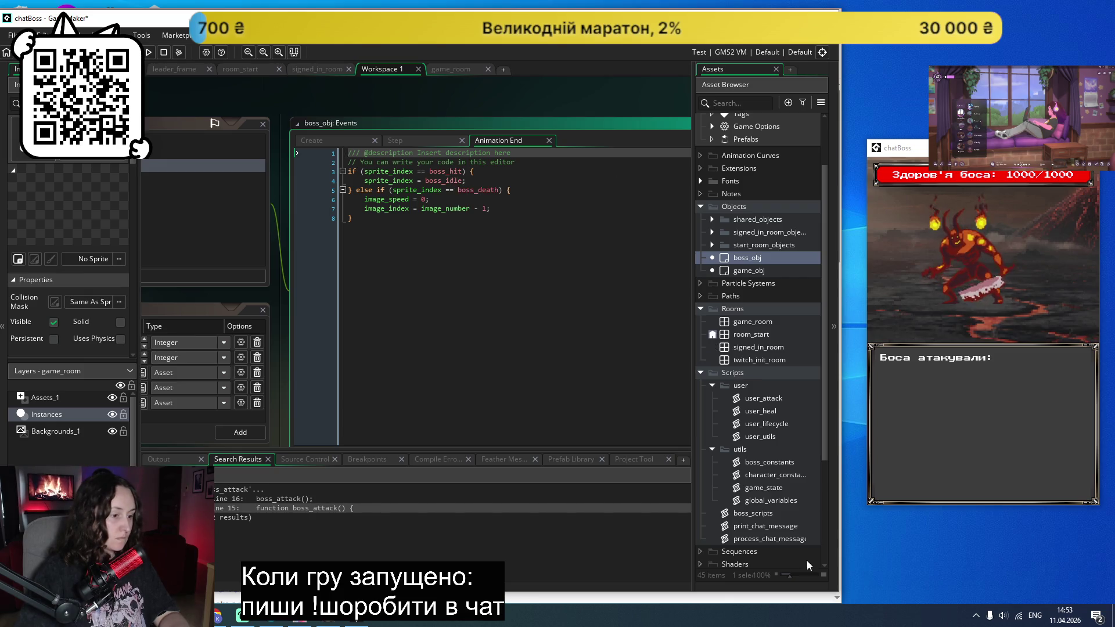
pyautogui.doubleClick(765, 514)
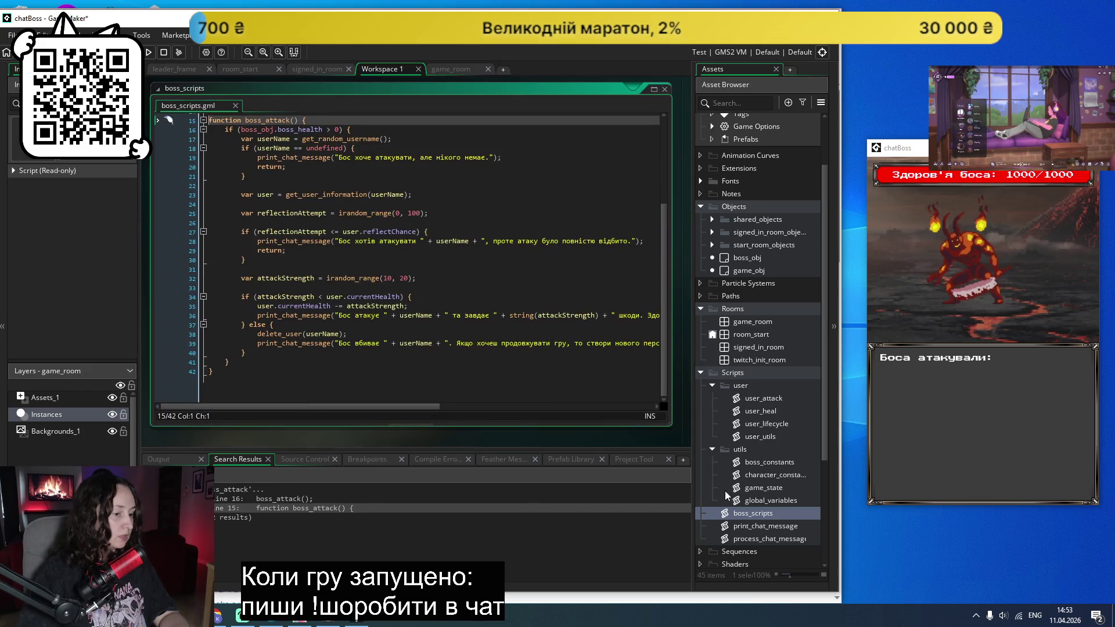
pyautogui.doubleClick(764, 462)
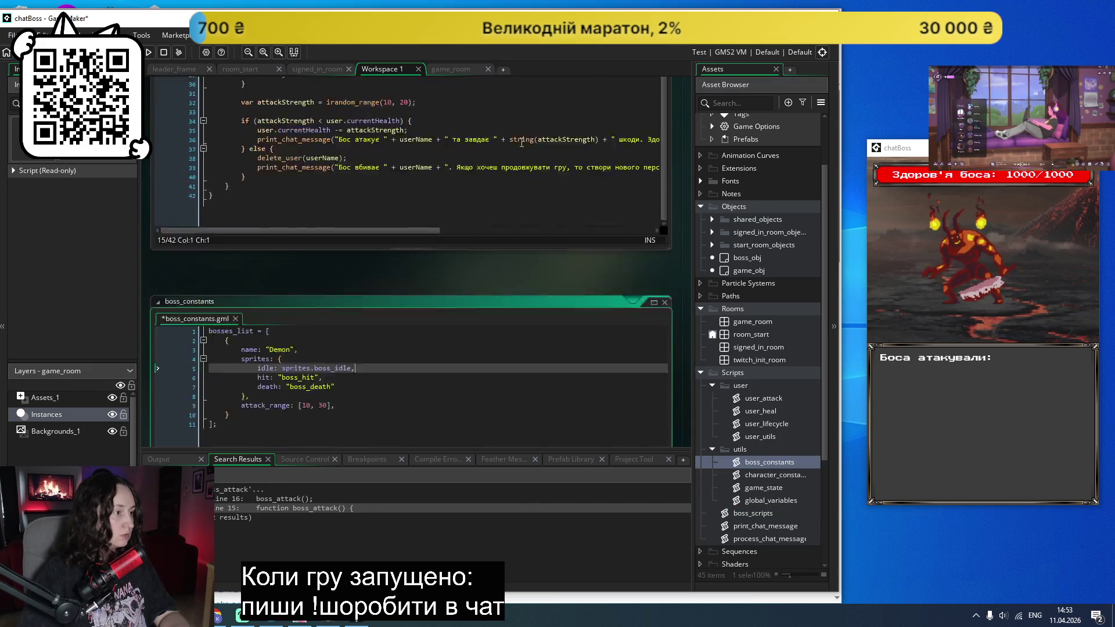
# Step: Strip the sprites. prefix from boss_idle and the quotes around boss_hit
pyautogui.moveTo(315, 157); pyautogui.dragTo(283, 157)
pyautogui.press('BackSpace')
pyautogui.press('Down')
pyautogui.press('Down')
pyautogui.press('End')
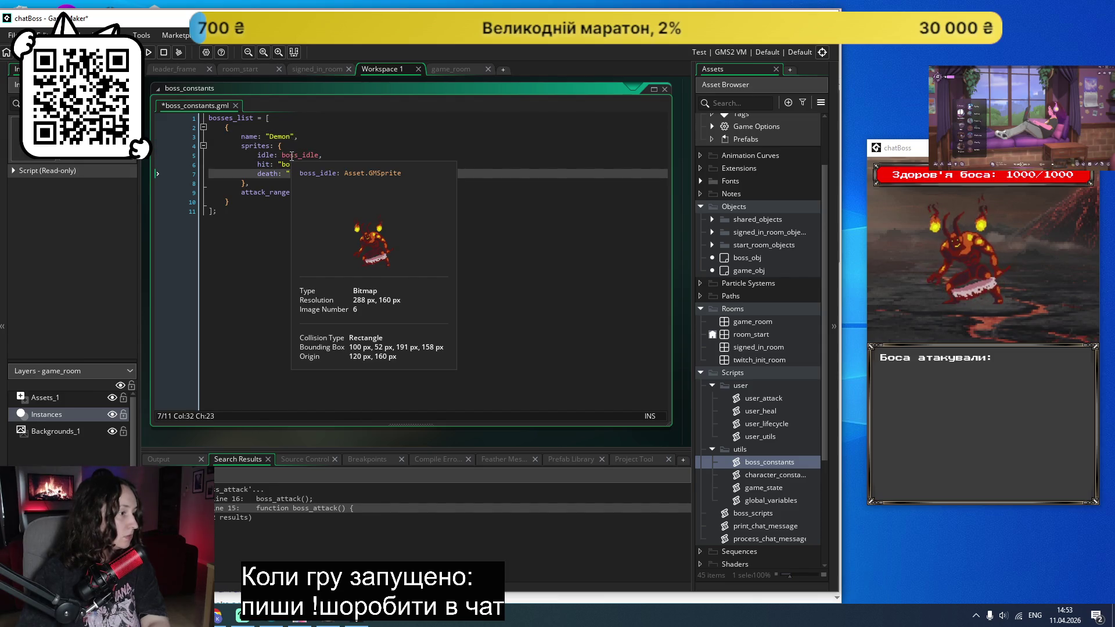
pyautogui.click(279, 165)
pyautogui.press('BackSpace')
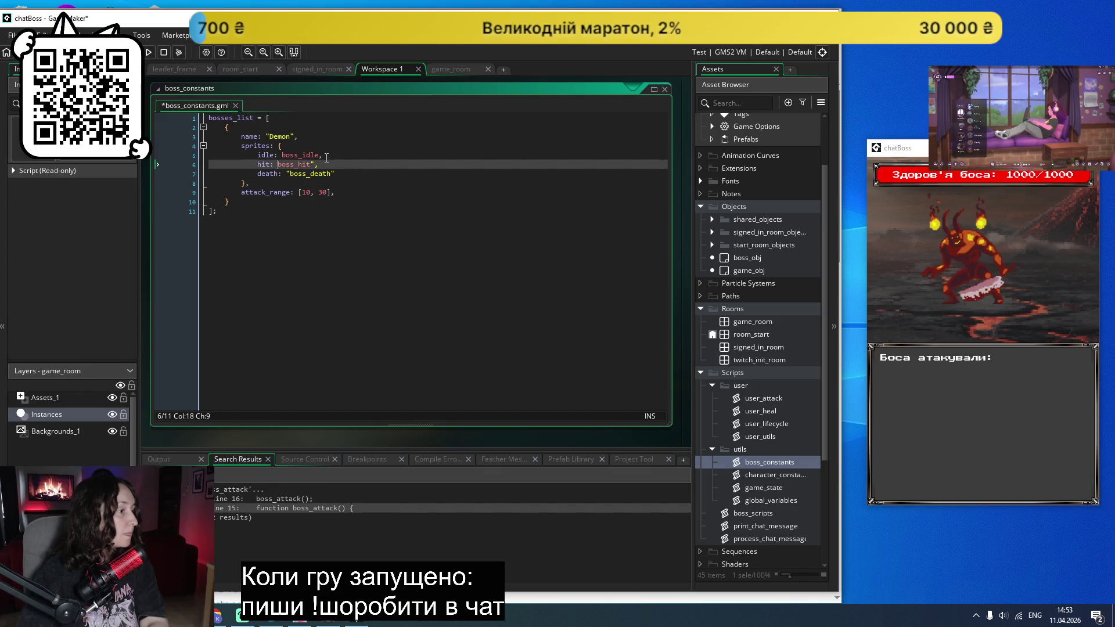
pyautogui.click(315, 164)
pyautogui.press('BackSpace')
# Step: Unquote boss_death, add the trailing comma, and save boss_constants
pyautogui.click(290, 173)
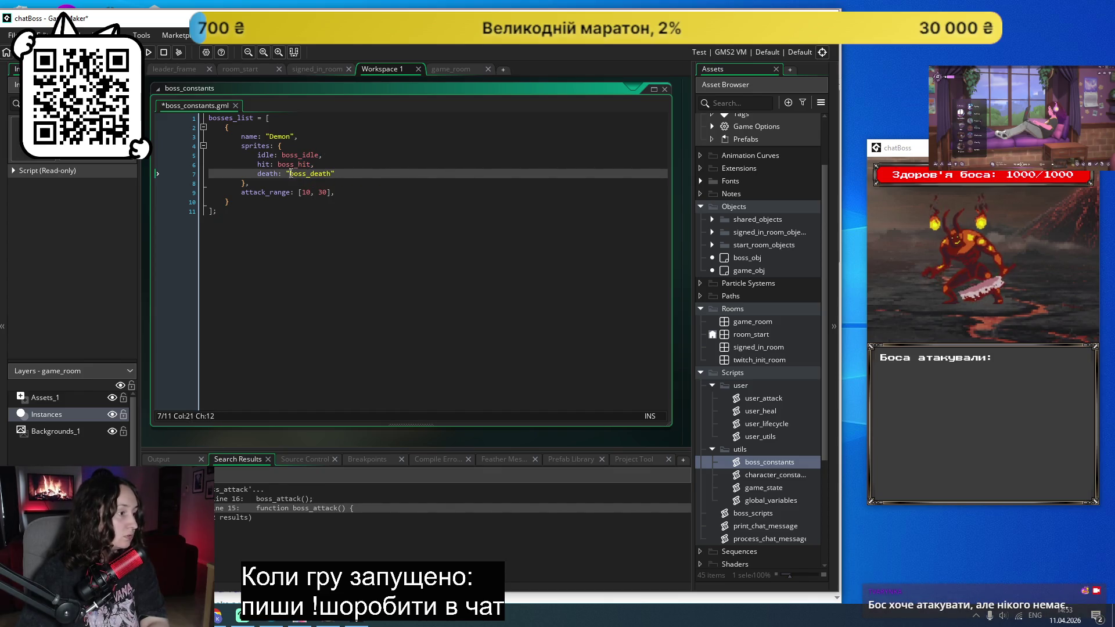
pyautogui.press('BackSpace')
pyautogui.press('End')
pyautogui.press('BackSpace')
pyautogui.write(',')
pyautogui.hotkey('ctrl', 's')
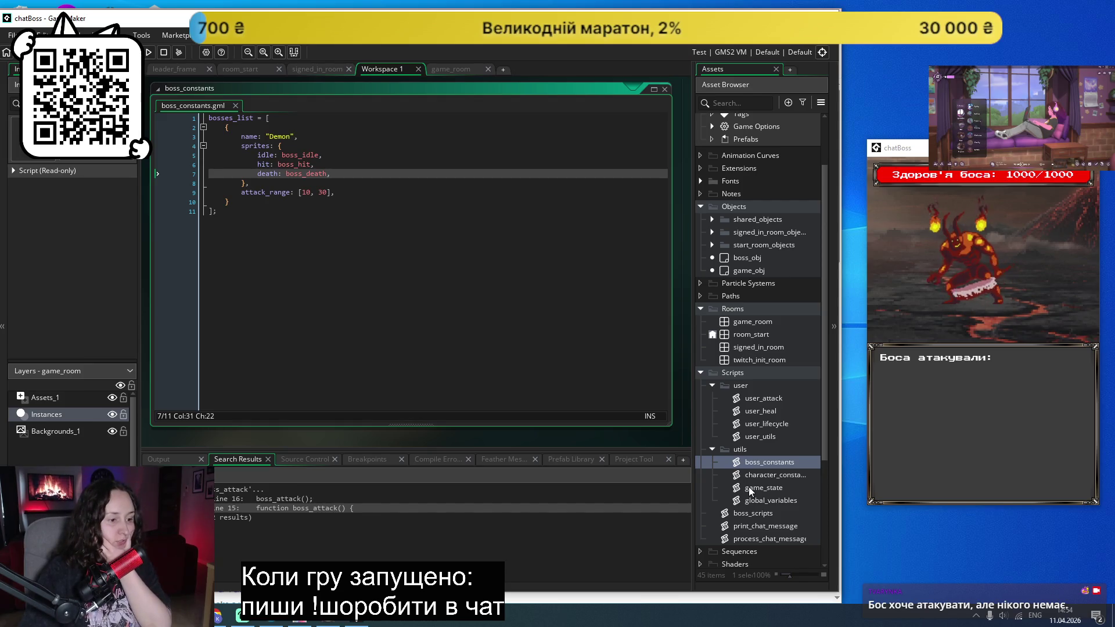
# Step: In boss_obj's Animation End code, replace boss_hit with hit_sprite in the line 3 comparison
pyautogui.doubleClick(762, 260)
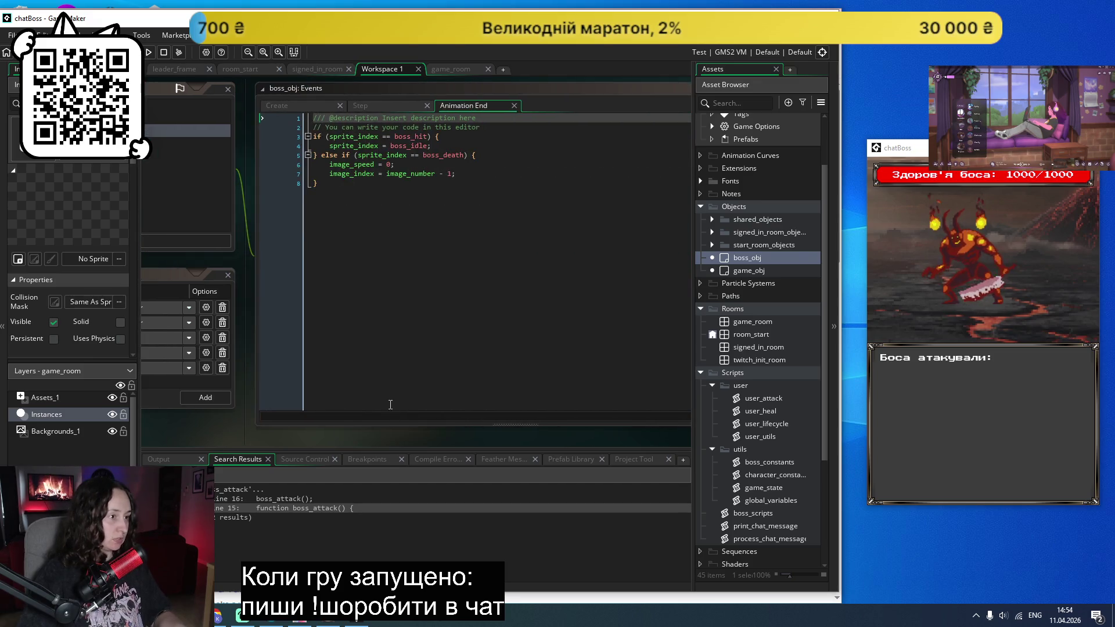
pyautogui.click(426, 137)
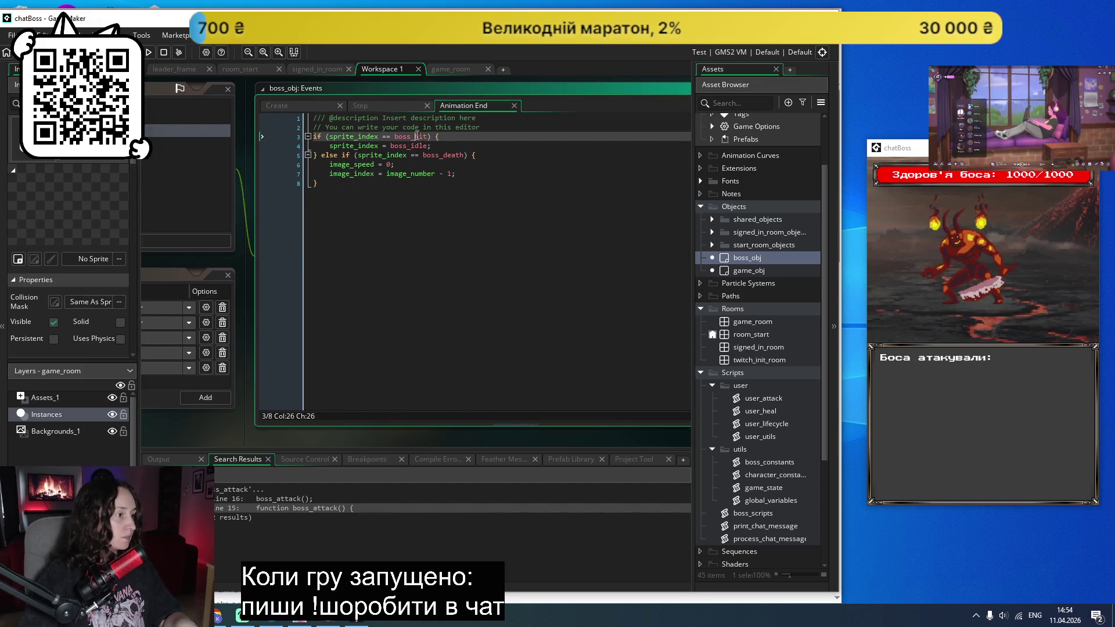
pyautogui.hotkey('ctrl', 'BackSpace')
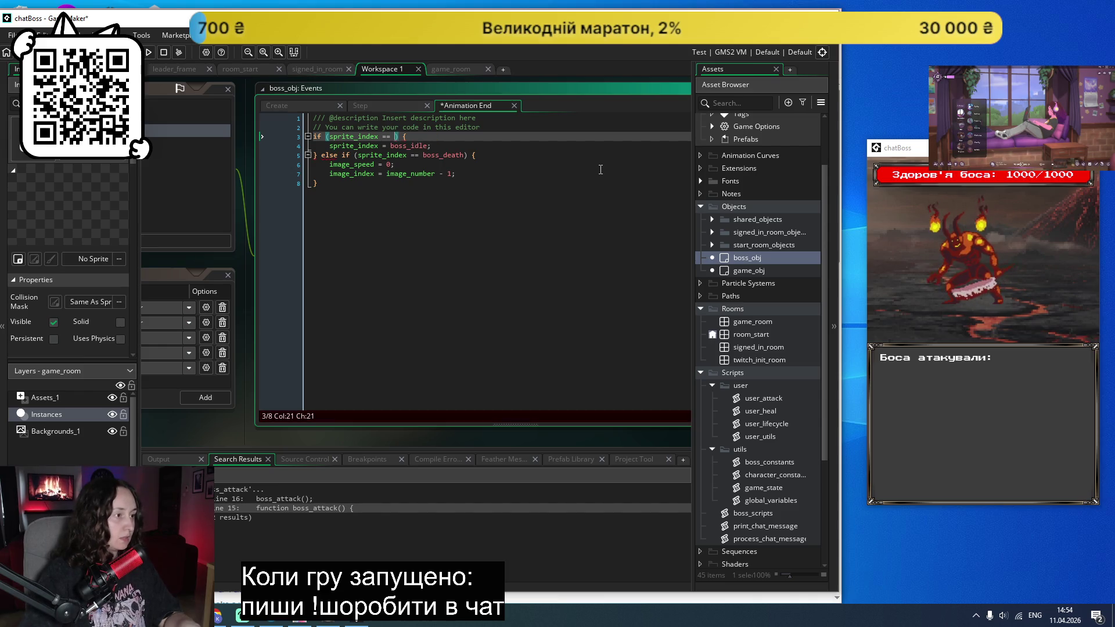
pyautogui.hotkey('ctrl', 'z')
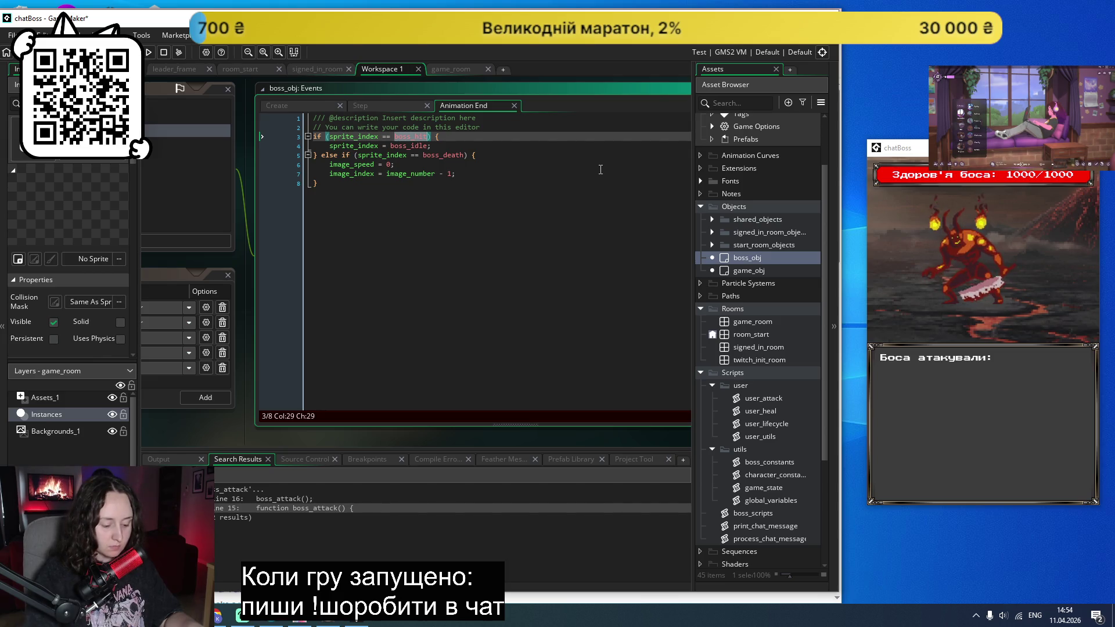
pyautogui.hotkey('ctrl', 'BackSpace')
pyautogui.write('s')
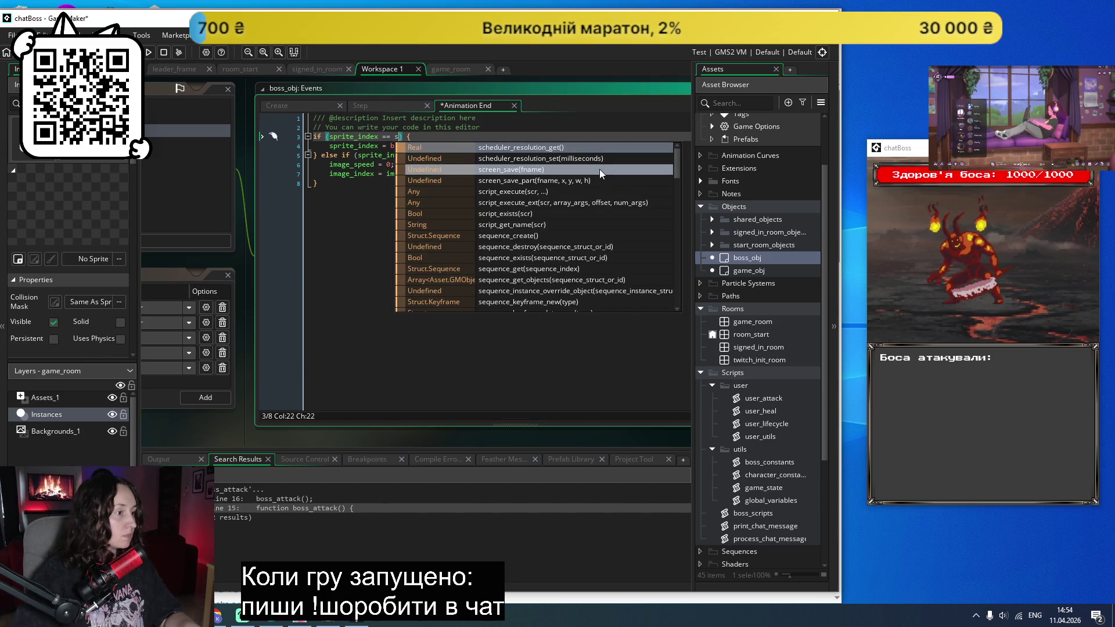
pyautogui.write('pri')
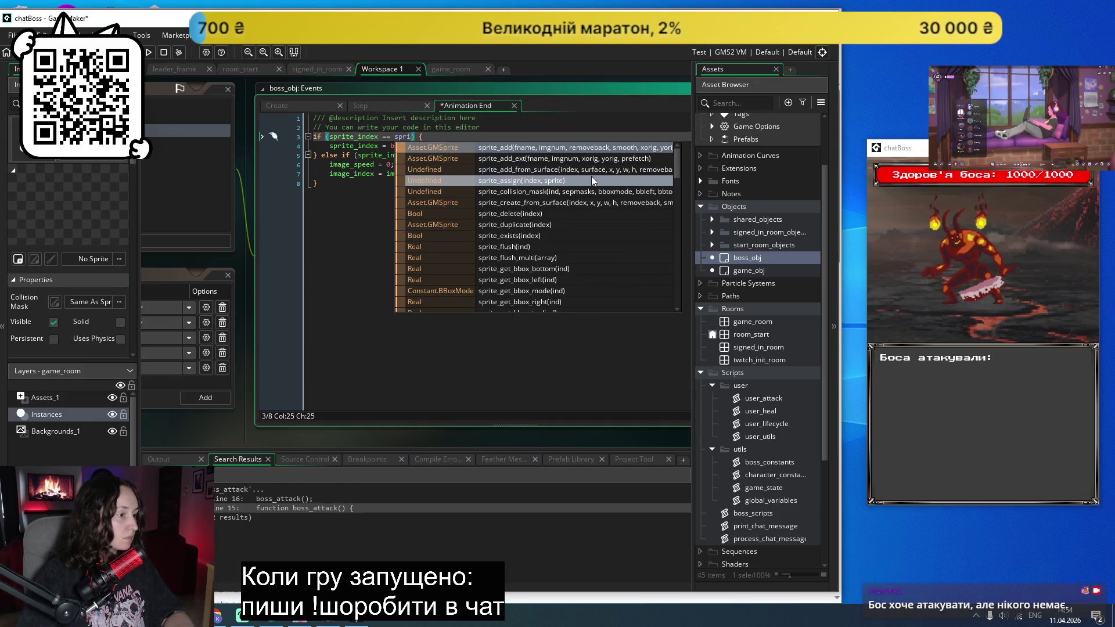
pyautogui.press('BackSpace')
pyautogui.press('BackSpace')
pyautogui.press('BackSpace')
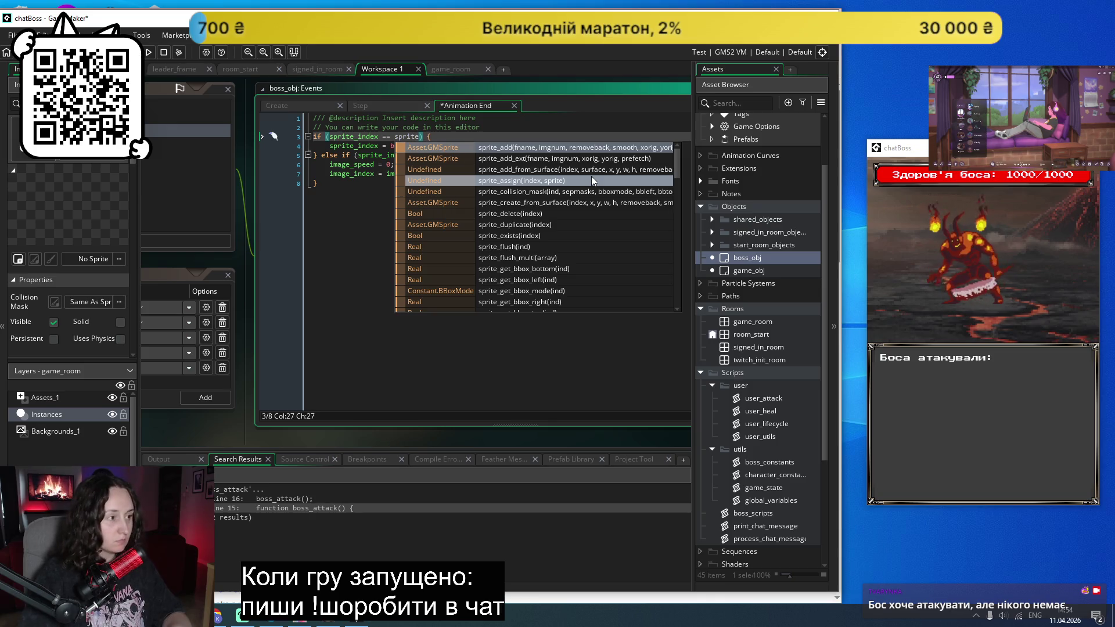
pyautogui.press('BackSpace')
pyautogui.write('hit_')
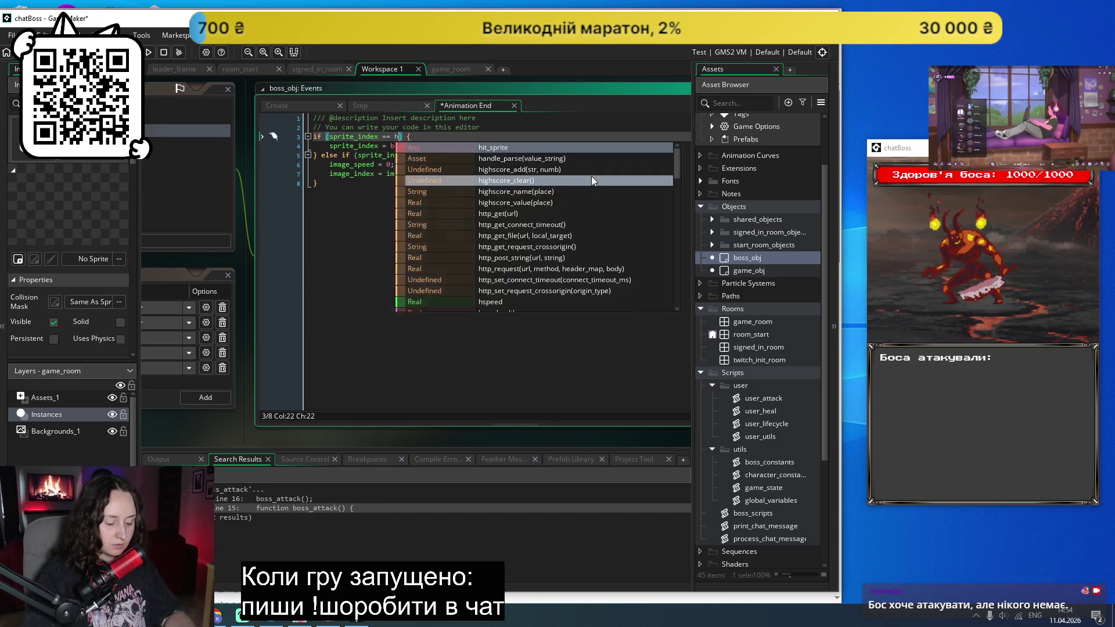
pyautogui.press('Return')
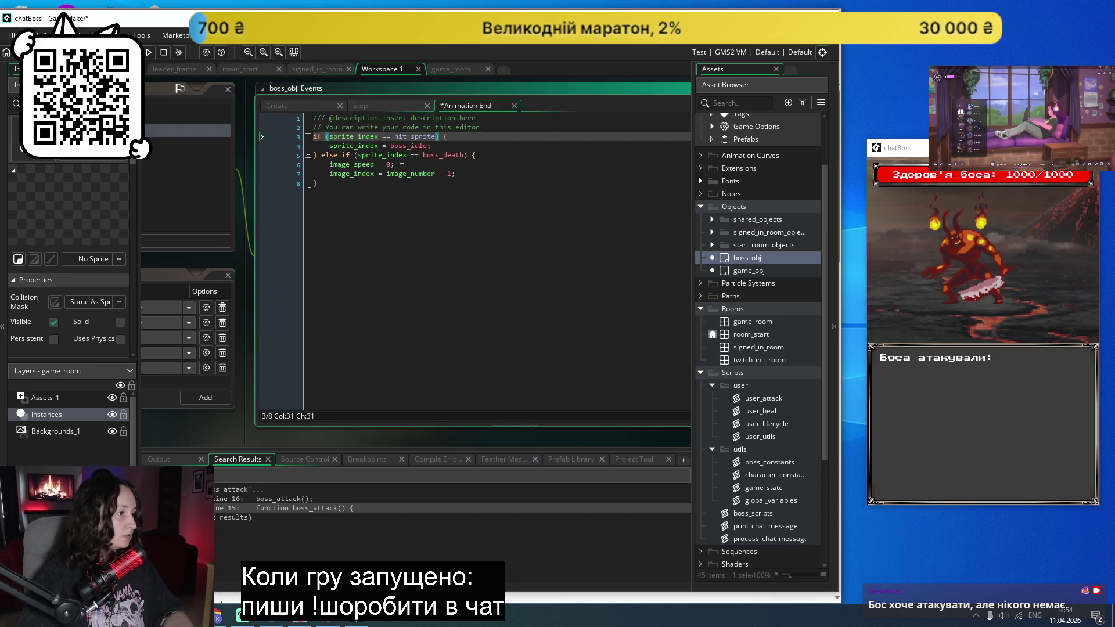
# Step: Replace boss_idle with idle_sprite on line 4 and boss_death with death_sprite on line 5
pyautogui.click(391, 146)
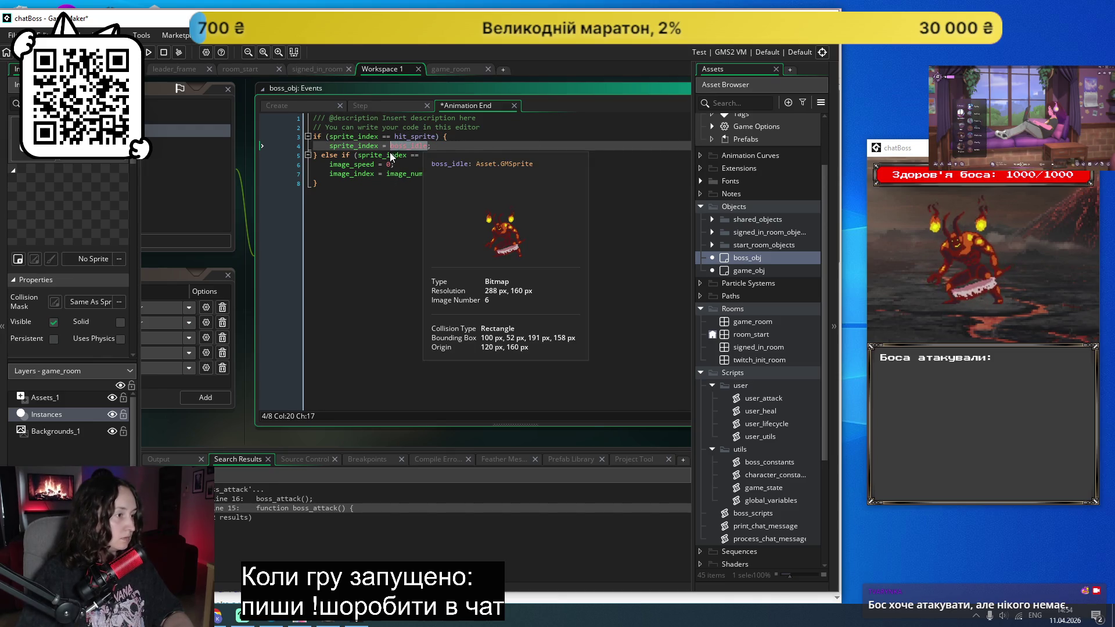
pyautogui.press('Delete')
pyautogui.write('idle_')
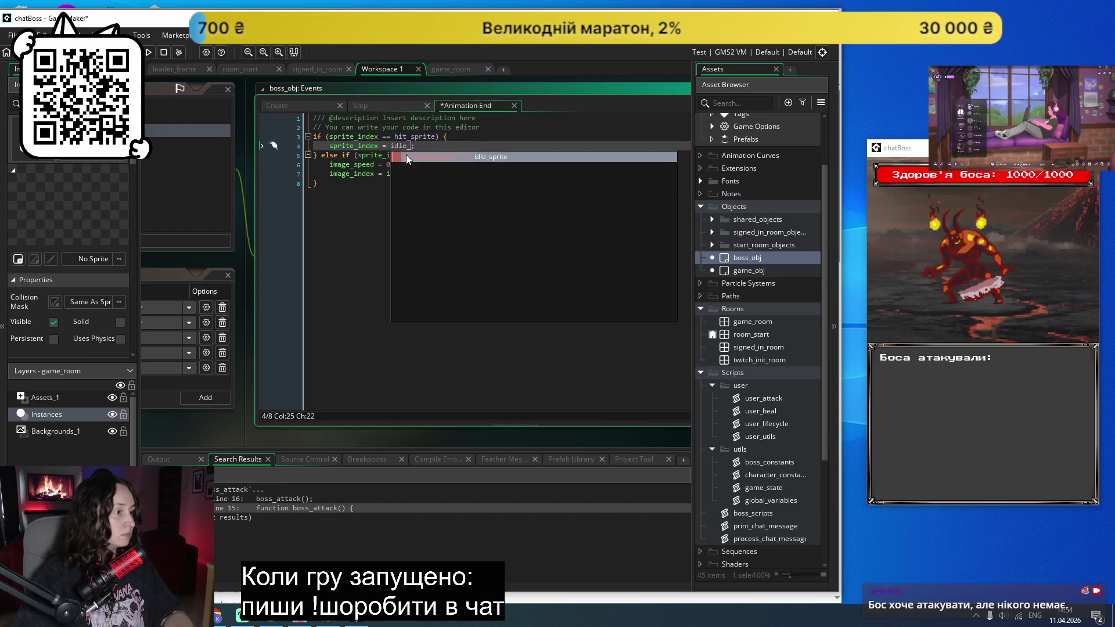
pyautogui.press('Return')
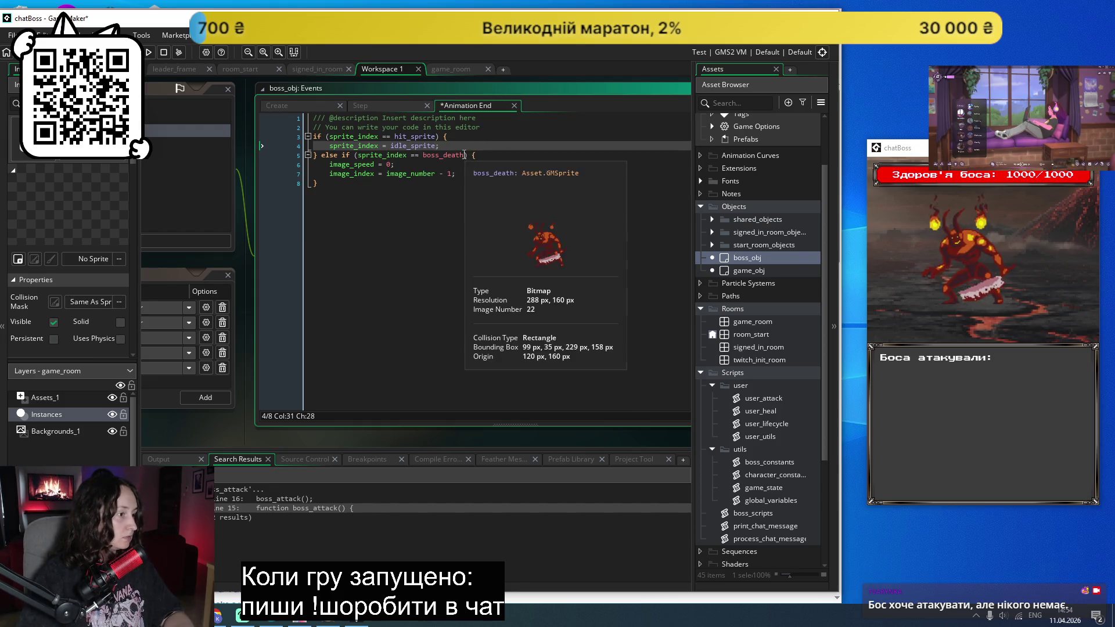
pyautogui.doubleClick(465, 154)
pyautogui.write('death_sp')
pyautogui.press('Return')
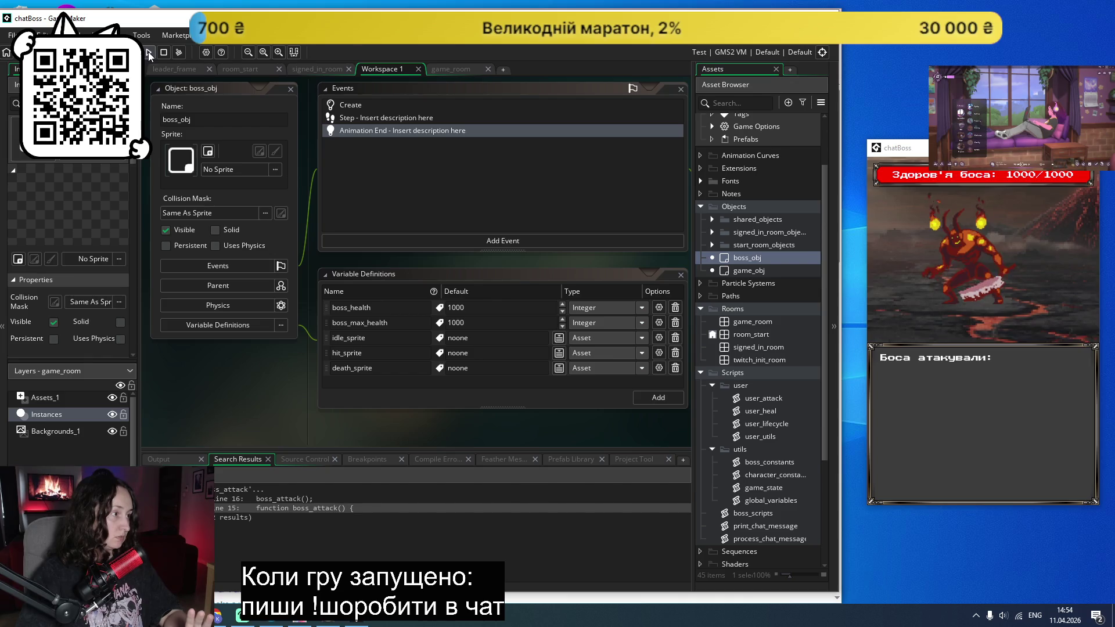
# Step: Run the game, log in via Twitch, abort the bosses_list error, and open the Create event
pyautogui.press('F5')
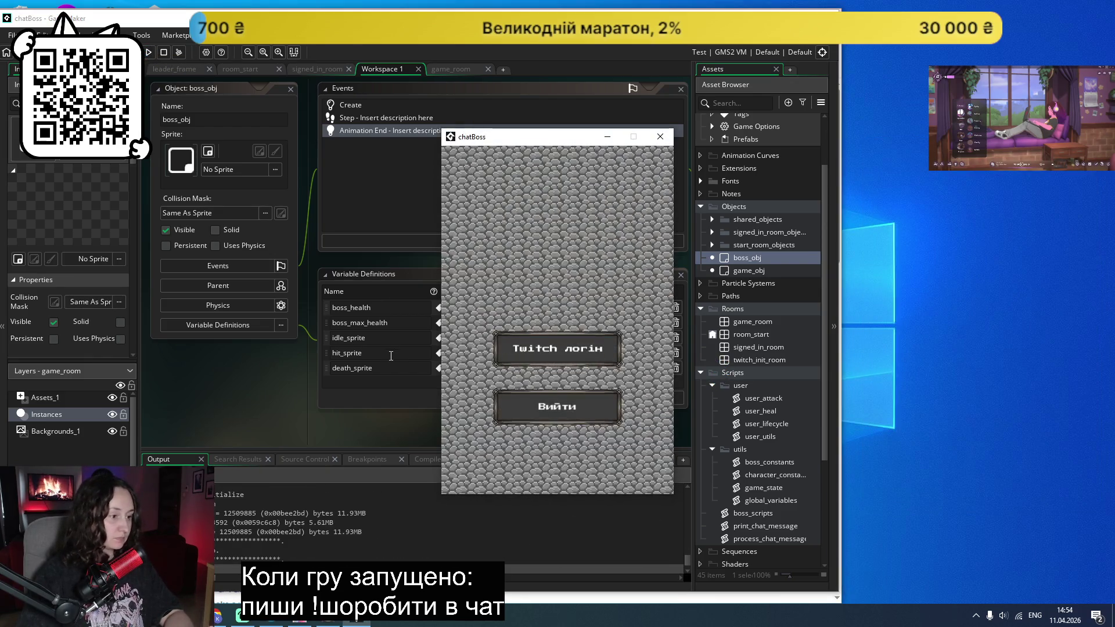
pyautogui.click(540, 330)
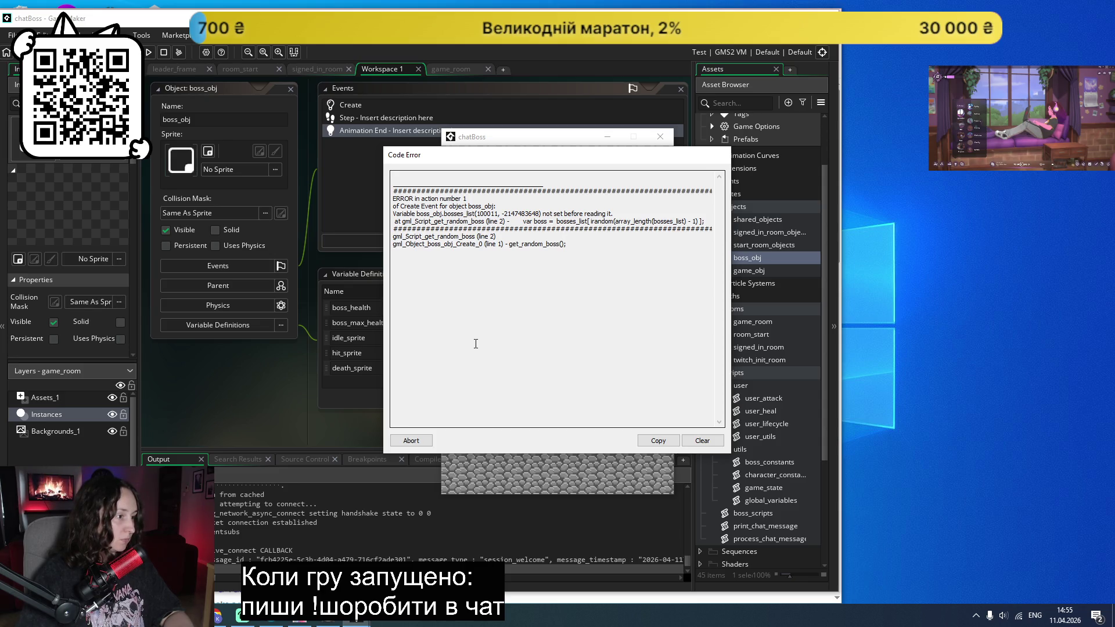
pyautogui.click(415, 440)
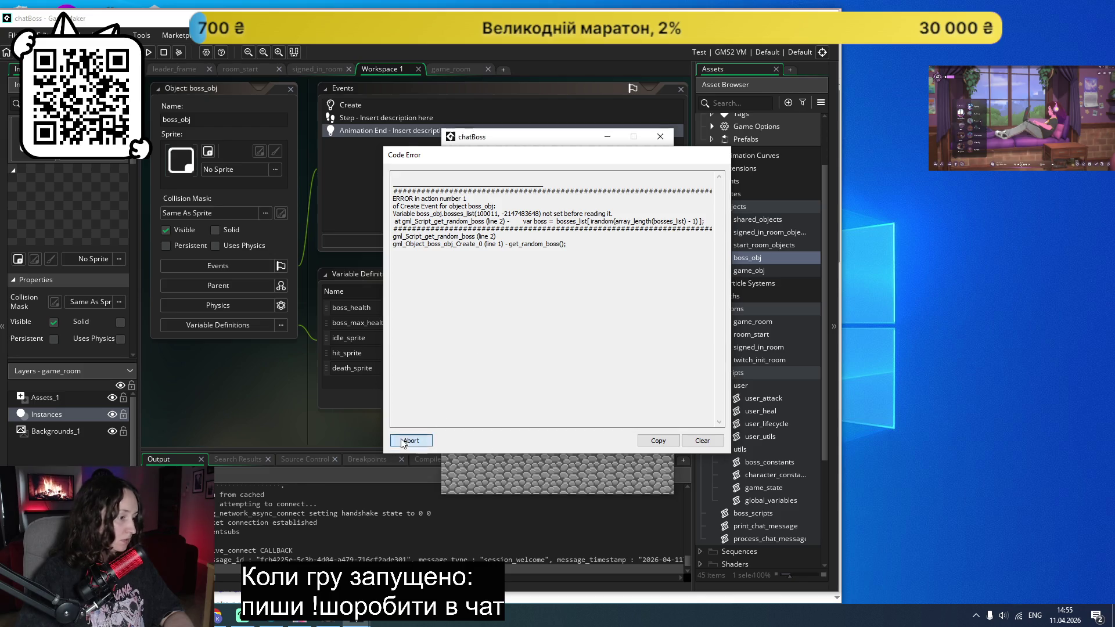
pyautogui.doubleClick(343, 105)
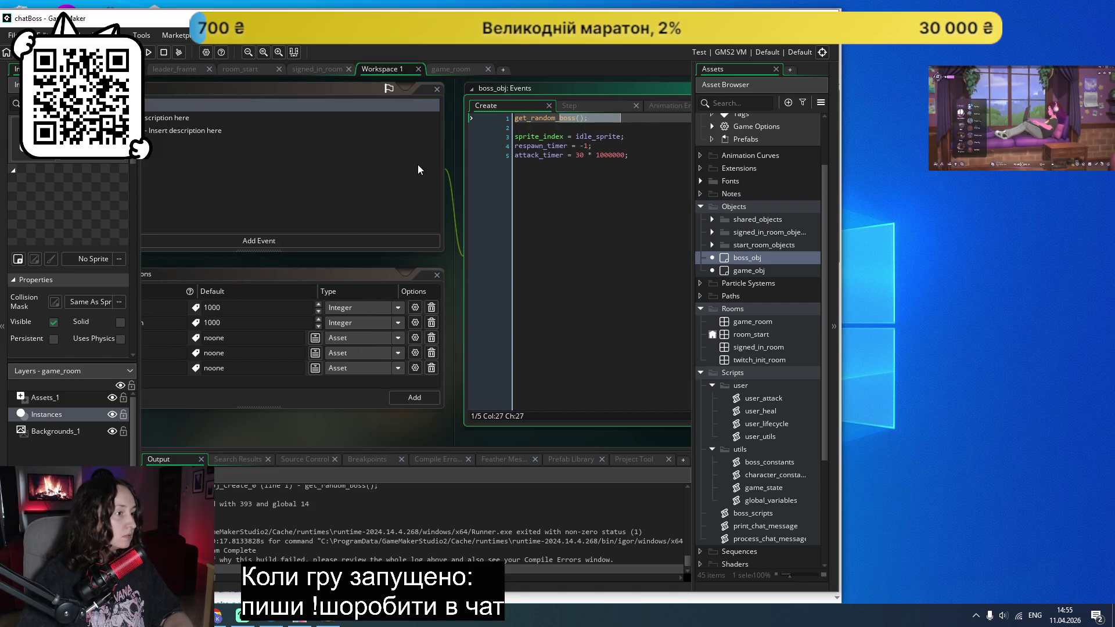
# Step: In boss_scripts, remove the extra space before bosses_list and save
pyautogui.click(409, 185)
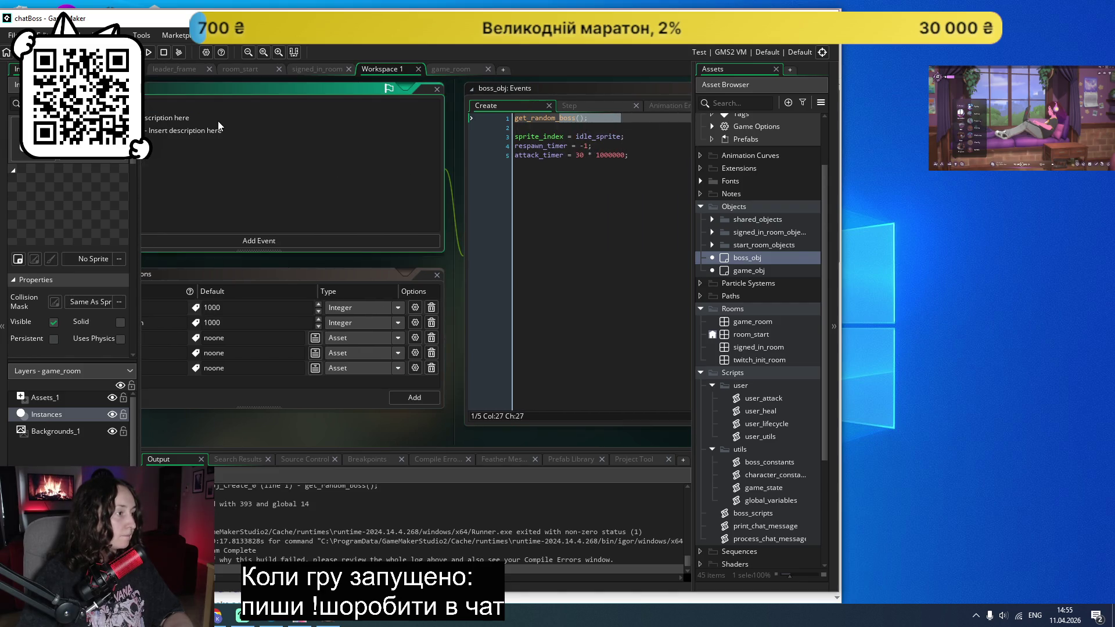
pyautogui.doubleClick(753, 515)
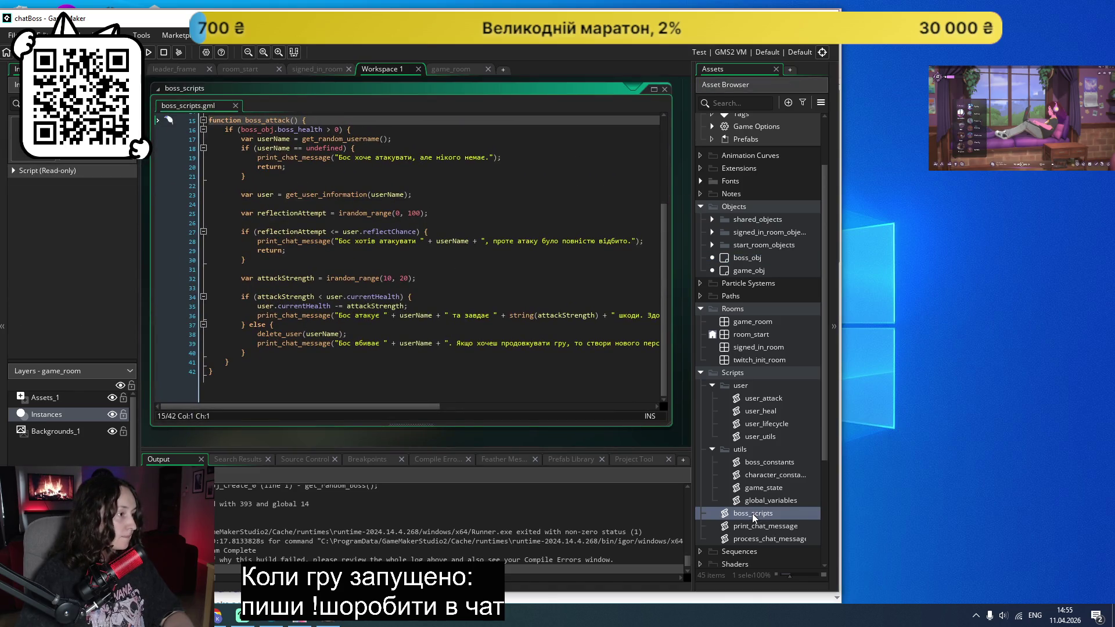
pyautogui.click(204, 120)
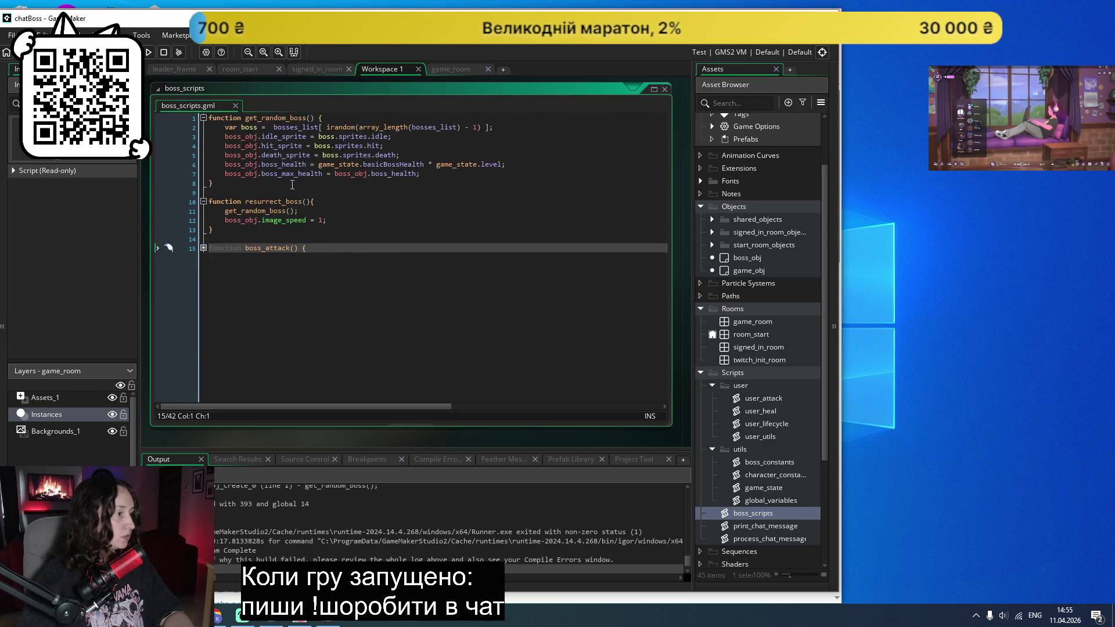
pyautogui.scroll(5, 273, 169)
pyautogui.scroll(-3, 380, 311)
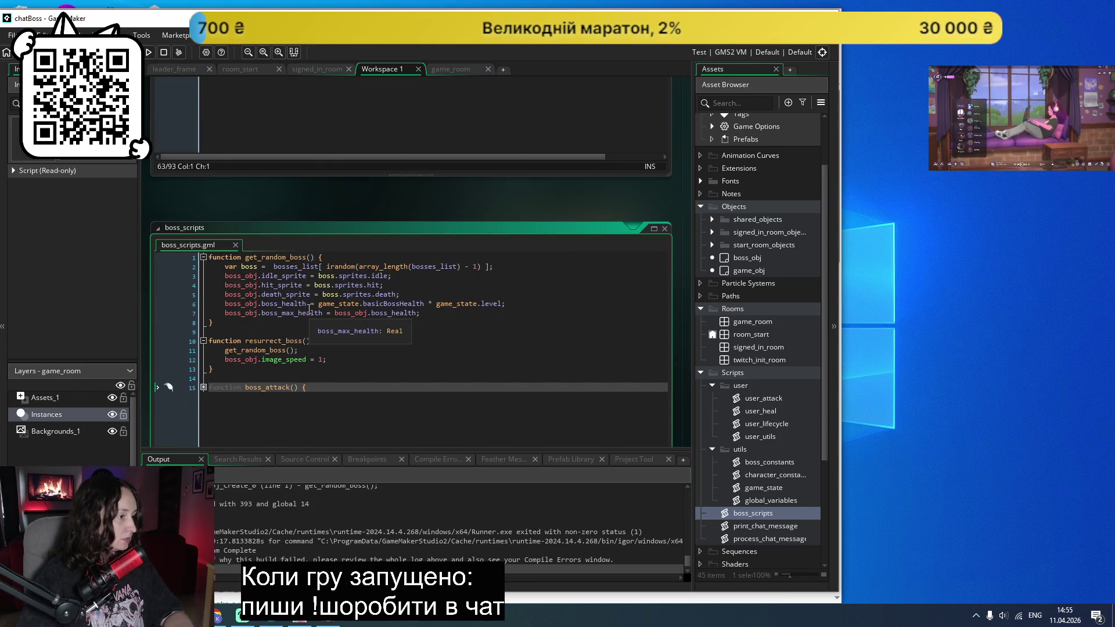
pyautogui.click(270, 267)
pyautogui.press('BackSpace')
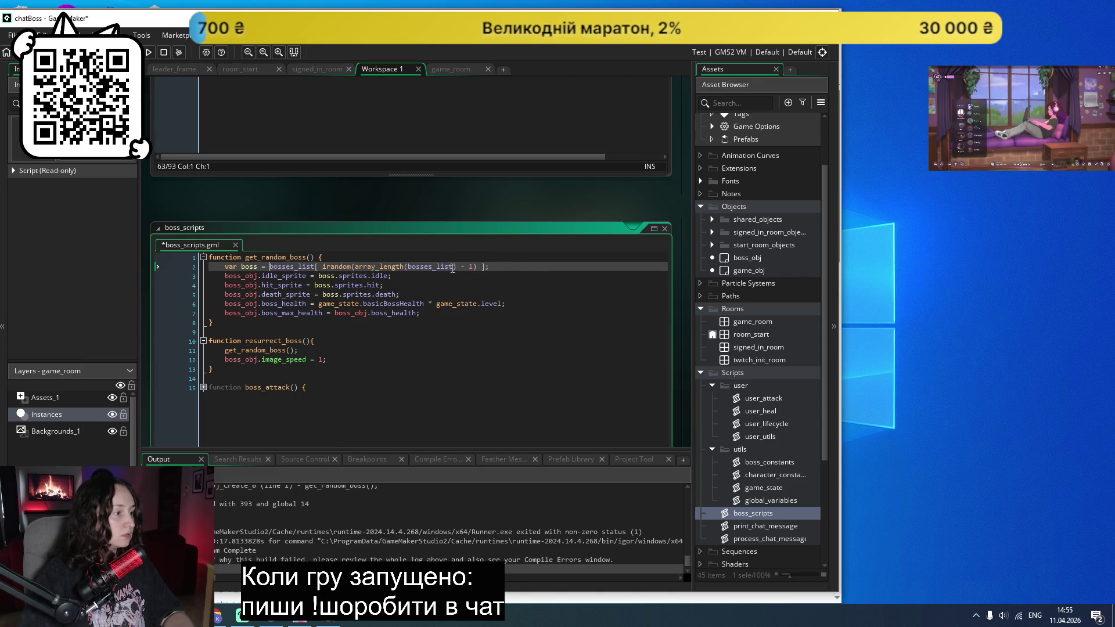
pyautogui.hotkey('ctrl', 's')
# Step: Look through boss_constants and character_constants for bosses_list, then return to boss_scripts
pyautogui.doubleClick(776, 462)
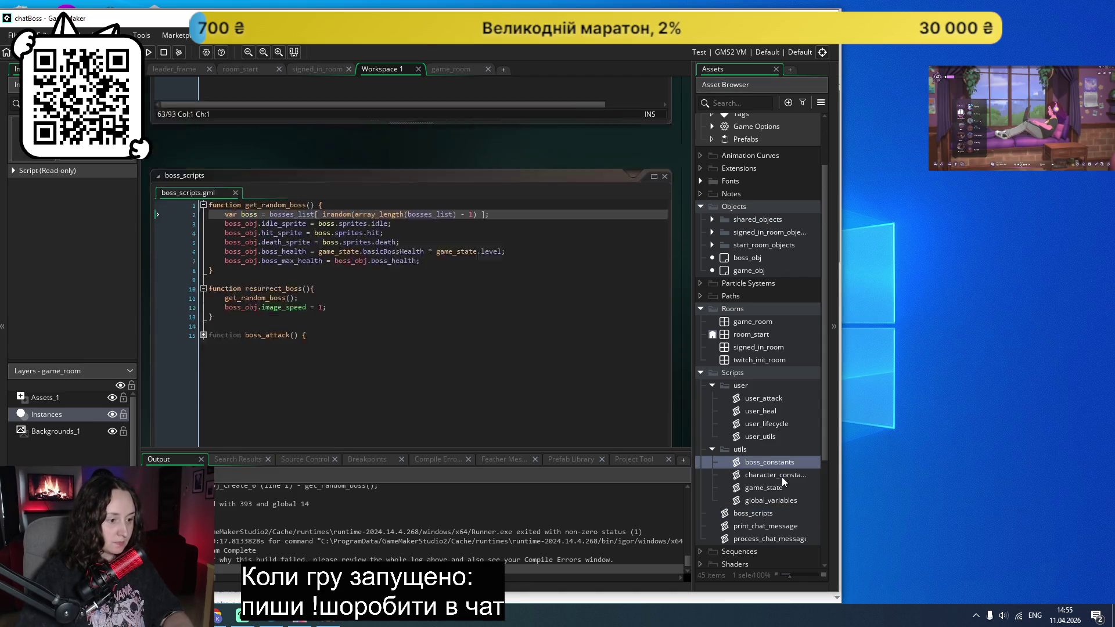
pyautogui.doubleClick(778, 475)
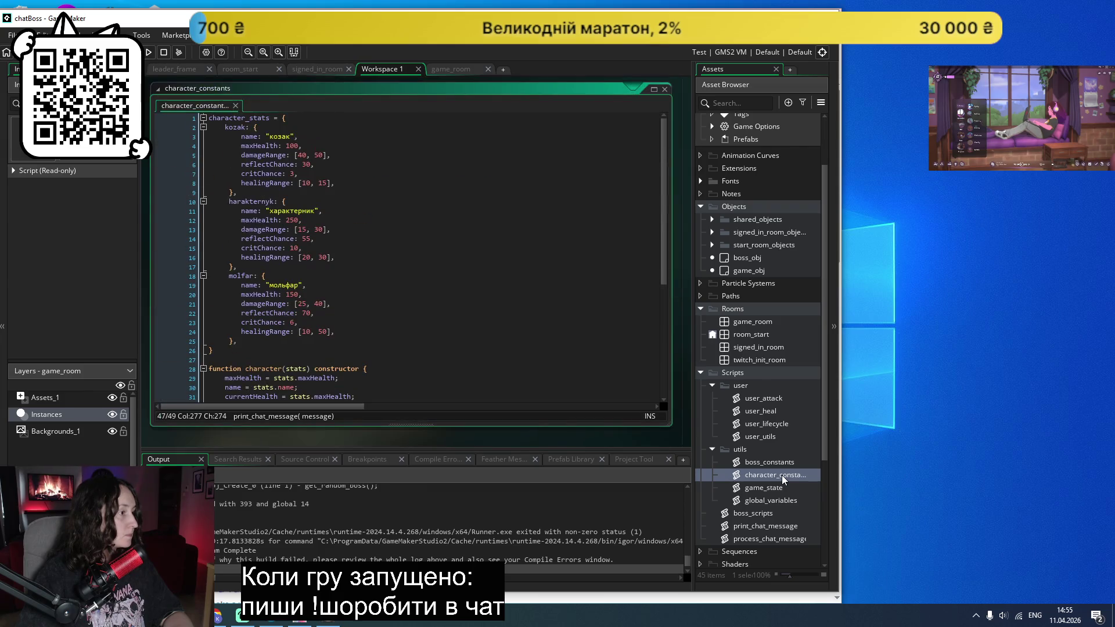
pyautogui.doubleClick(775, 462)
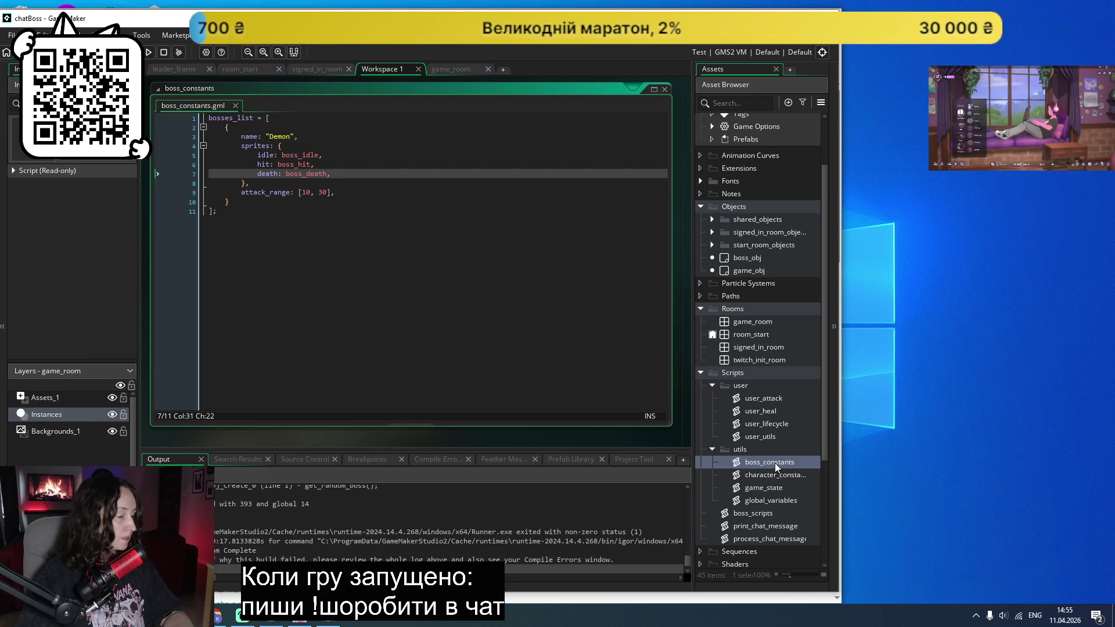
pyautogui.doubleClick(761, 515)
# Step: Insert show_debug_message(bosses_list) and return at the top of get_random_boss, then run the game
pyautogui.click(343, 118)
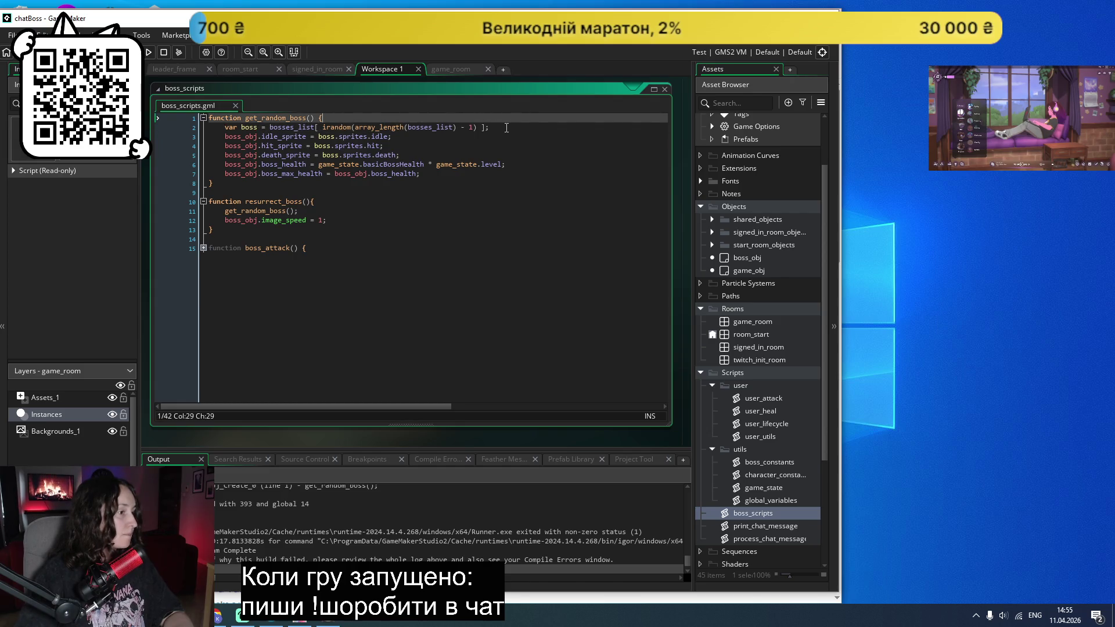
pyautogui.press('Return')
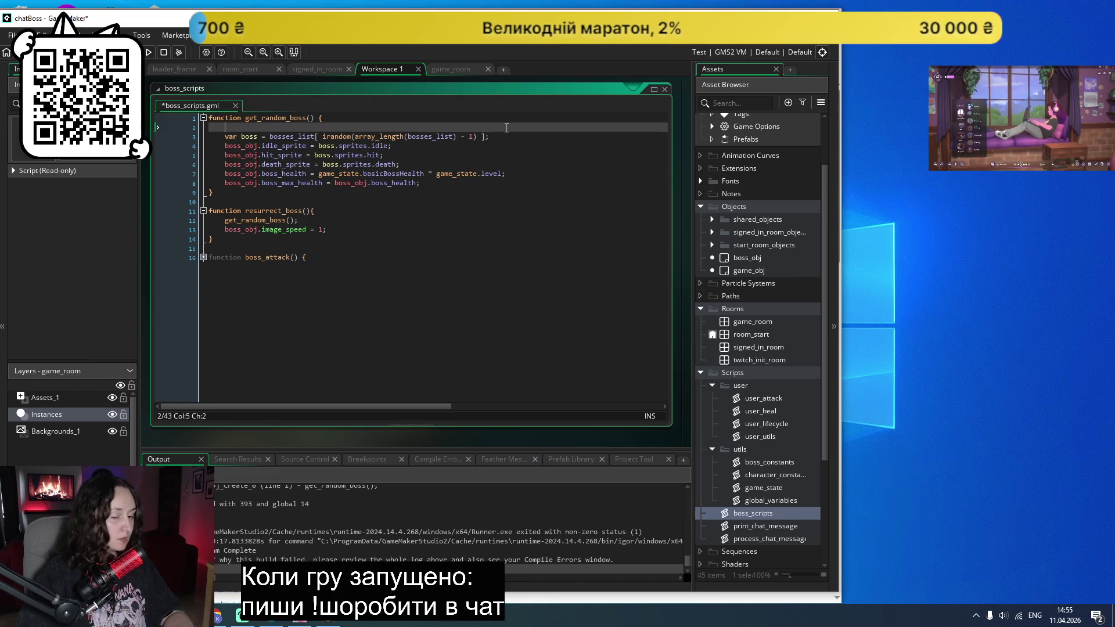
pyautogui.write('show_')
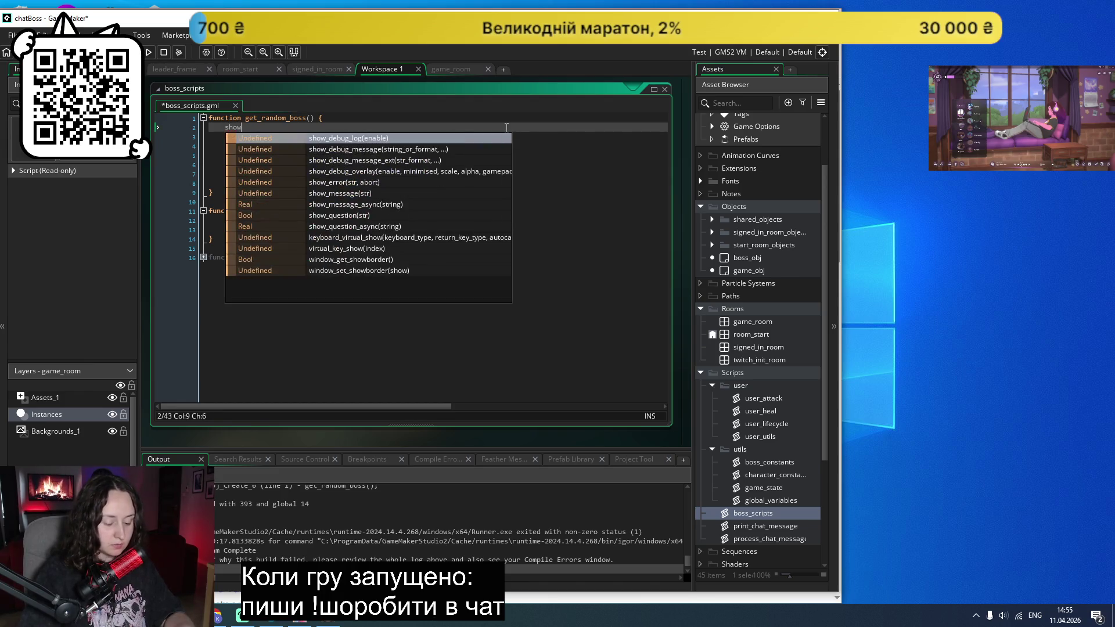
pyautogui.press('Down')
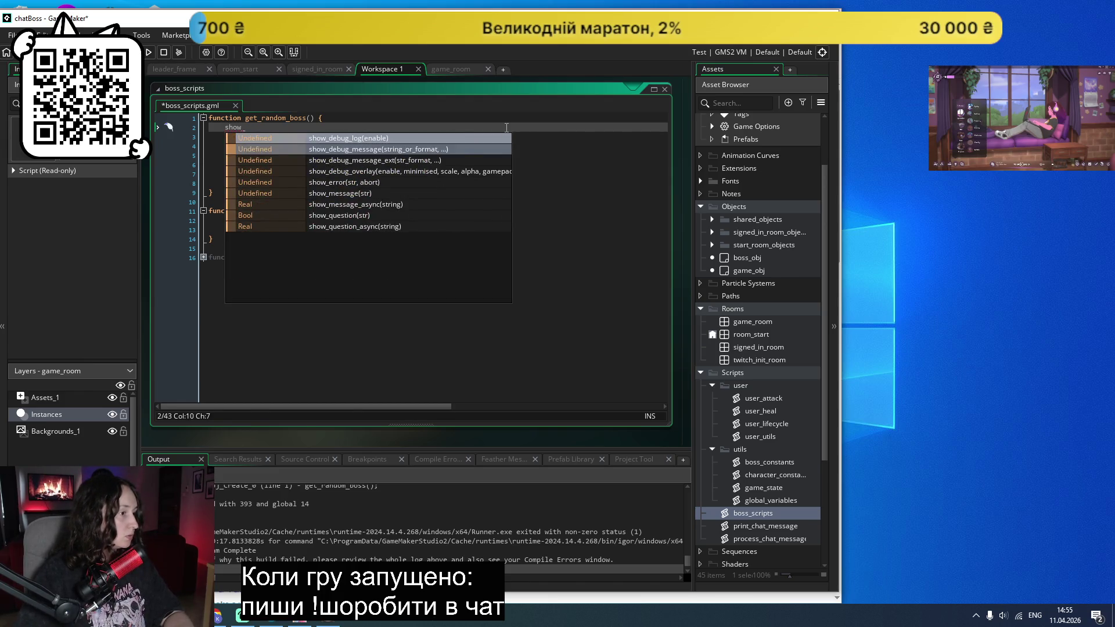
pyautogui.press('Return')
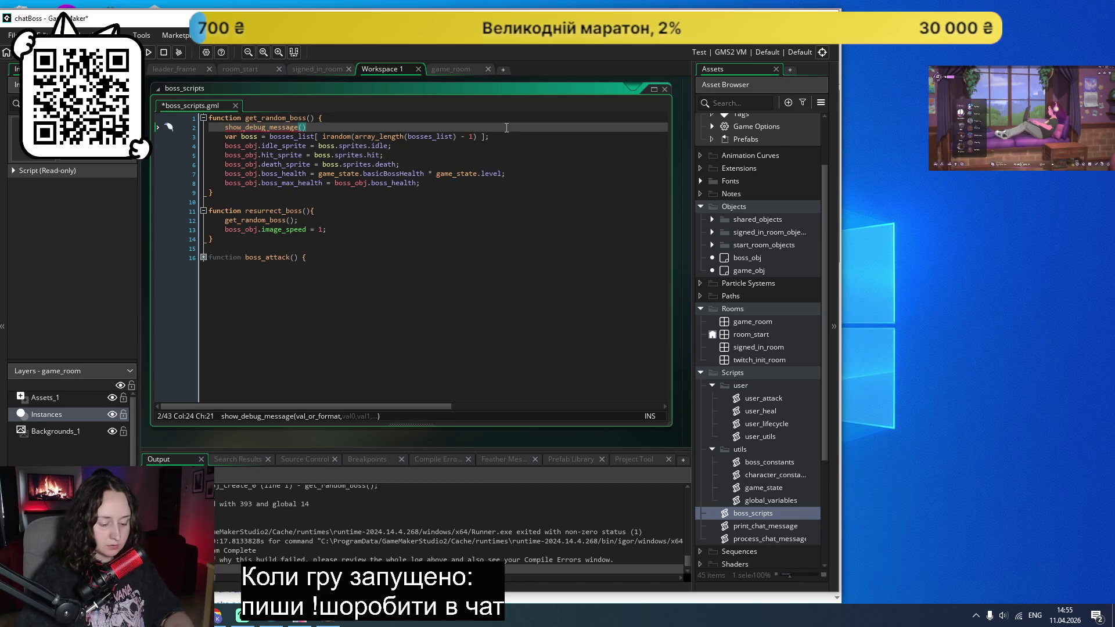
pyautogui.write('bosse')
pyautogui.press('Return')
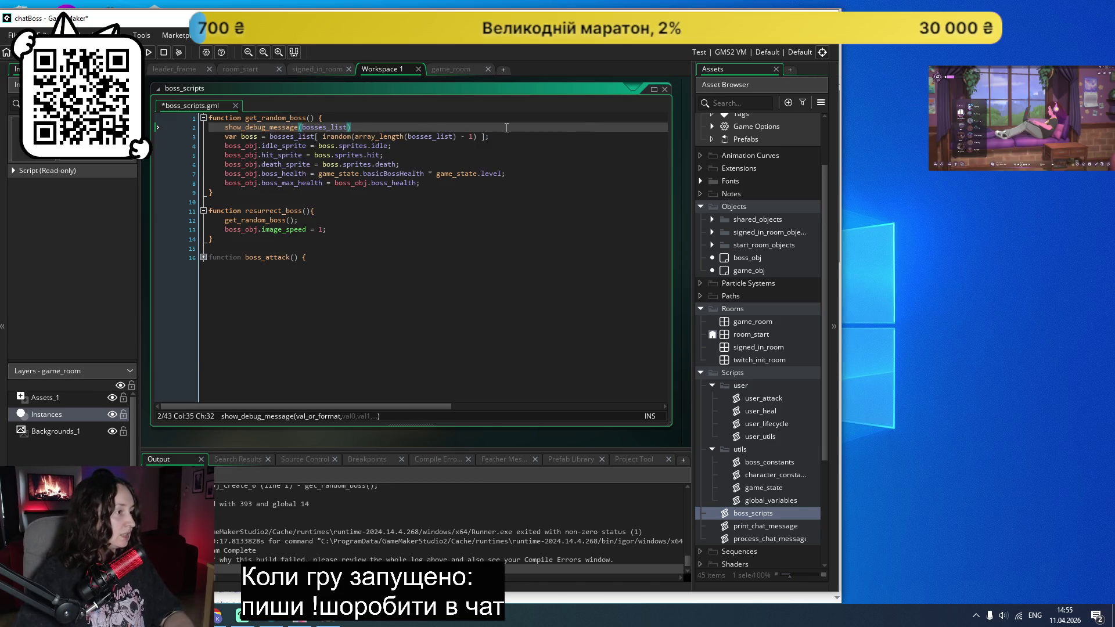
pyautogui.press('End')
pyautogui.press('Return')
pyautogui.write('return')
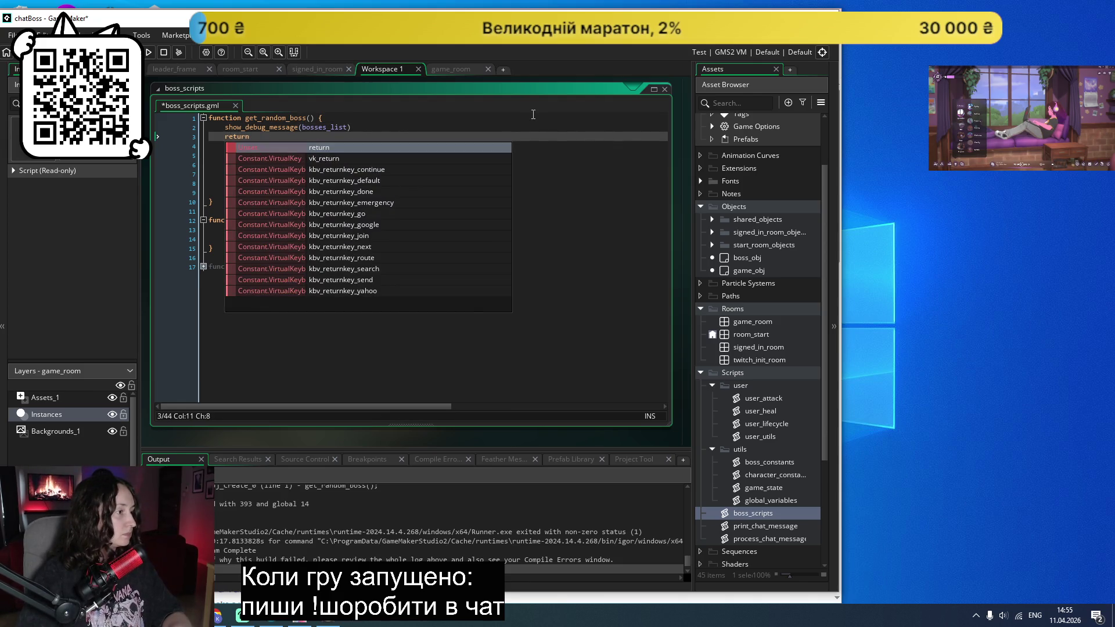
pyautogui.click(572, 174)
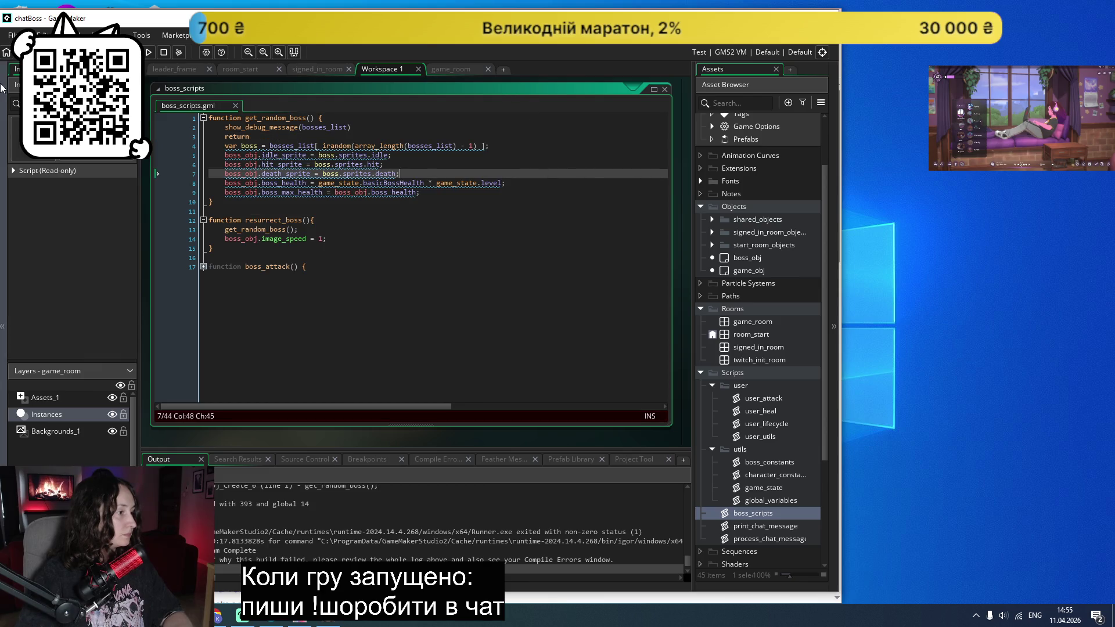
pyautogui.click(147, 54)
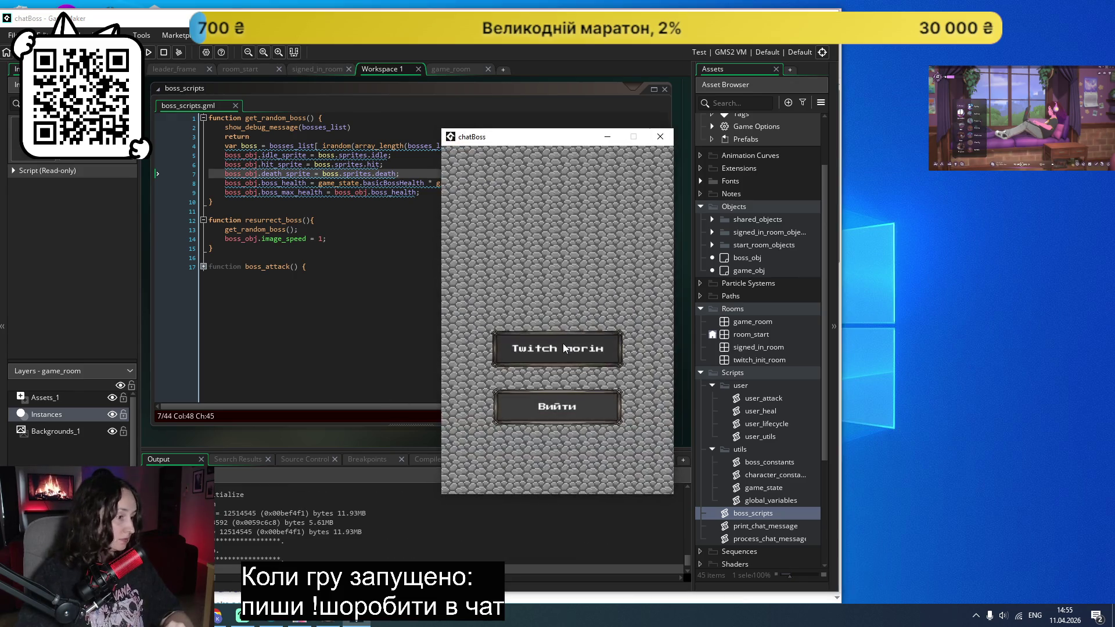
# Step: Log in via Twitch, read the bosses_list error at show_debug_message, and abort the game
pyautogui.click(566, 348)
pyautogui.click(556, 341)
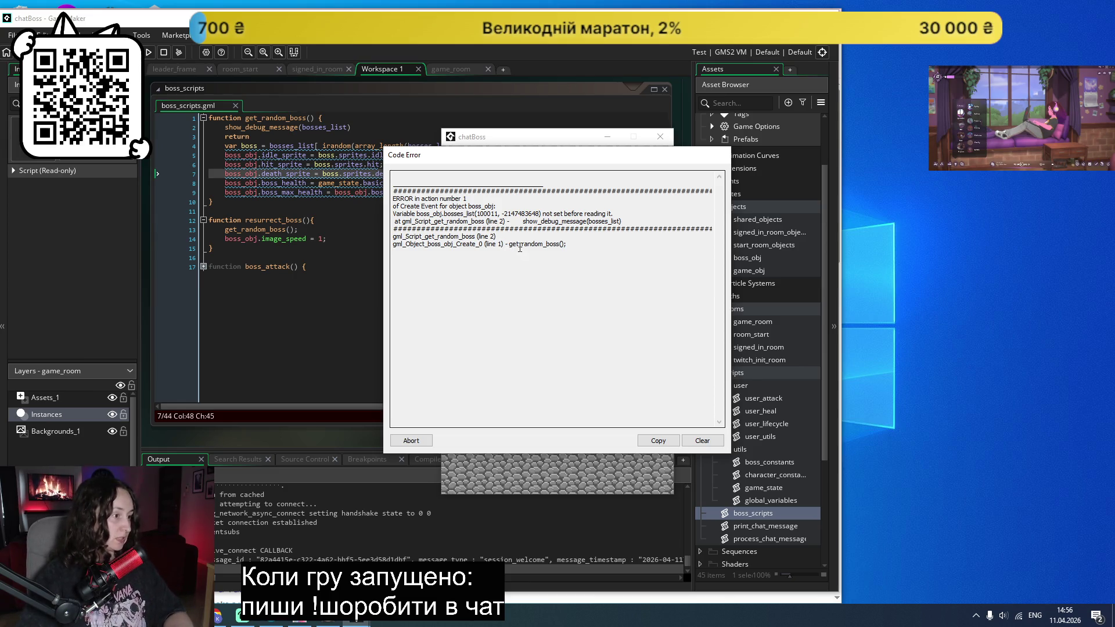
pyautogui.click(411, 440)
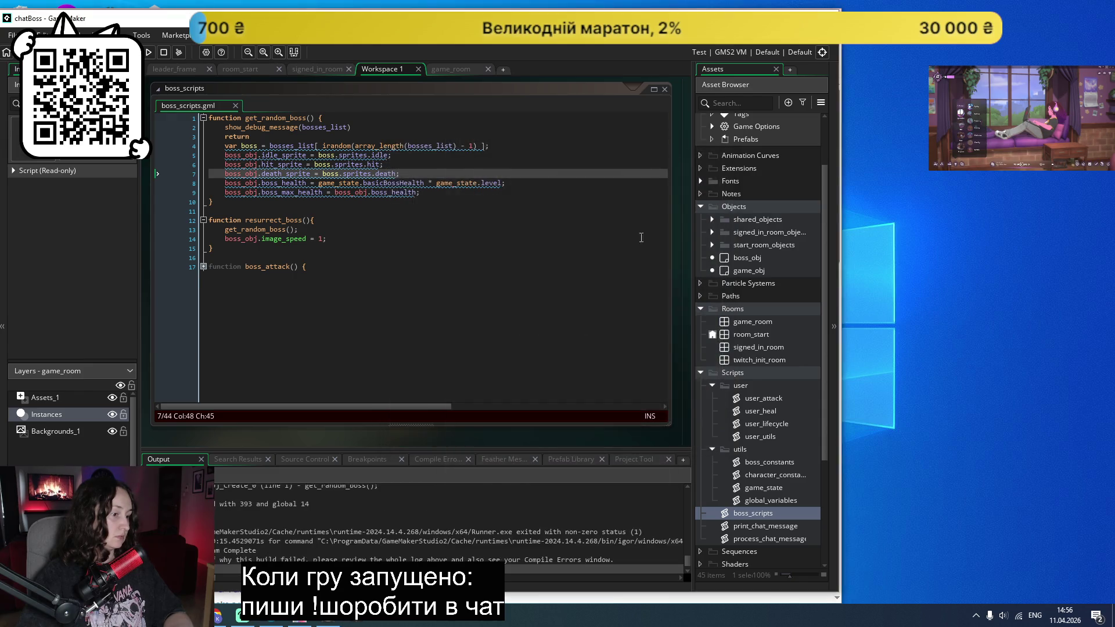
# Step: Delete the show_debug_message and early return lines from get_random_boss and save boss_scripts
pyautogui.click(280, 134)
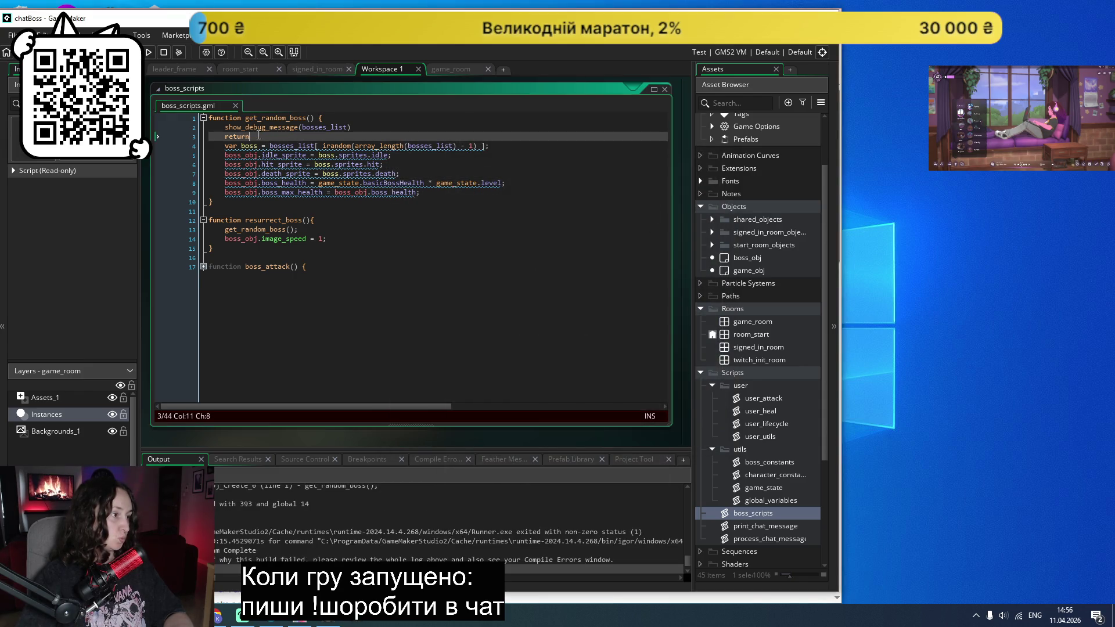
pyautogui.keyDown('shift'); pyautogui.click(182, 126); pyautogui.keyUp('shift')
pyautogui.press('BackSpace')
pyautogui.press('BackSpace')
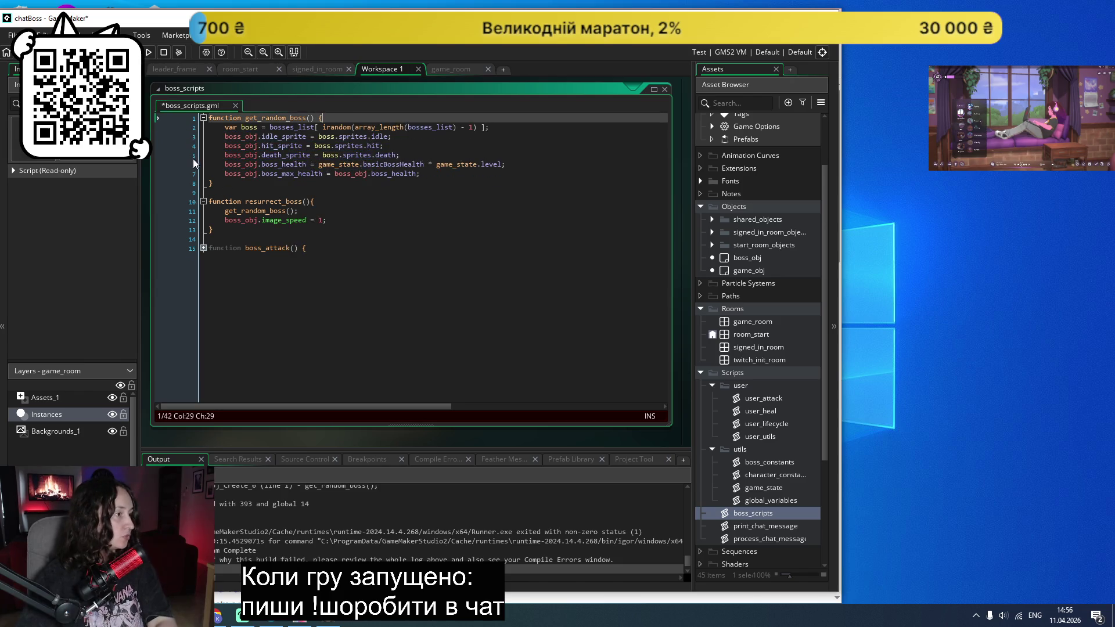
pyautogui.hotkey('ctrl', 's')
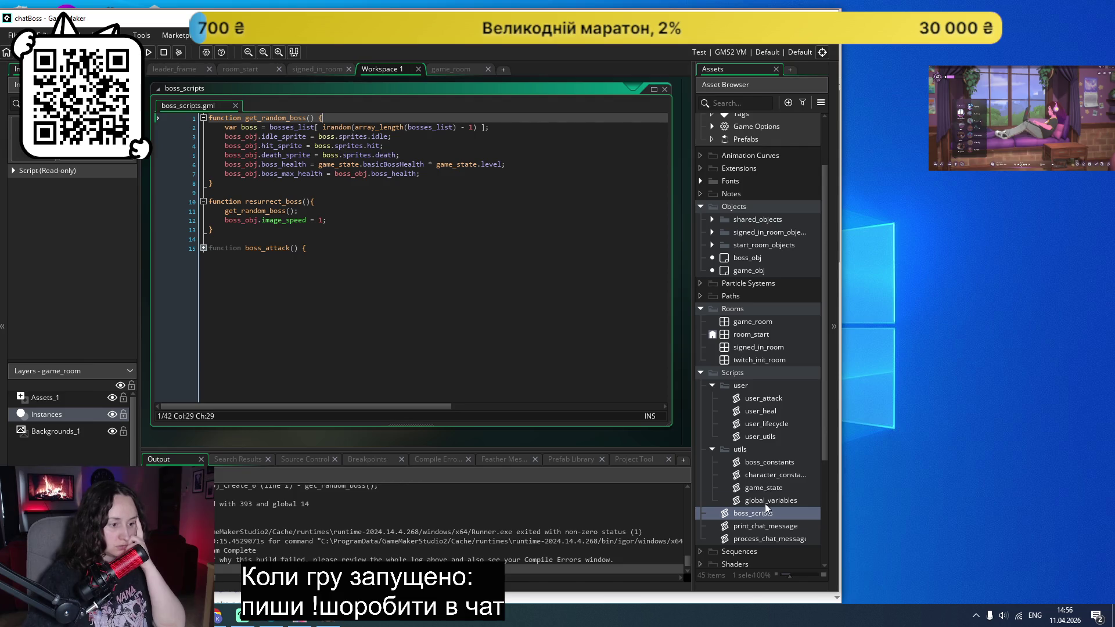
# Step: In the global_variables script, find all references to attackers_list across the project
pyautogui.doubleClick(765, 502)
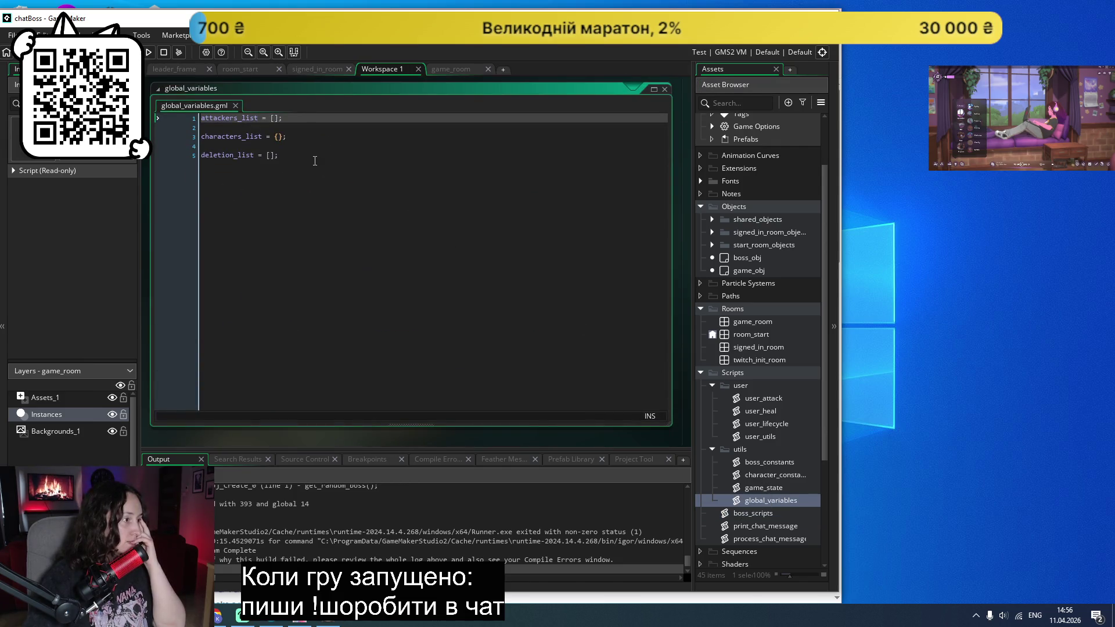
pyautogui.click(309, 152)
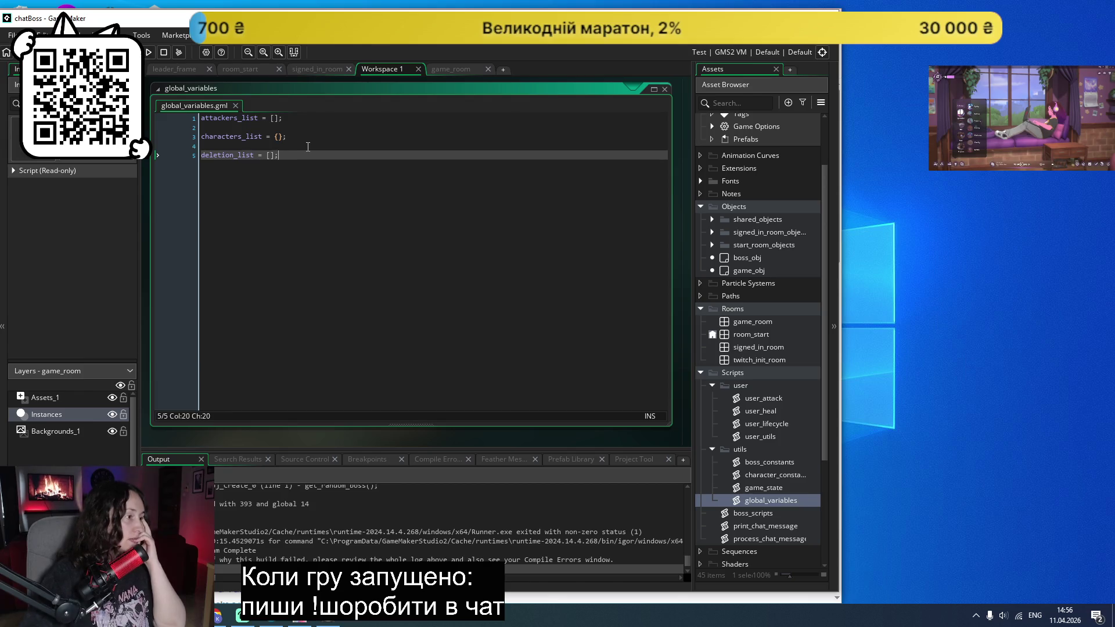
pyautogui.press('Return')
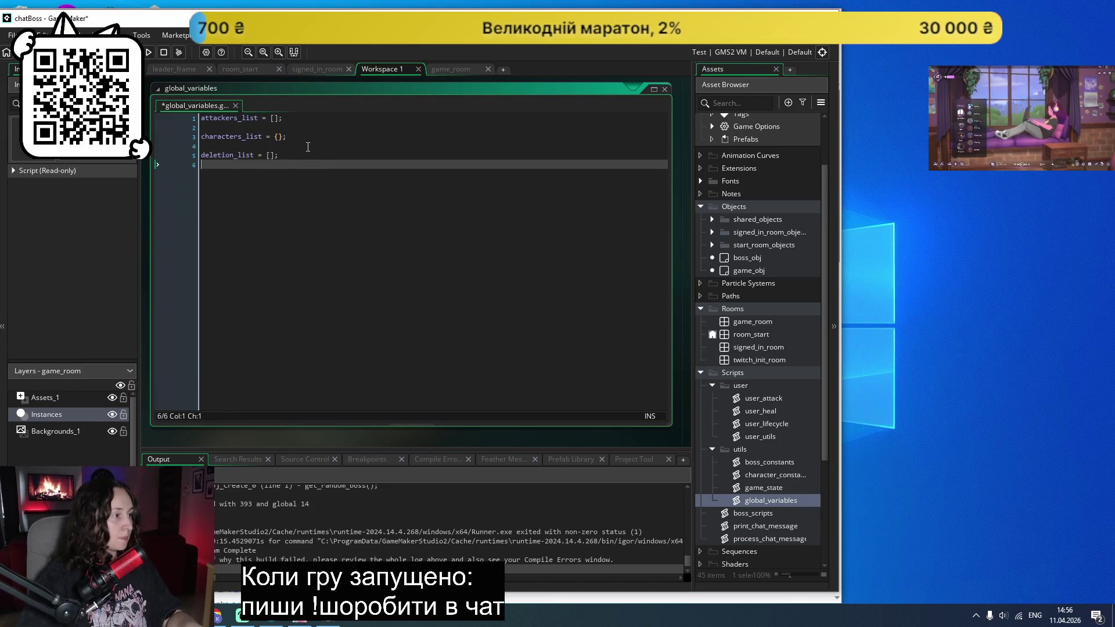
pyautogui.press('BackSpace')
pyautogui.click(224, 141)
pyautogui.click(395, 237)
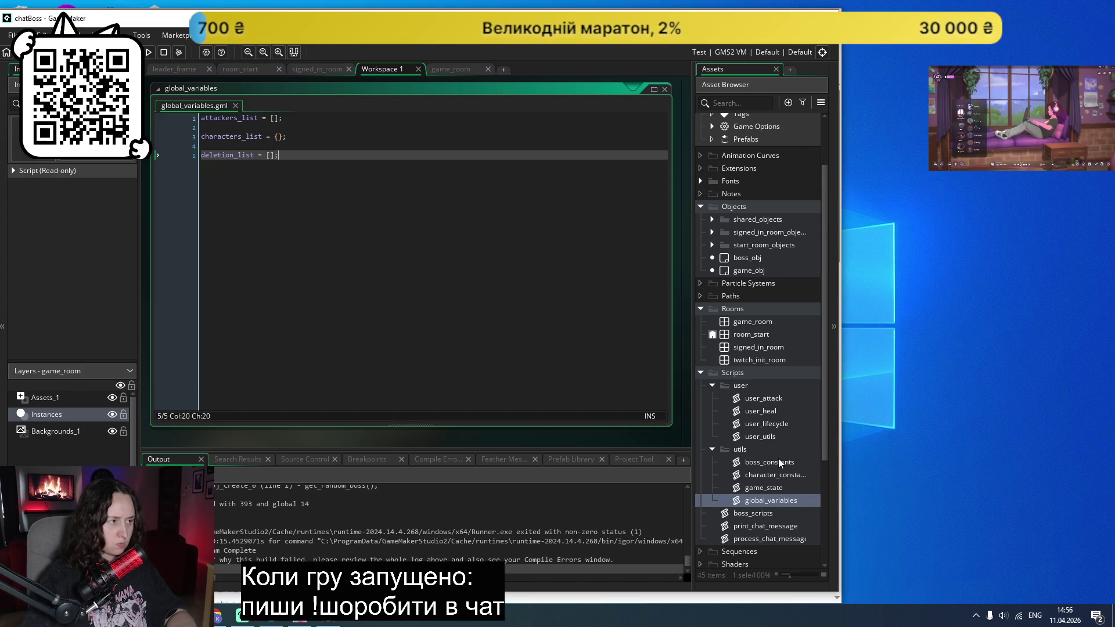
pyautogui.doubleClick(235, 120)
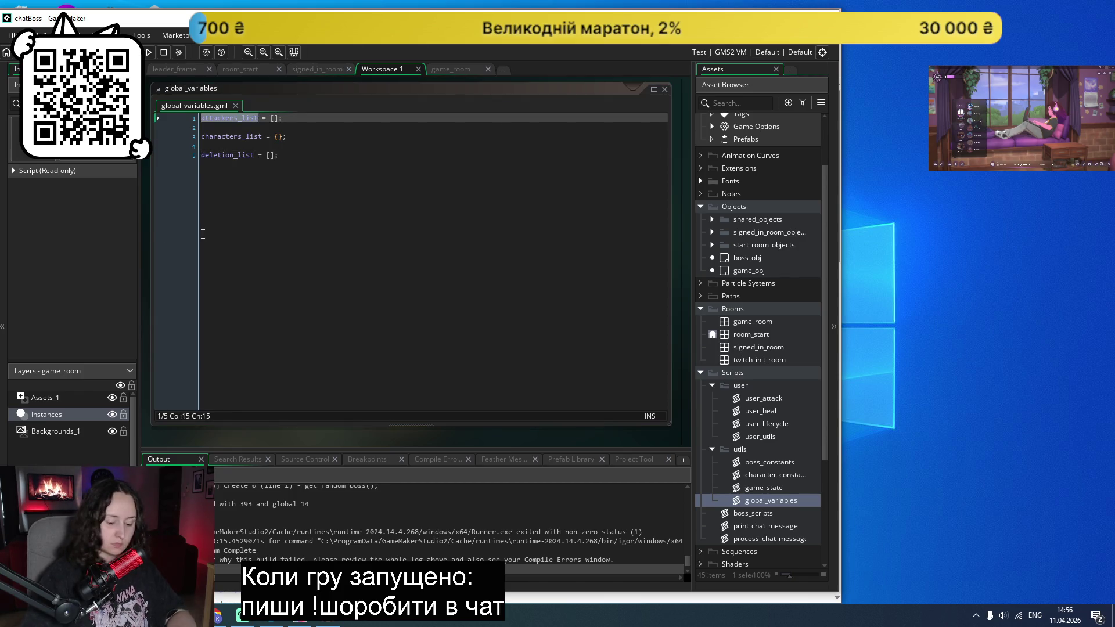
pyautogui.hotkey('shift', 'F12')
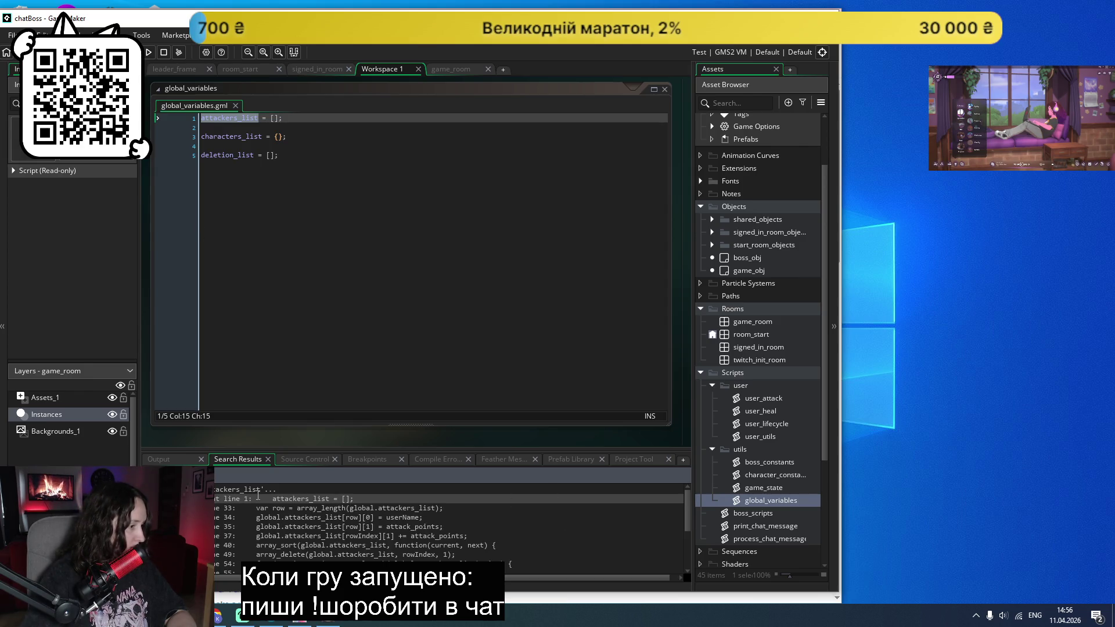
pyautogui.scroll(-3, 526, 516)
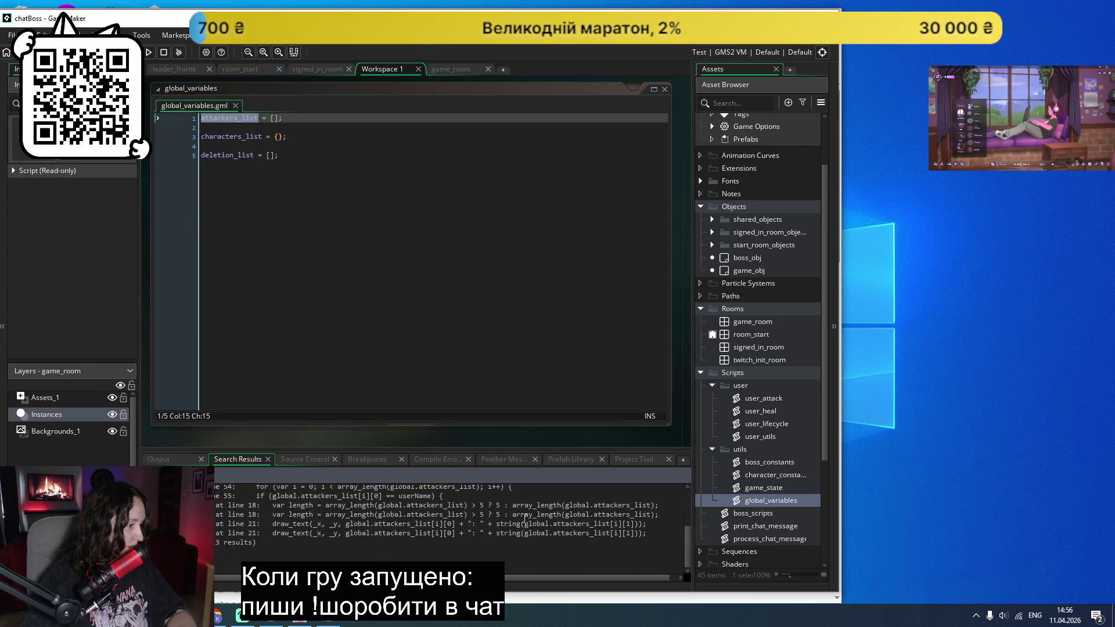
pyautogui.scroll(3, 524, 517)
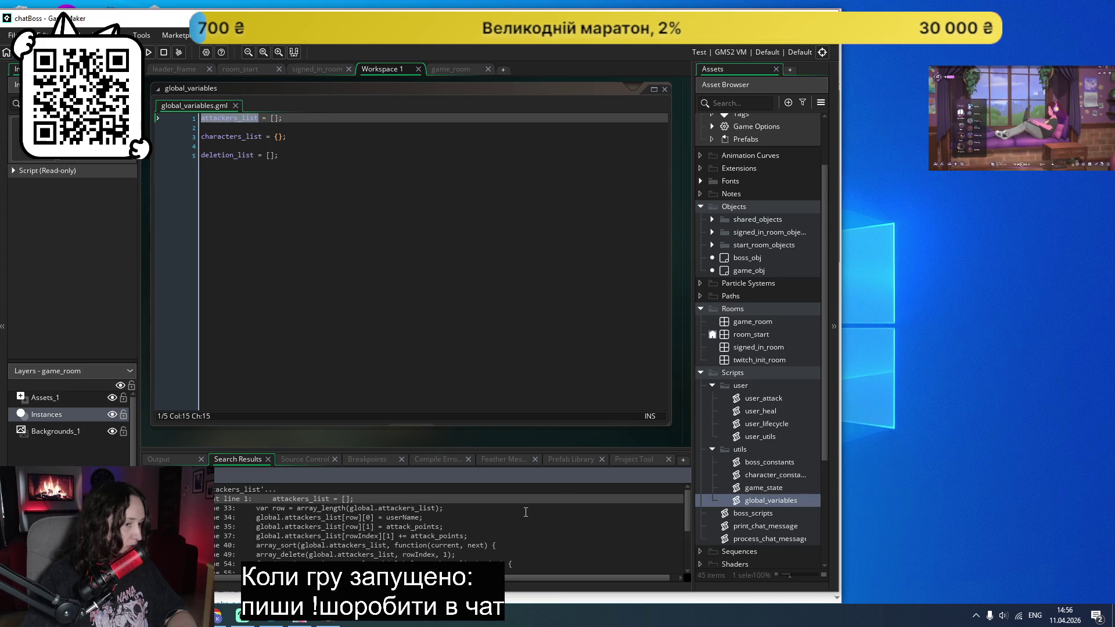
# Step: Inspect the game_obj instance's variables in game_room (none), then reopen boss_scripts
pyautogui.click(765, 322)
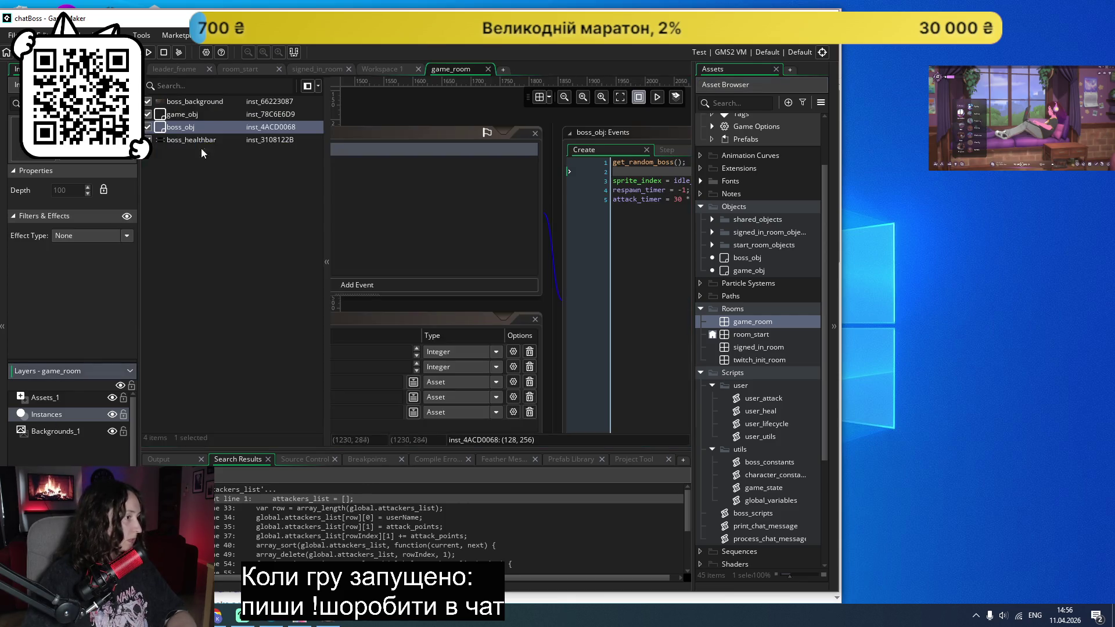
pyautogui.doubleClick(189, 116)
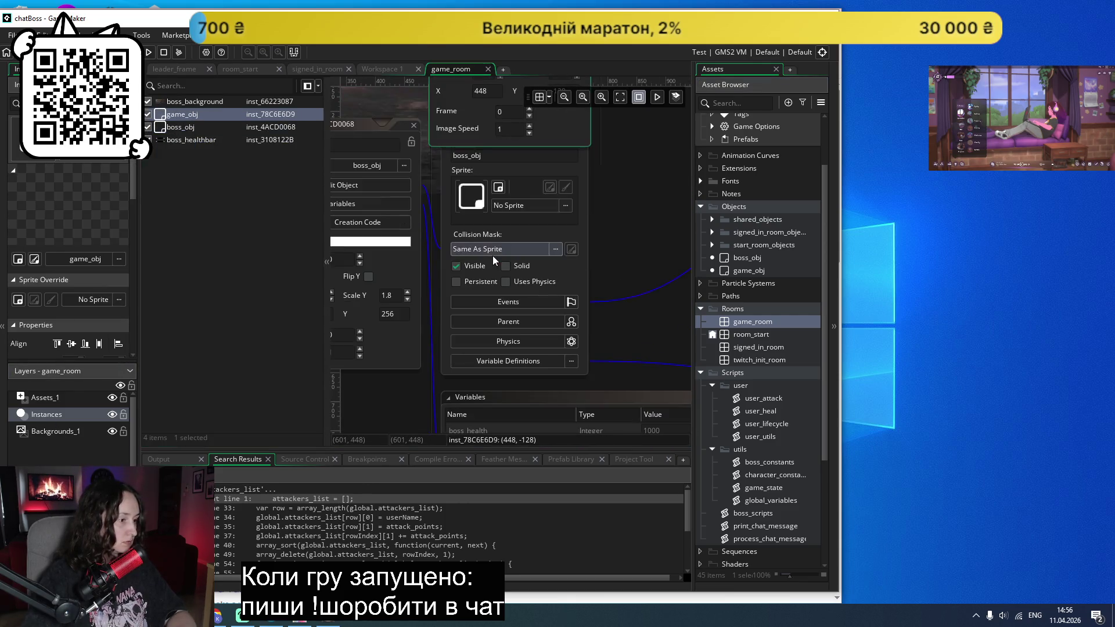
pyautogui.scroll(-3, 492, 255)
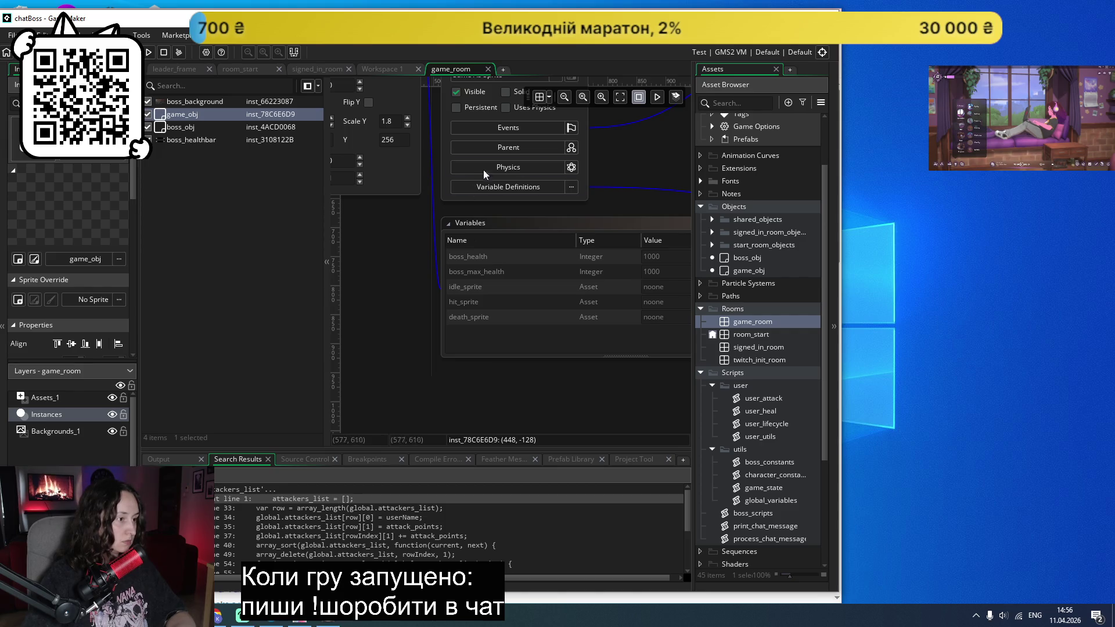
pyautogui.scroll(5, 438, 216)
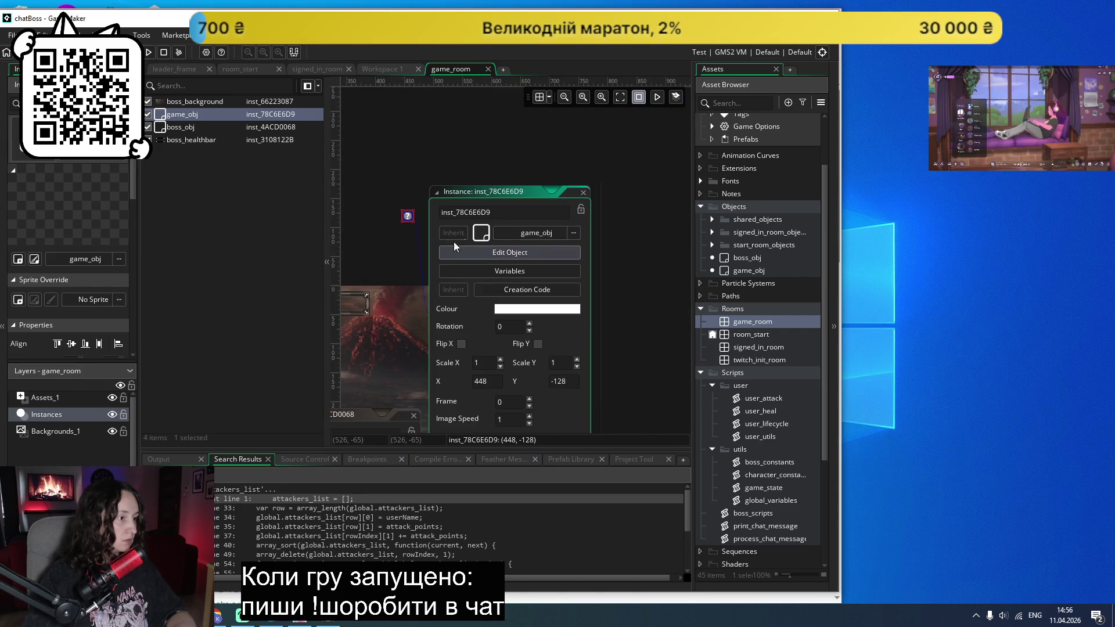
pyautogui.moveTo(469, 192); pyautogui.dragTo(560, 108)
pyautogui.hscroll(3, 488, 218)
pyautogui.click(452, 185)
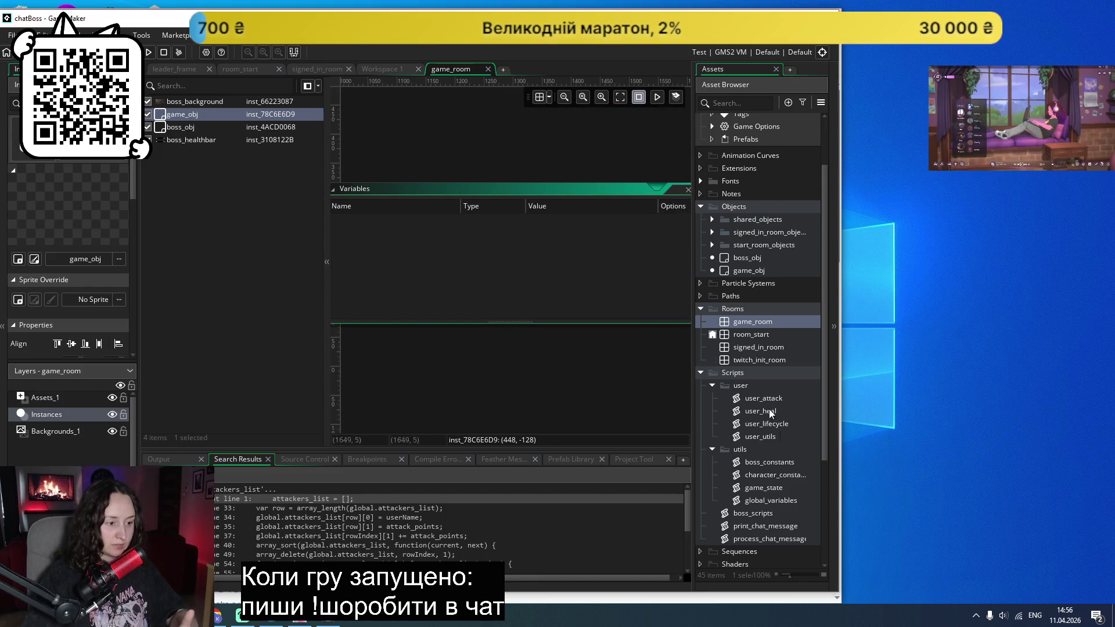
pyautogui.scroll(-2, 761, 499)
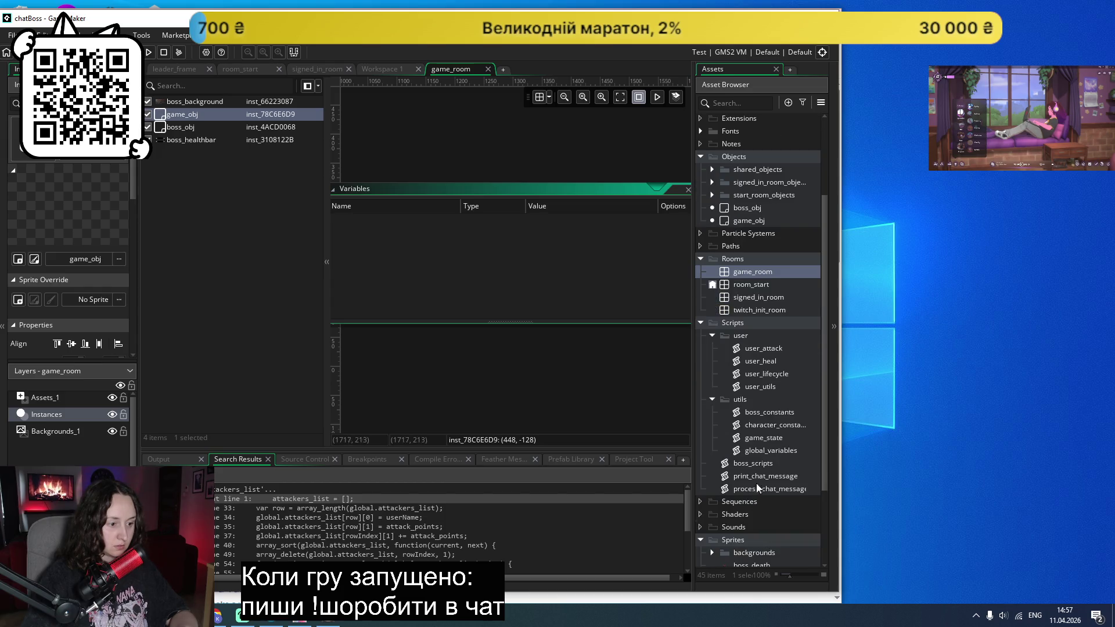
pyautogui.doubleClick(755, 464)
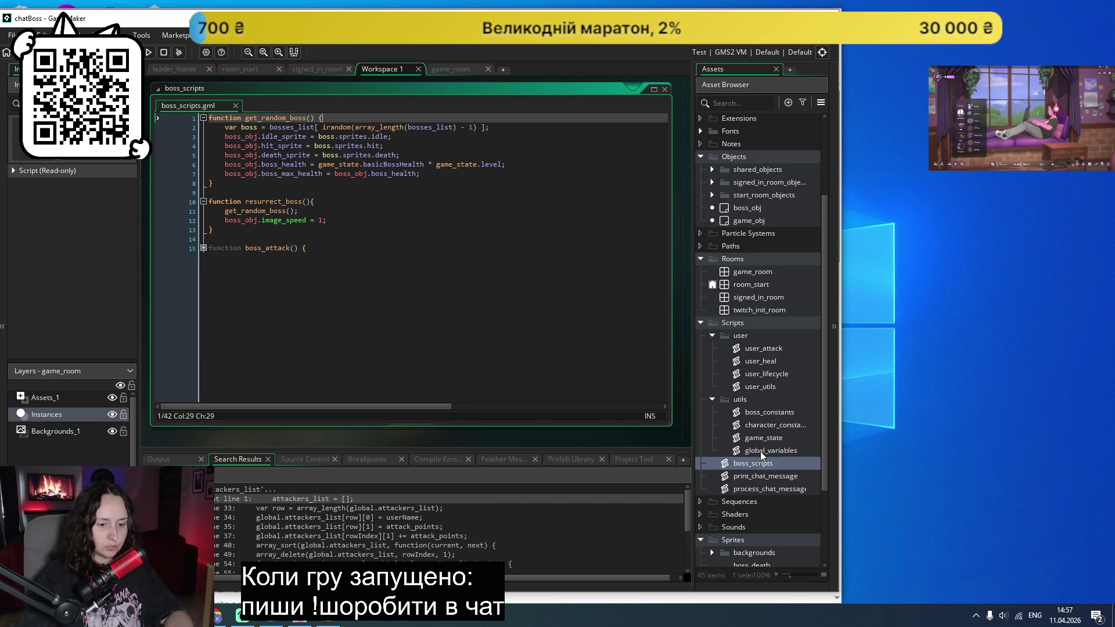
# Step: In get_random_boss, prefix game_state and bosses_list with 'global.'
pyautogui.doubleClick(761, 451)
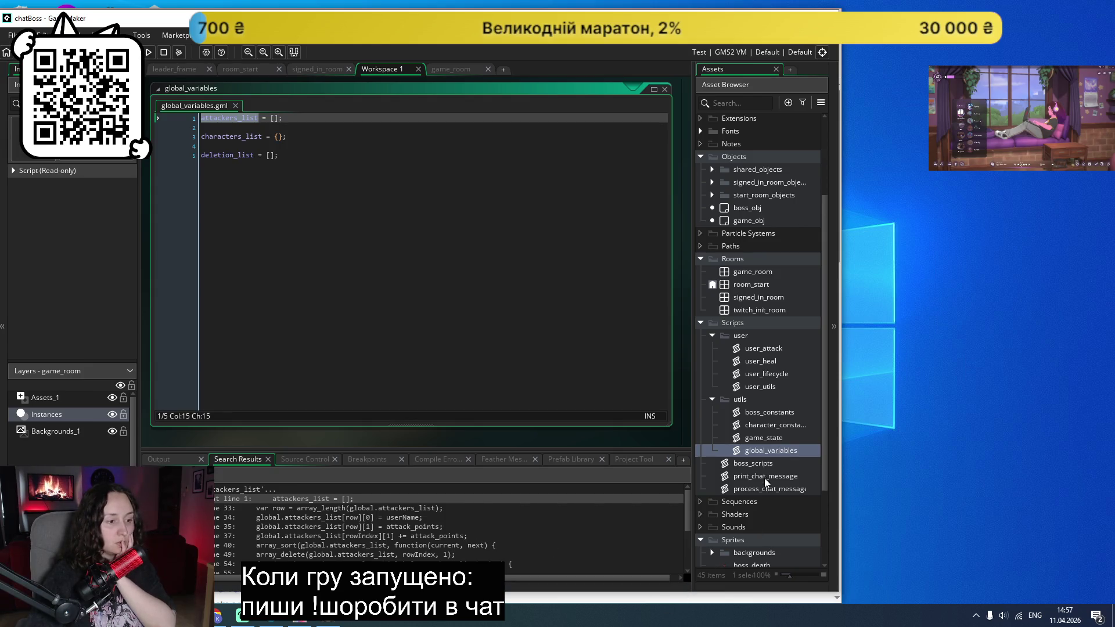
pyautogui.doubleClick(761, 463)
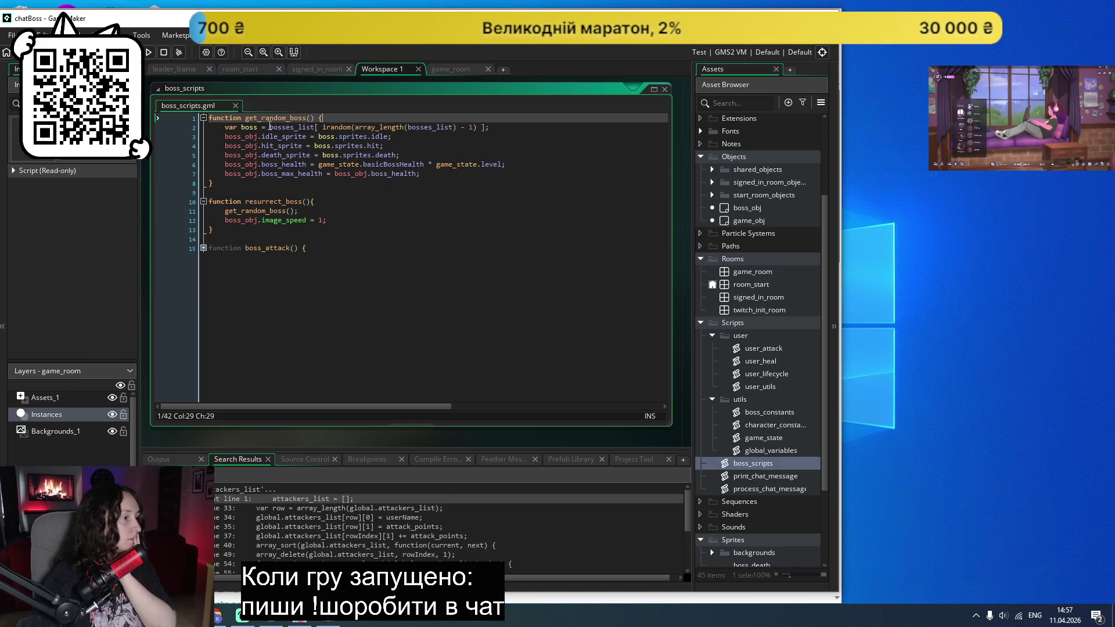
pyautogui.write('global.')
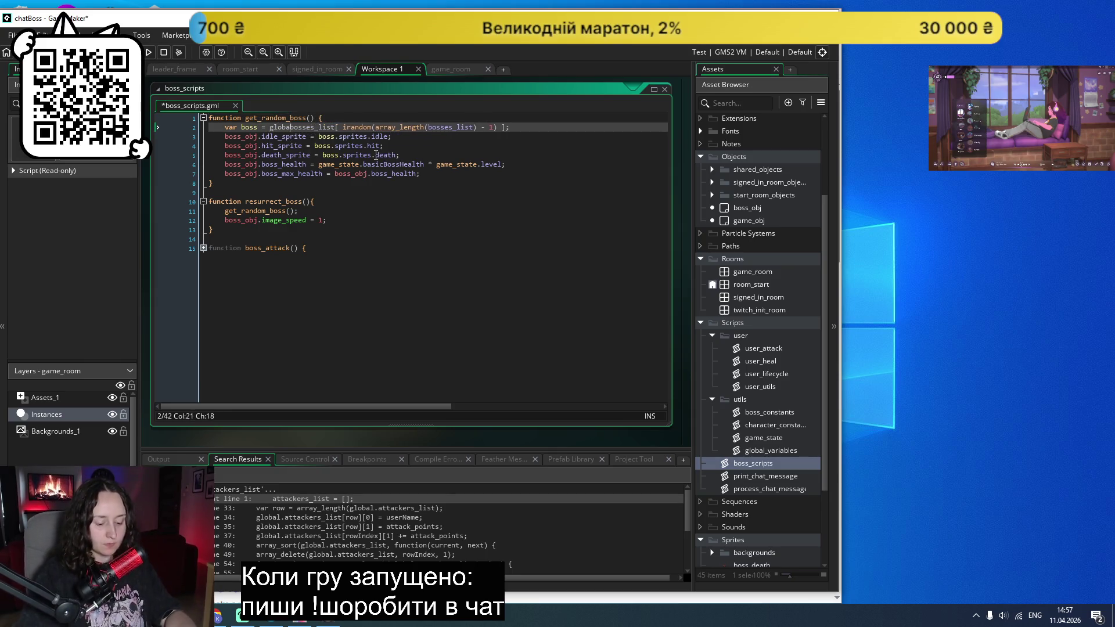
pyautogui.click(437, 127)
pyautogui.write('global.')
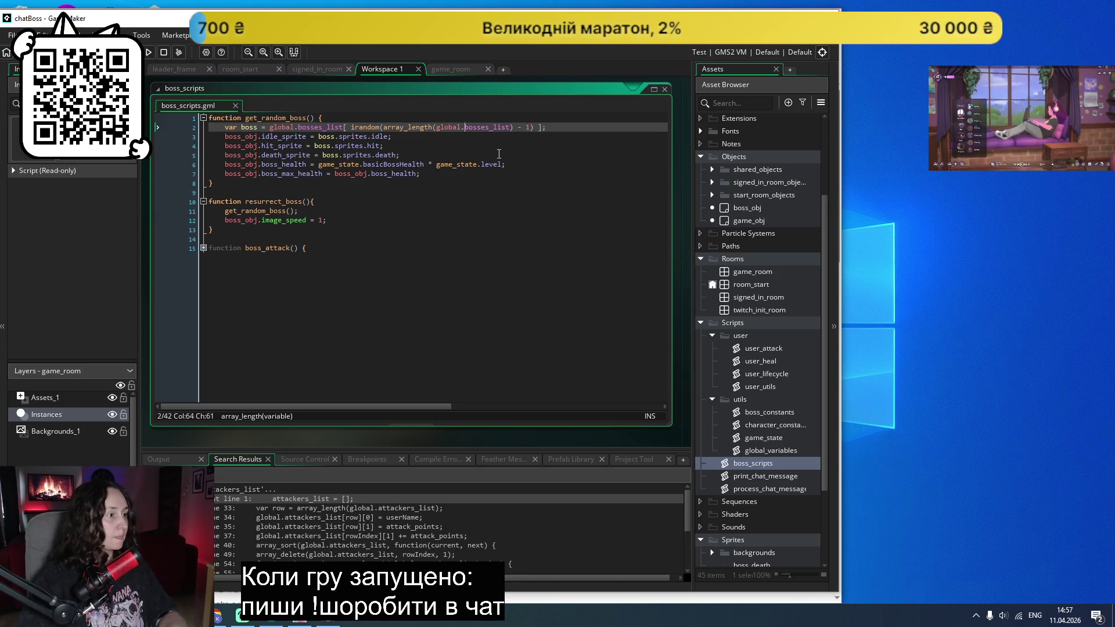
# Step: Test-run the game, abort the basicBossHealth code error, fix the sprite lines, and rerun
pyautogui.click(149, 52)
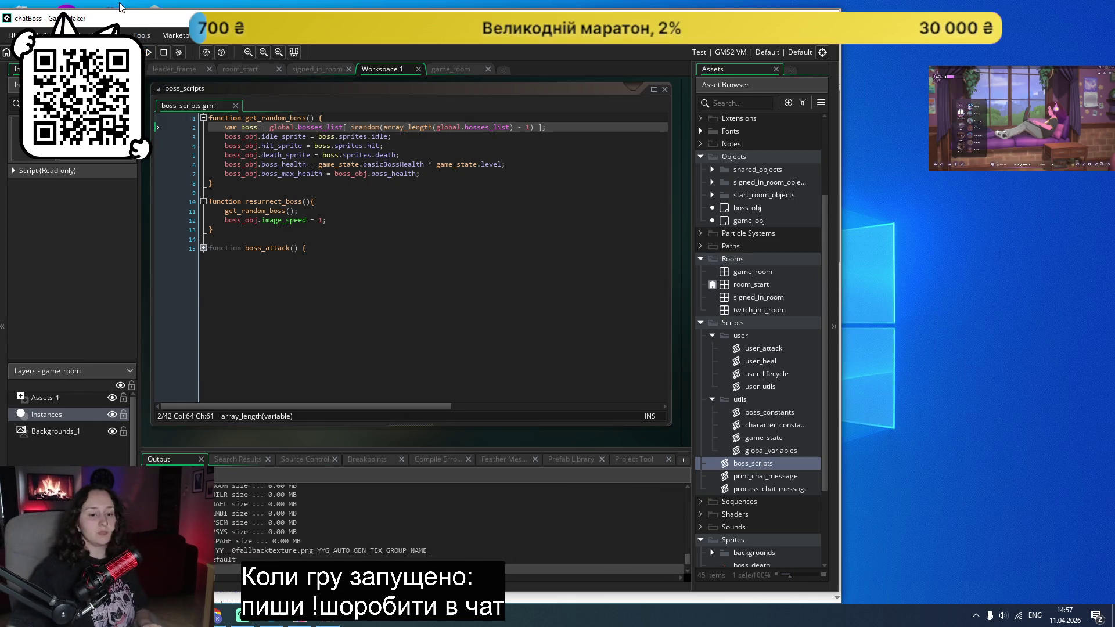
pyautogui.click(581, 344)
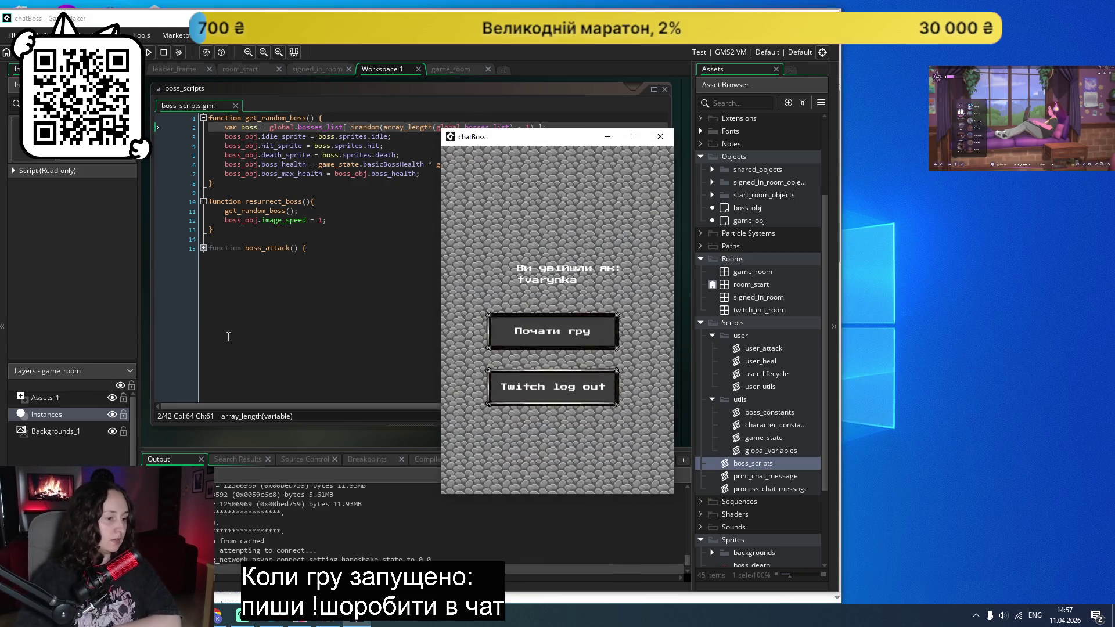
pyautogui.click(580, 340)
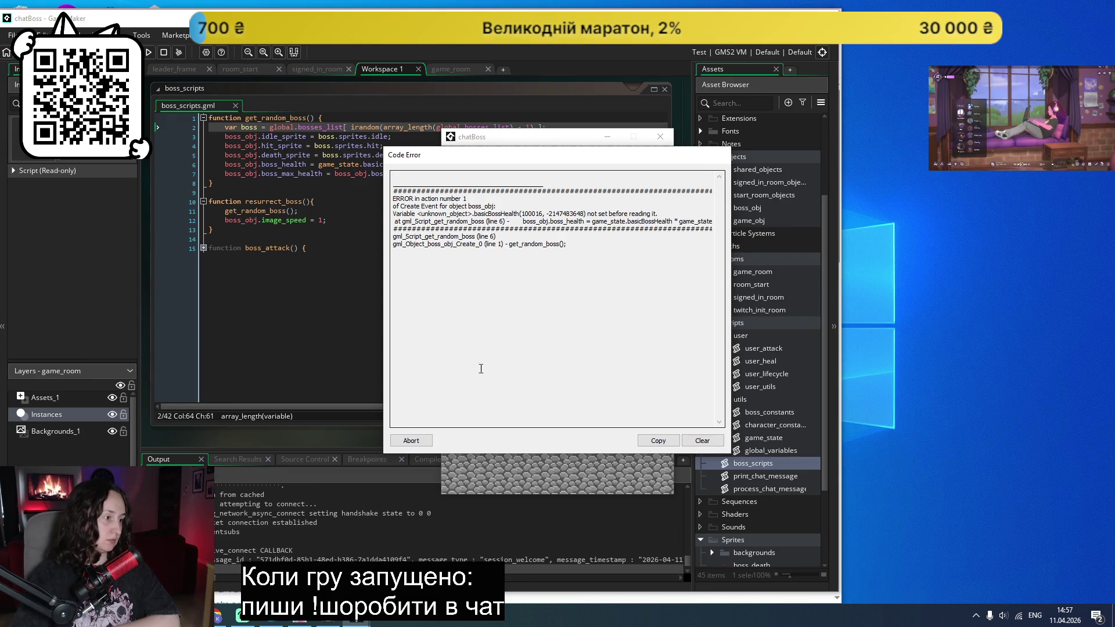
pyautogui.click(412, 440)
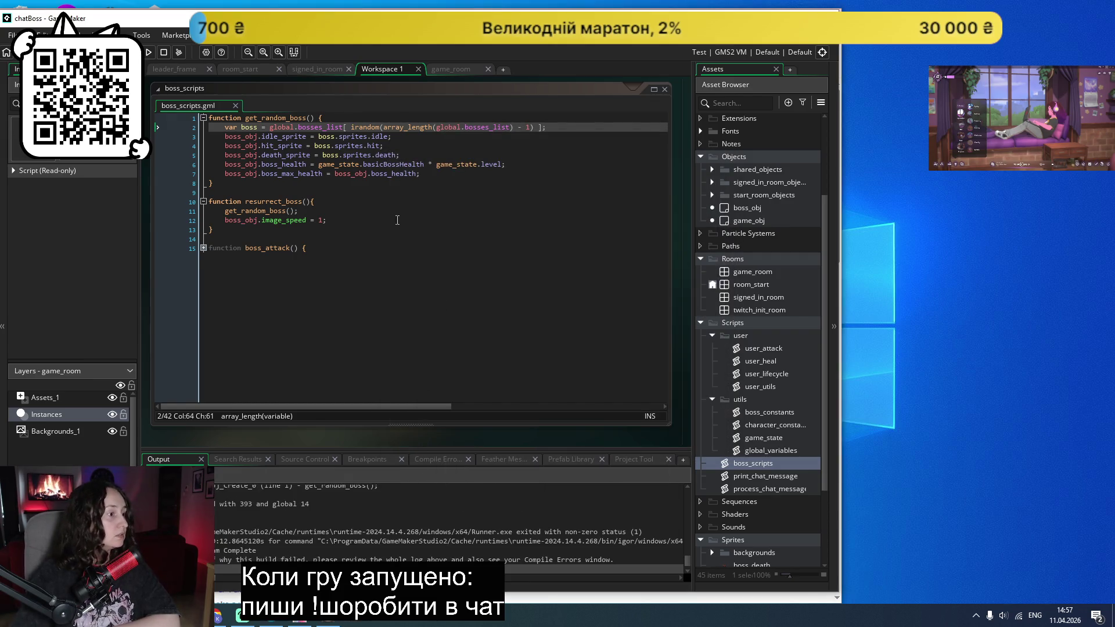
pyautogui.moveTo(420, 156); pyautogui.dragTo(257, 135)
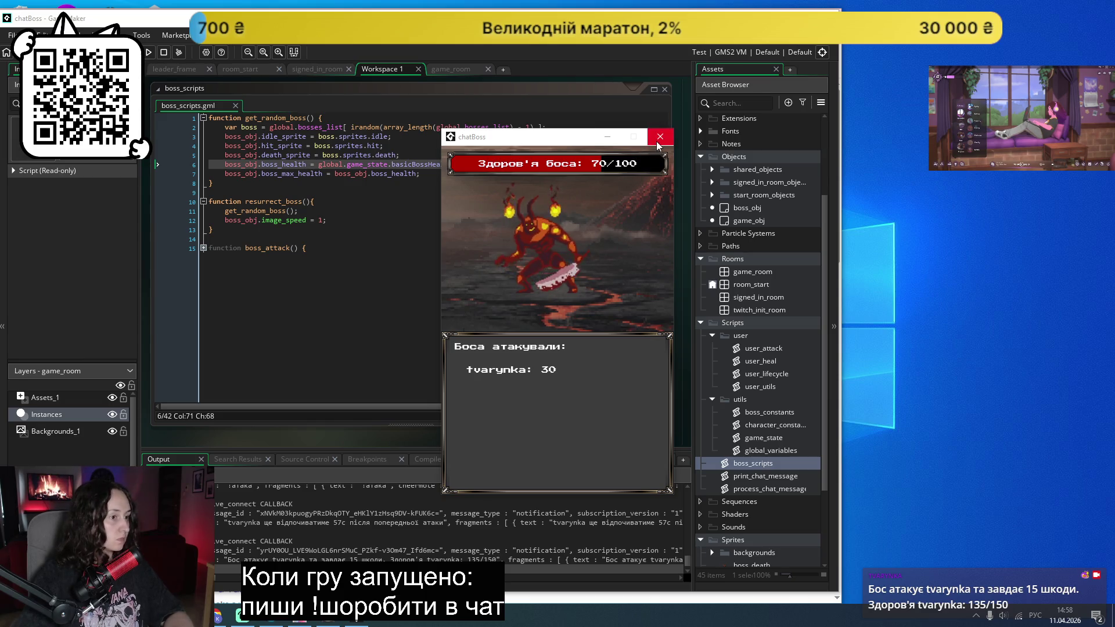
pyautogui.click(148, 53)
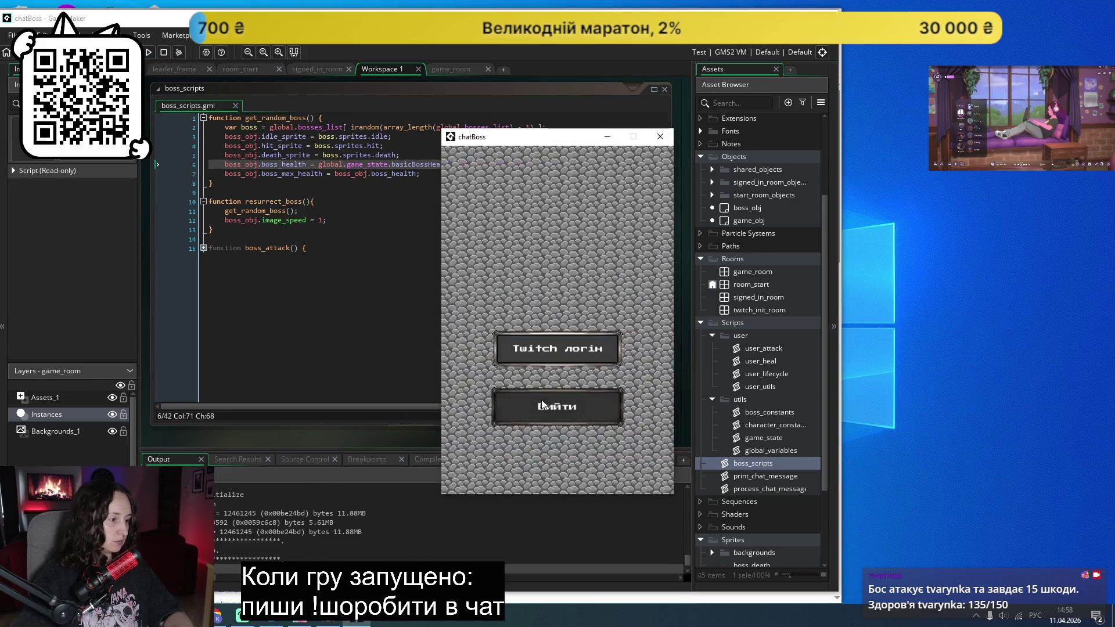
# Step: Log in to the boss fight and move the game window aside to show the code
pyautogui.click(569, 356)
pyautogui.click(574, 340)
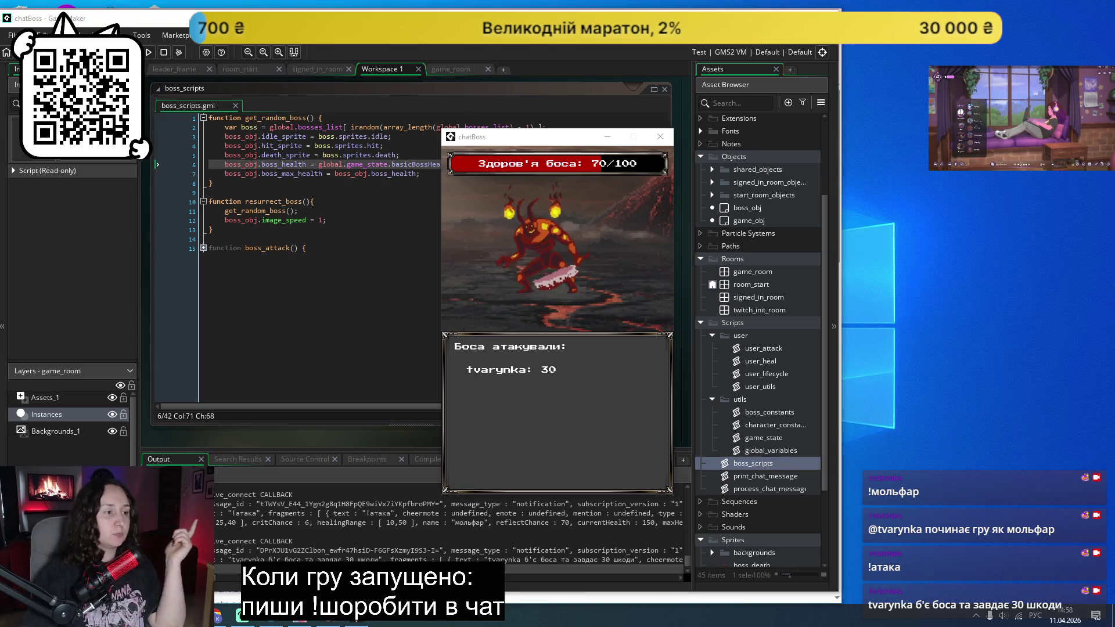
pyautogui.moveTo(523, 137)
pyautogui.mouseDown()
pyautogui.moveTo(1013, 145)
pyautogui.moveTo(955, 146)
pyautogui.mouseUp()
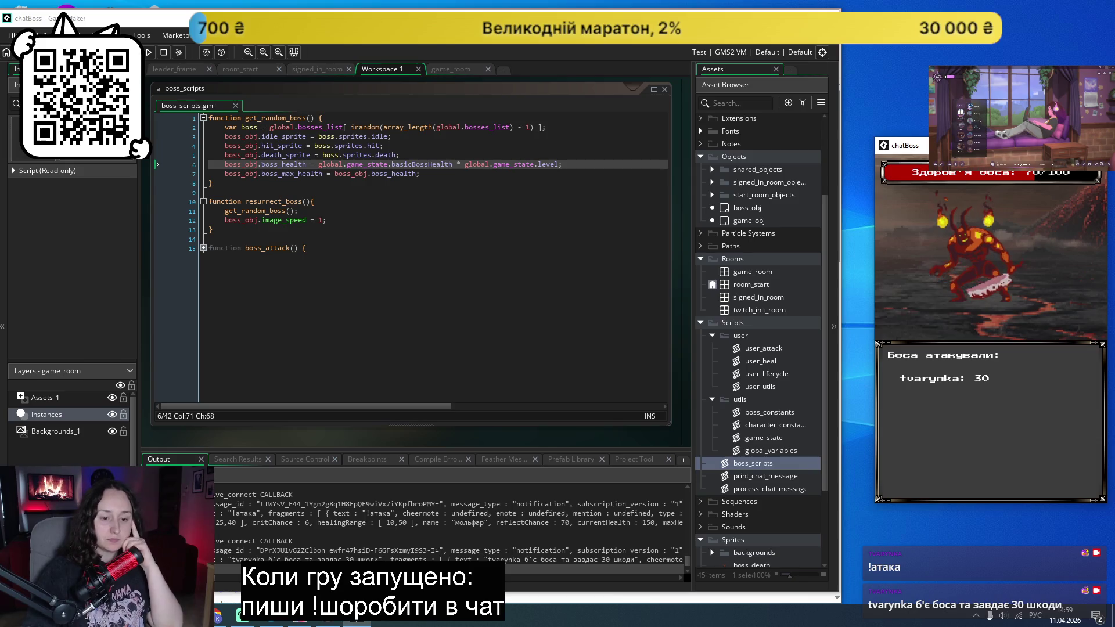
pyautogui.click(394, 286)
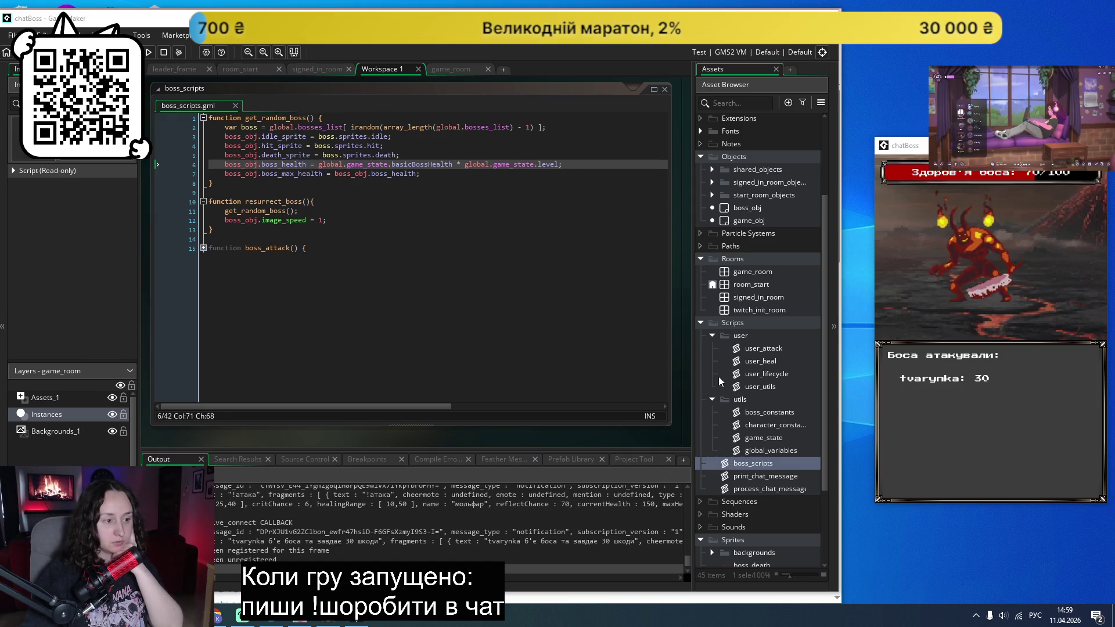
# Step: Toggle the user and utils folders in the Asset Browser and open the game_state script
pyautogui.click(712, 335)
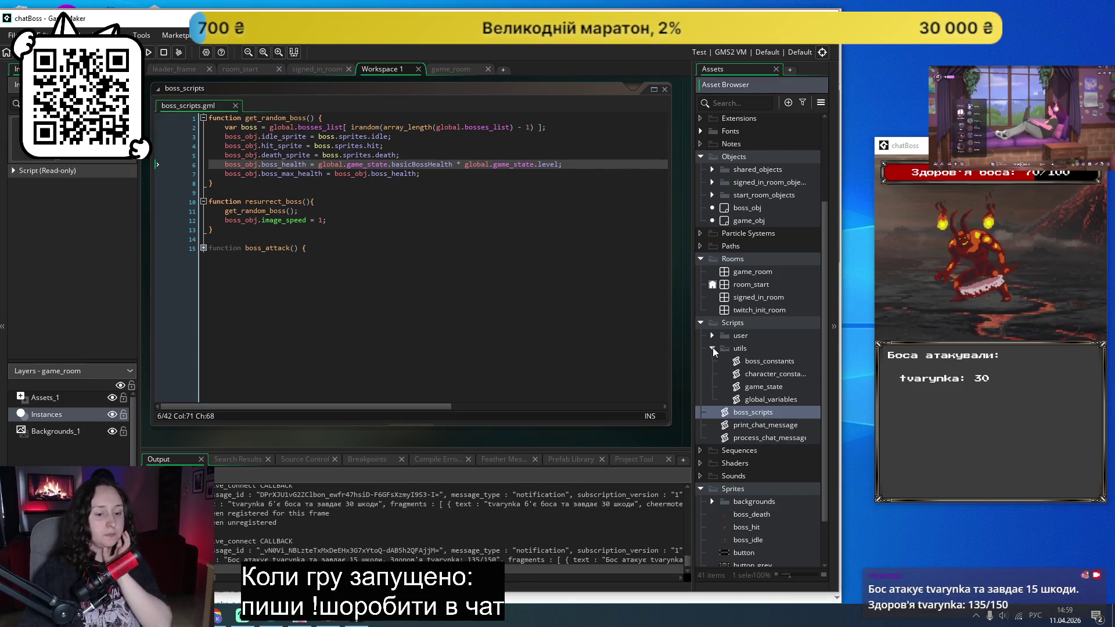
pyautogui.click(712, 347)
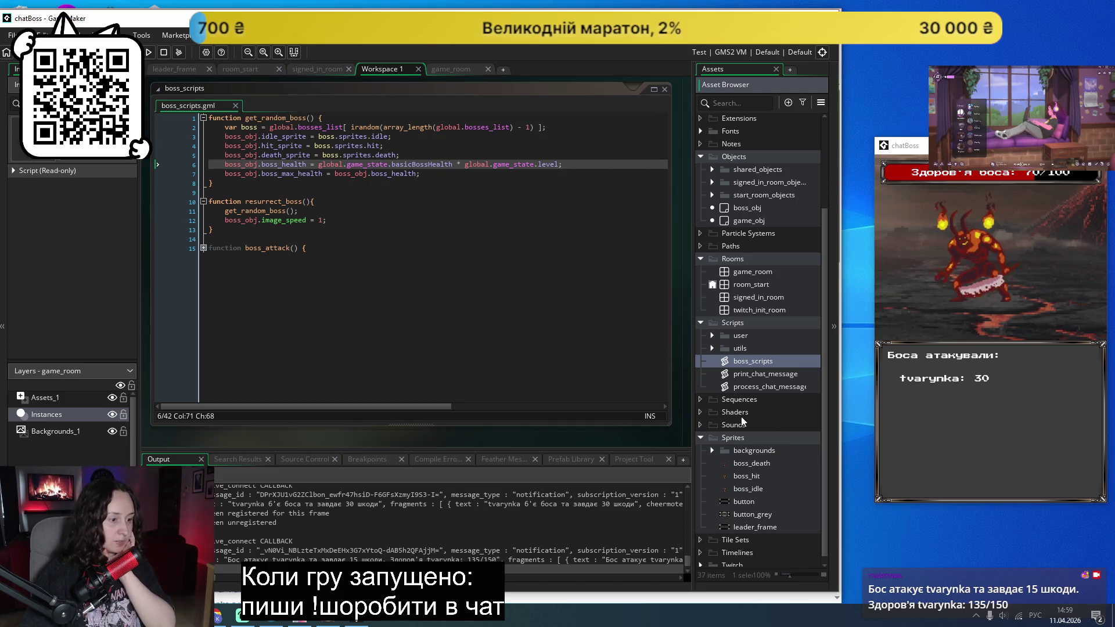
pyautogui.click(711, 336)
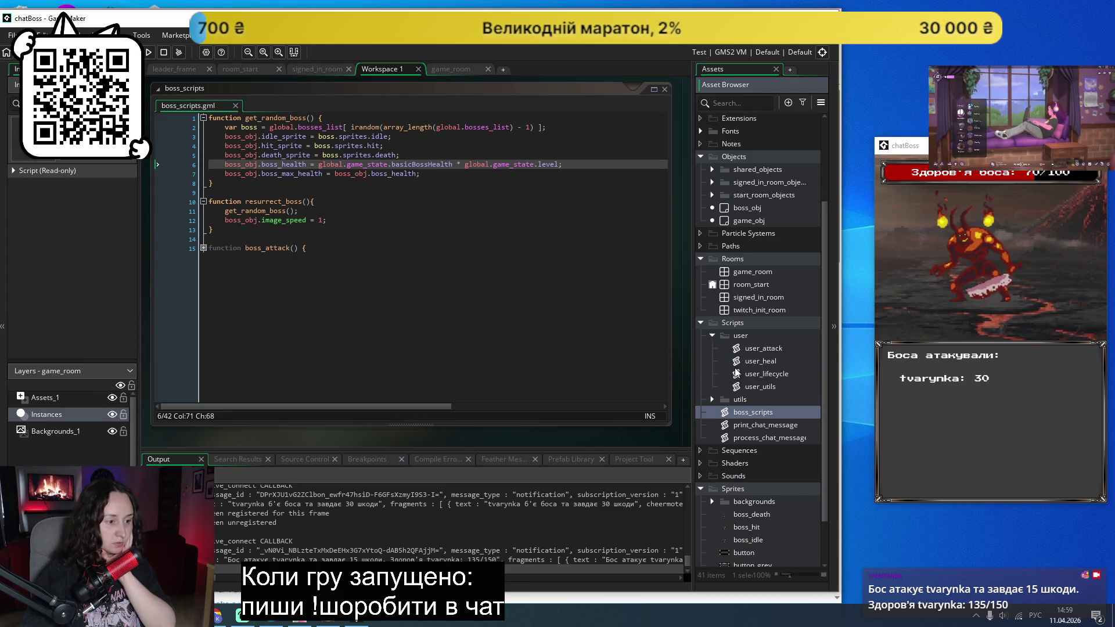
pyautogui.click(710, 336)
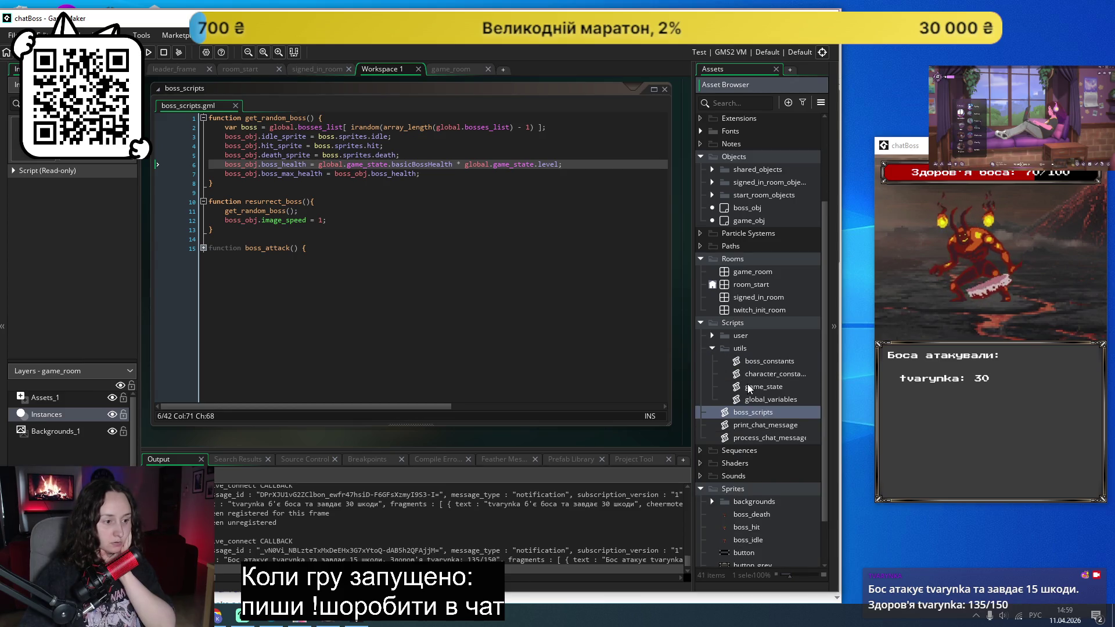
pyautogui.doubleClick(748, 386)
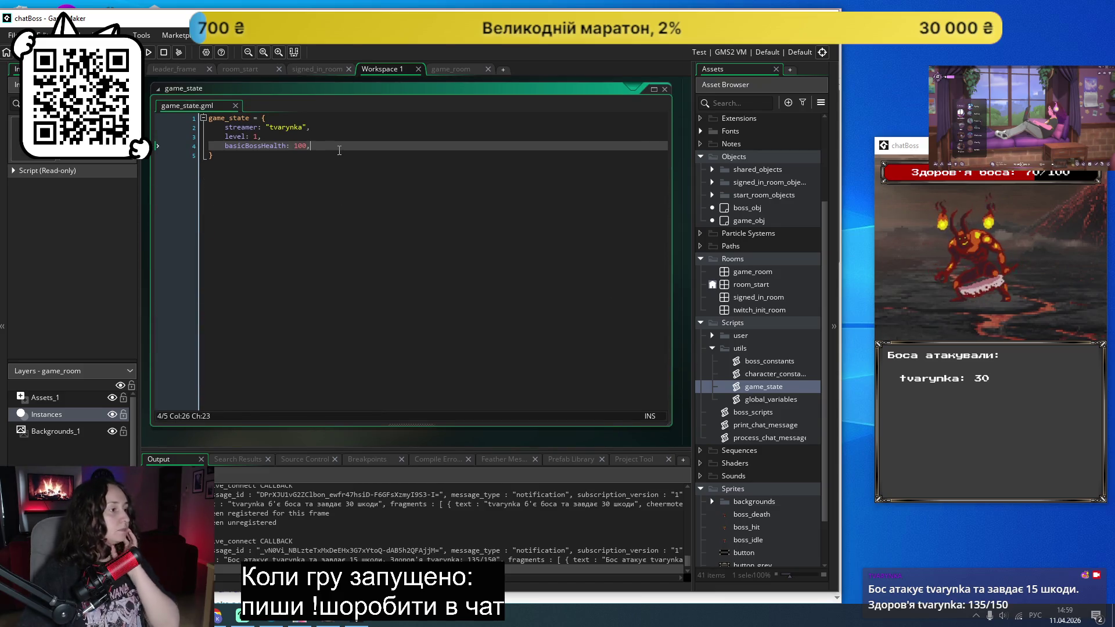
# Step: Add 'experiencePoints: 0' after basicBossHealth in game_state and save it
pyautogui.press('Return')
pyautogui.hotkey('alt', 'shift')
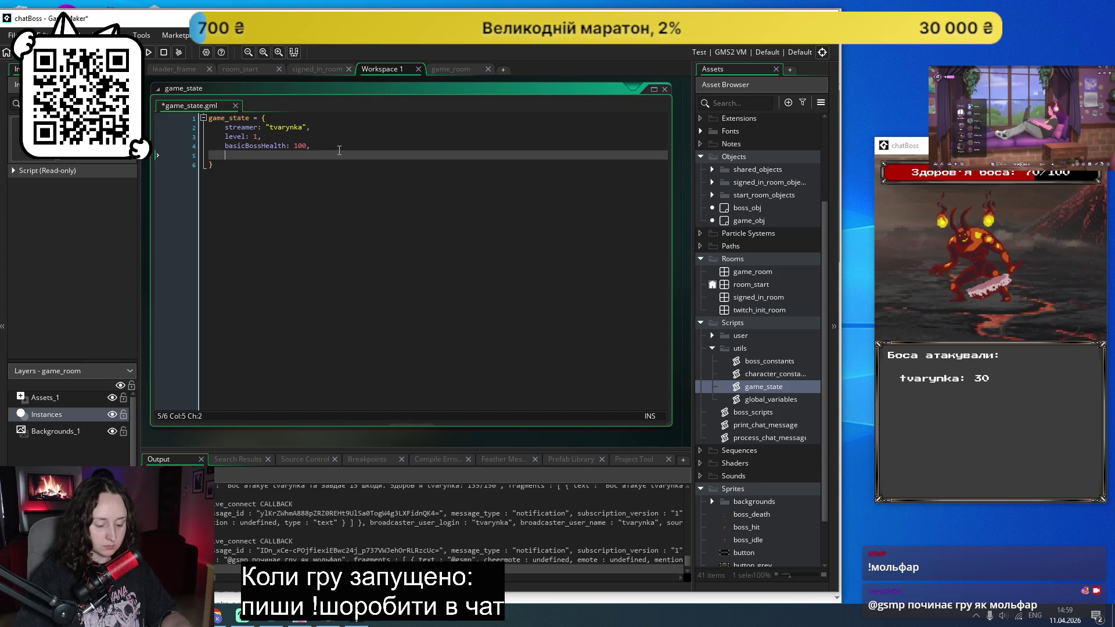
pyautogui.write('ex')
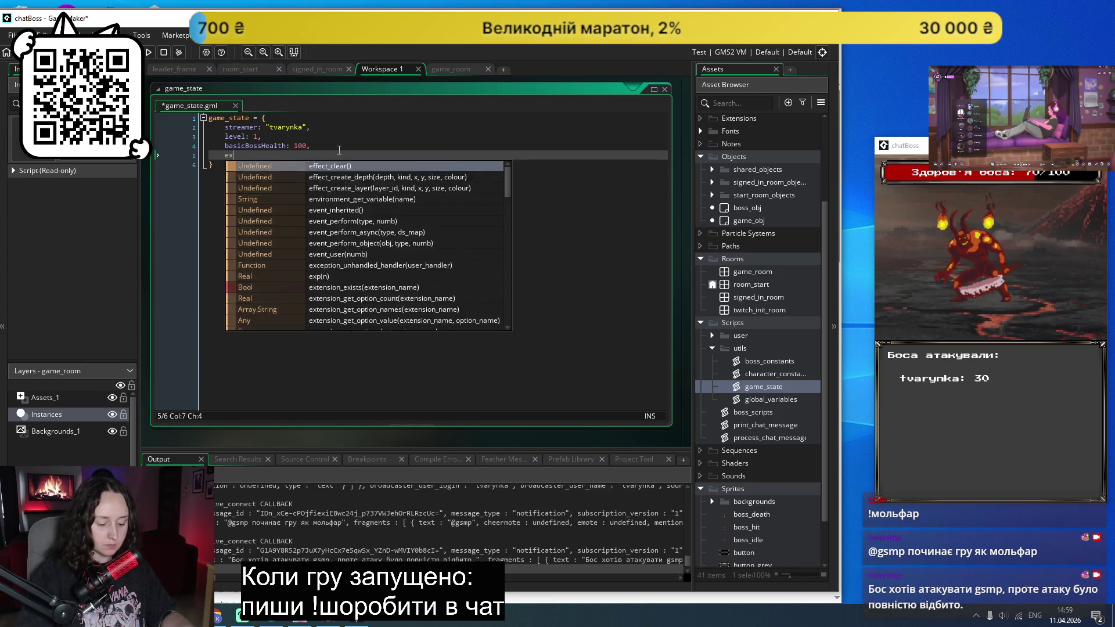
pyautogui.write('perien')
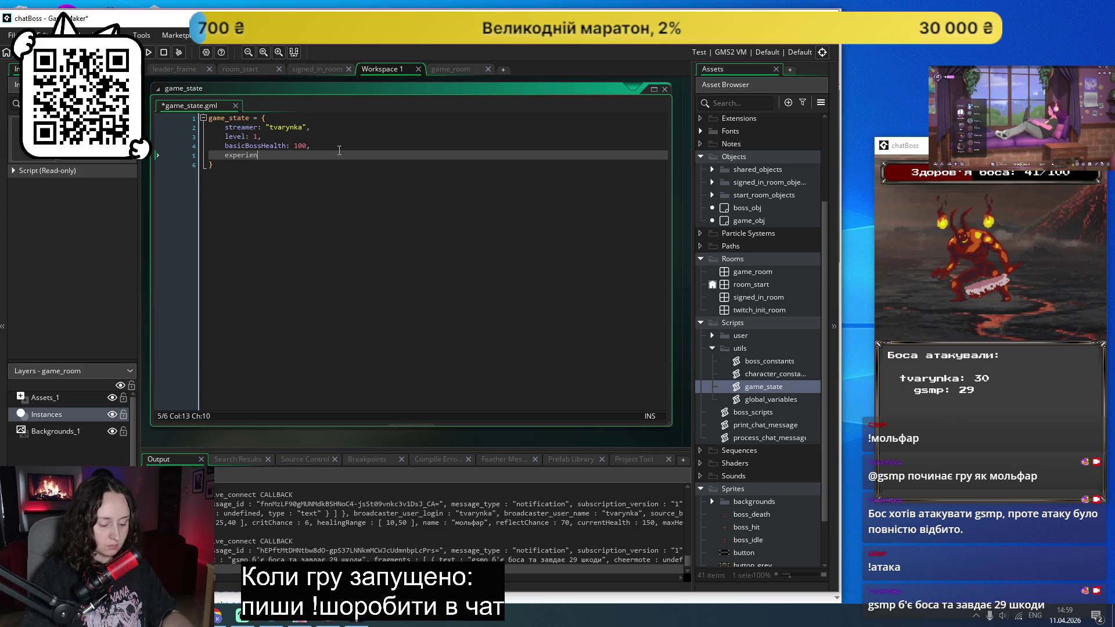
pyautogui.write('cePoints: 0,')
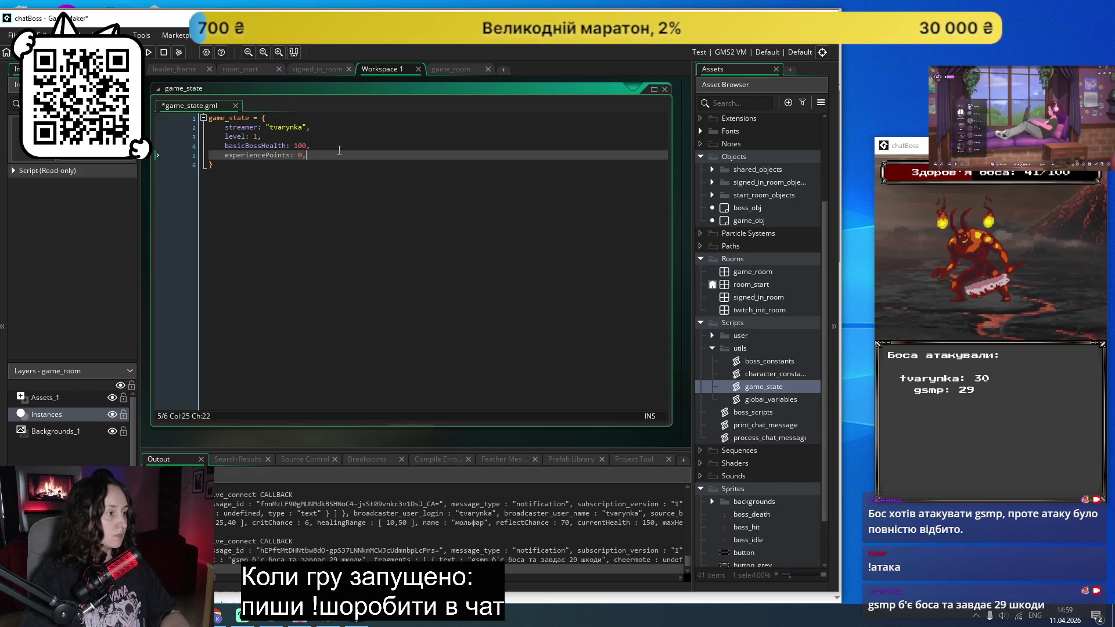
pyautogui.hotkey('ctrl', 's')
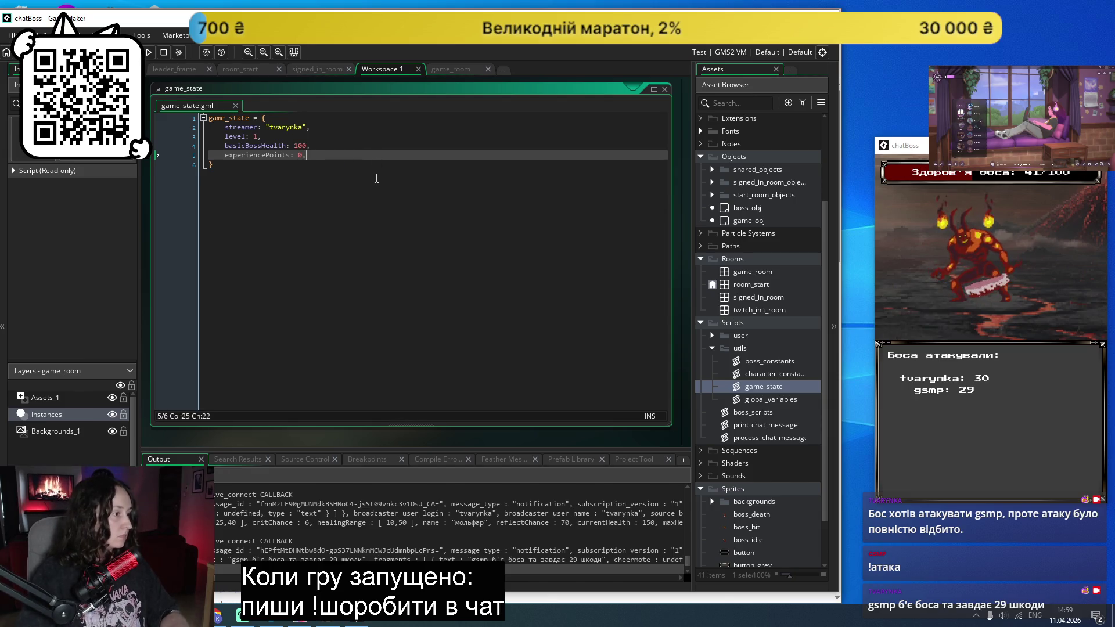
pyautogui.press('Down')
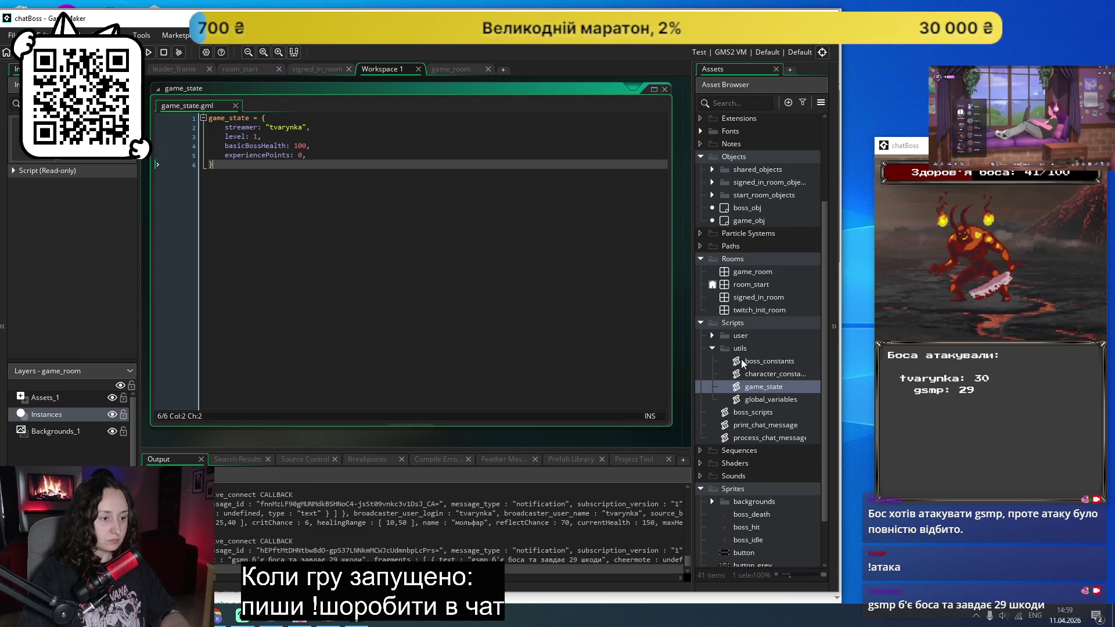
# Step: Create a new script in utils, then delete the resulting Script15
pyautogui.rightClick(743, 349)
pyautogui.moveTo(683, 358)
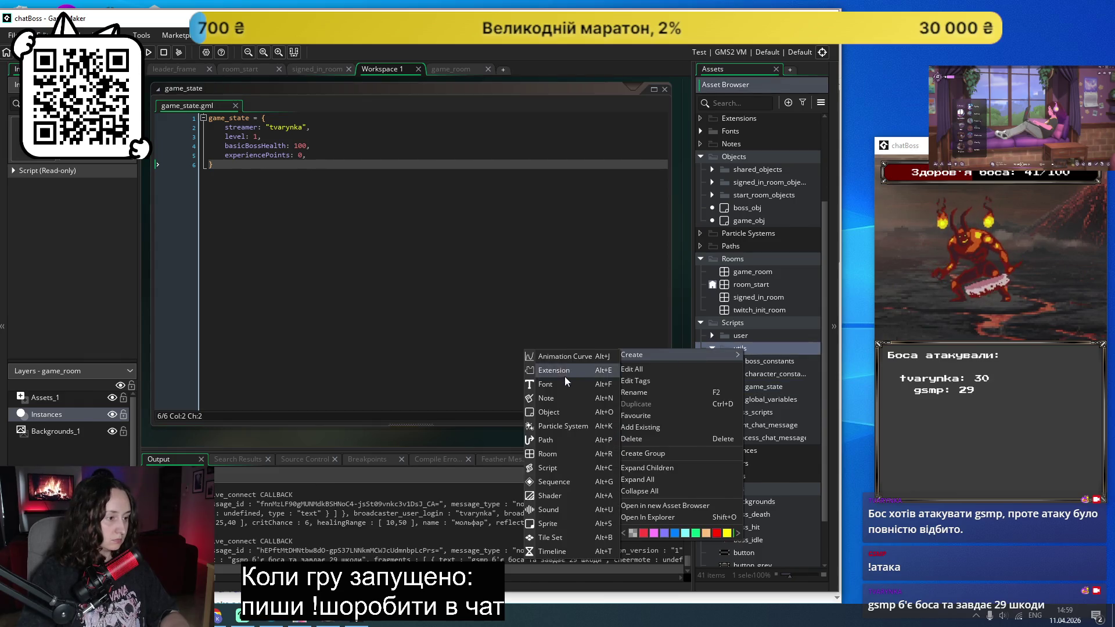
pyautogui.click(551, 472)
pyautogui.moveTo(212, 156); pyautogui.dragTo(195, 118)
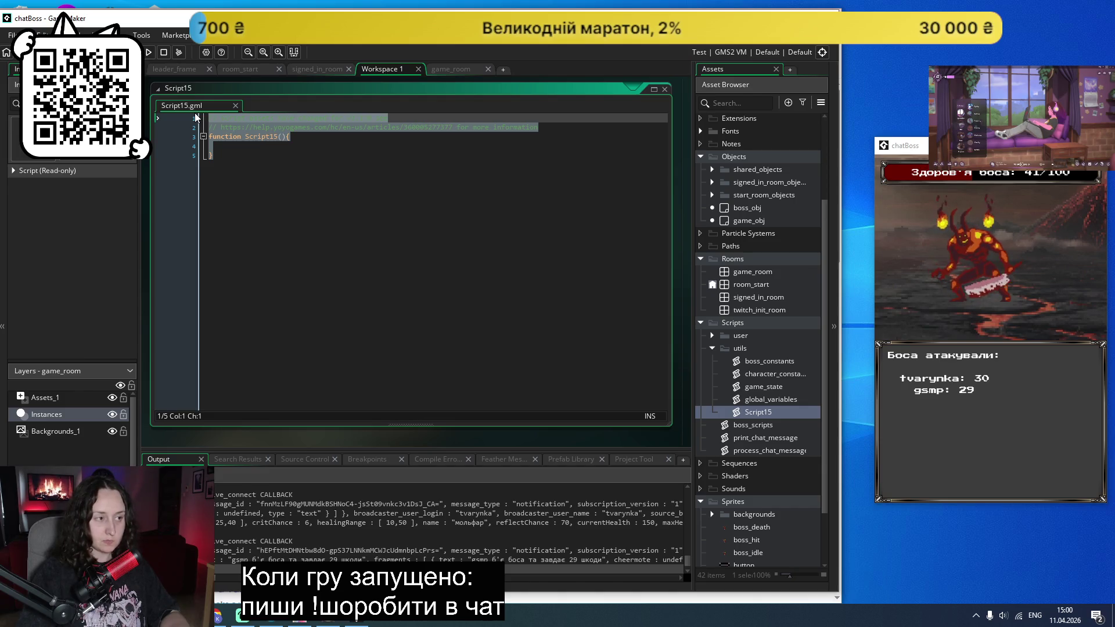
pyautogui.rightClick(753, 411)
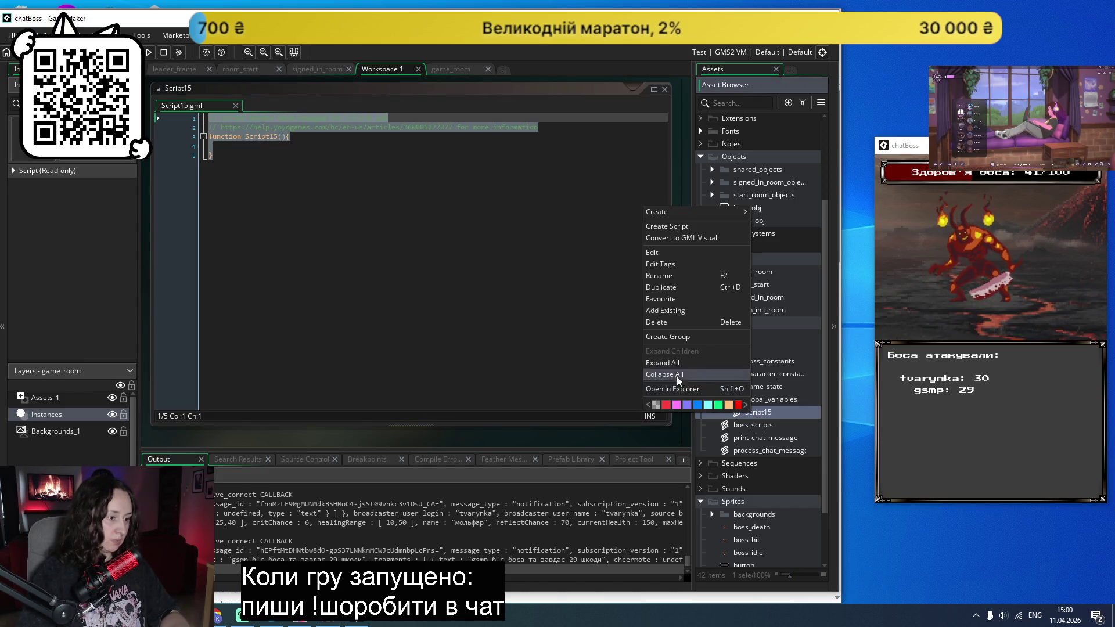
pyautogui.click(664, 323)
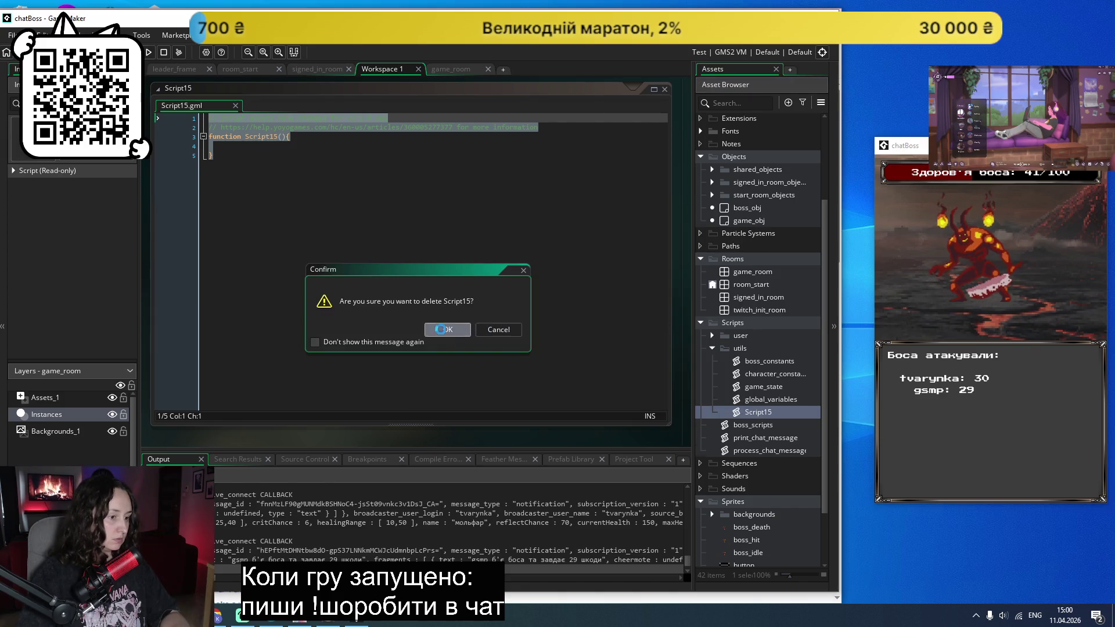
pyautogui.click(441, 329)
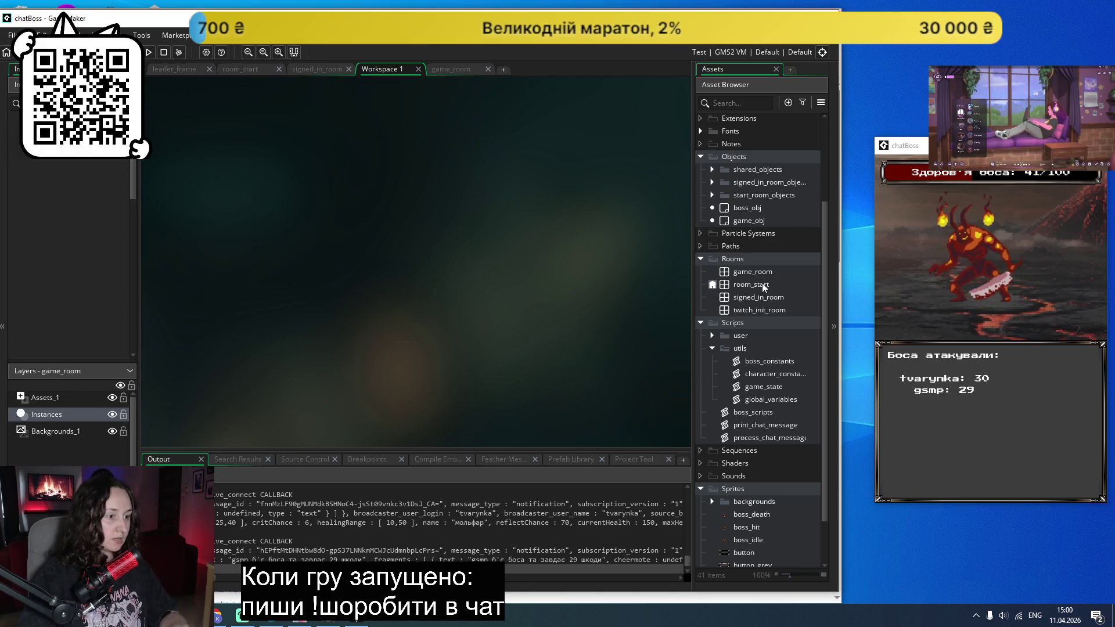
pyautogui.doubleClick(743, 210)
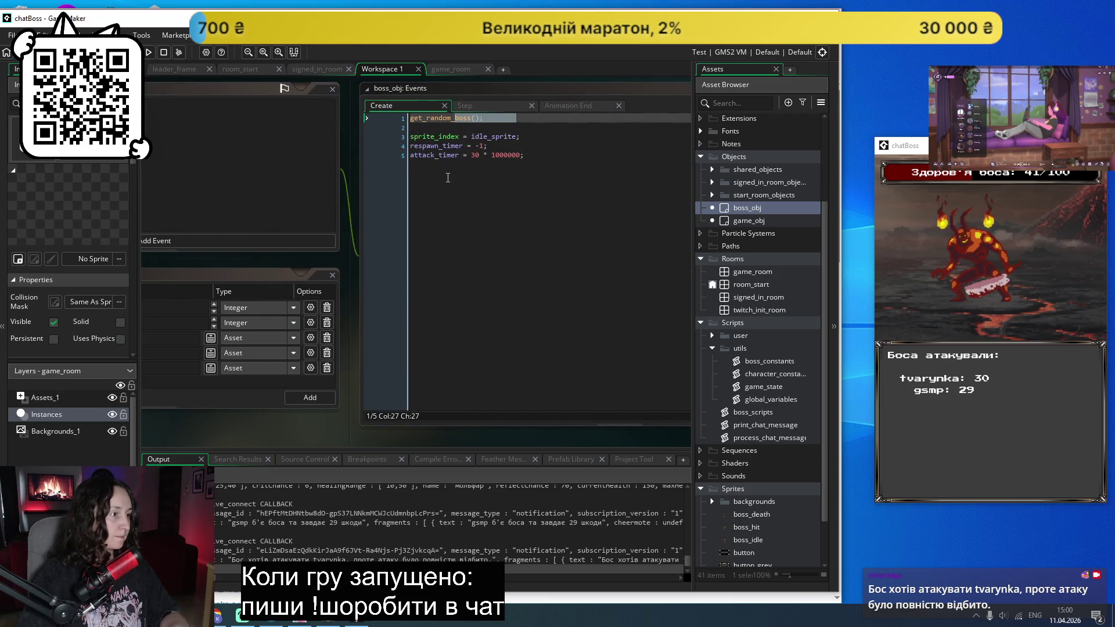
# Step: Review boss_obj's Step and Animation End event code, then list game_room's Instances layer
pyautogui.click(482, 107)
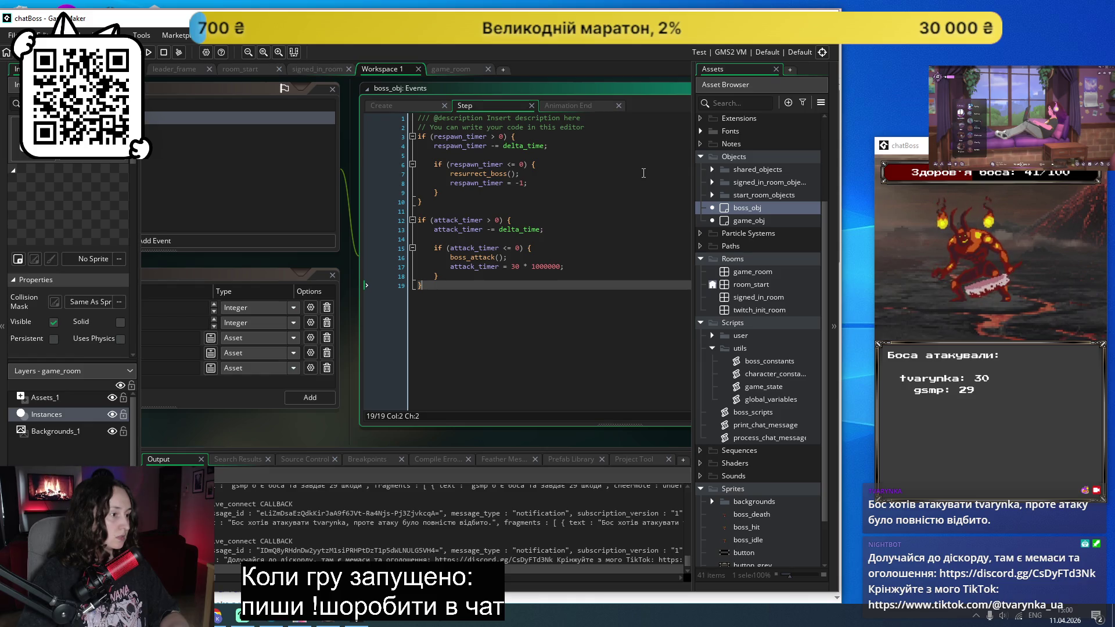
pyautogui.hscroll(3, 605, 180)
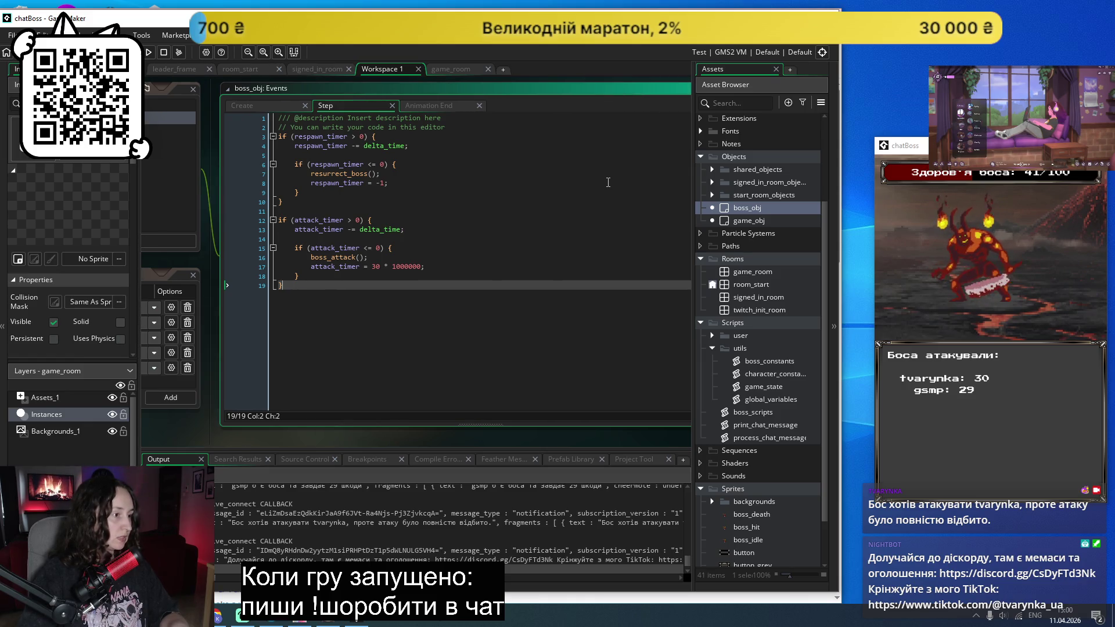
pyautogui.click(430, 105)
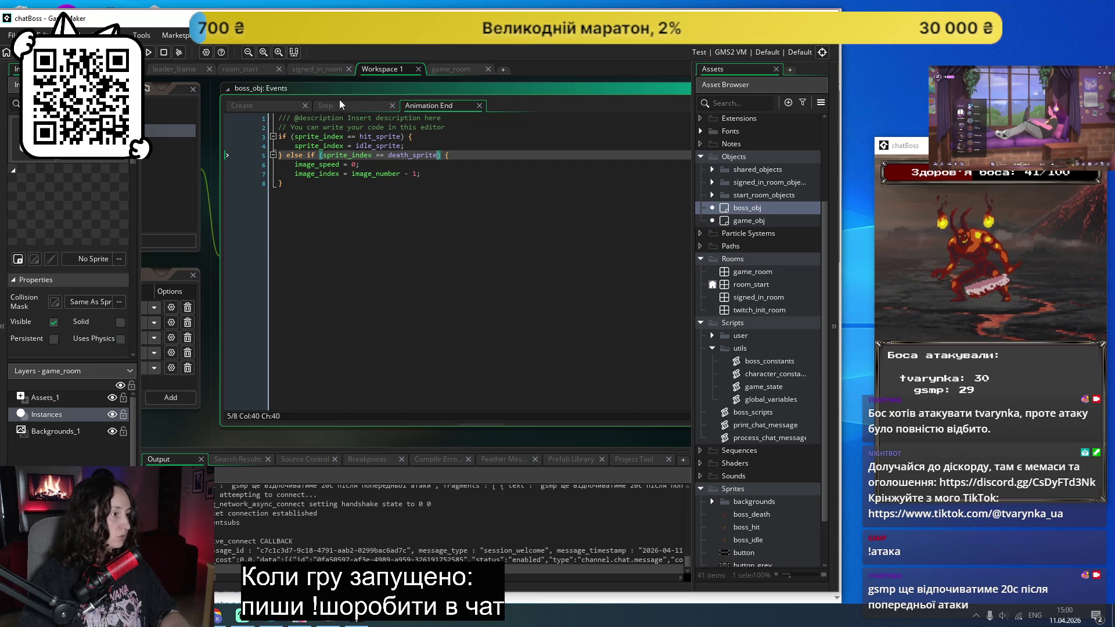
pyautogui.hscroll(-5, 189, 424)
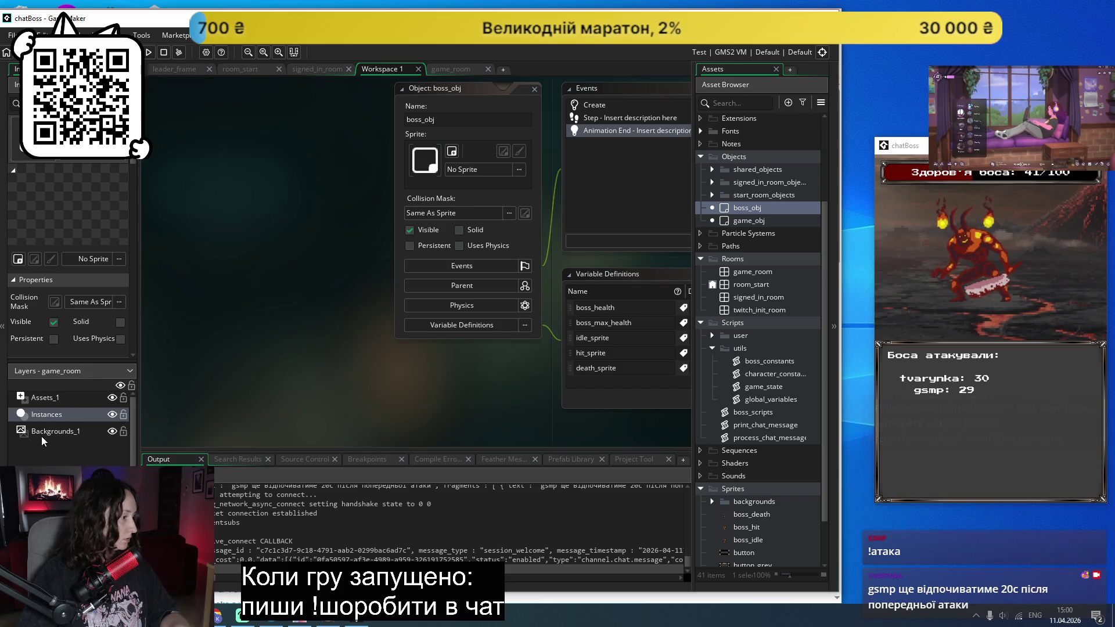
pyautogui.click(44, 419)
pyautogui.click(44, 416)
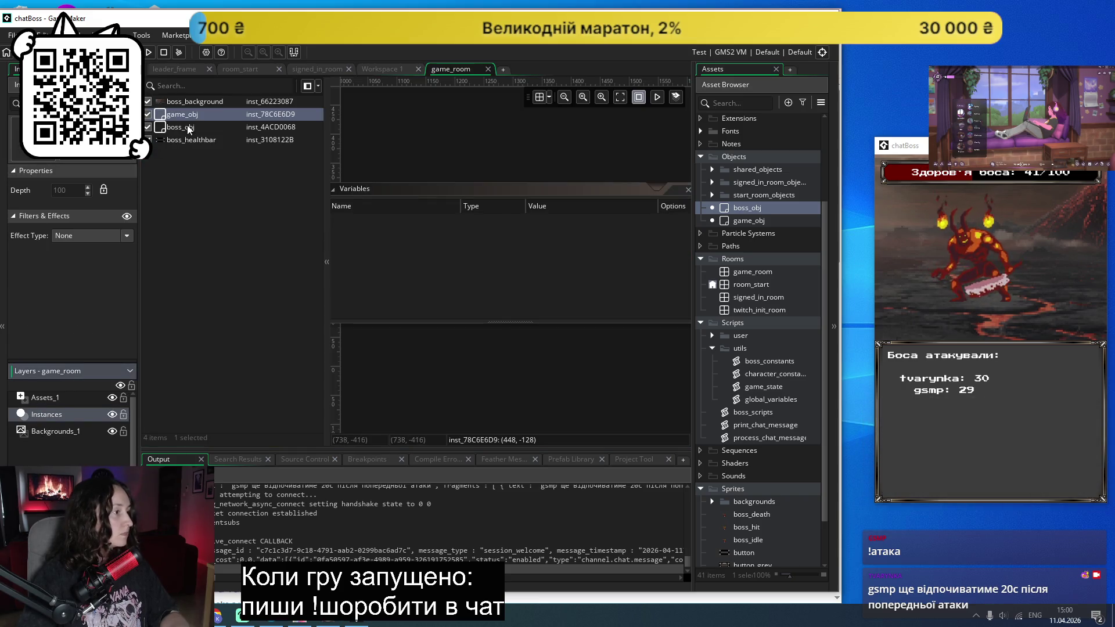
# Step: Check the game_obj instance's creation code (empty), then return to the user_attack workspace
pyautogui.doubleClick(191, 115)
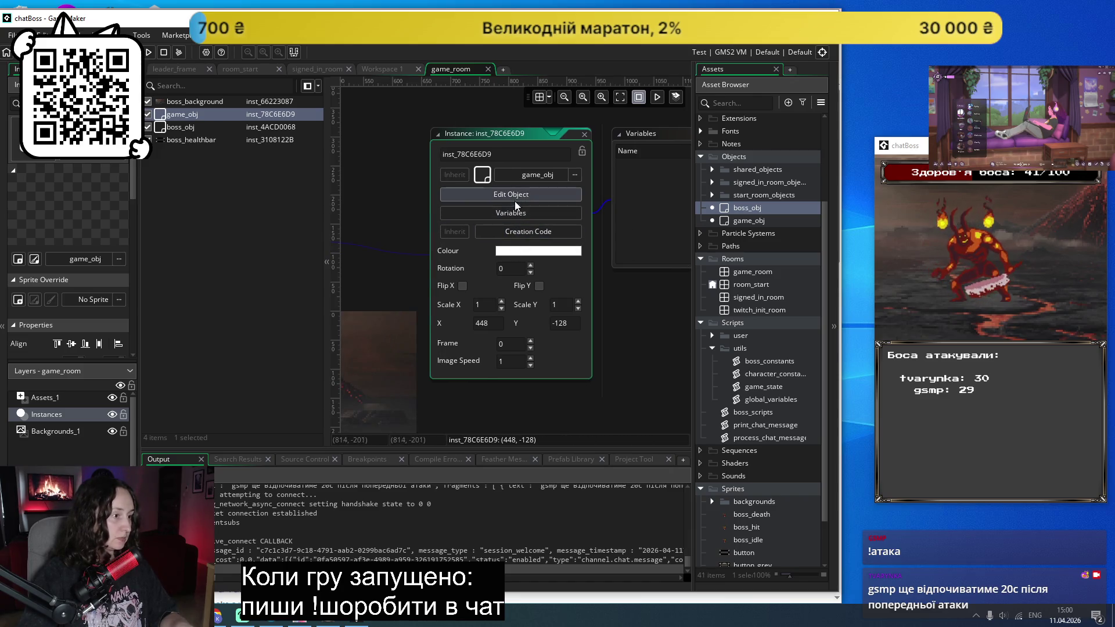
pyautogui.click(511, 231)
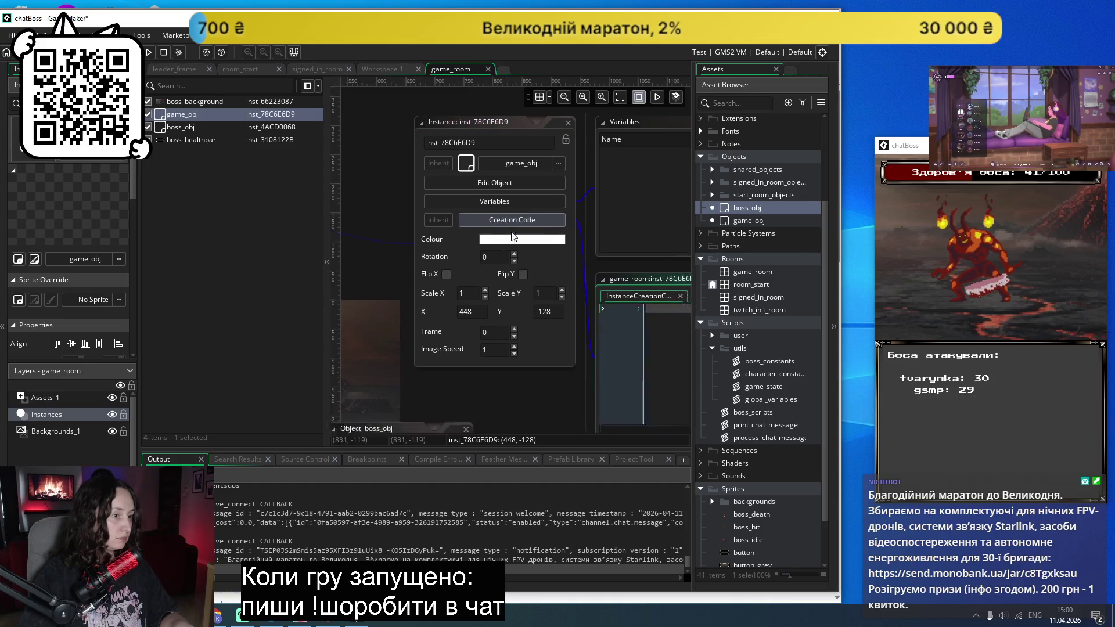
pyautogui.scroll(-3, 587, 161)
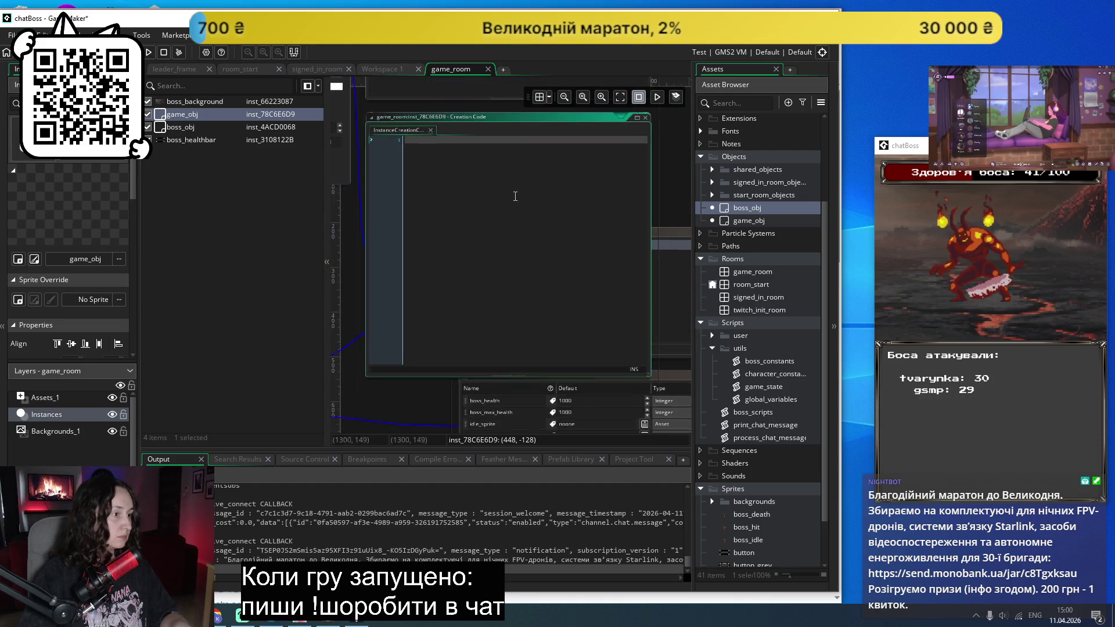
pyautogui.click(620, 131)
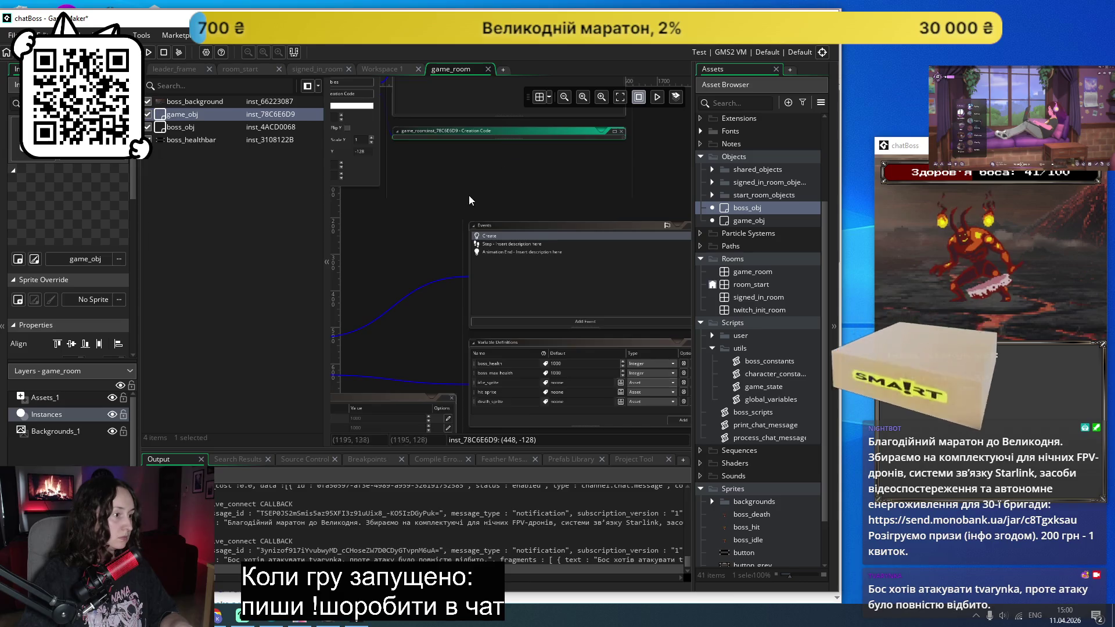
pyautogui.hotkey('ctrl', 'Tab')
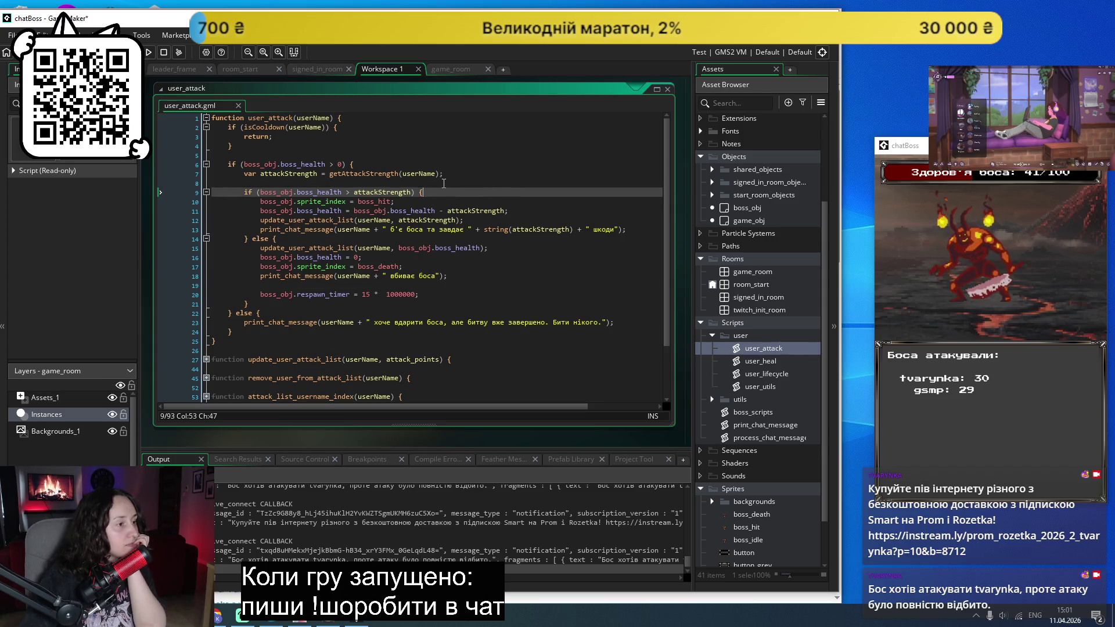
# Step: Replace boss_hit on line 10 with boss_obj.hit_sprite
pyautogui.doubleClick(380, 201)
pyautogui.write('boss_')
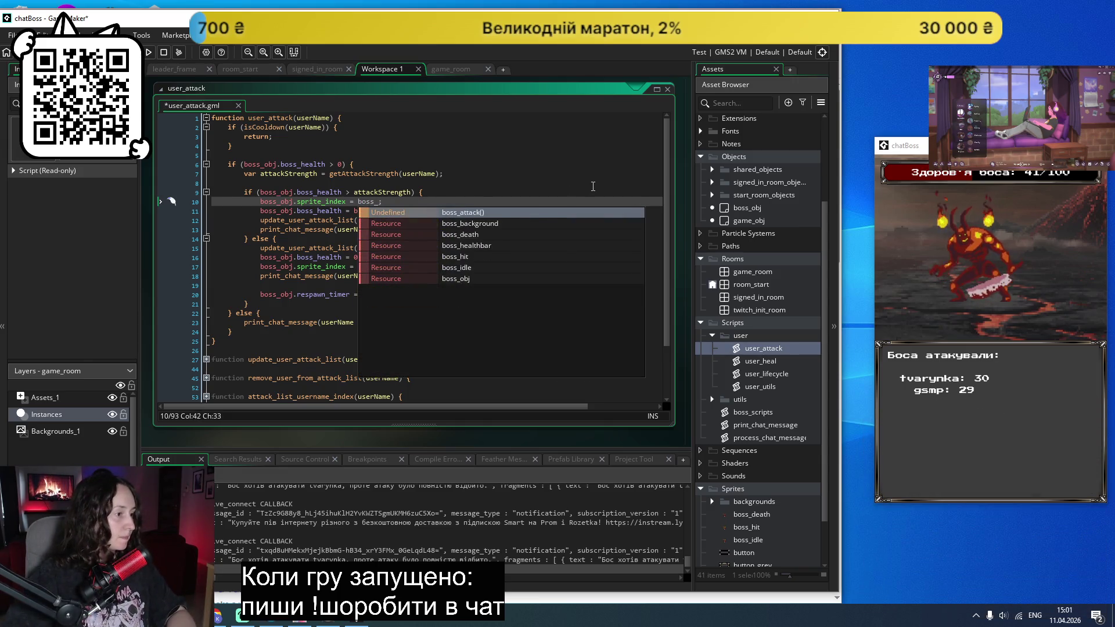
pyautogui.click(482, 278)
pyautogui.write('obj.')
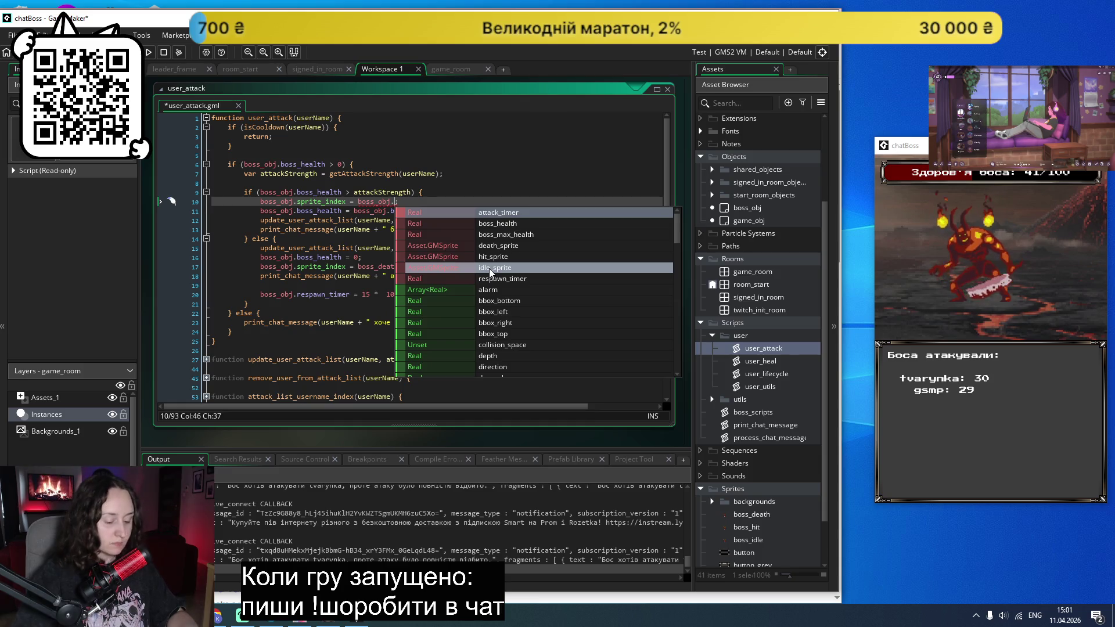
pyautogui.click(495, 254)
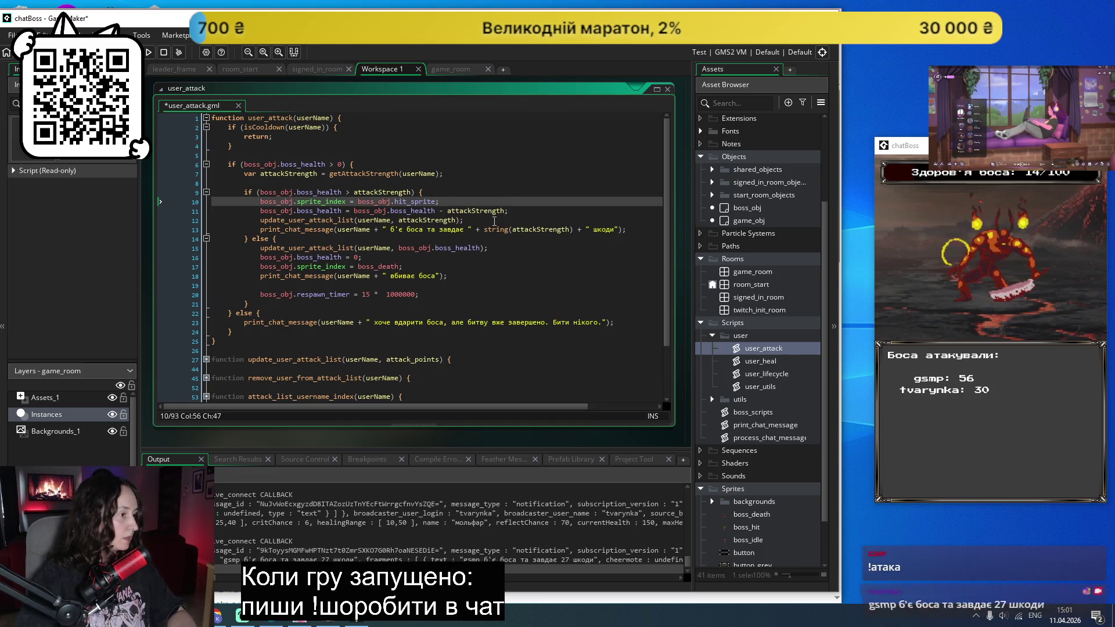
# Step: Change line 17 to boss_obj.death_sprite, save user_attack, and search the project for boss_death
pyautogui.click(378, 266)
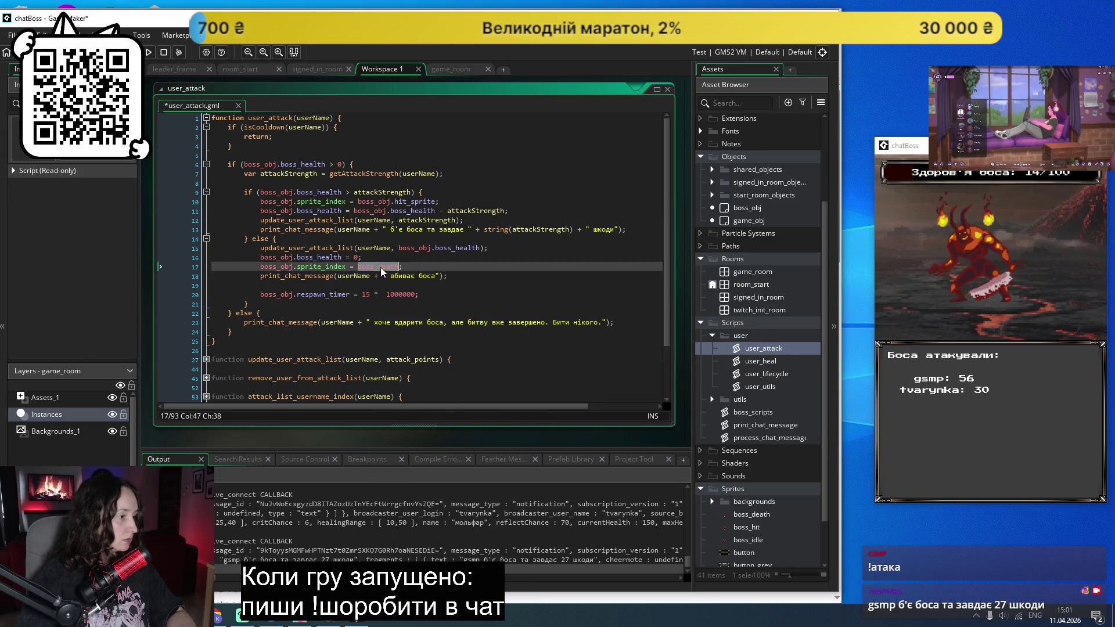
pyautogui.press('BackSpace')
pyautogui.press('BackSpace')
pyautogui.press('BackSpace')
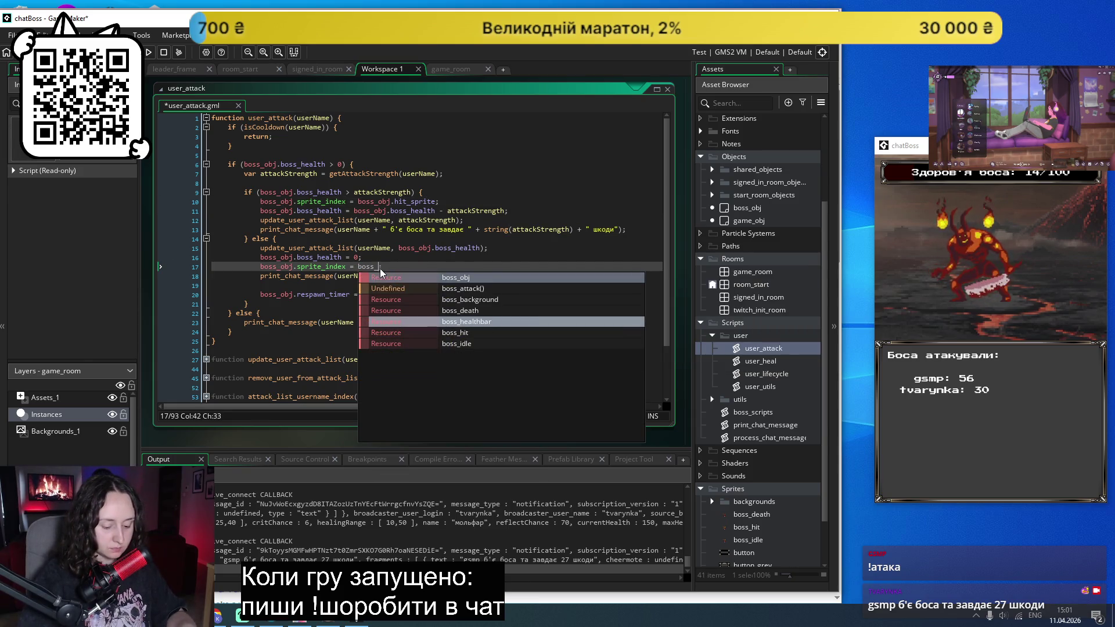
pyautogui.write('o')
pyautogui.write('bj.death')
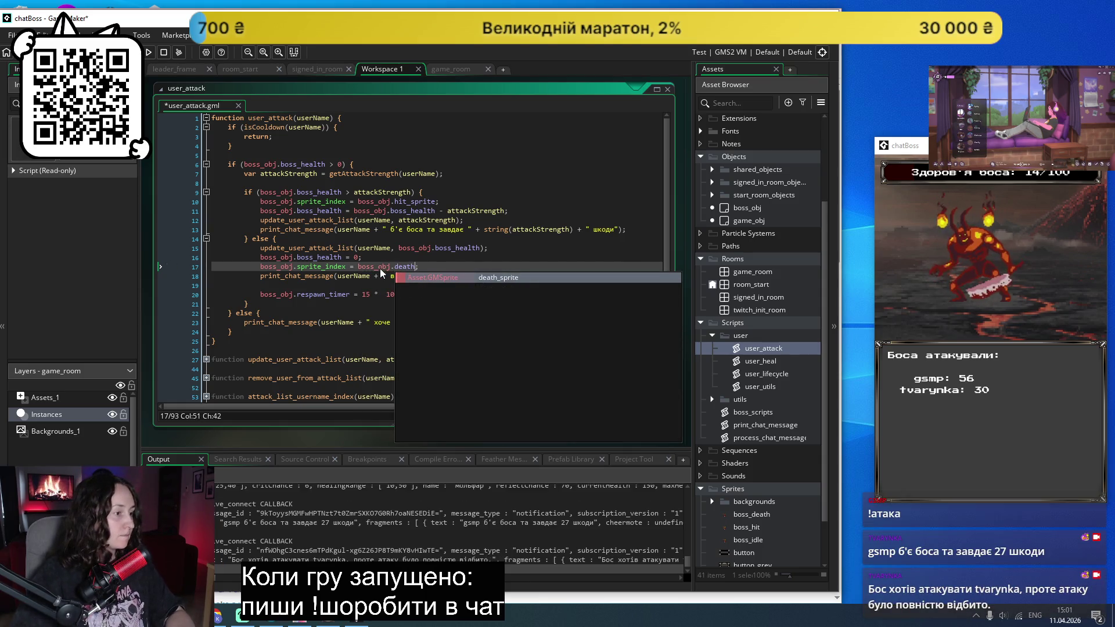
pyautogui.press('Return')
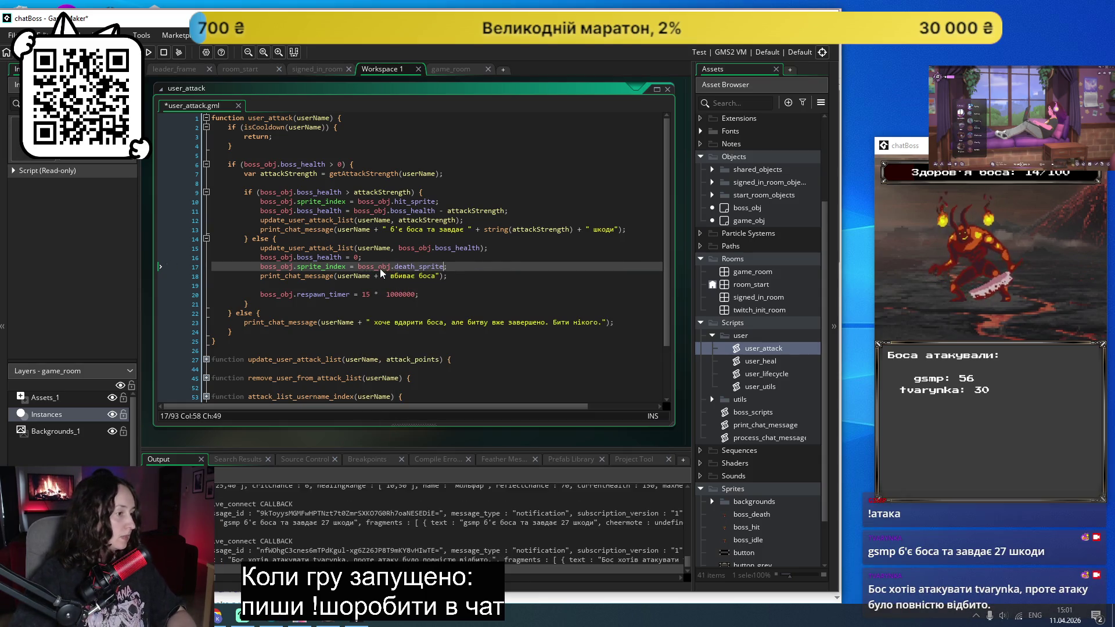
pyautogui.click(542, 252)
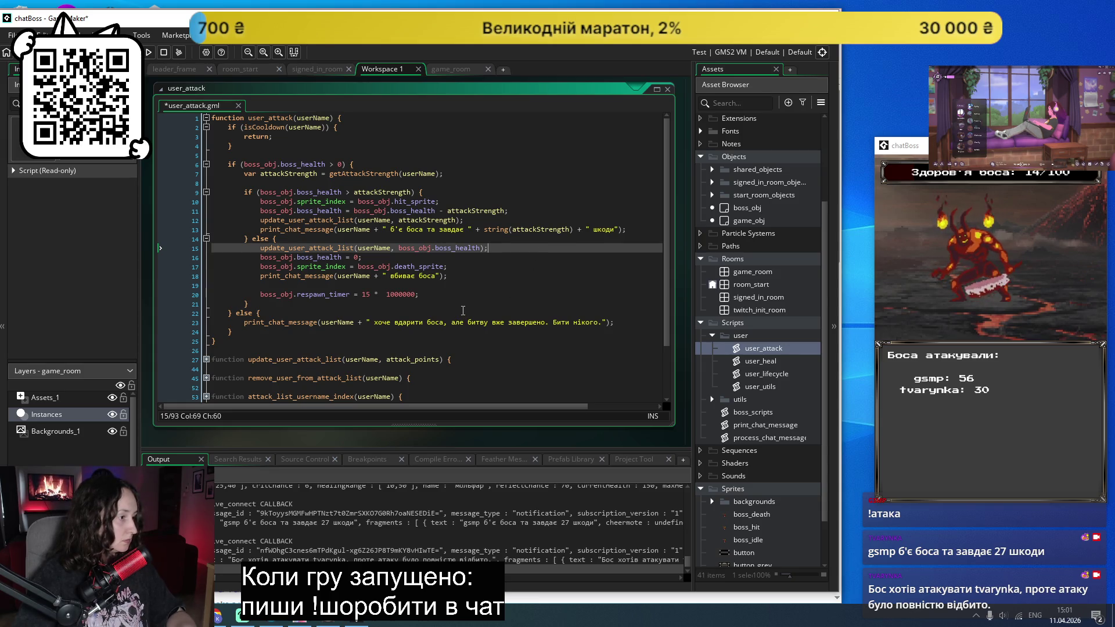
pyautogui.hotkey('ctrl', 's')
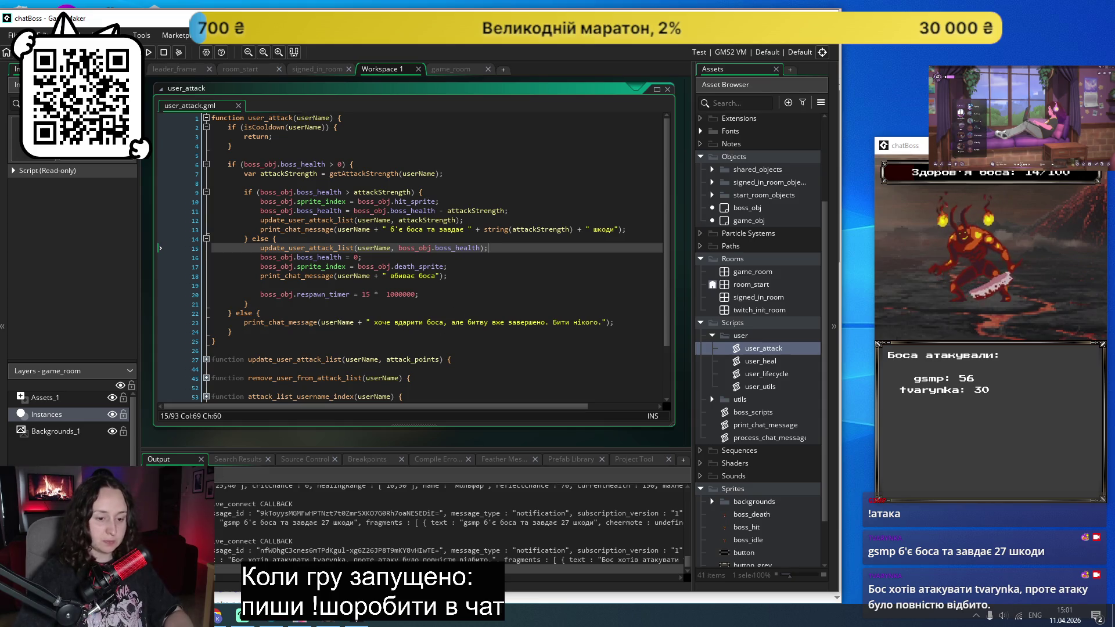
pyautogui.hotkey('alt', 'Tab')
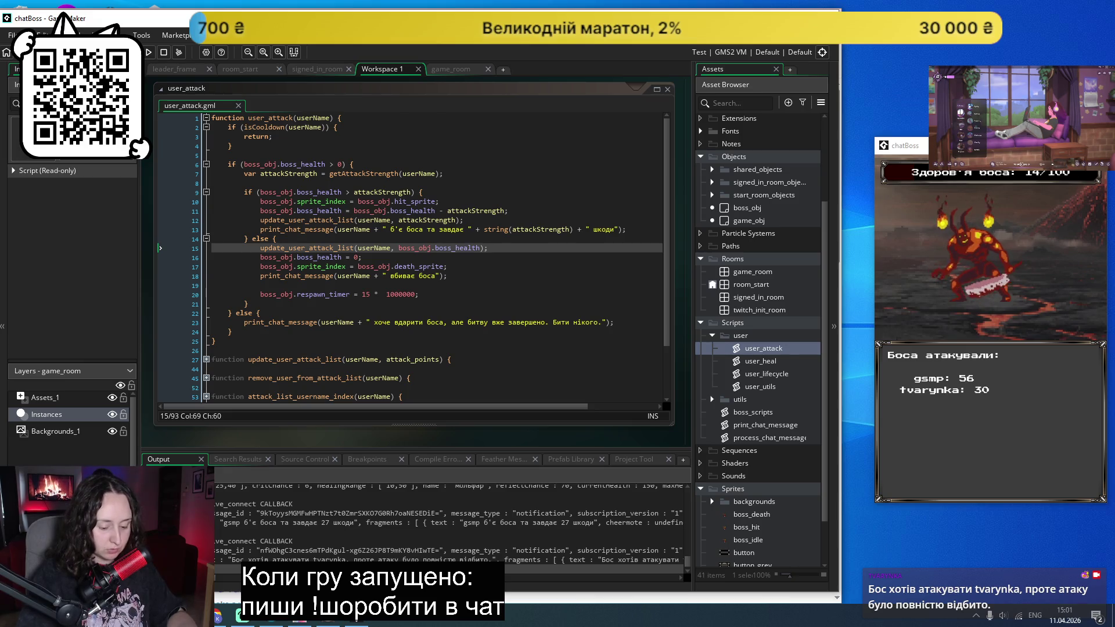
pyautogui.press('Return')
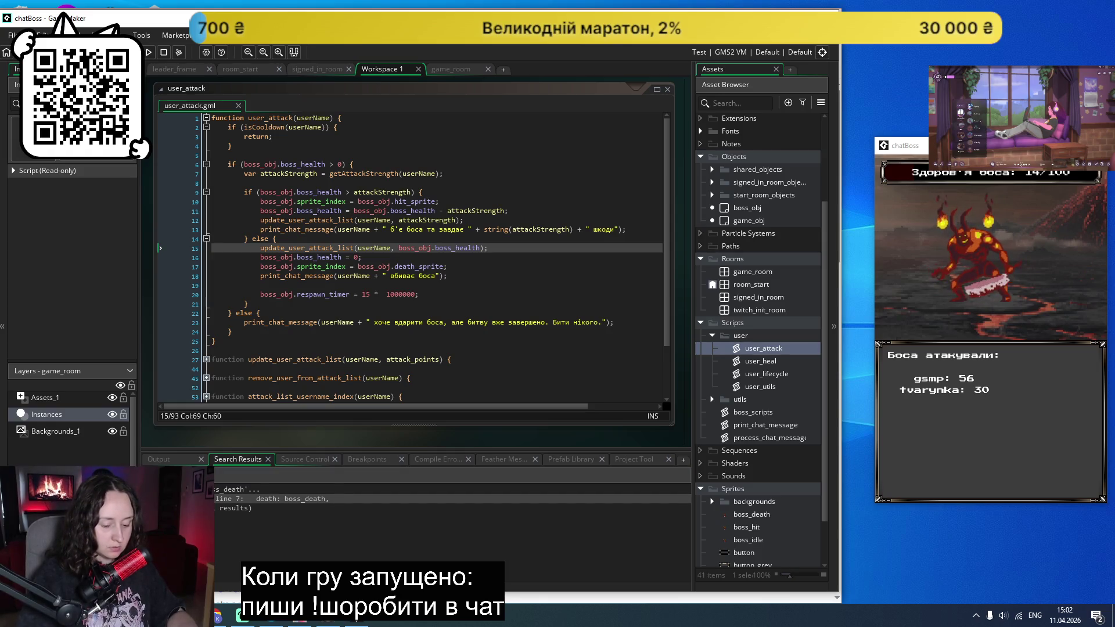
# Step: Search the project for boss_idle, restore the side and bottom panels, and rebuild and run with F5
pyautogui.press('Return')
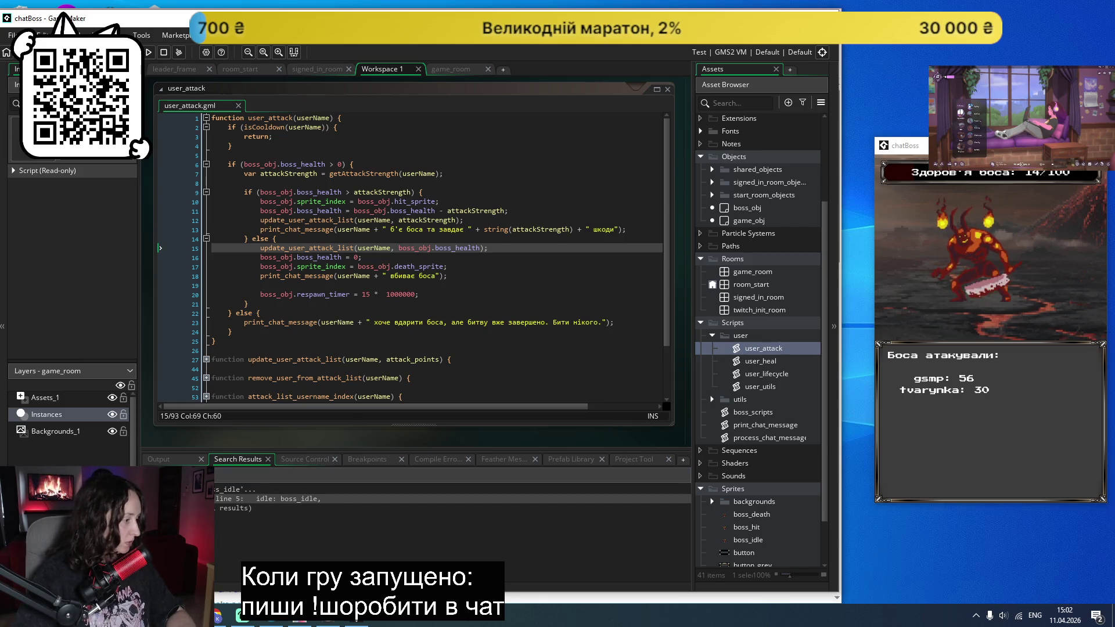
pyautogui.press('F12')
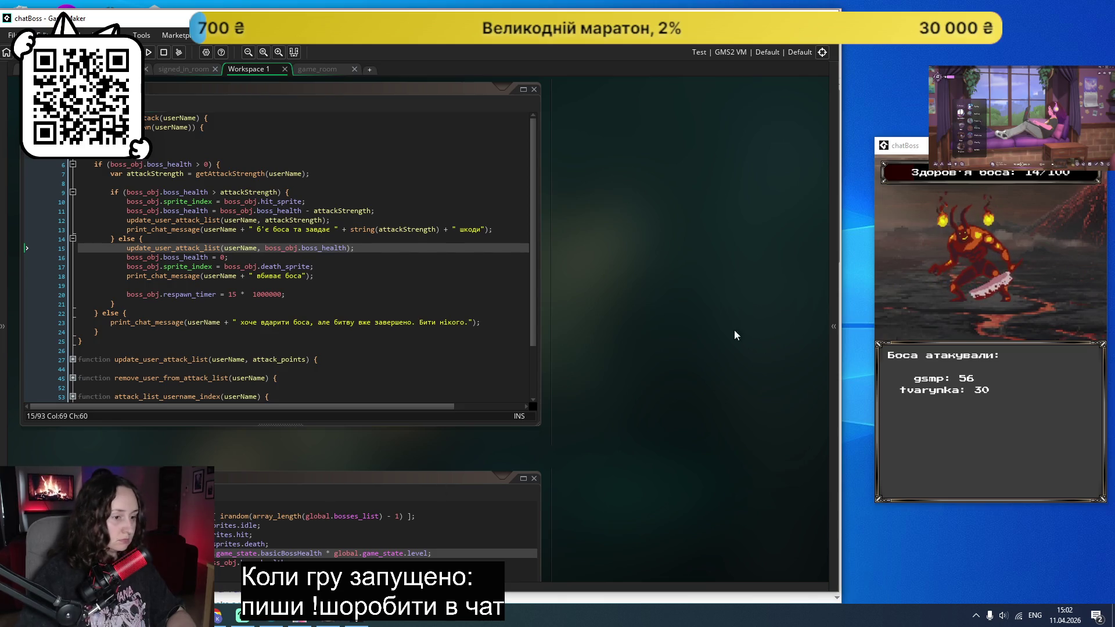
pyautogui.click(833, 305)
pyautogui.click(4, 360)
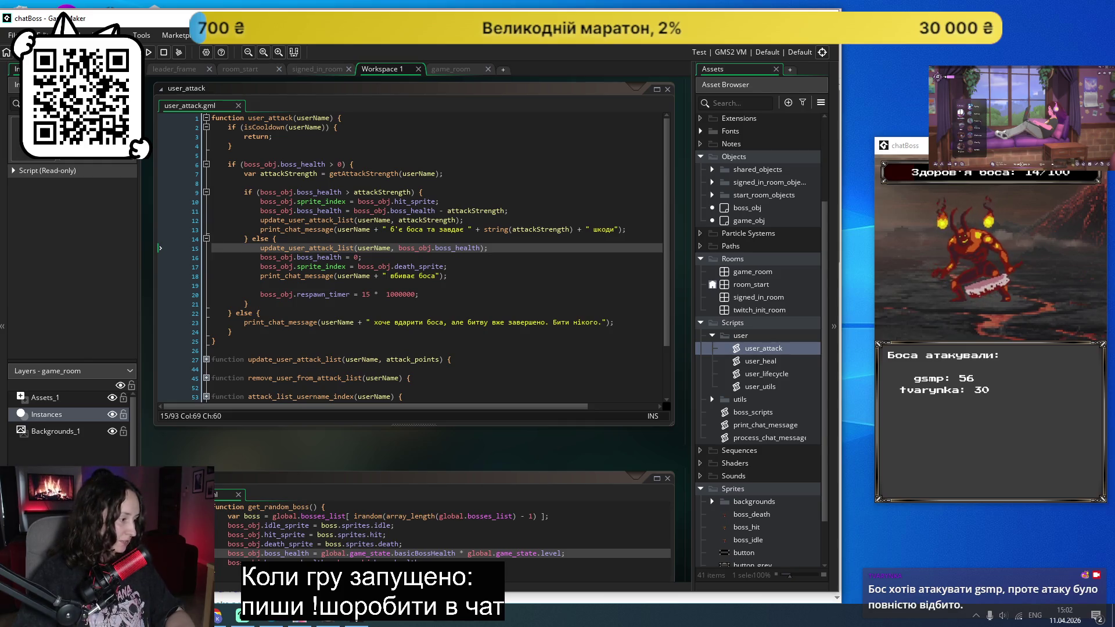
pyautogui.press('F12')
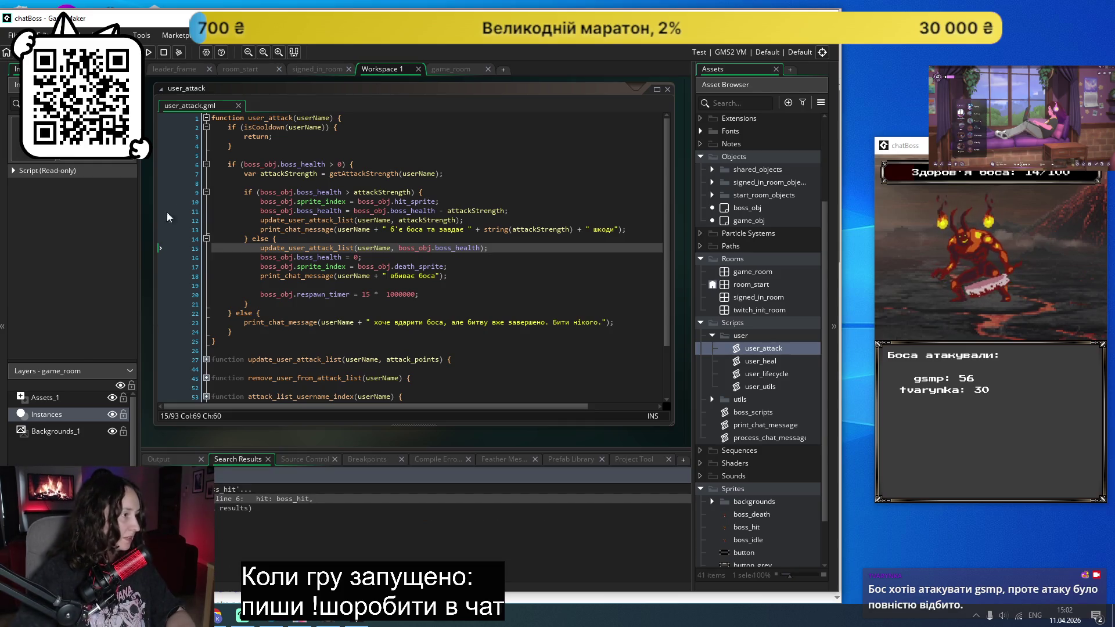
pyautogui.press('F5')
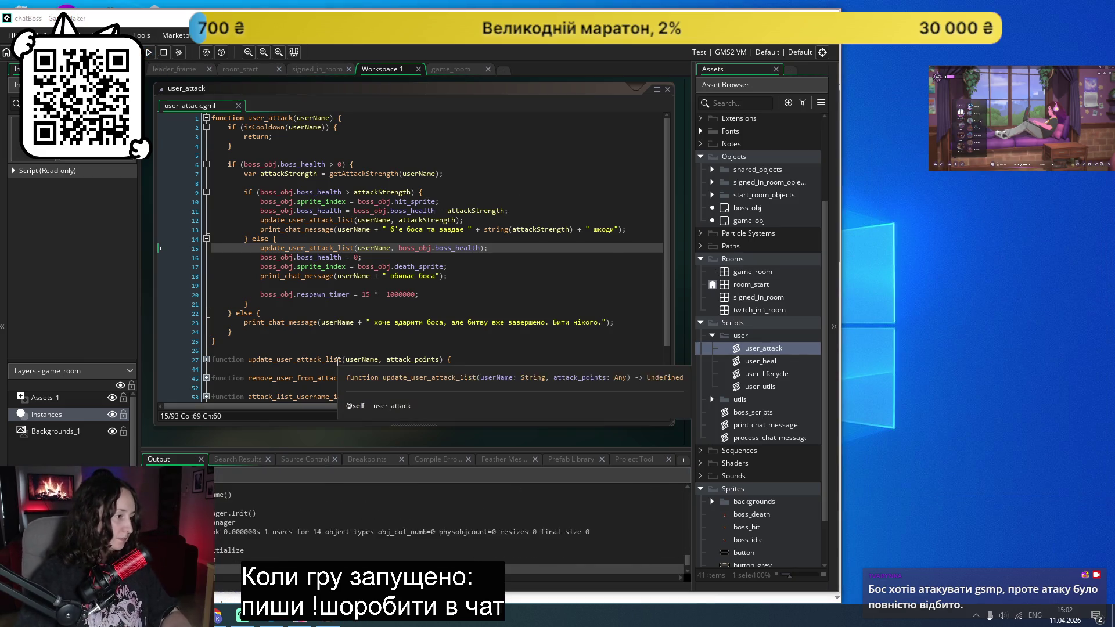
# Step: Start the boss battle via Почати гру and move the game window to the screen's right edge
pyautogui.click(557, 346)
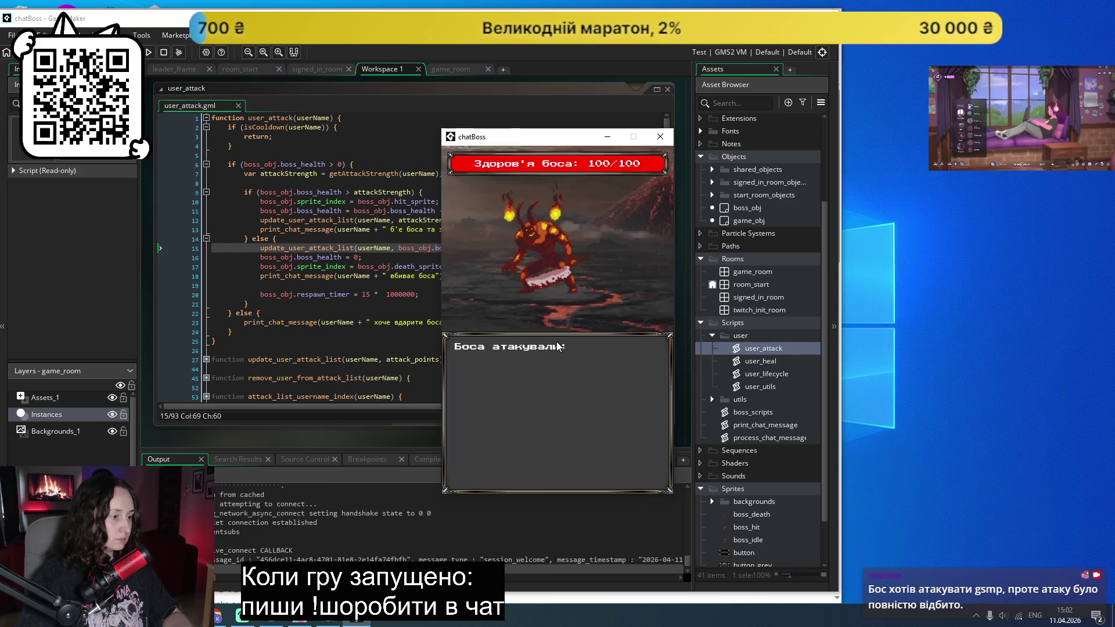
pyautogui.moveTo(531, 137); pyautogui.dragTo(961, 145)
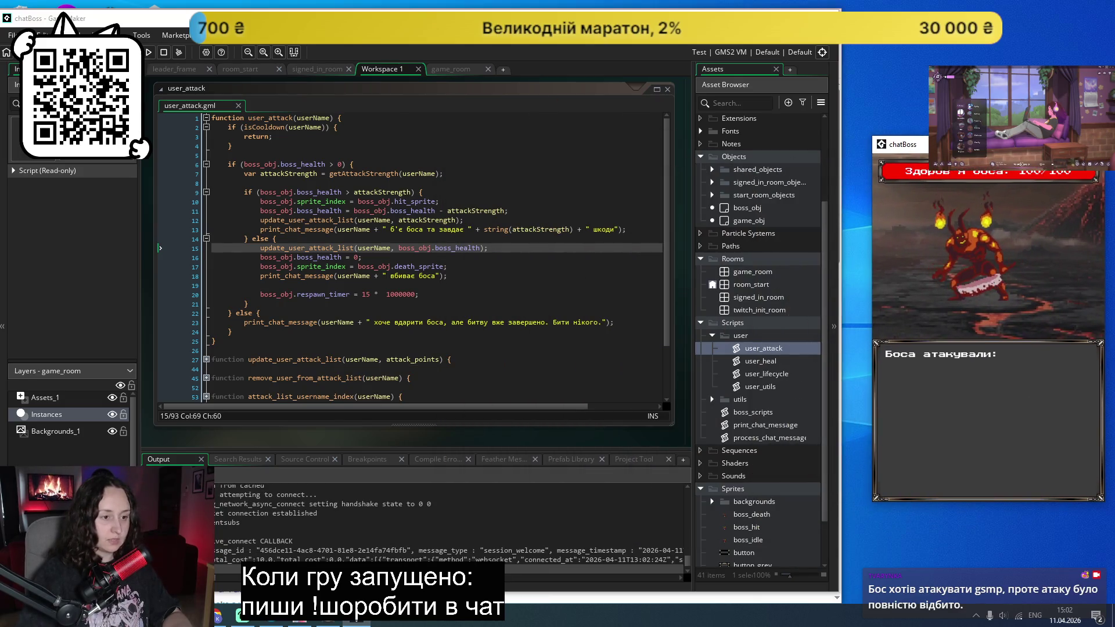
pyautogui.hotkey('alt', 'Tab')
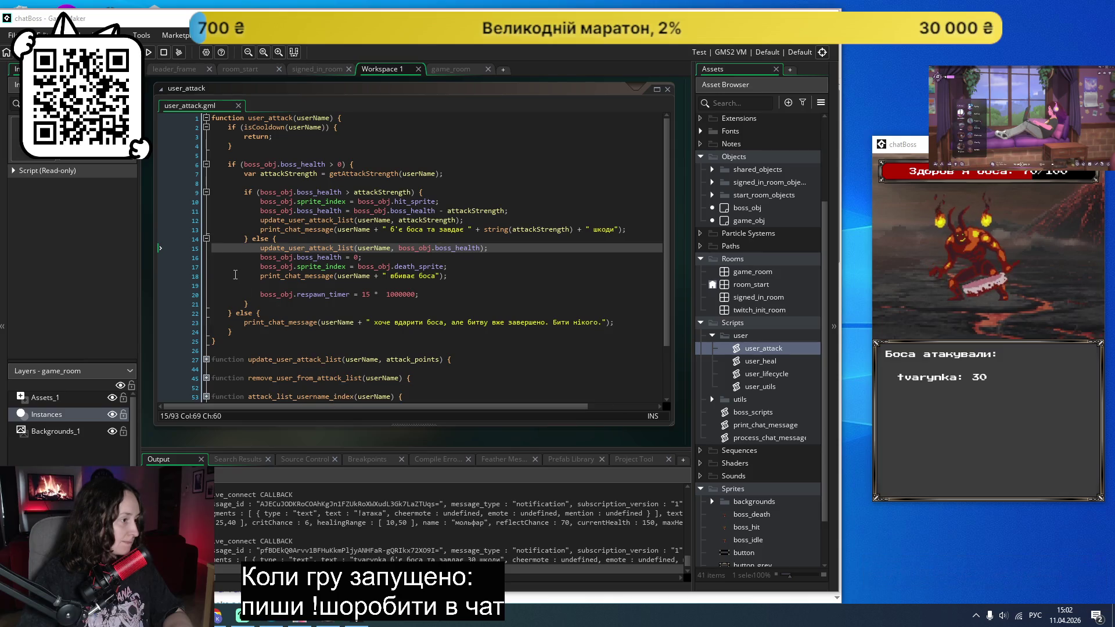
# Step: Insert a blank line after the boss respawn timer on line 20 of user_attack
pyautogui.click(434, 296)
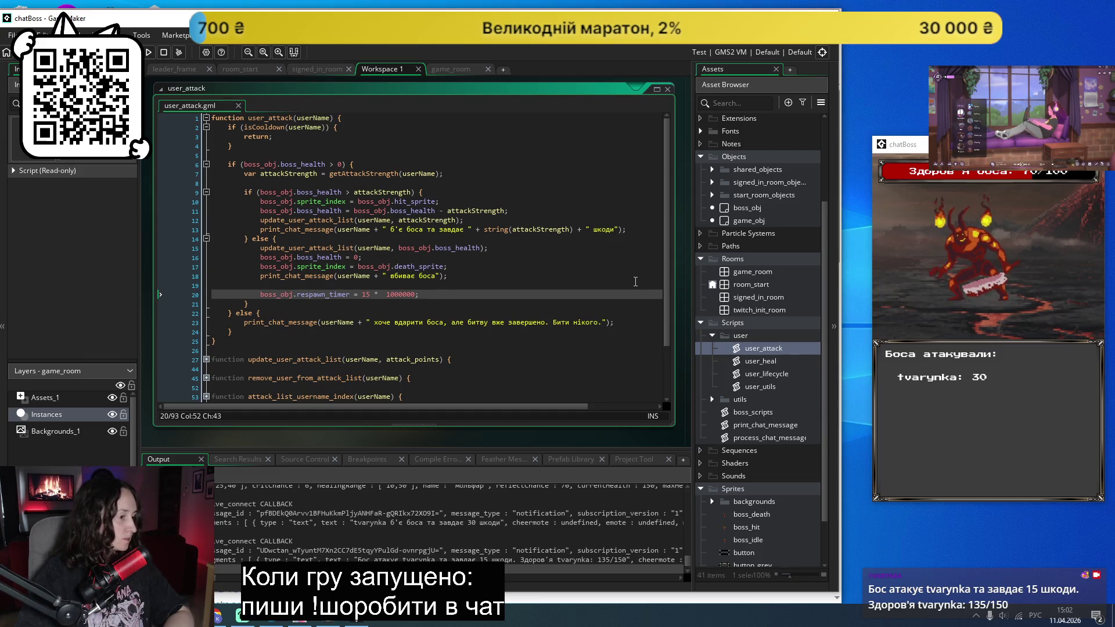
pyautogui.press('Return')
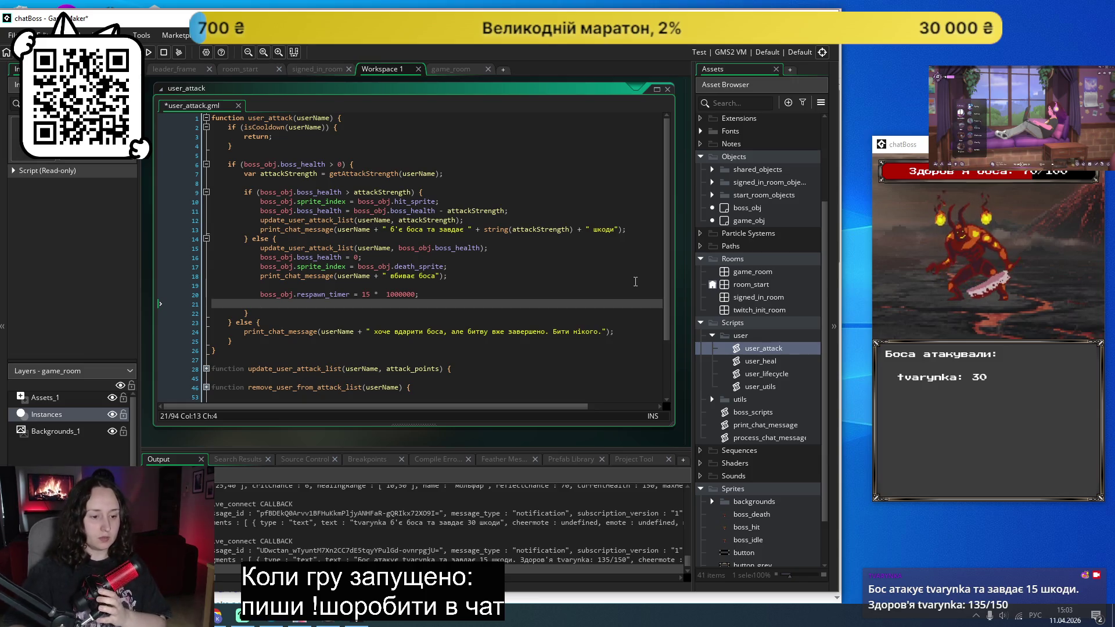
pyautogui.hotkey('alt', 'shift')
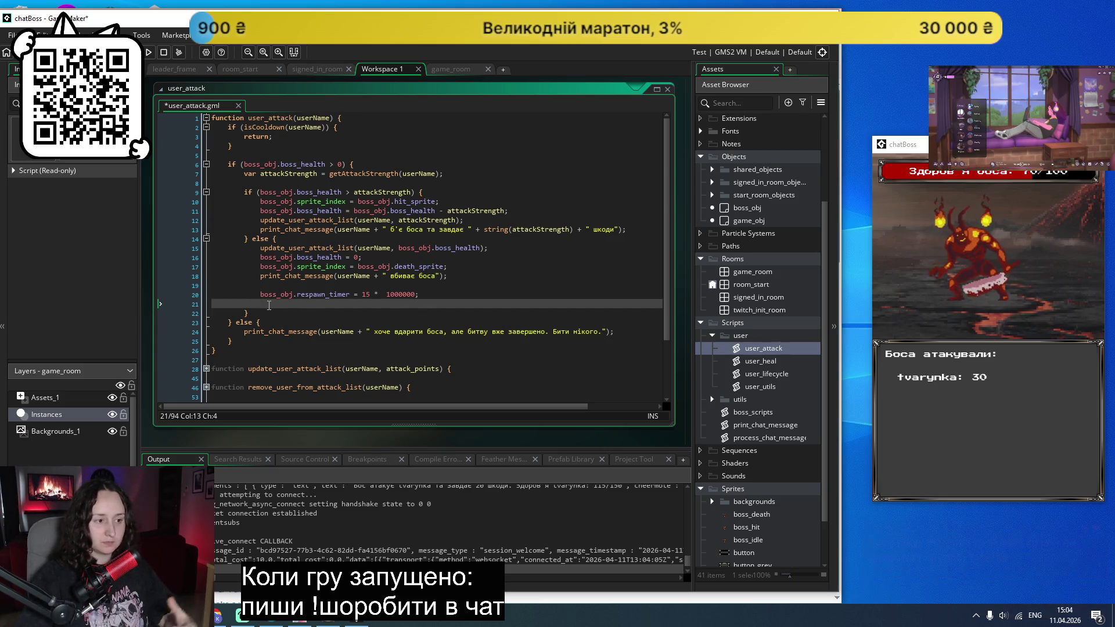
# Step: Expand the utils scripts folder and write level_up_game(); on line 21 of user_attack
pyautogui.scroll(-1, 771, 383)
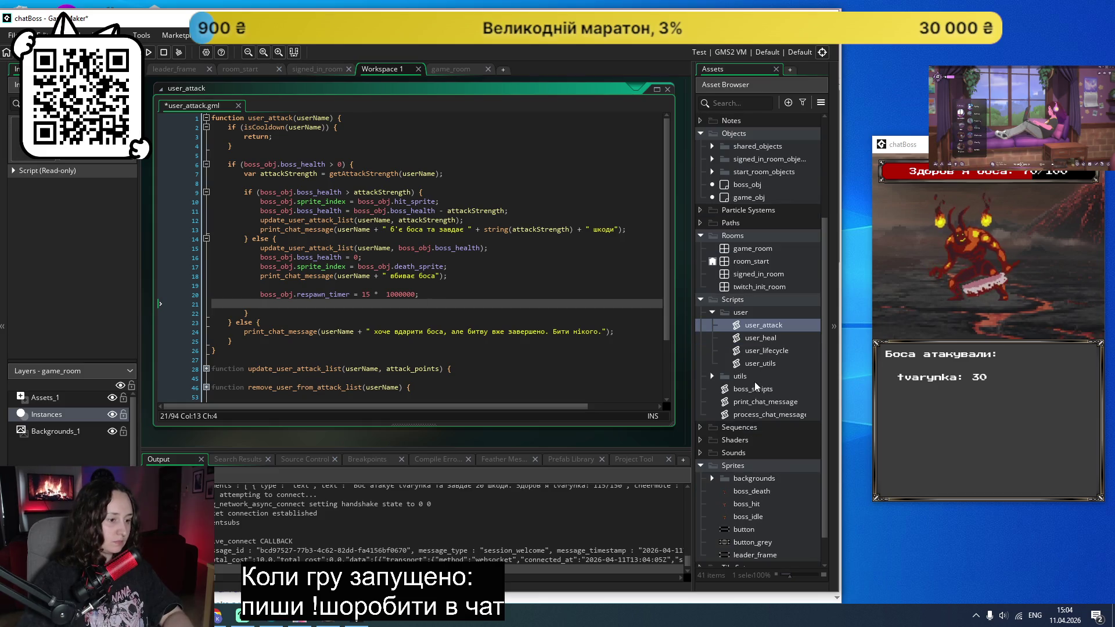
pyautogui.click(710, 376)
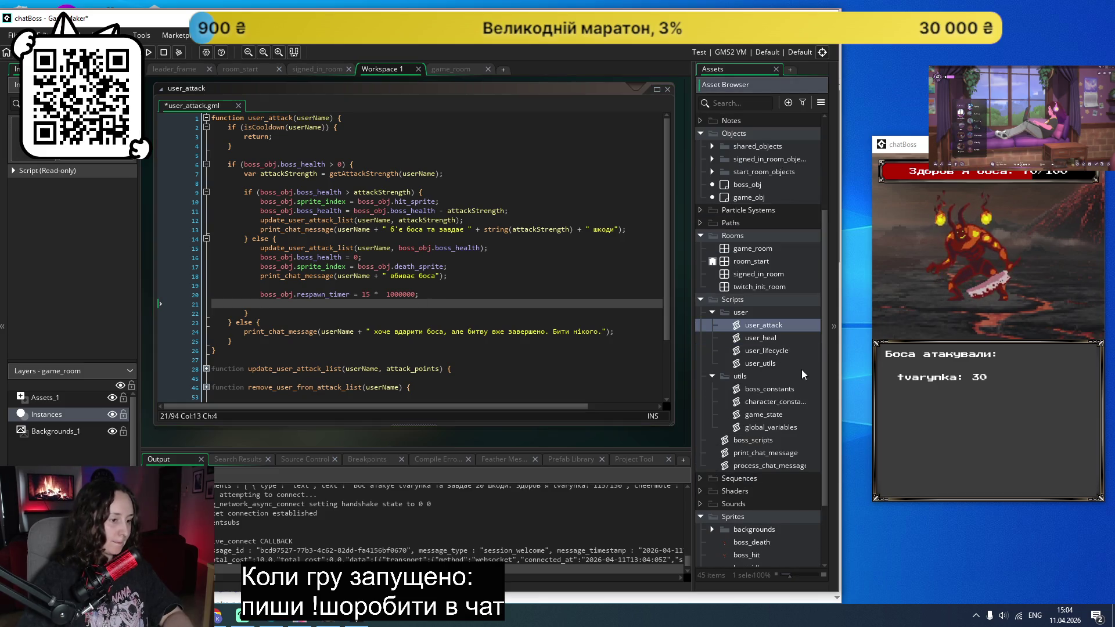
pyautogui.click(271, 306)
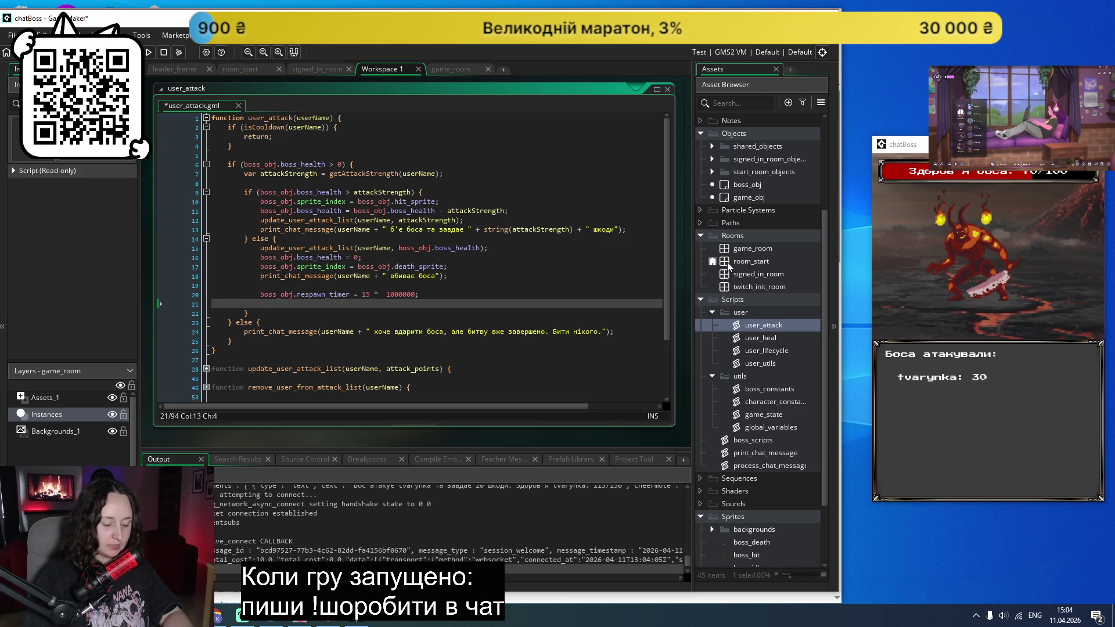
pyautogui.write('le')
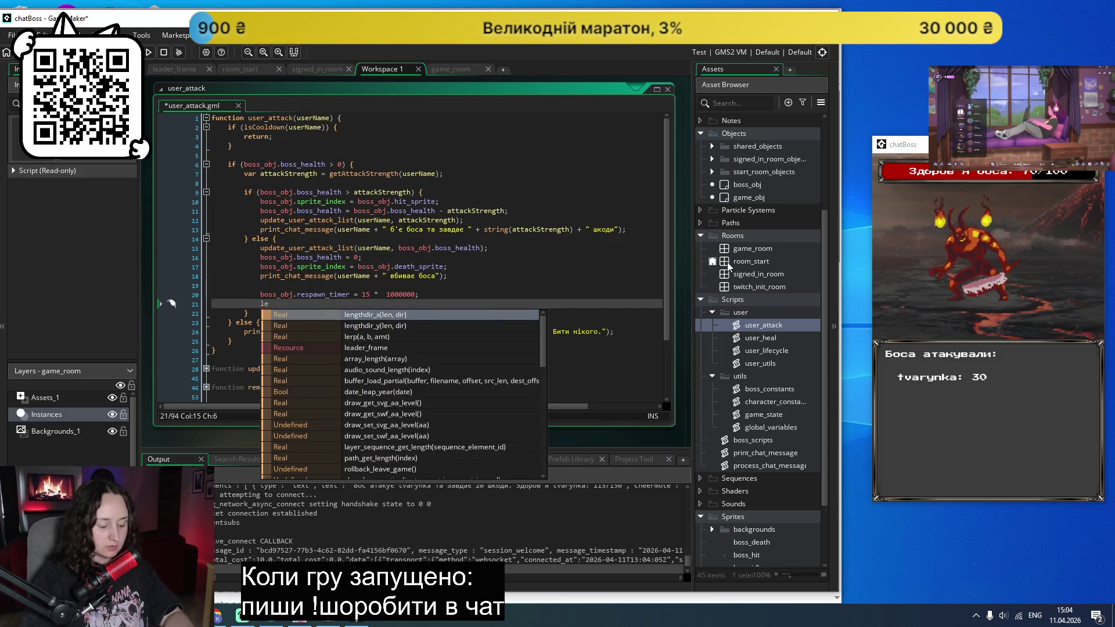
pyautogui.write('vel_up_')
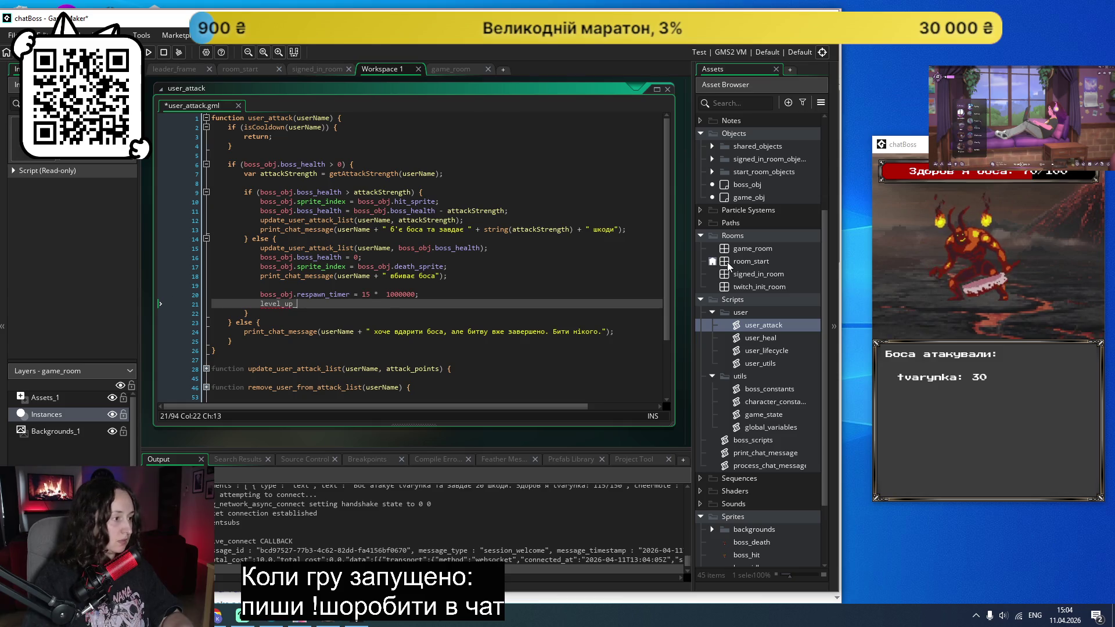
pyautogui.write('game();')
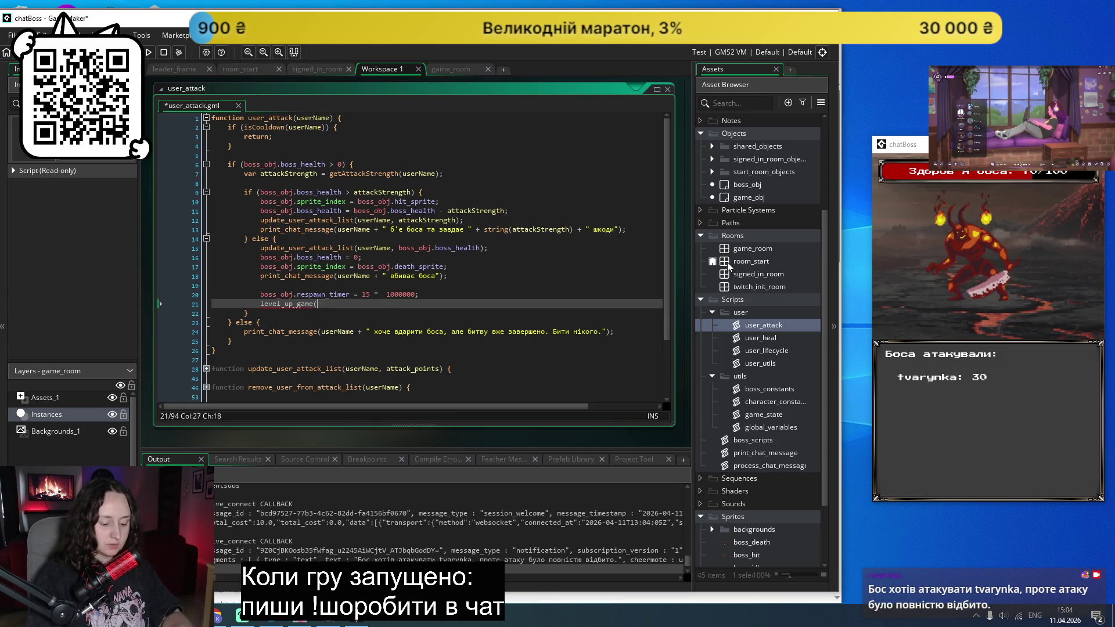
pyautogui.click(309, 304)
pyautogui.moveTo(309, 303); pyautogui.dragTo(261, 304)
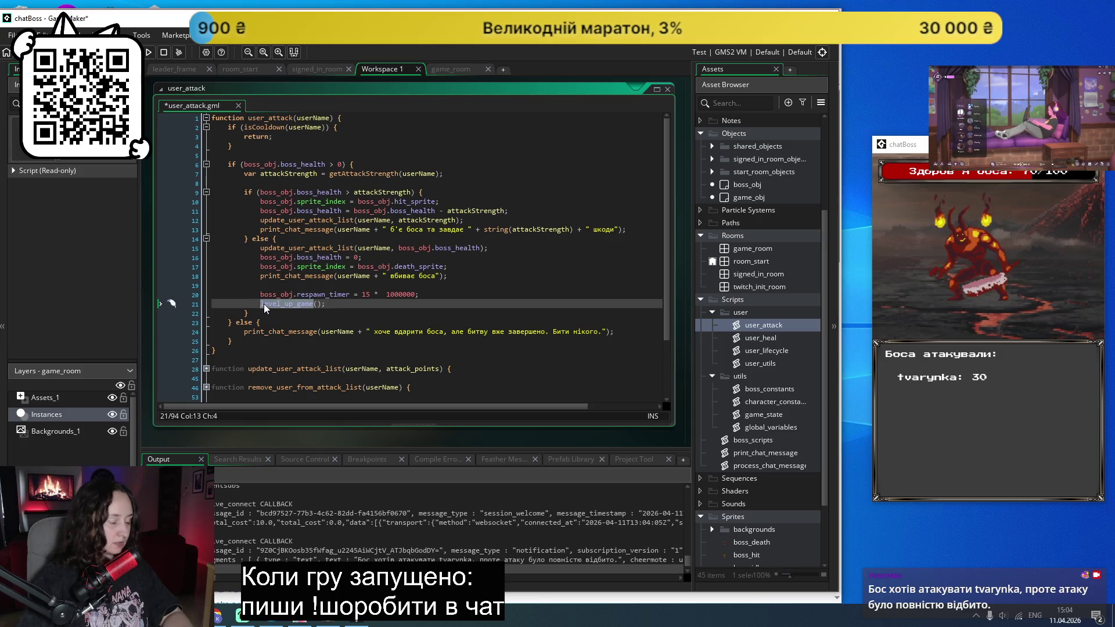
# Step: Rename the line 21 call to process_boss_death() and open the game_state script
pyautogui.write('process_')
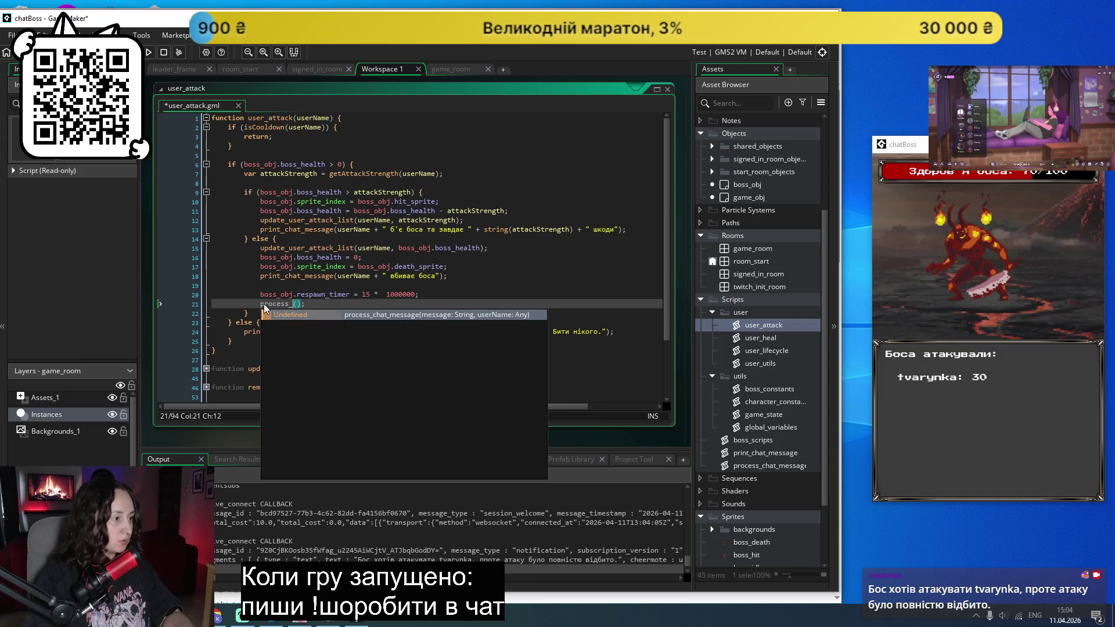
pyautogui.press('Escape')
pyautogui.write('game_experience')
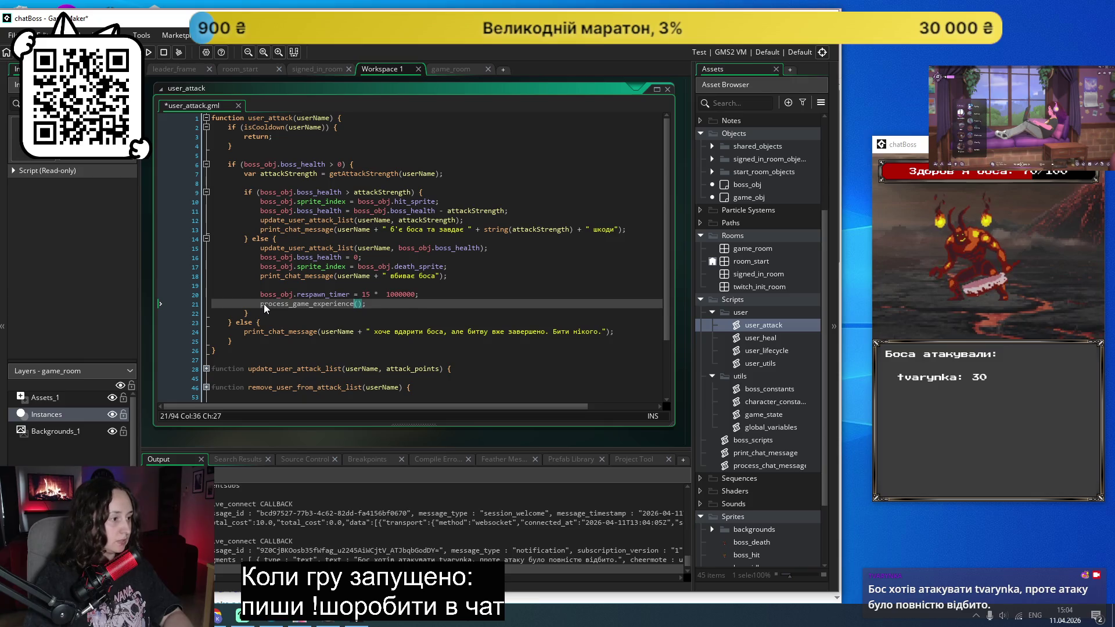
pyautogui.doubleClick(299, 305)
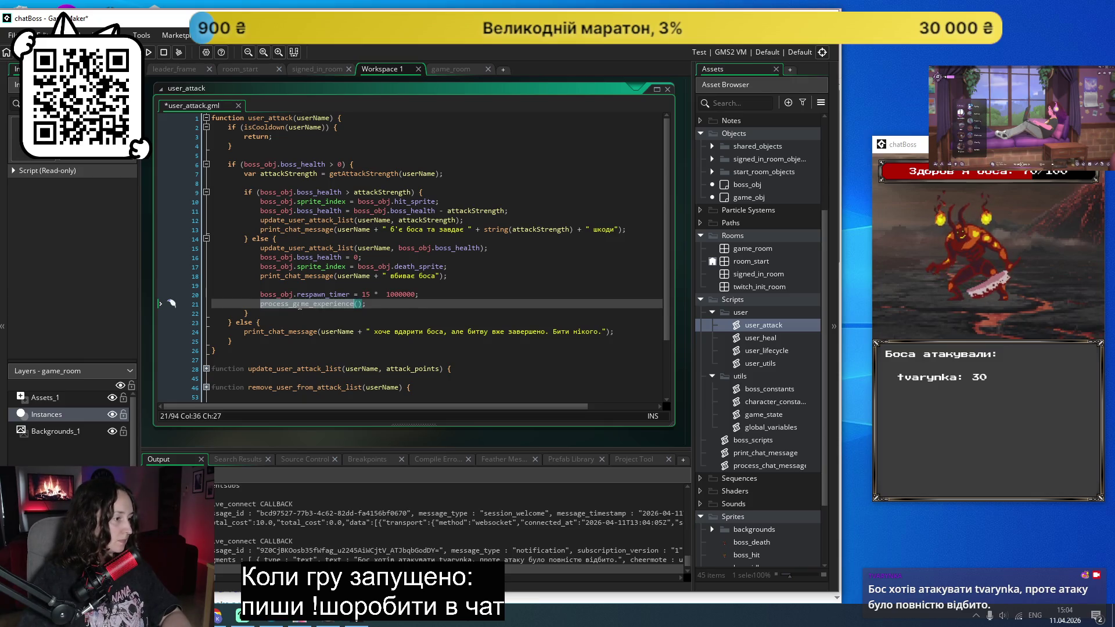
pyautogui.press('Down')
pyautogui.moveTo(356, 303); pyautogui.dragTo(289, 304)
pyautogui.write('boss_death')
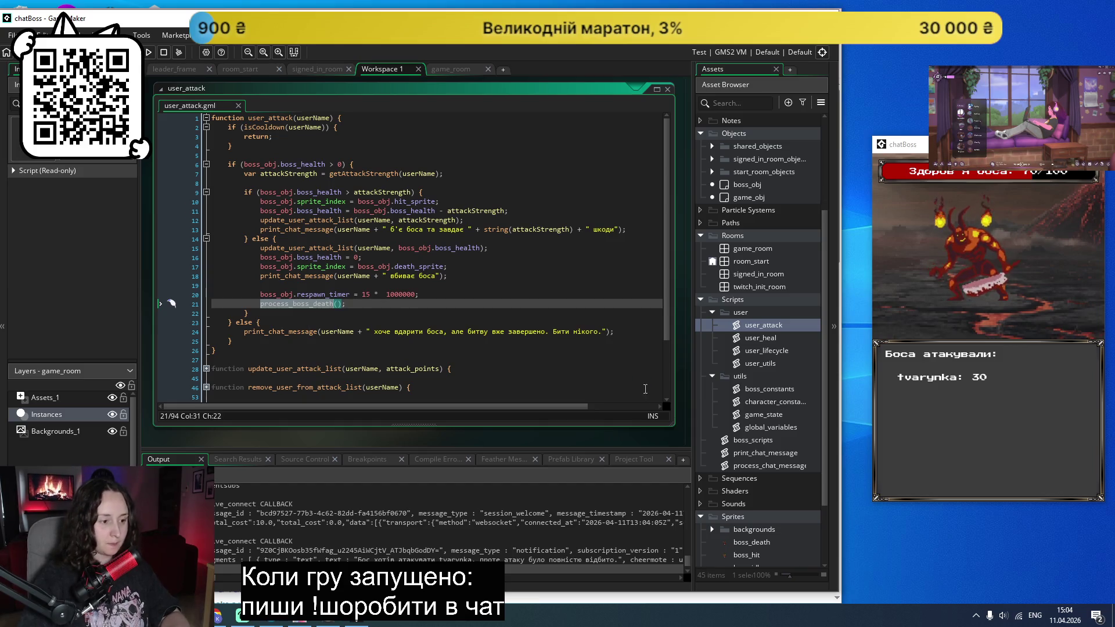
pyautogui.doubleClick(761, 412)
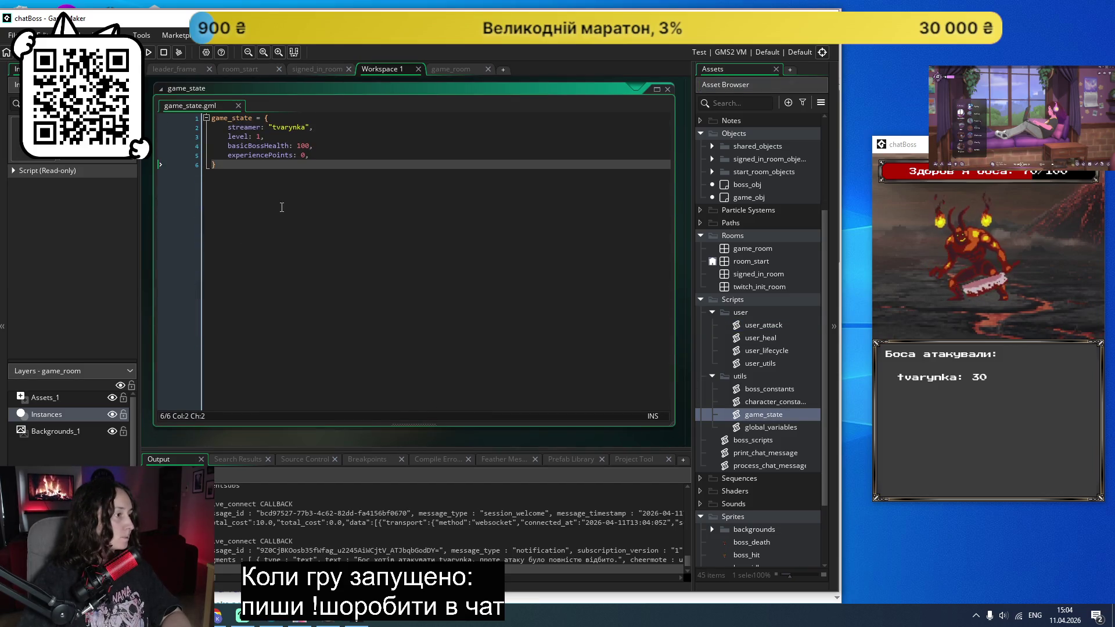
# Step: Declare 'function process_boss_death() {' with an empty body below the game_state struct
pyautogui.press('Return')
pyautogui.press('Return')
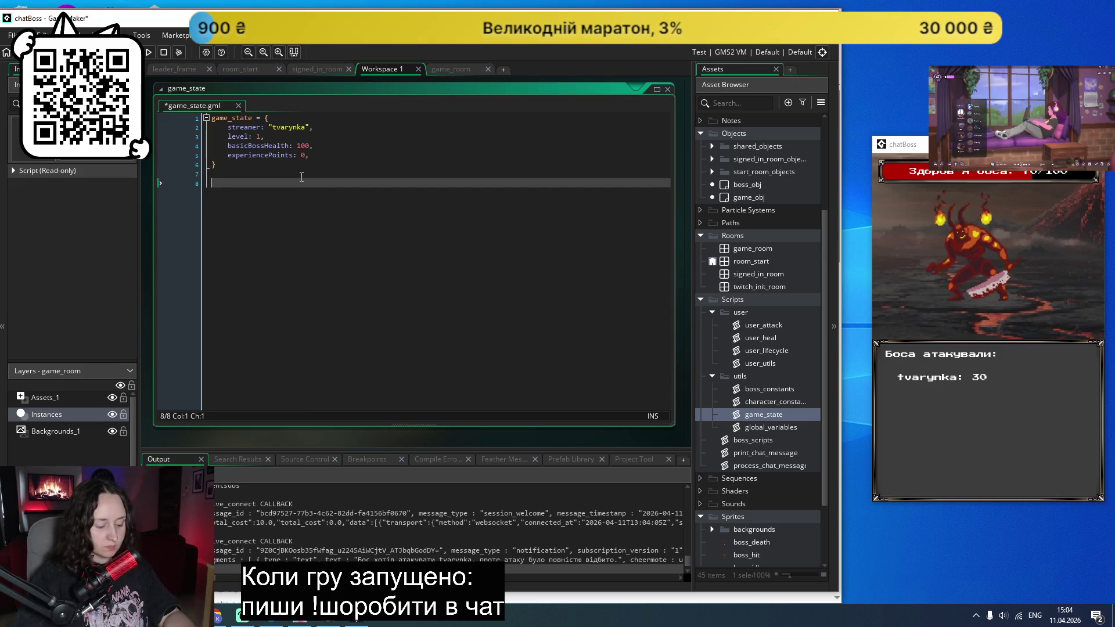
pyautogui.write('function ')
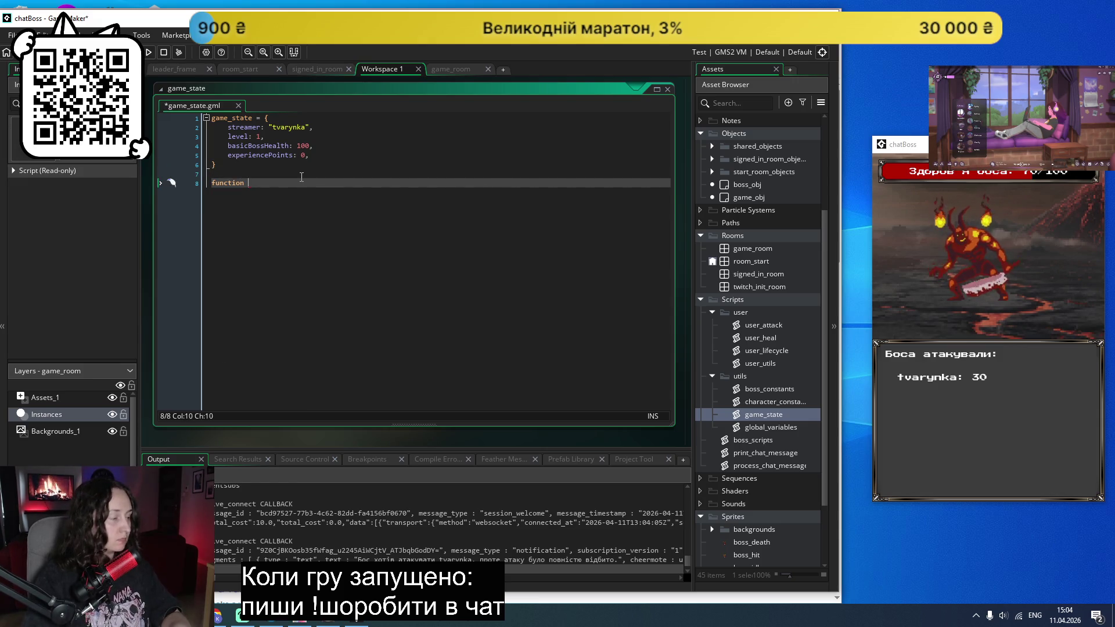
pyautogui.write('process_boss_death() {')
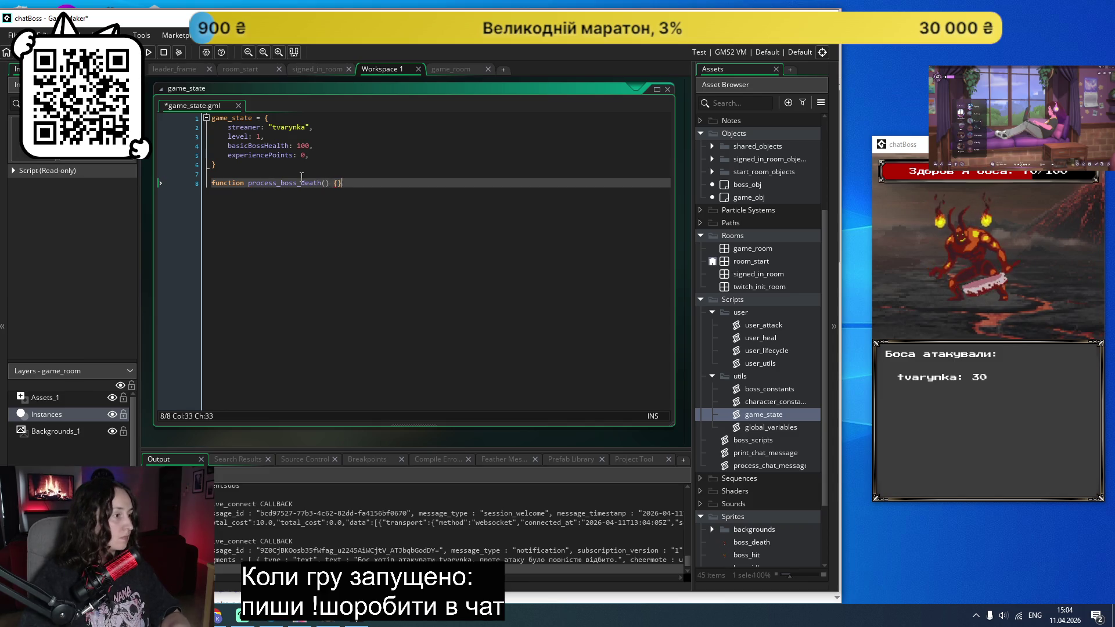
pyautogui.press('Return')
pyautogui.press('Return')
pyautogui.press('Up')
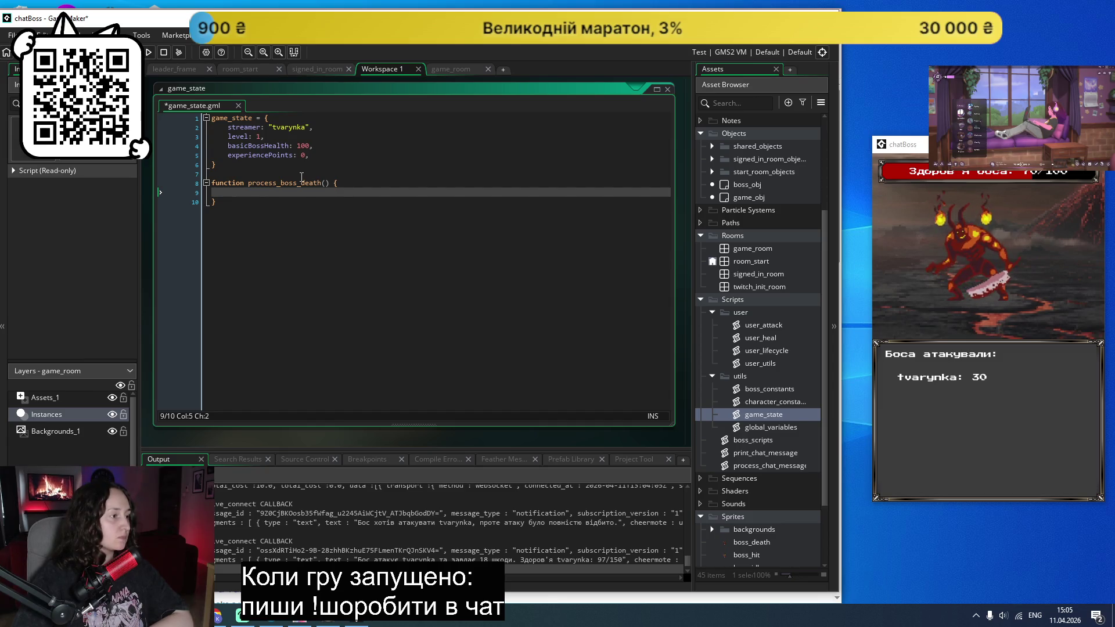
pyautogui.press('Down')
pyautogui.press('End')
# Step: Add get_max_level_experince() below process_boss_death, returning game_state.level * 200
pyautogui.press('Return')
pyautogui.press('Return')
pyautogui.write('function get')
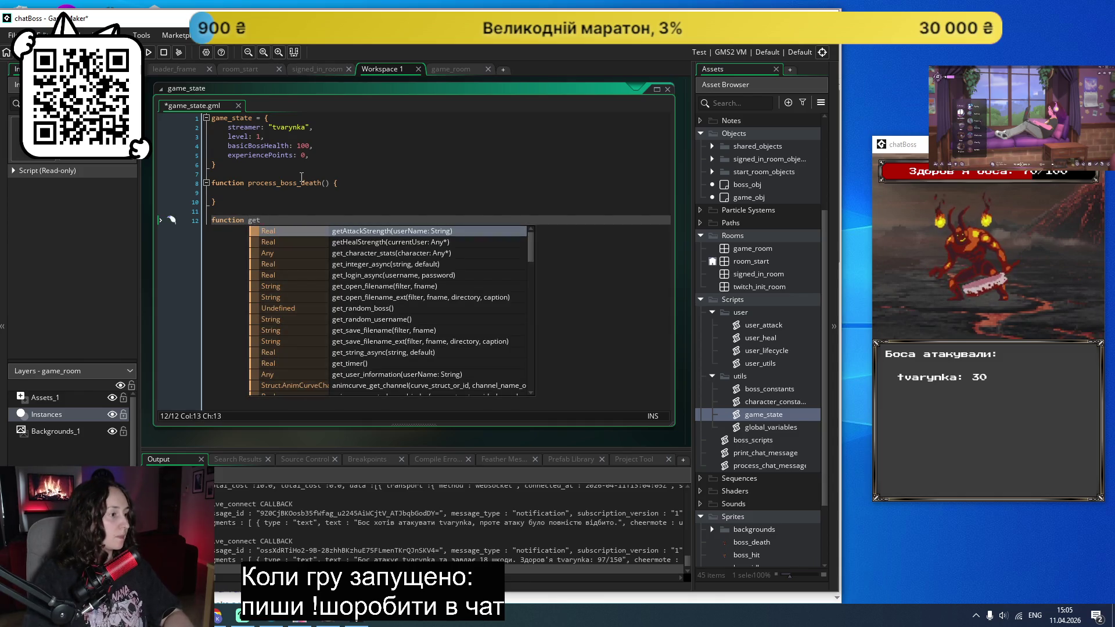
pyautogui.write('_max_level_expe')
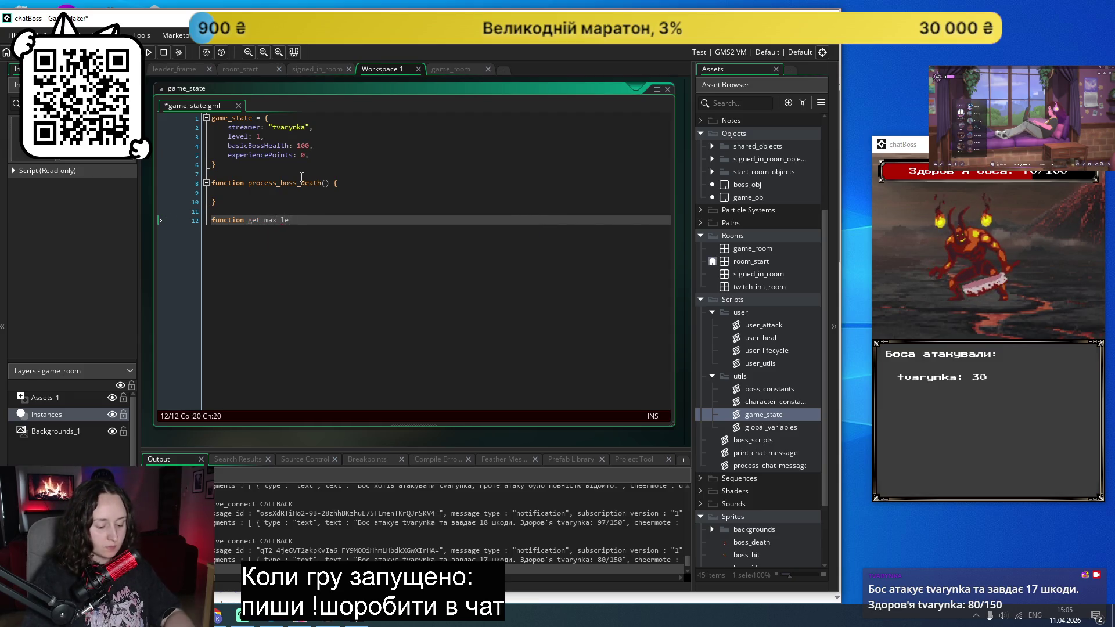
pyautogui.write('rin')
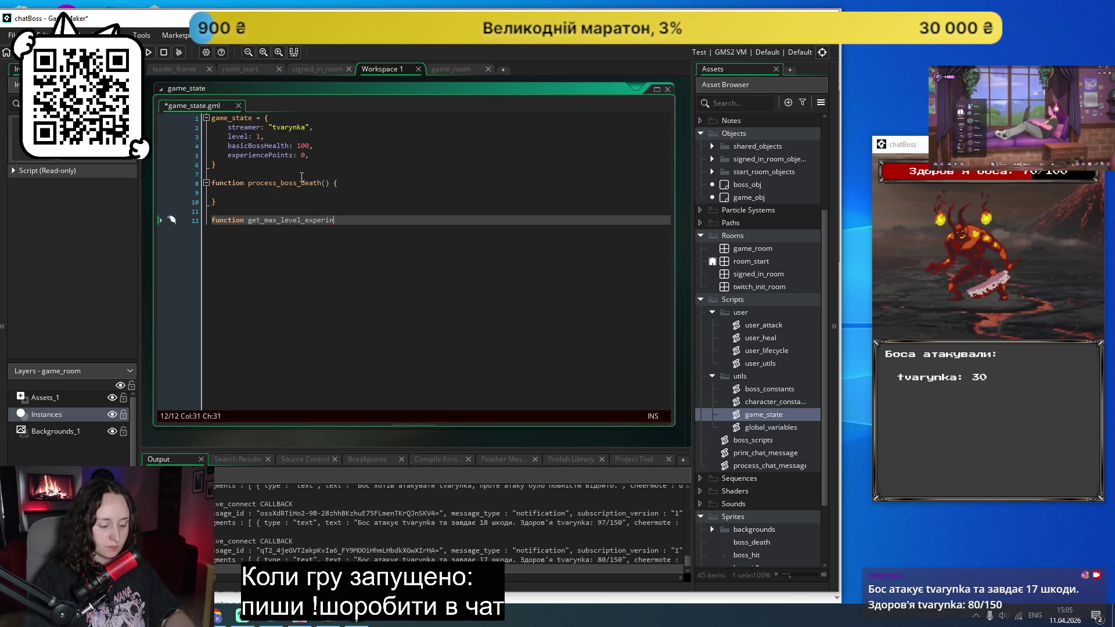
pyautogui.write('ce() {')
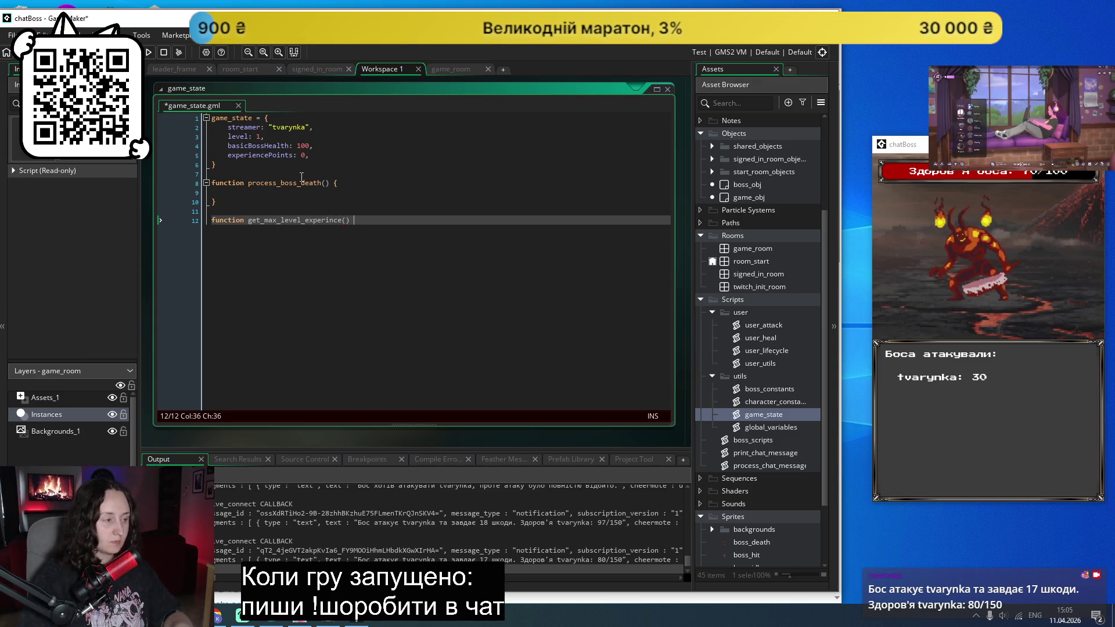
pyautogui.press('Return')
pyautogui.press('Return')
pyautogui.press('Up')
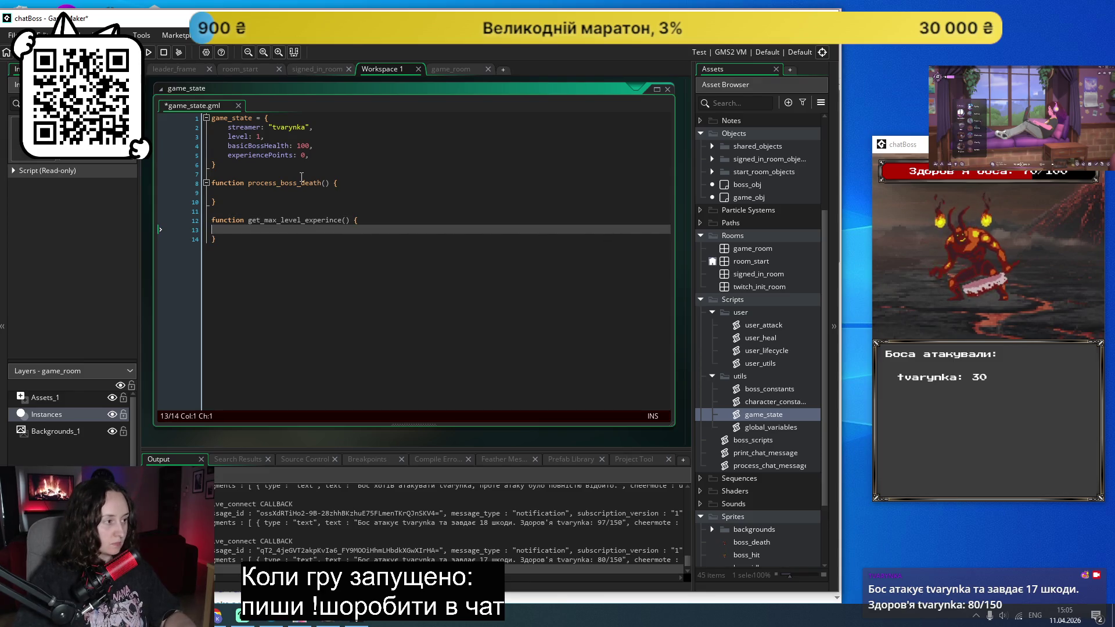
pyautogui.write('return ')
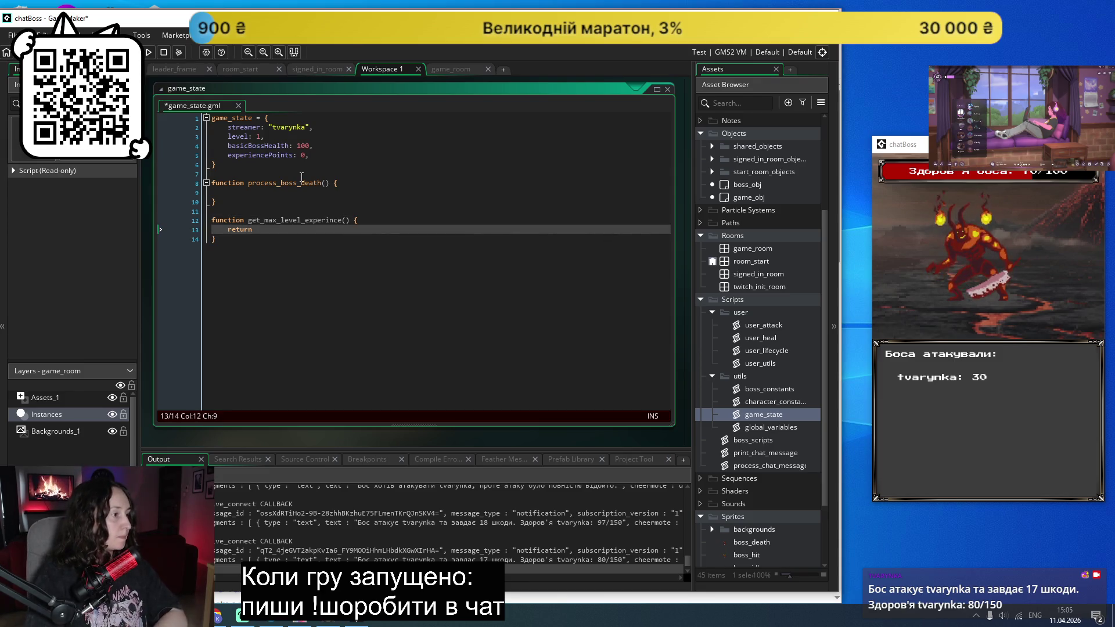
pyautogui.write('game_state.le')
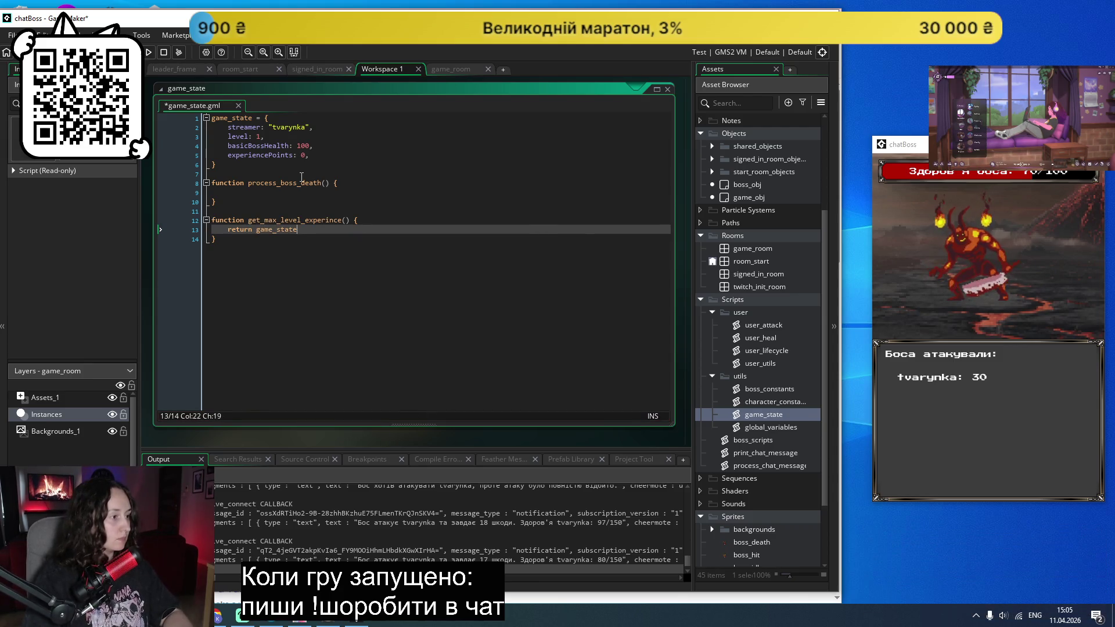
pyautogui.write('vel')
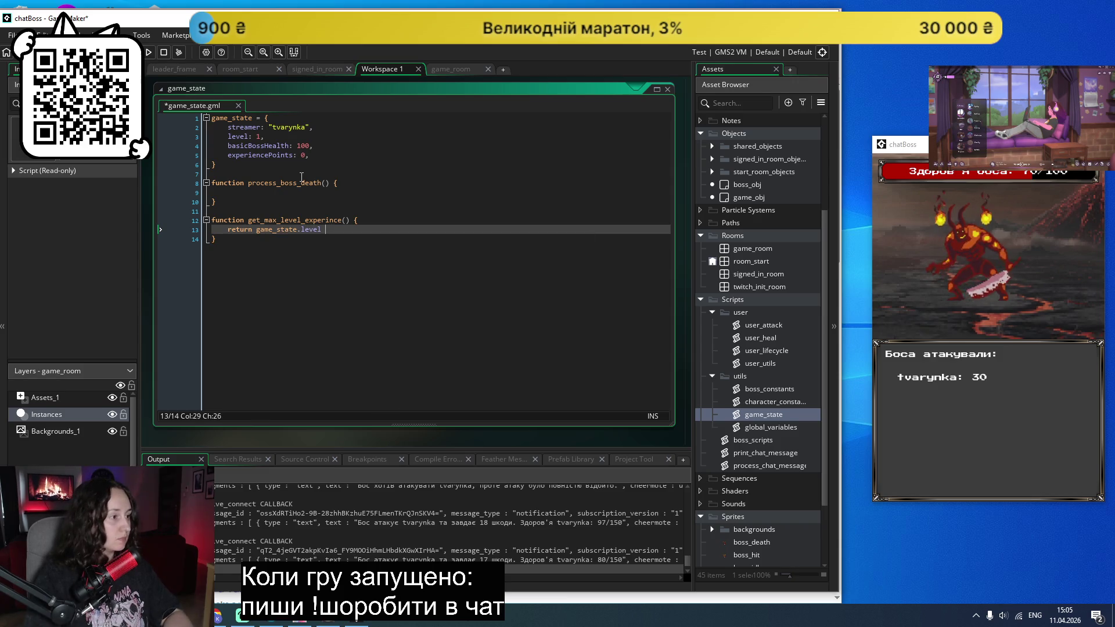
pyautogui.write(' * 2')
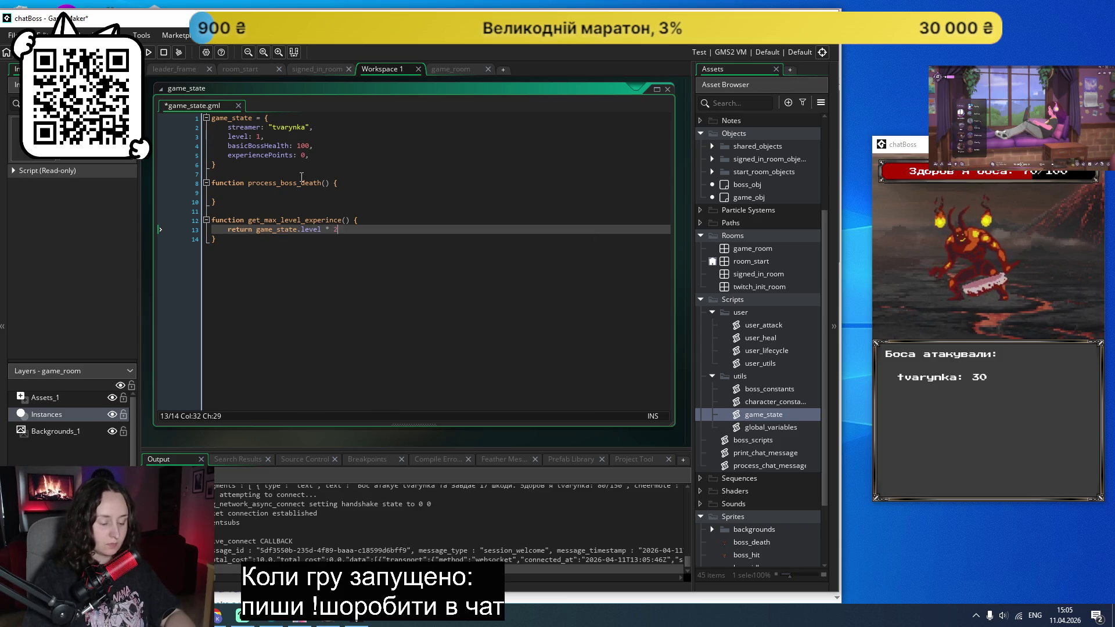
pyautogui.write('-;')
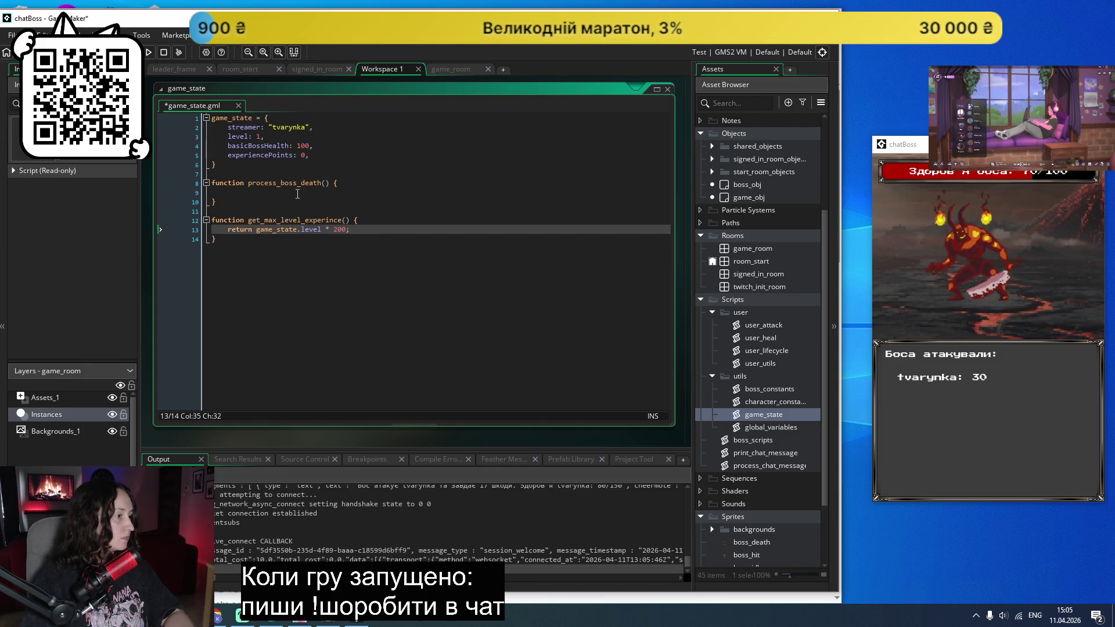
pyautogui.click(298, 193)
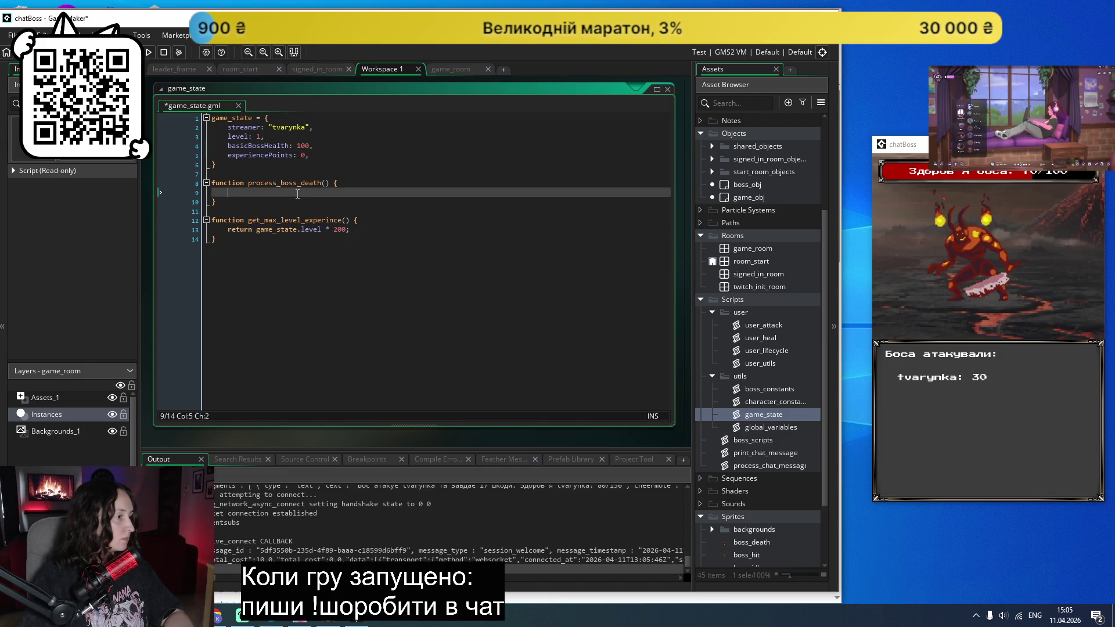
pyautogui.click(252, 248)
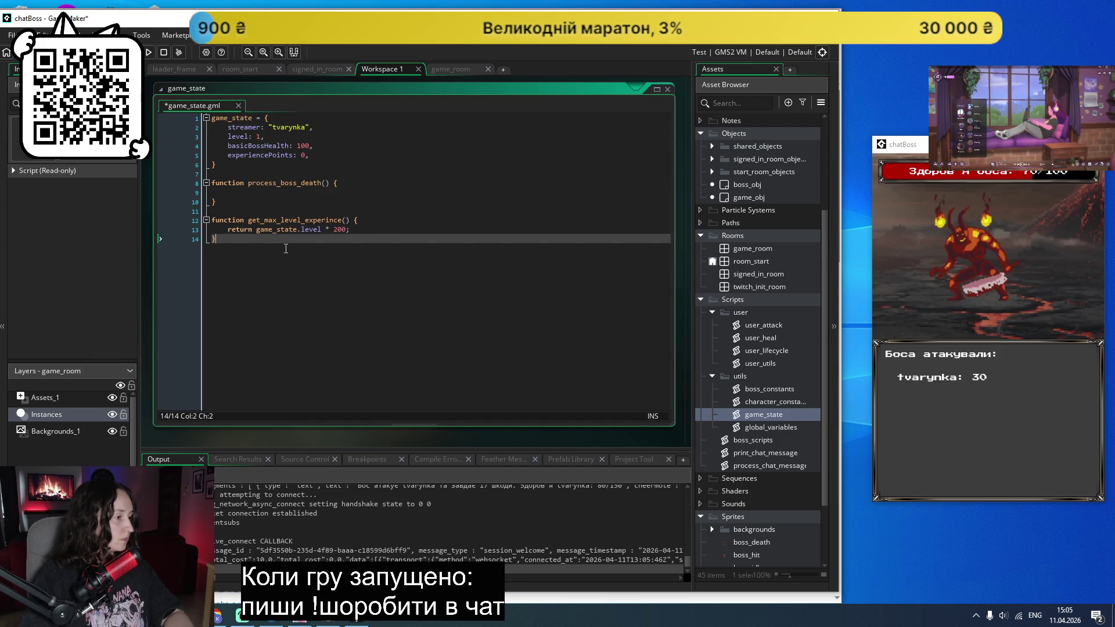
pyautogui.press('Return')
pyautogui.press('Return')
pyautogui.write('function g')
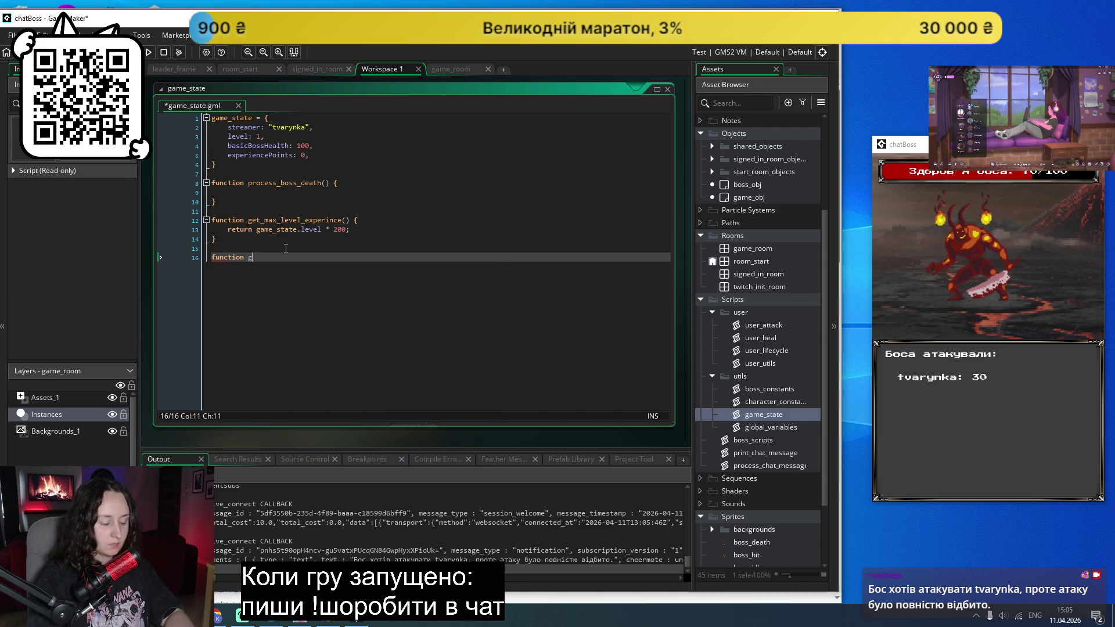
pyautogui.write('et_rec')
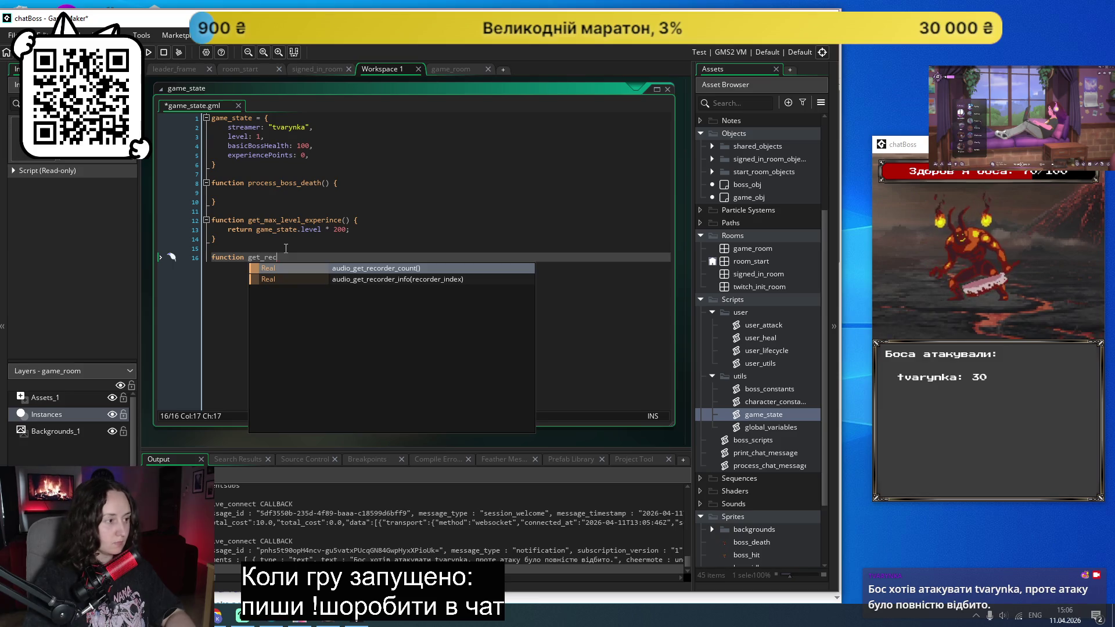
pyautogui.press('BackSpace')
pyautogui.press('BackSpace')
pyautogui.press('BackSpace')
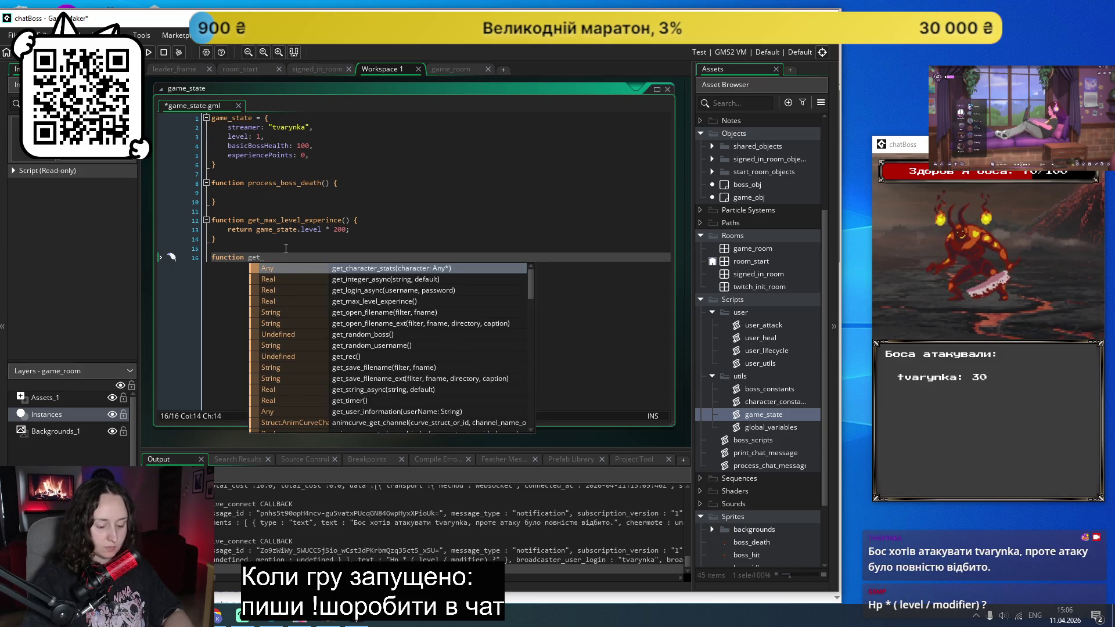
pyautogui.write('boss_kill_experience')
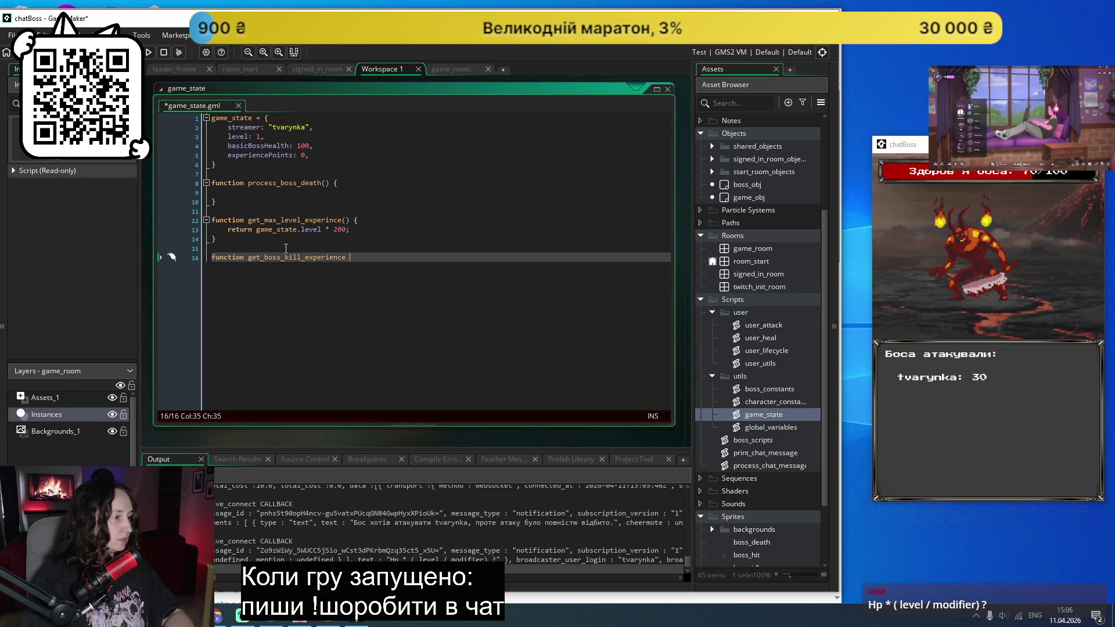
pyautogui.write('() {')
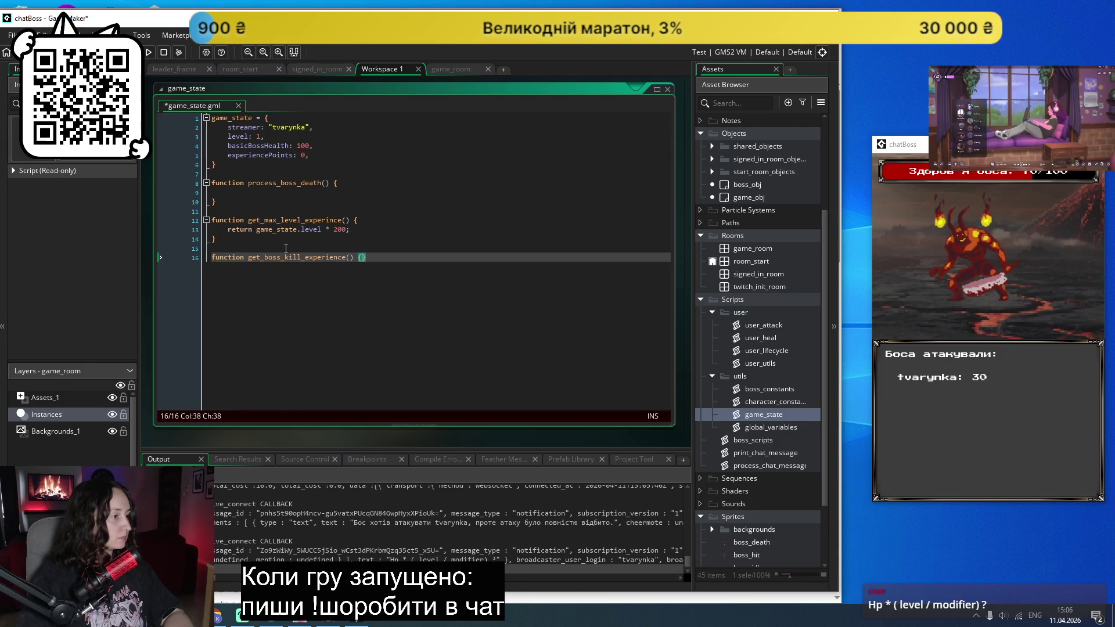
pyautogui.press('Return')
pyautogui.press('Up')
pyautogui.write('return ')
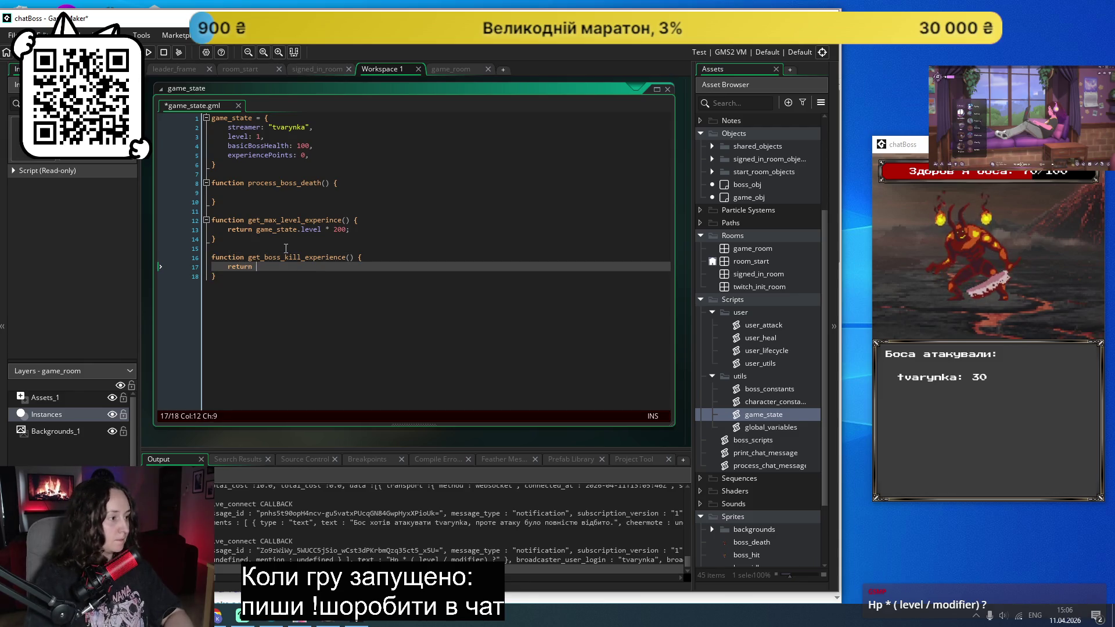
pyautogui.write('game_state')
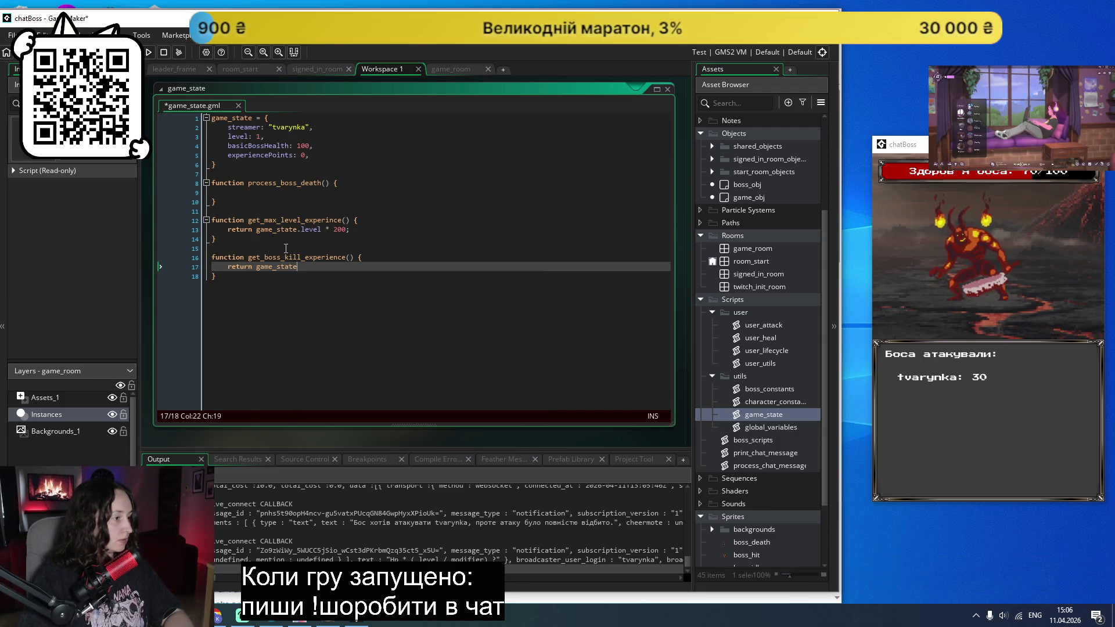
pyautogui.write('.')
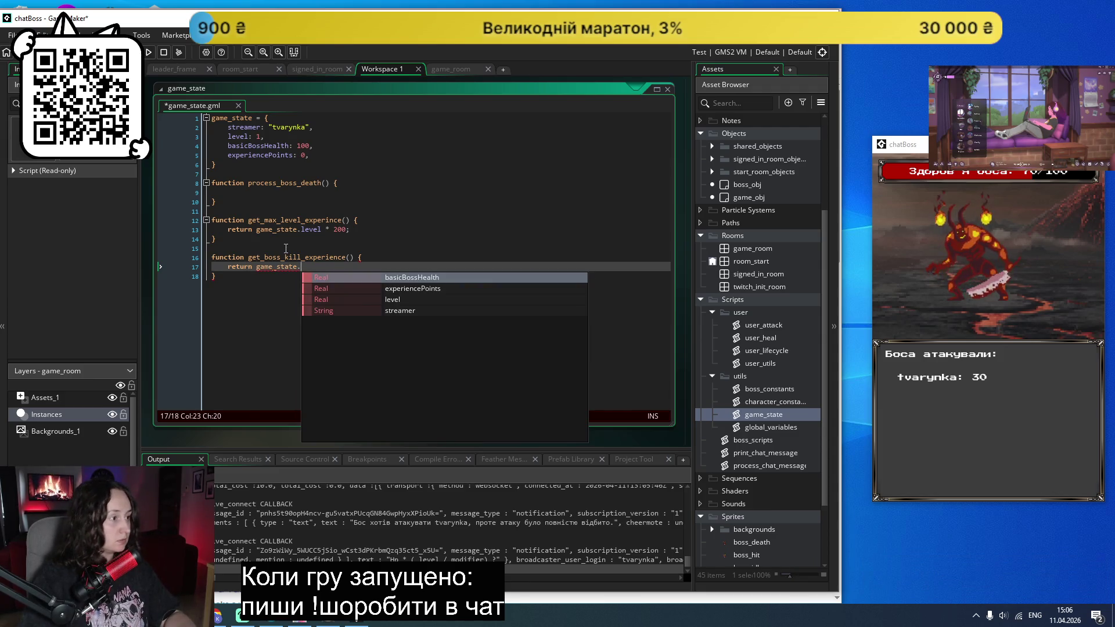
pyautogui.write('bas')
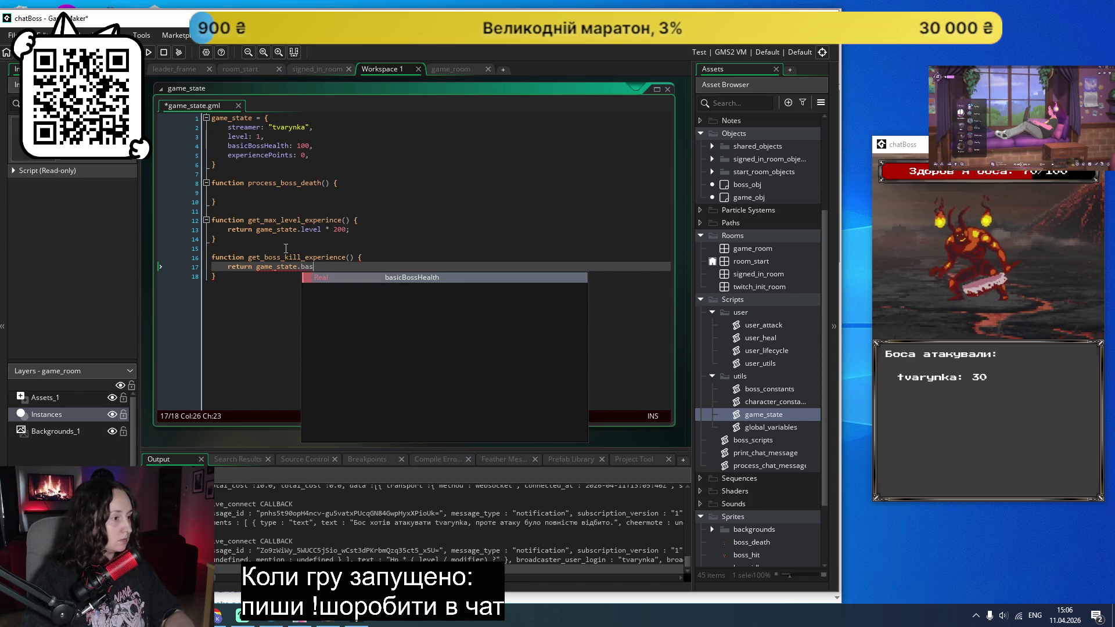
pyautogui.press('Return')
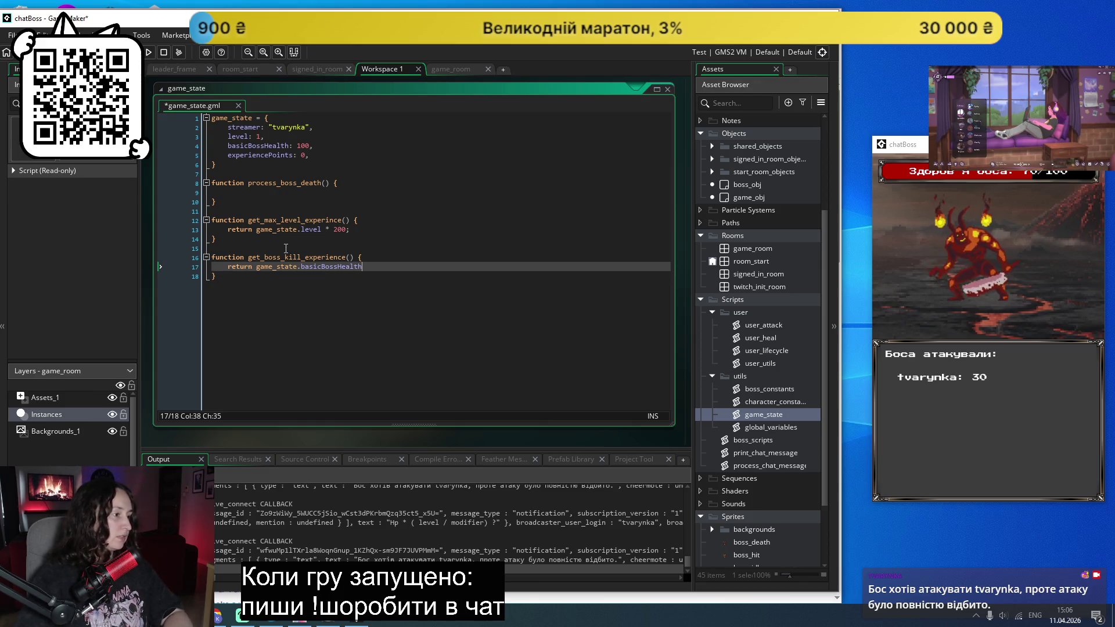
pyautogui.click(273, 290)
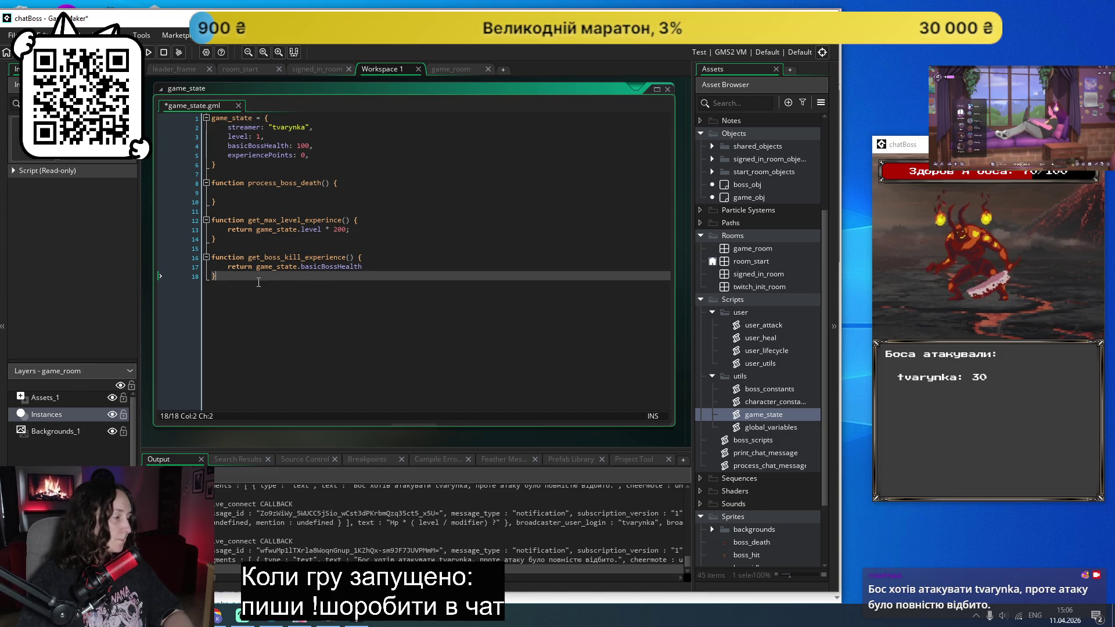
pyautogui.moveTo(259, 282); pyautogui.dragTo(203, 254)
pyautogui.press('BackSpace')
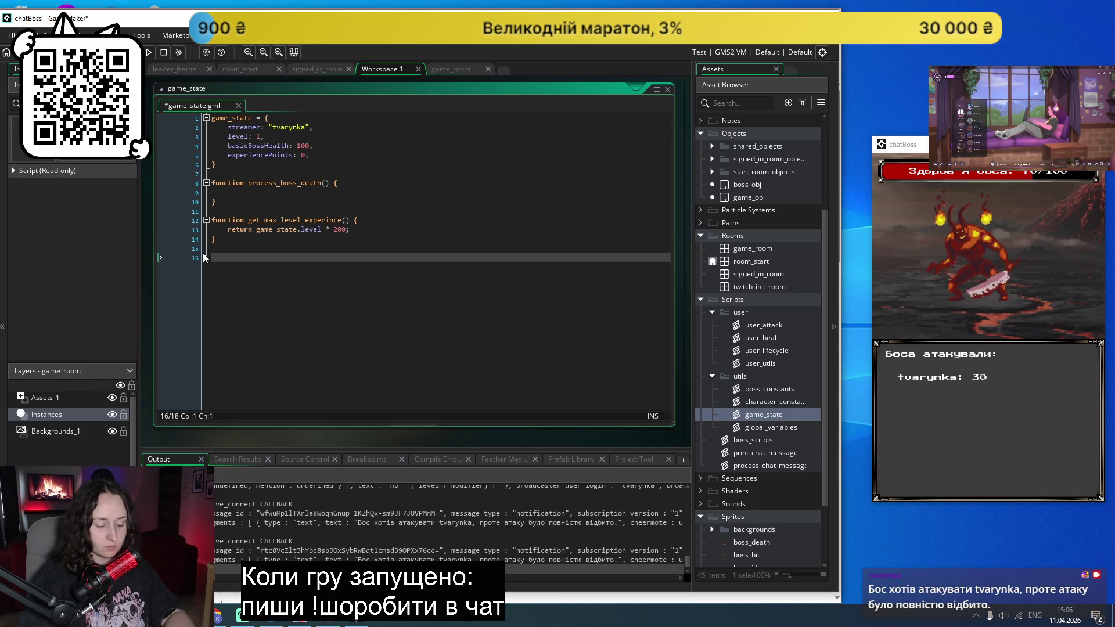
# Step: Declare a get_boss_health() function with an indented body at the end of game_state
pyautogui.write('function get')
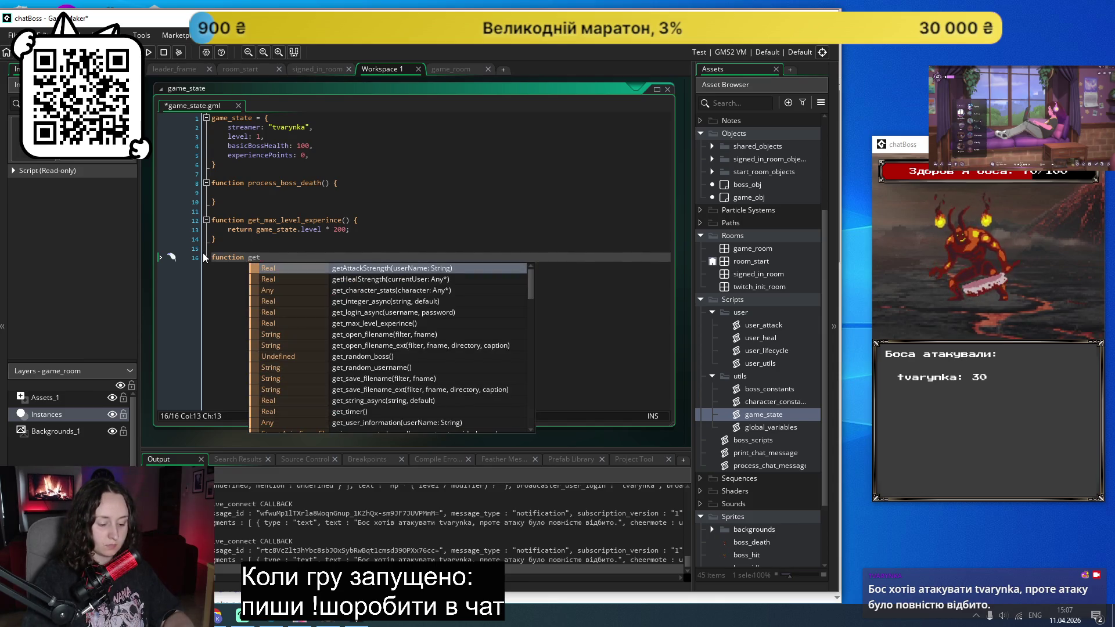
pyautogui.press('BackSpace')
pyautogui.press('BackSpace')
pyautogui.press('BackSpace')
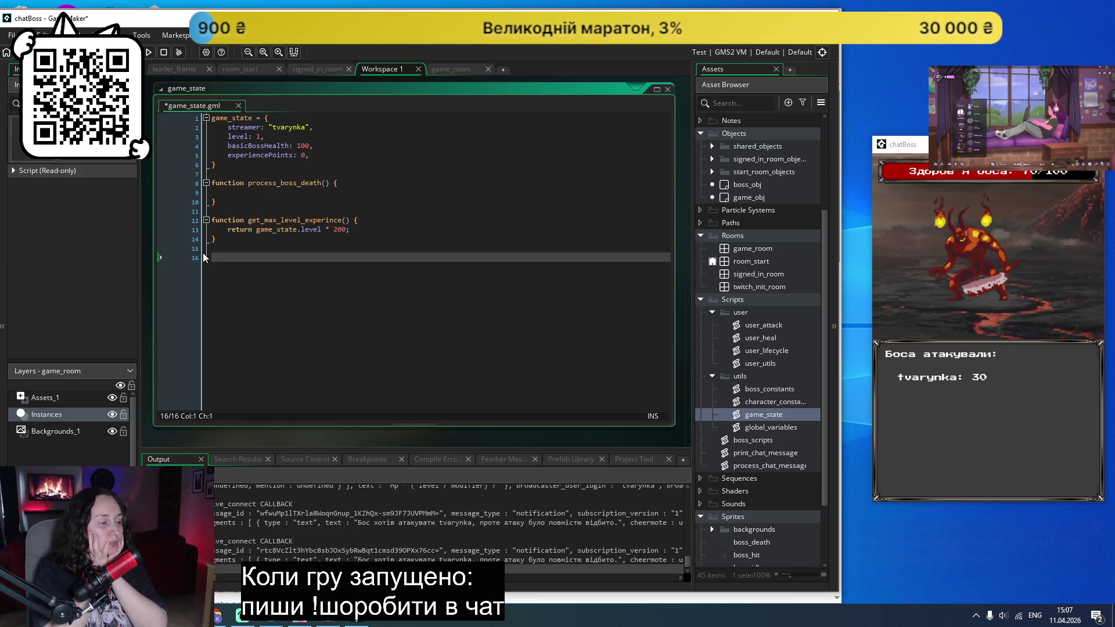
pyautogui.write('function')
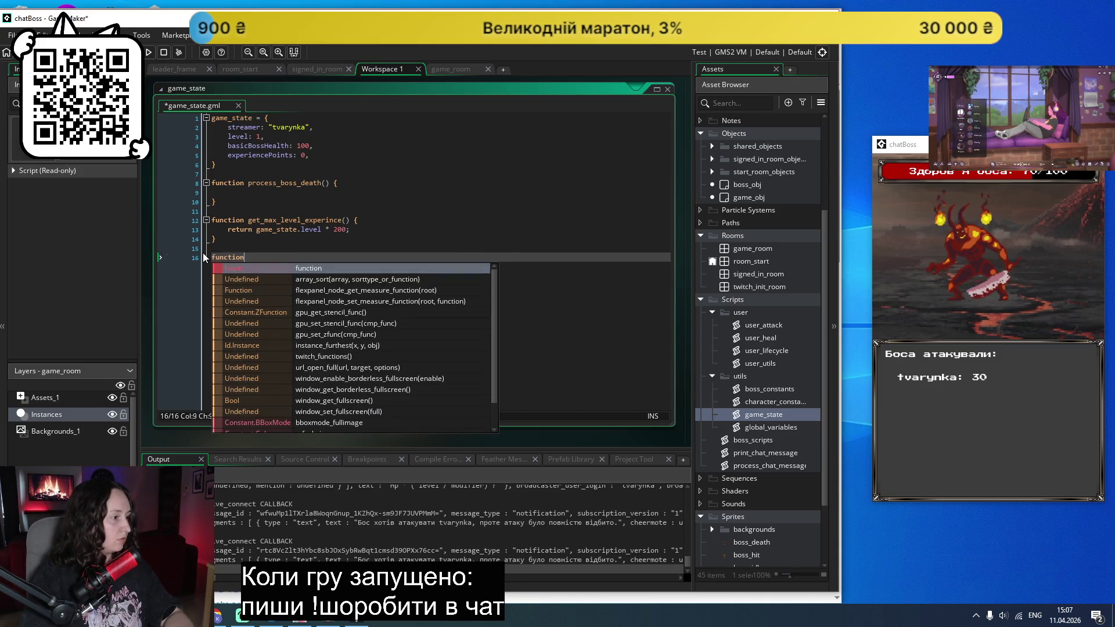
pyautogui.press('Return')
pyautogui.write('get_boss_he')
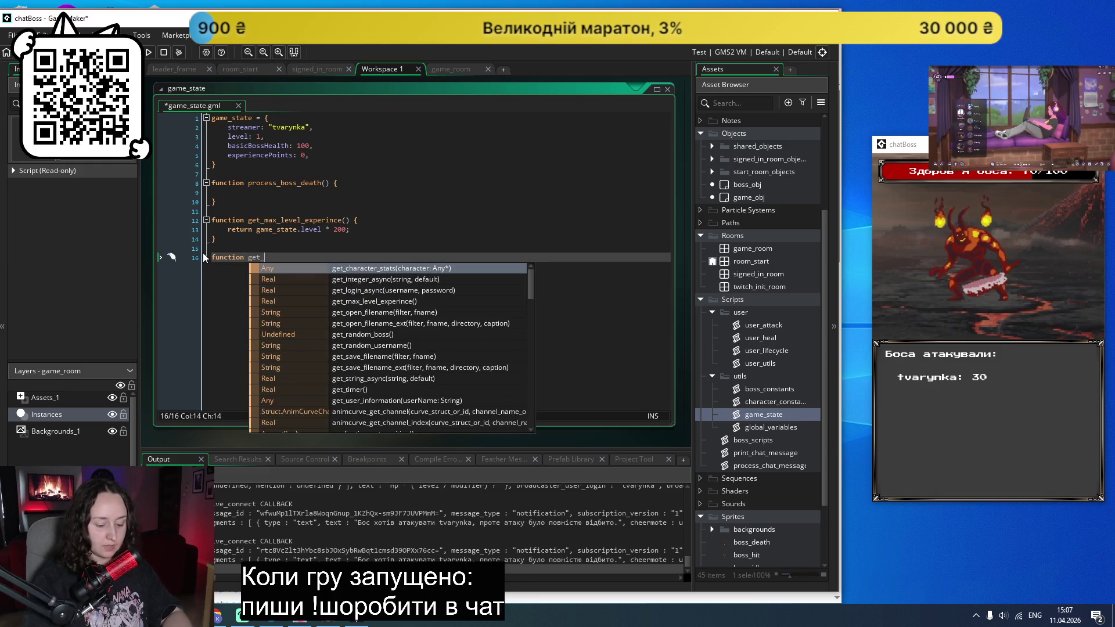
pyautogui.write('alth')
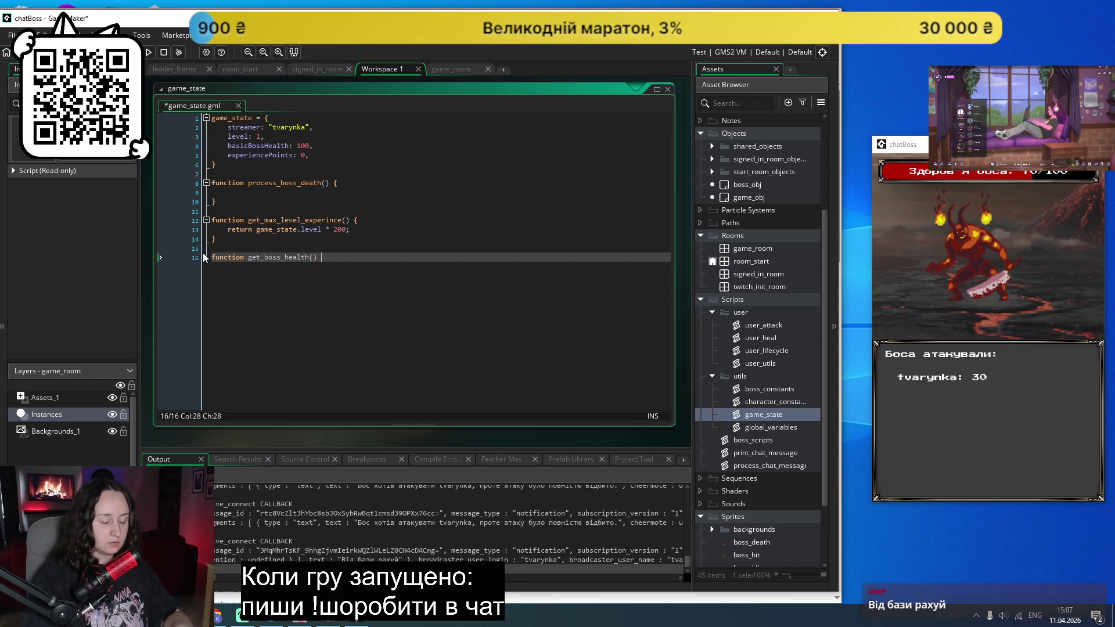
pyautogui.write('() {')
pyautogui.press('Return')
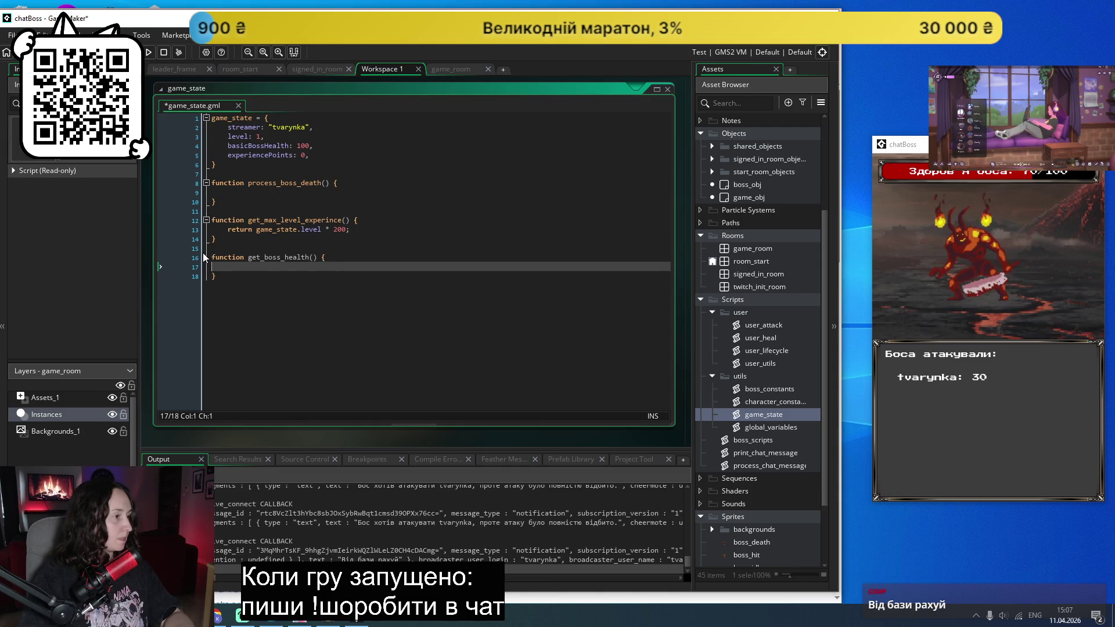
pyautogui.press('Tab')
# Step: Make get_boss_health return game_state.level * game_state.basicBossHealth
pyautogui.write('return game_state.lev')
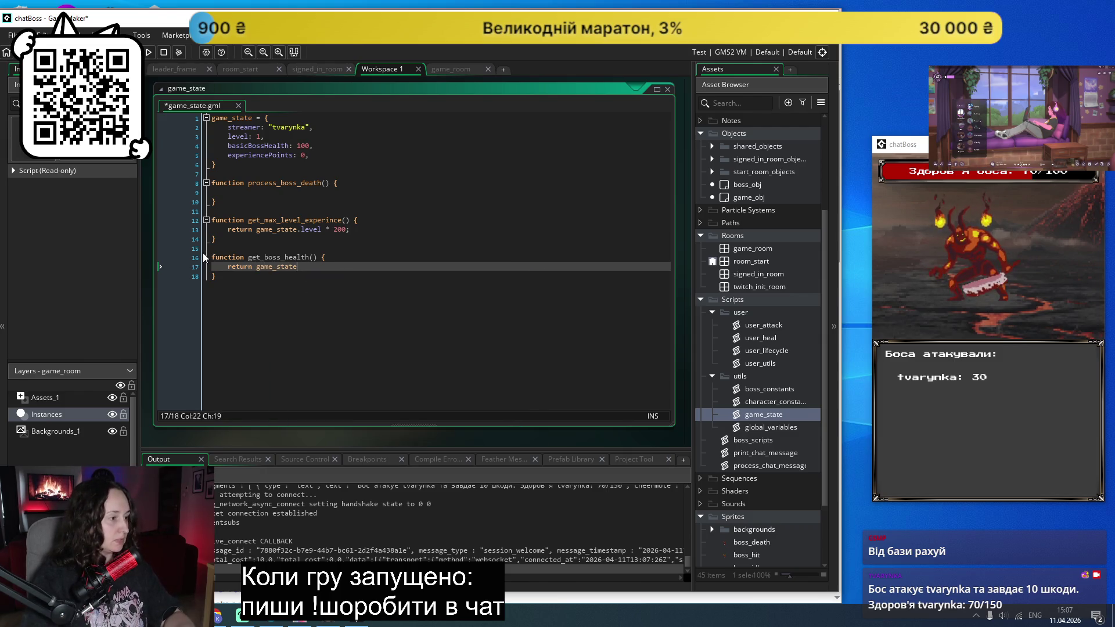
pyautogui.write('el * ')
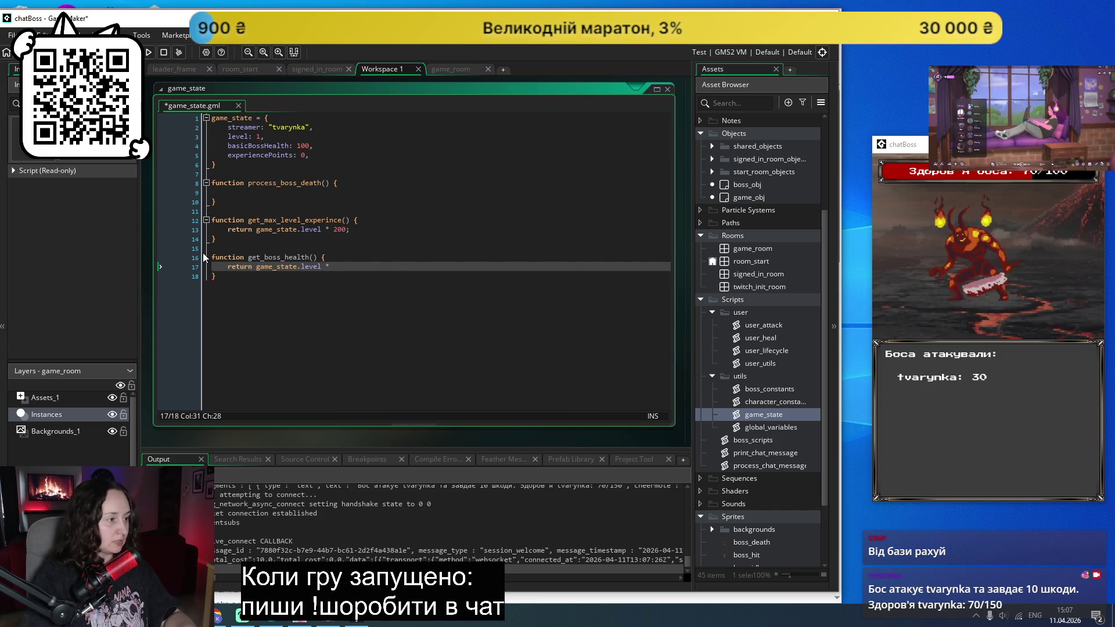
pyautogui.write('game')
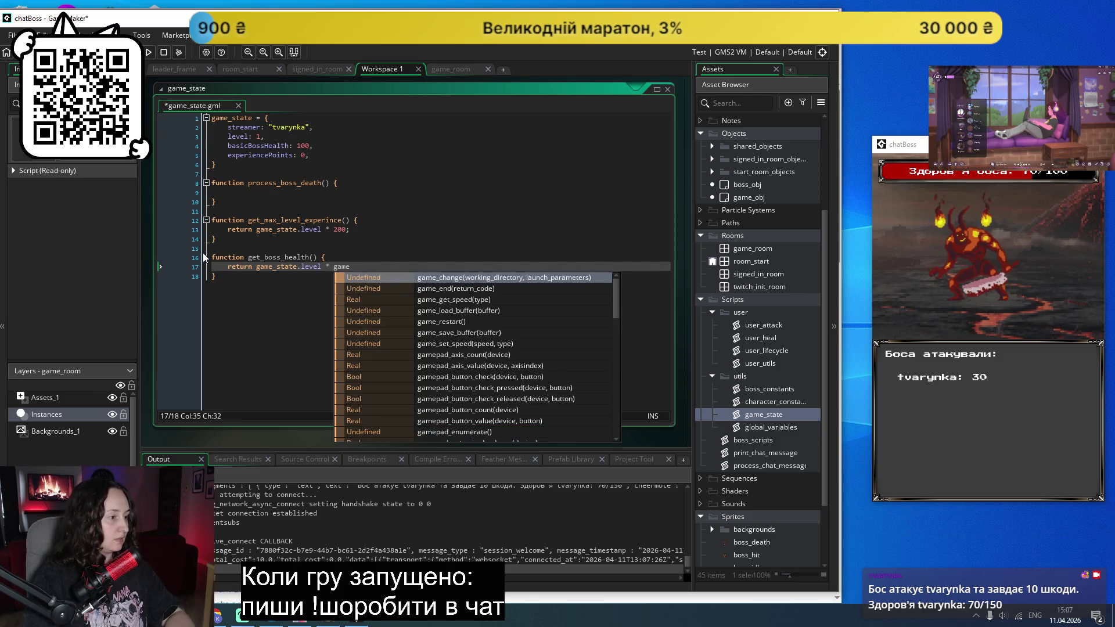
pyautogui.write('_sta')
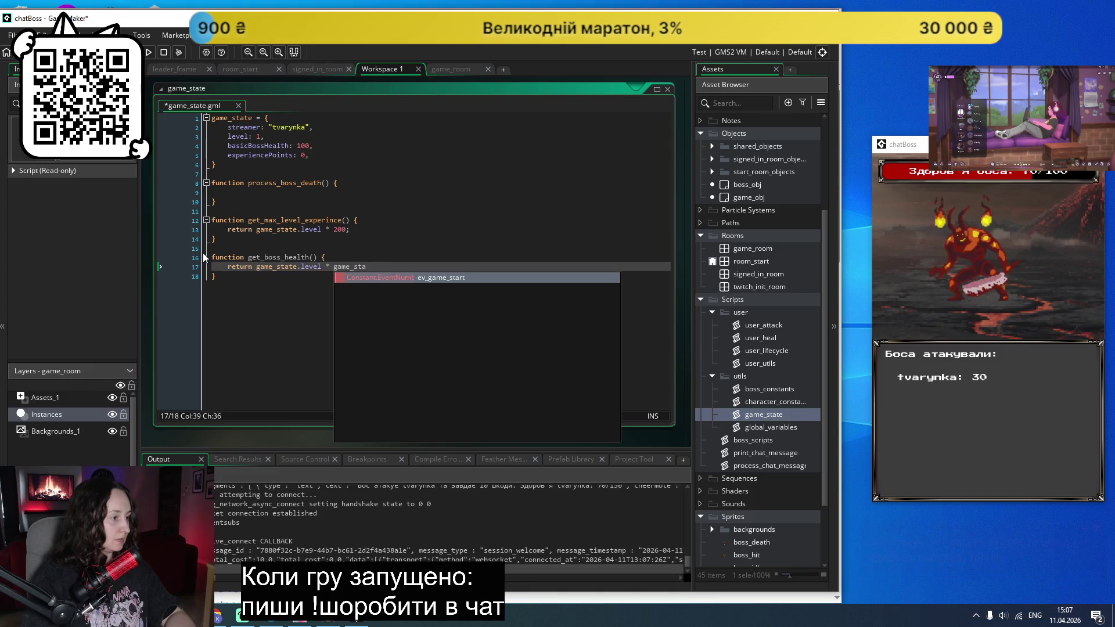
pyautogui.write('te.')
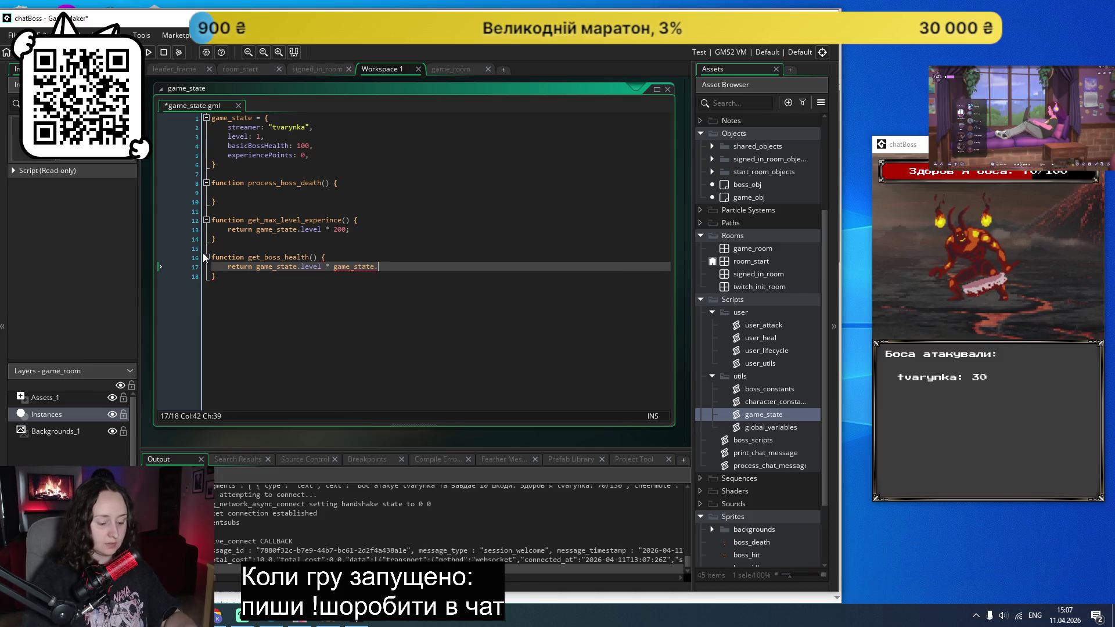
pyautogui.write('bas')
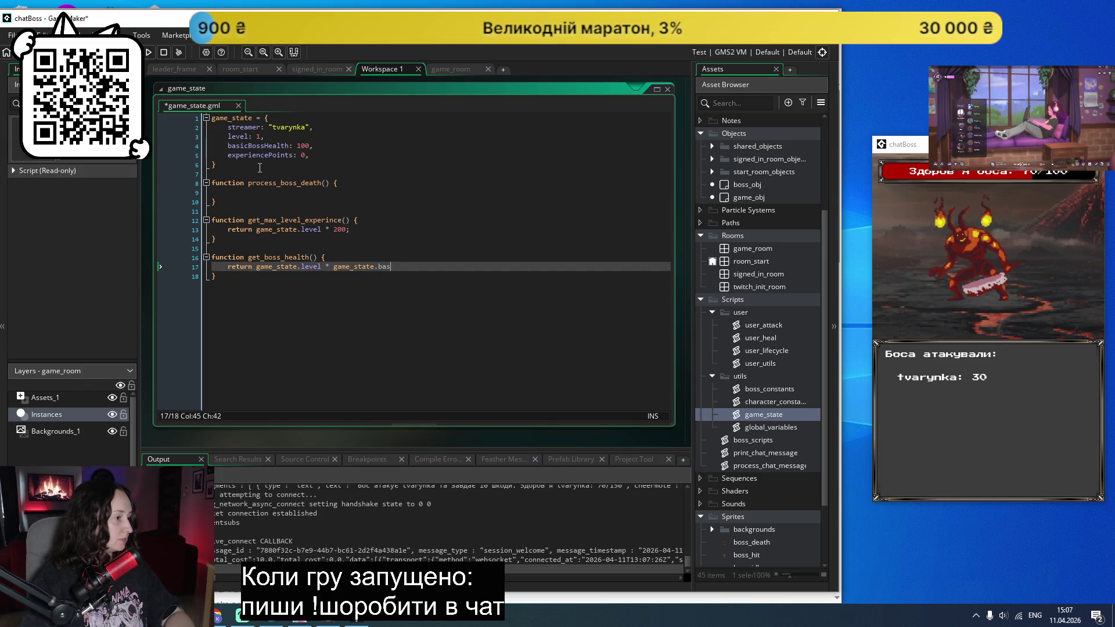
pyautogui.doubleClick(277, 155)
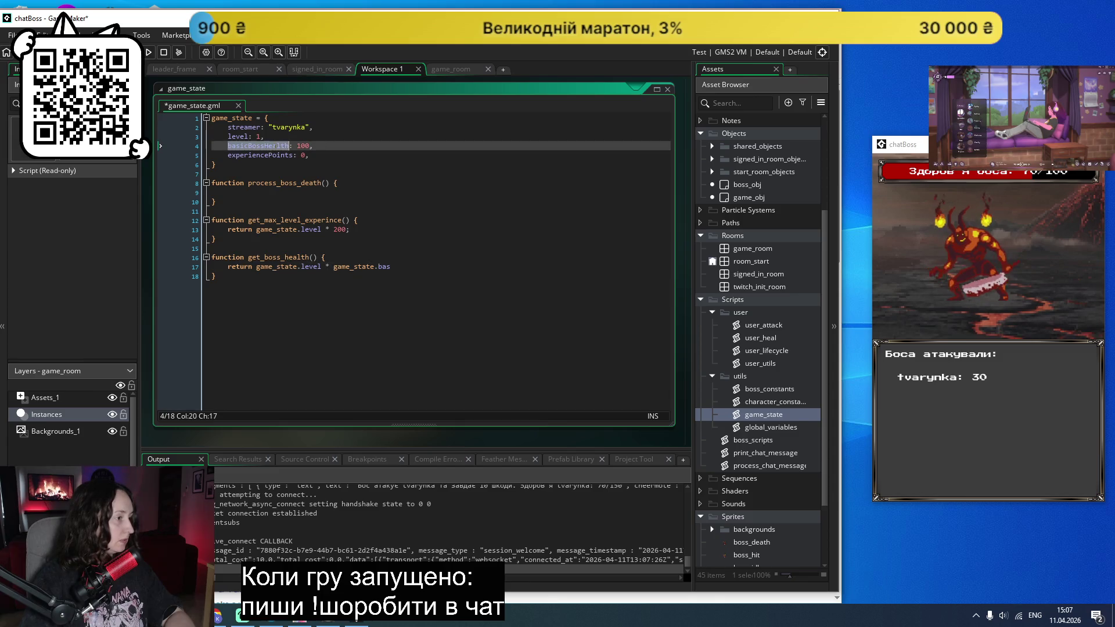
pyautogui.doubleClick(384, 267)
pyautogui.write('basicBossHealth')
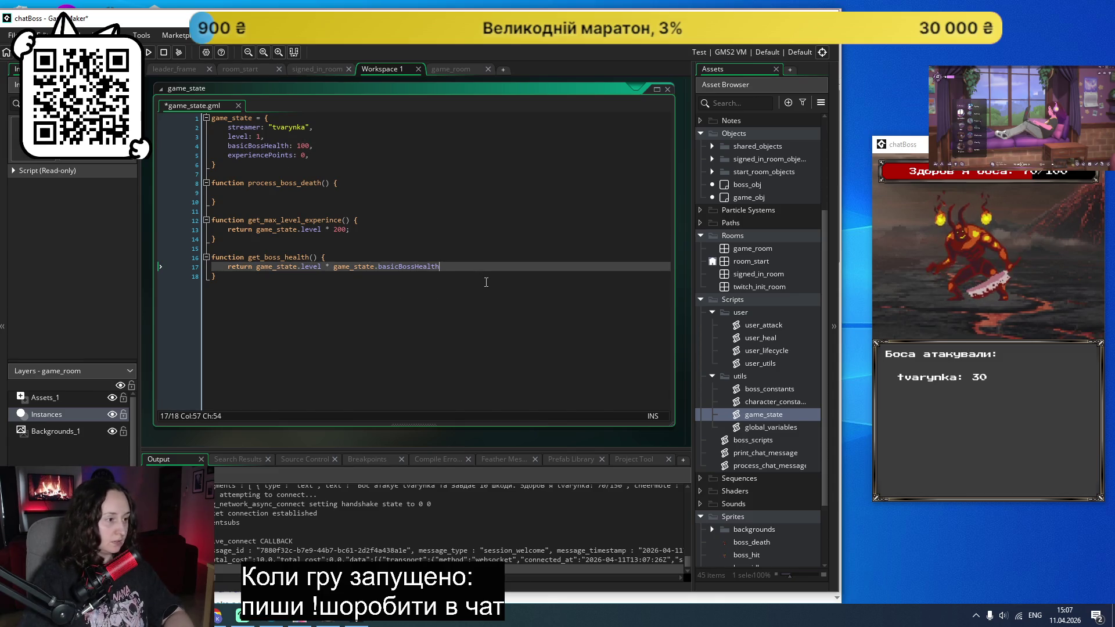
pyautogui.write(';')
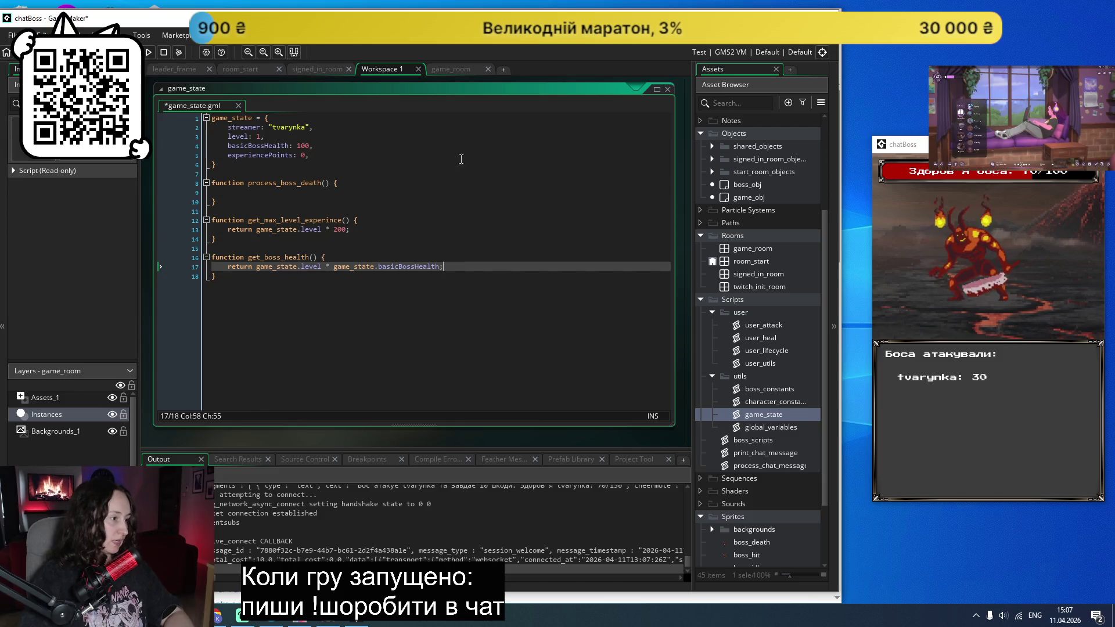
pyautogui.doubleClick(278, 256)
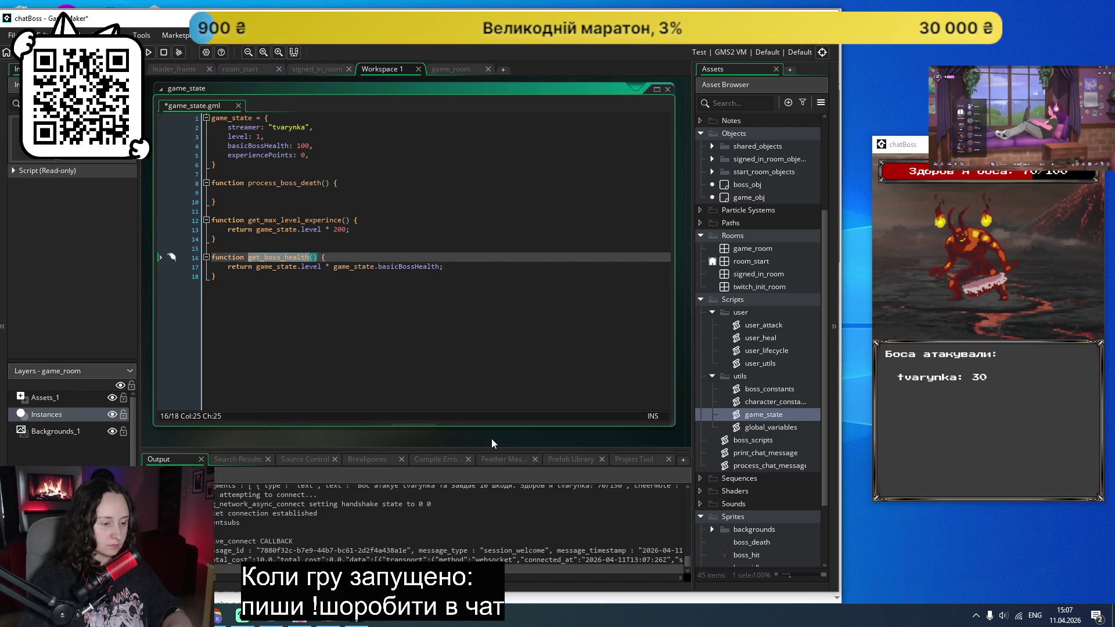
pyautogui.doubleClick(763, 442)
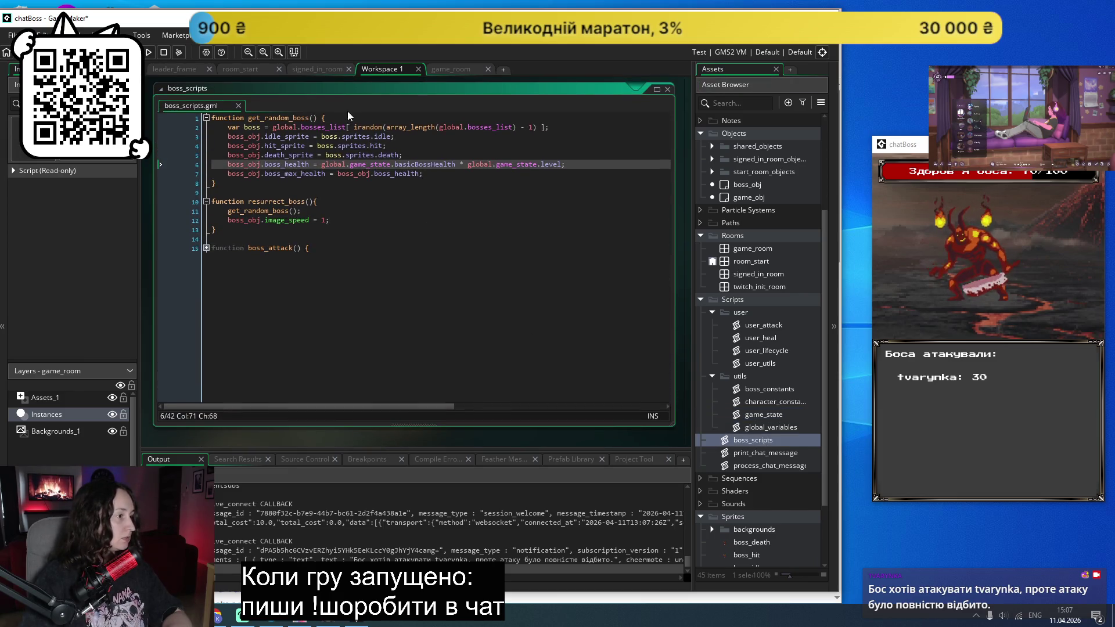
# Step: Replace the health calculation on line 6 of get_random_boss with get_boss_health() and save boss_scripts
pyautogui.click(348, 194)
pyautogui.moveTo(563, 164); pyautogui.dragTo(323, 166)
pyautogui.write('get_boss_health')
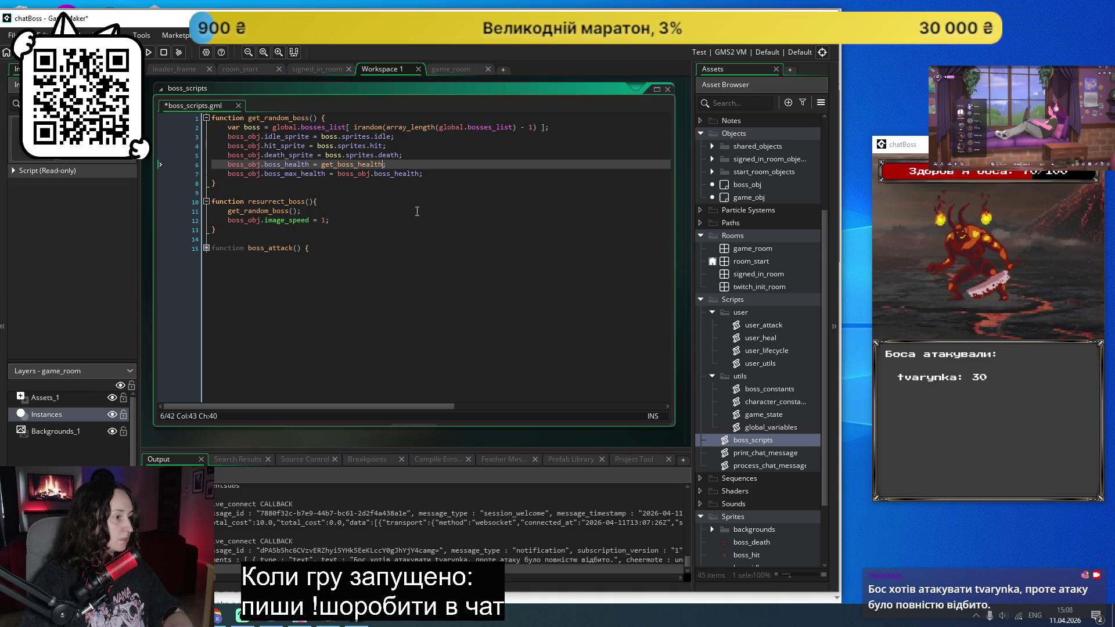
pyautogui.write('()')
pyautogui.hotkey('ctrl', 's')
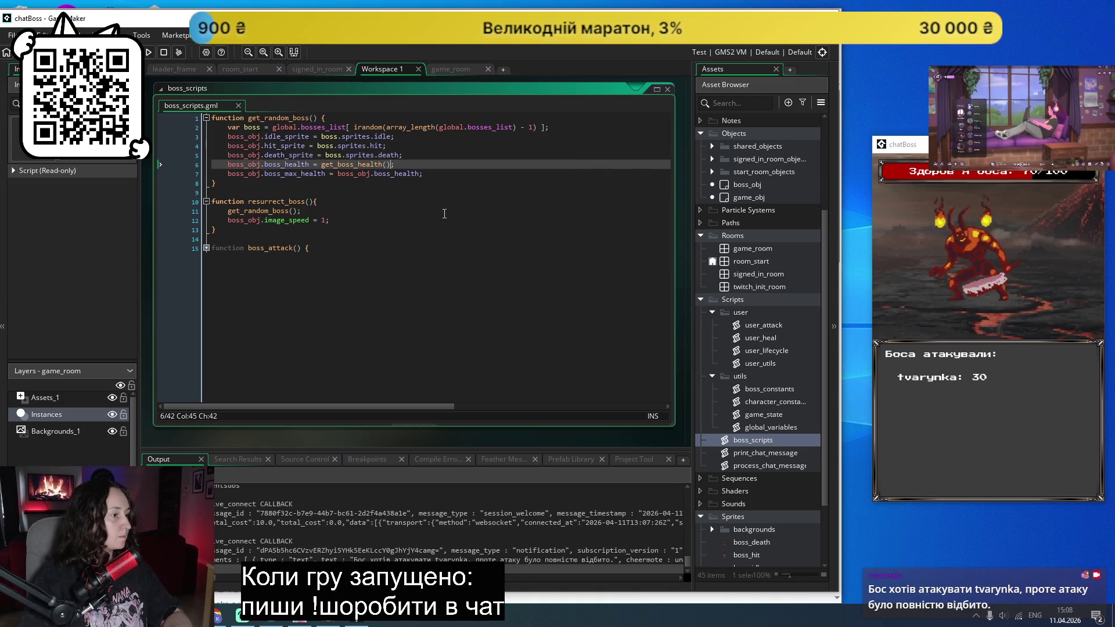
pyautogui.doubleClick(761, 415)
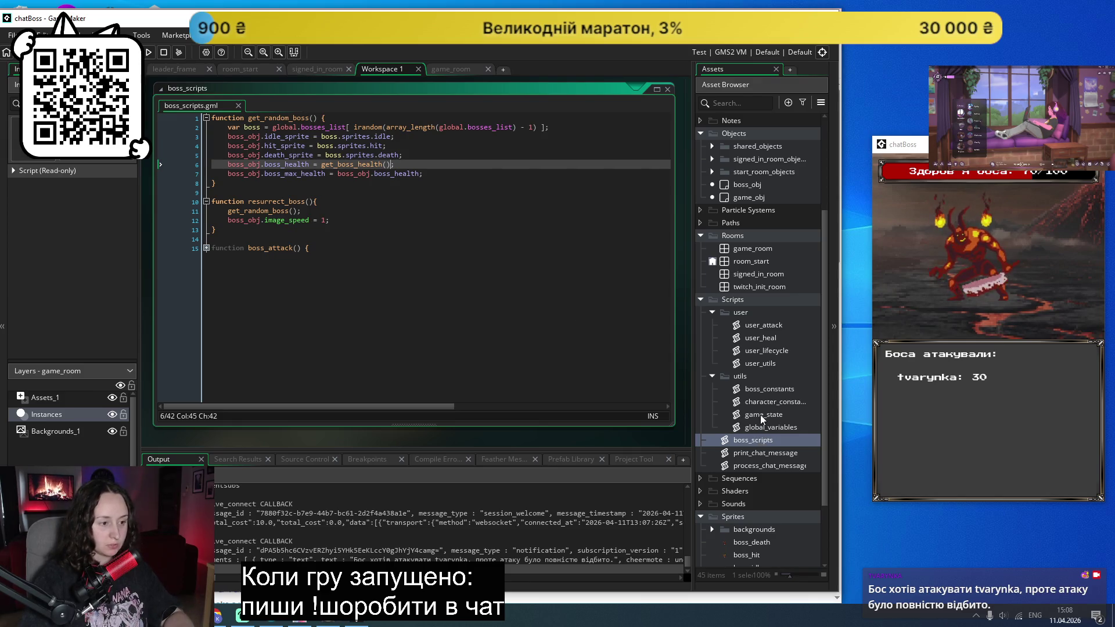
pyautogui.click(290, 284)
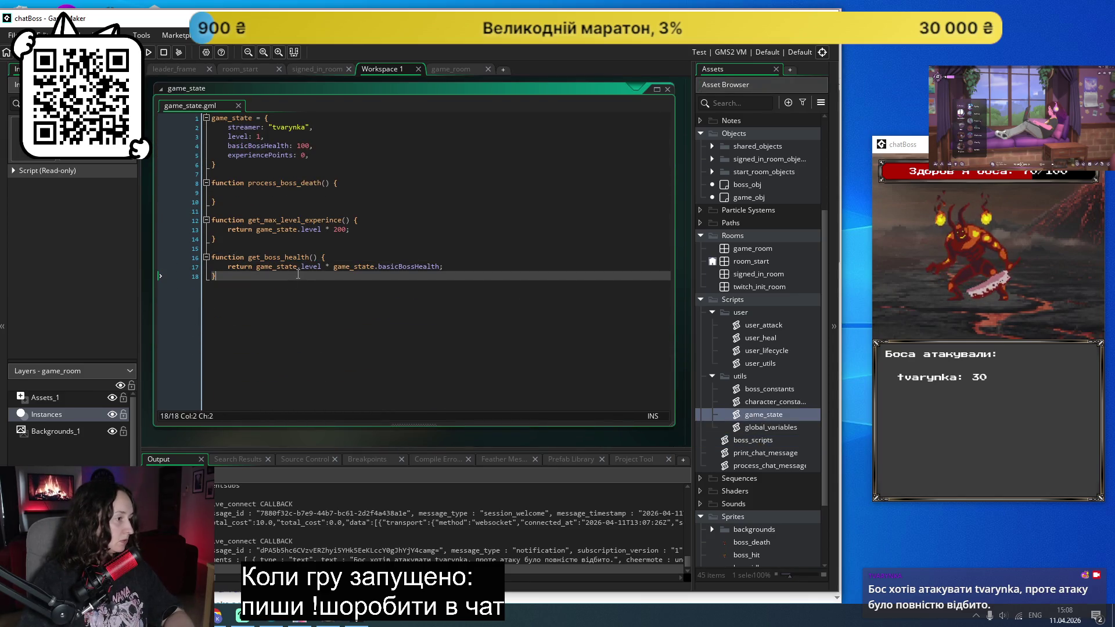
# Step: Declare an empty get_boss_death_experience() function below get_boss_health
pyautogui.press('Return')
pyautogui.press('Return')
pyautogui.write('function get')
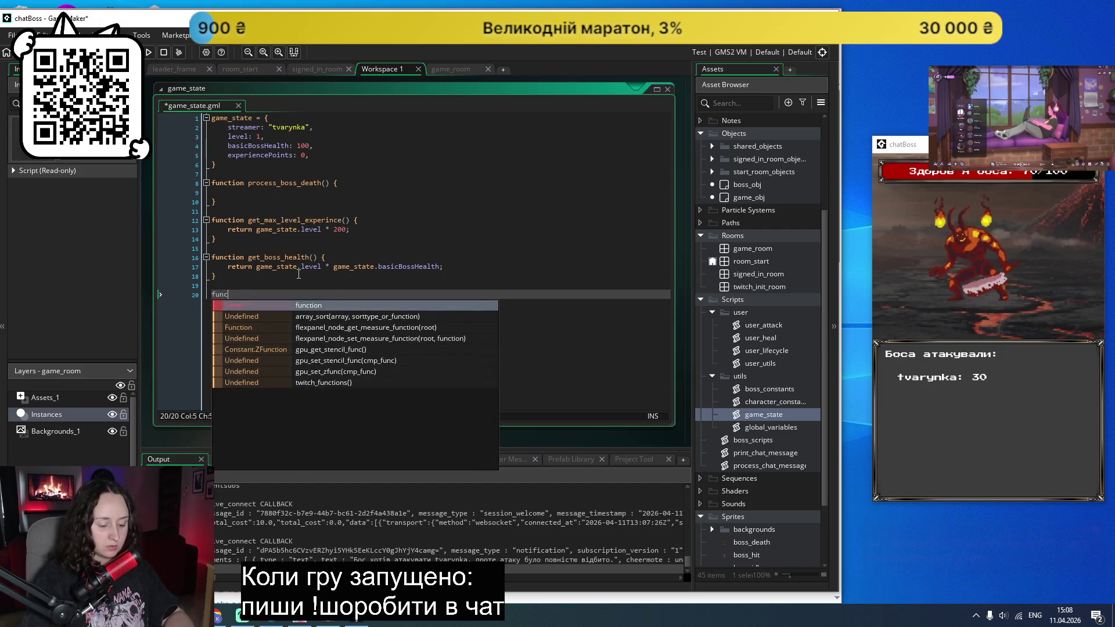
pyautogui.press('BackSpace')
pyautogui.write('_')
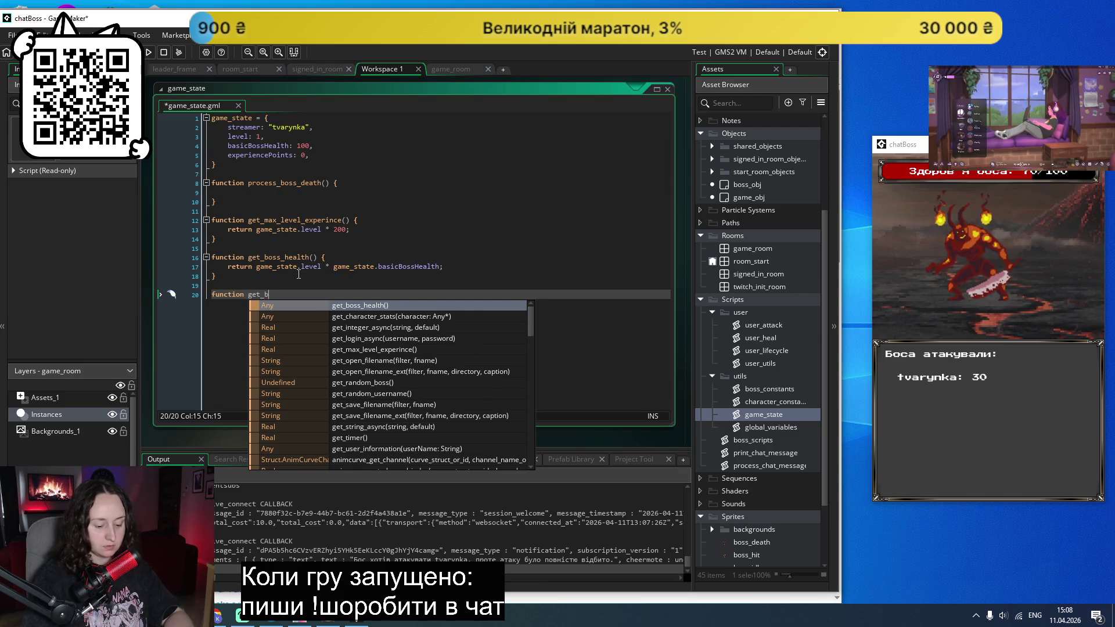
pyautogui.write('boss_death_experience() {')
pyautogui.press('Return')
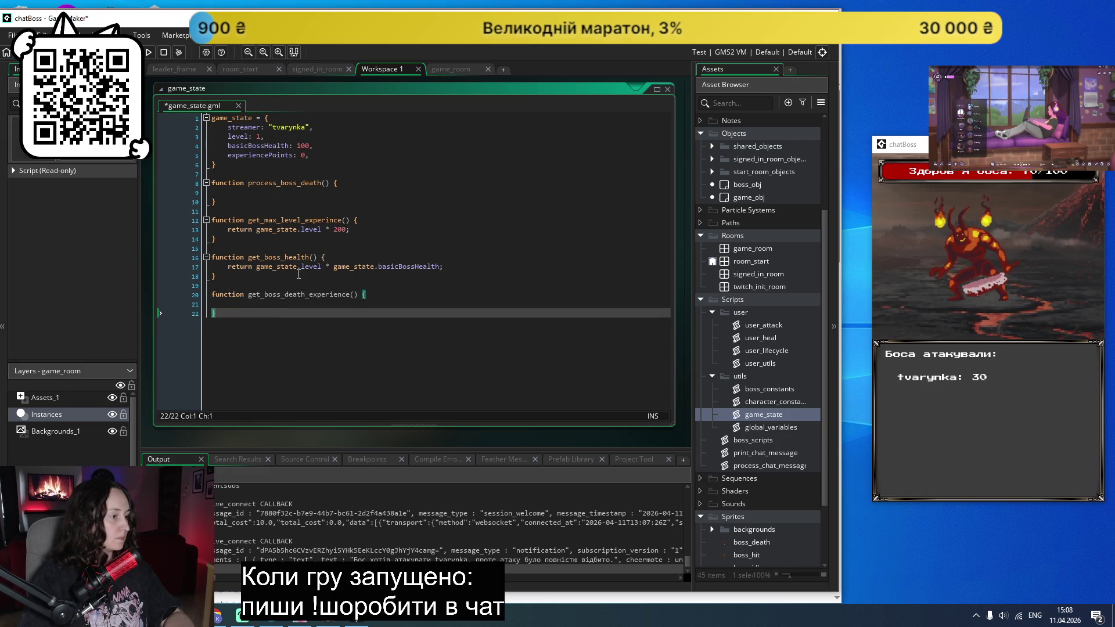
pyautogui.press('Up')
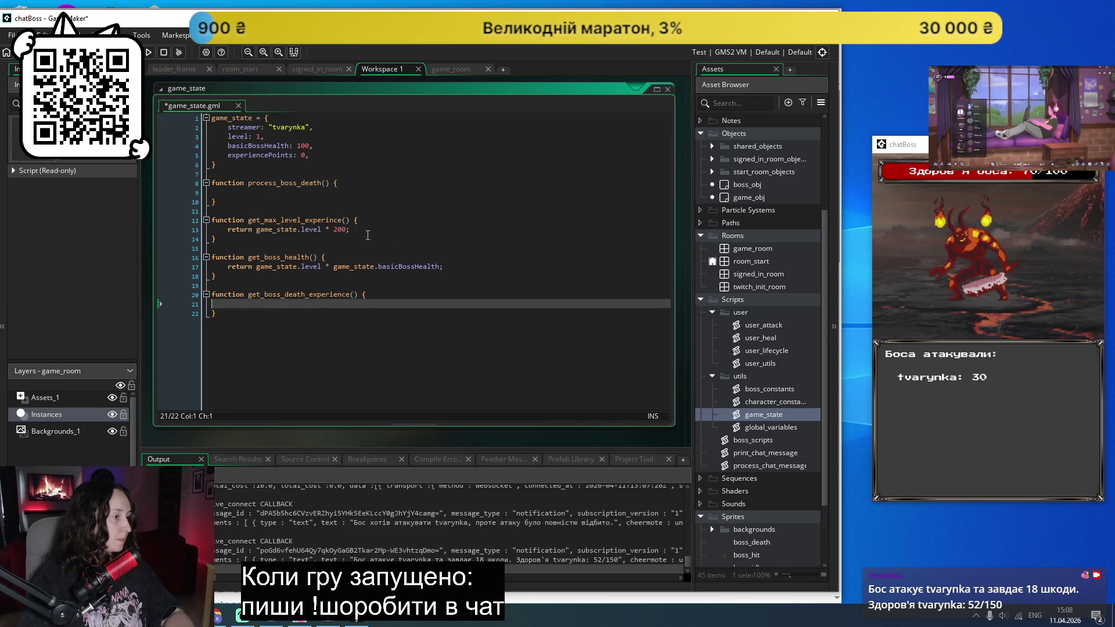
pyautogui.click(338, 230)
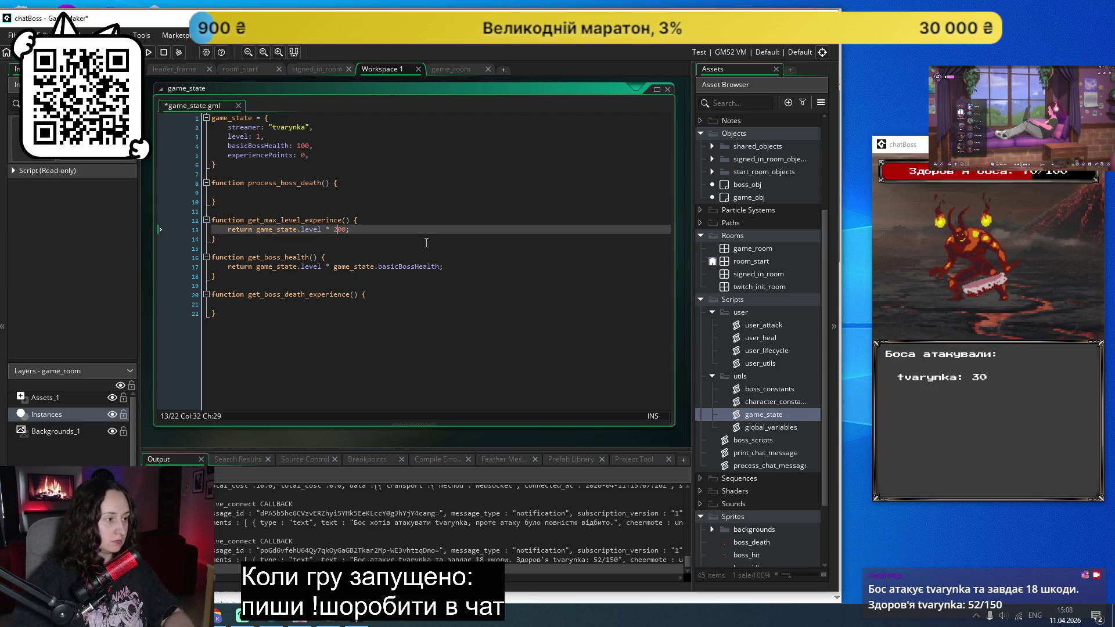
# Step: Change the get_max_level_experince multiplier on line 13 from 200 to 500
pyautogui.press('BackSpace')
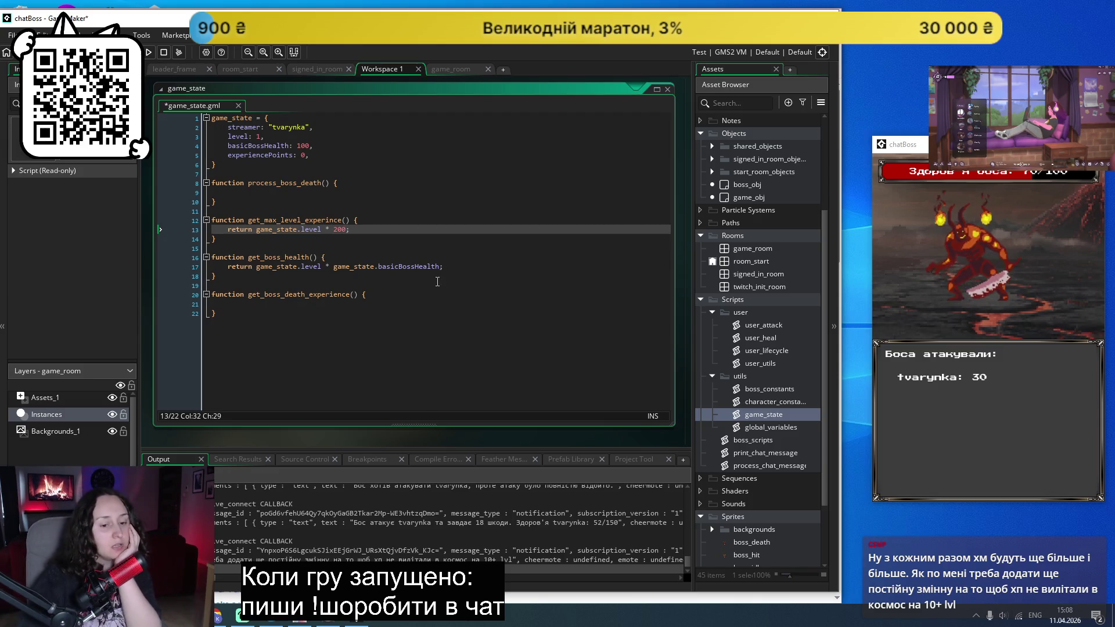
pyautogui.click(452, 241)
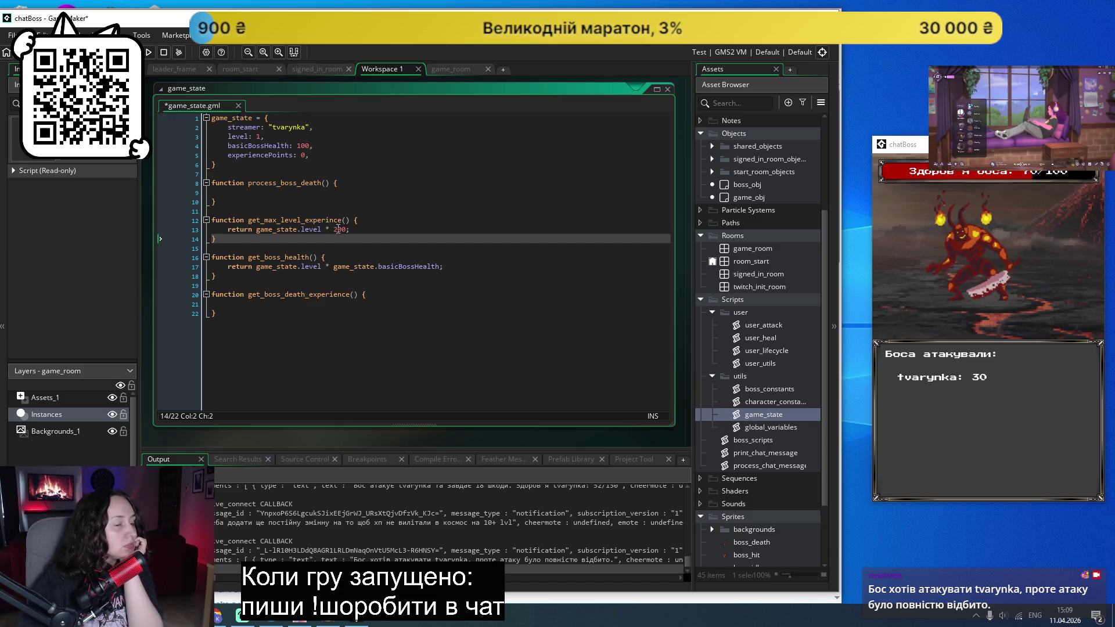
pyautogui.click(338, 229)
pyautogui.write('5')
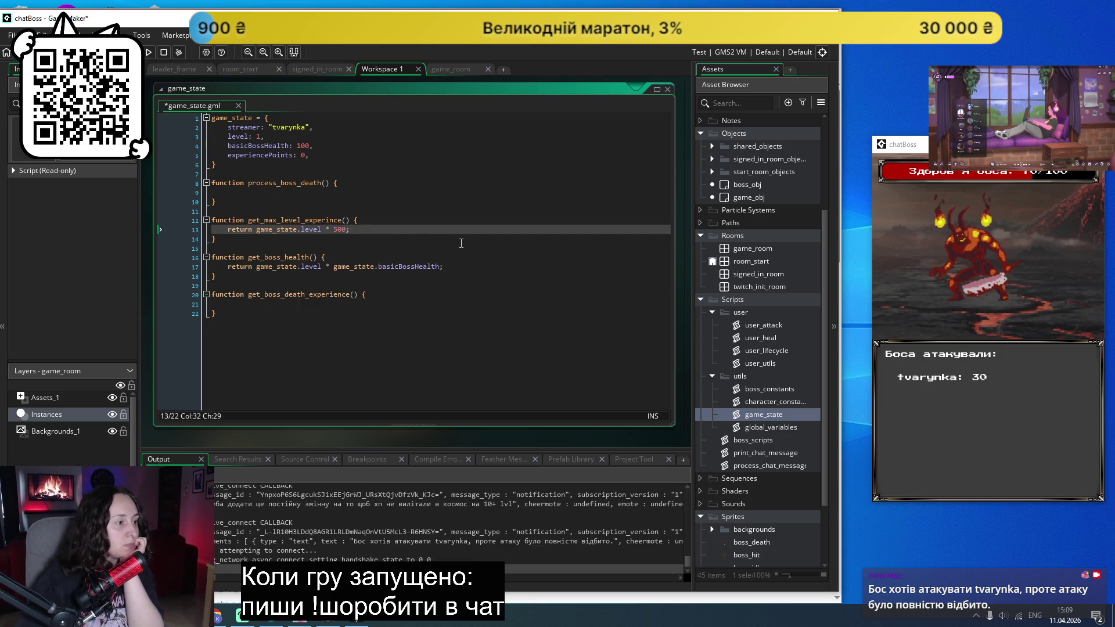
# Step: Delete the unused get_boss_death_experience() function and its leftover blank line
pyautogui.click(292, 306)
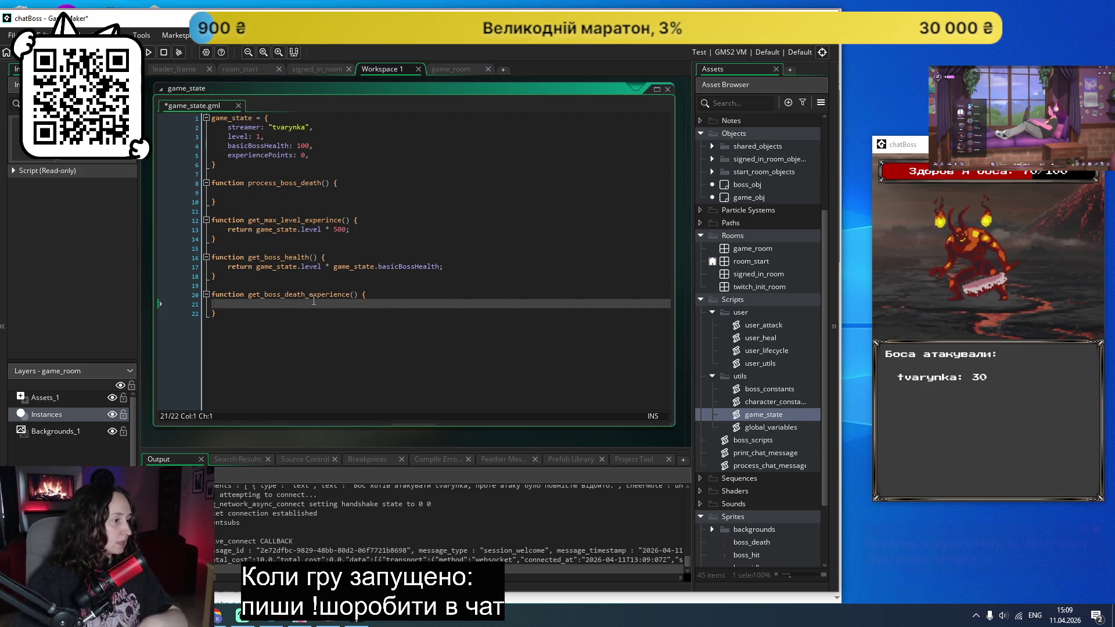
pyautogui.moveTo(195, 314); pyautogui.dragTo(195, 299)
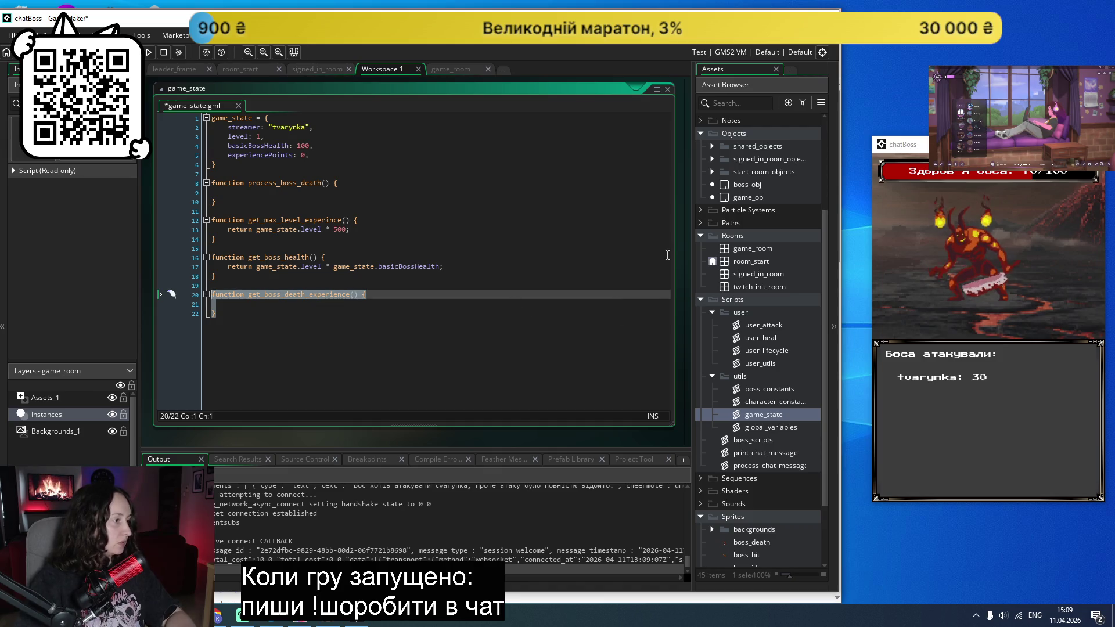
pyautogui.press('BackSpace')
pyautogui.press('BackSpace')
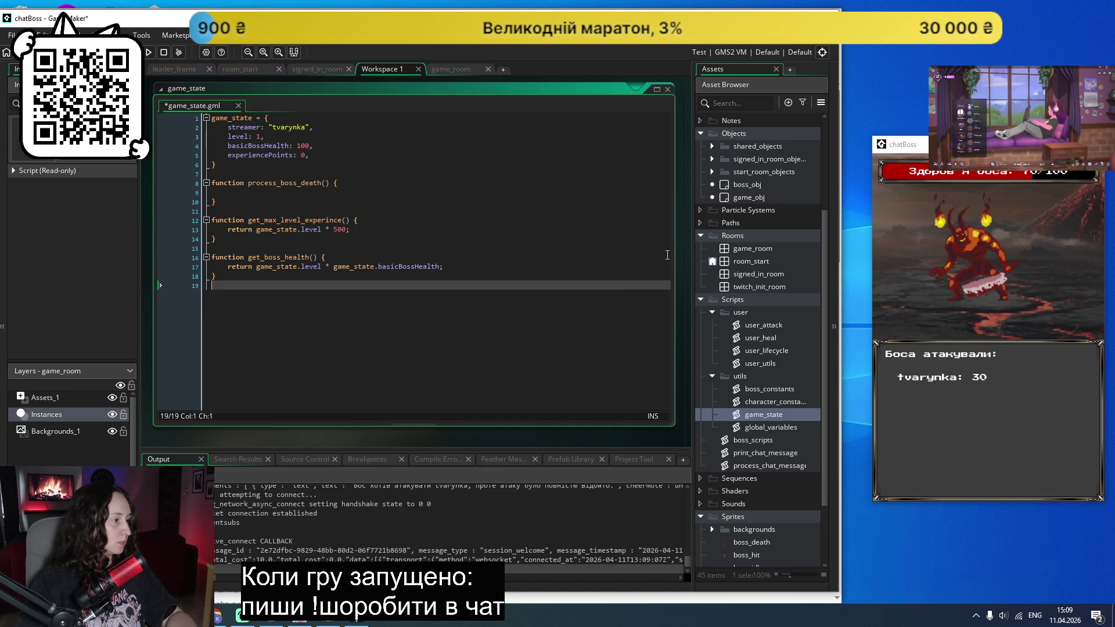
pyautogui.press('BackSpace')
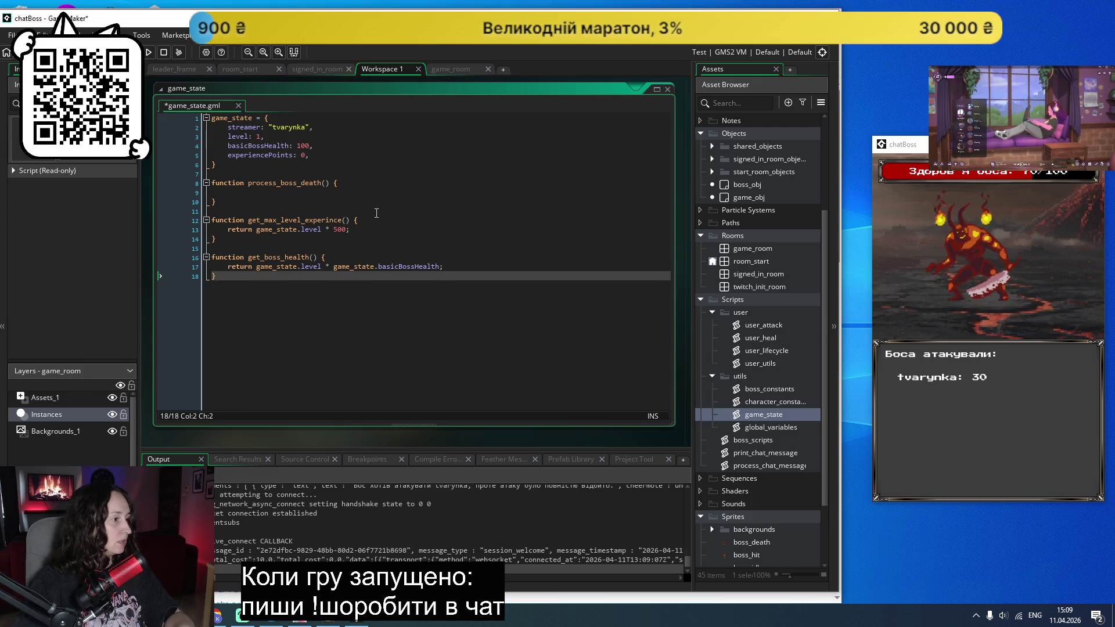
pyautogui.click(353, 193)
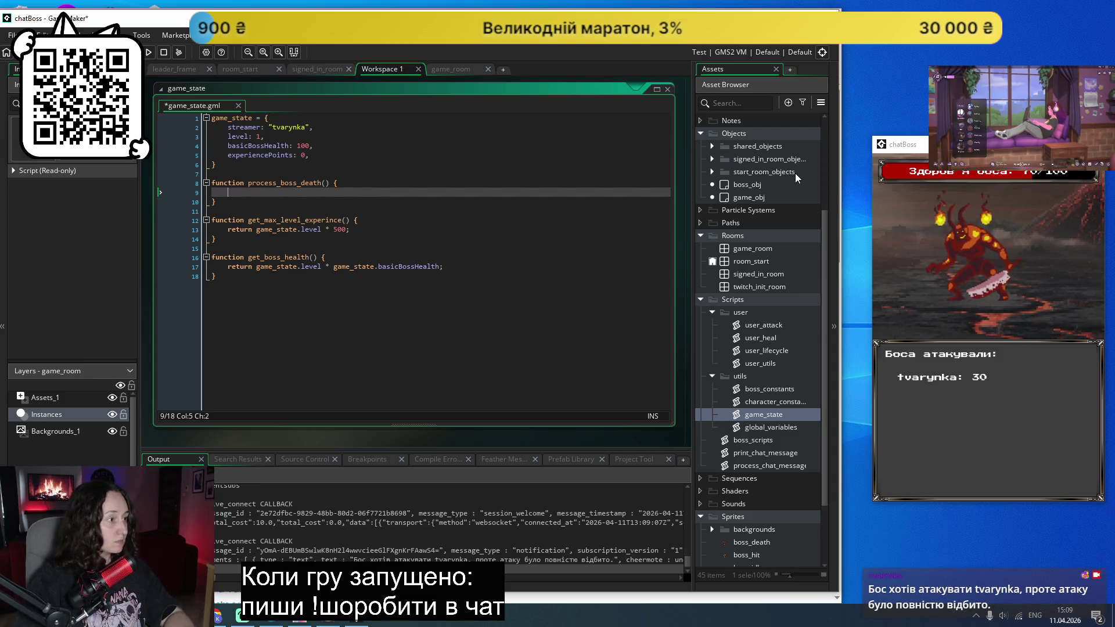
pyautogui.click(491, 310)
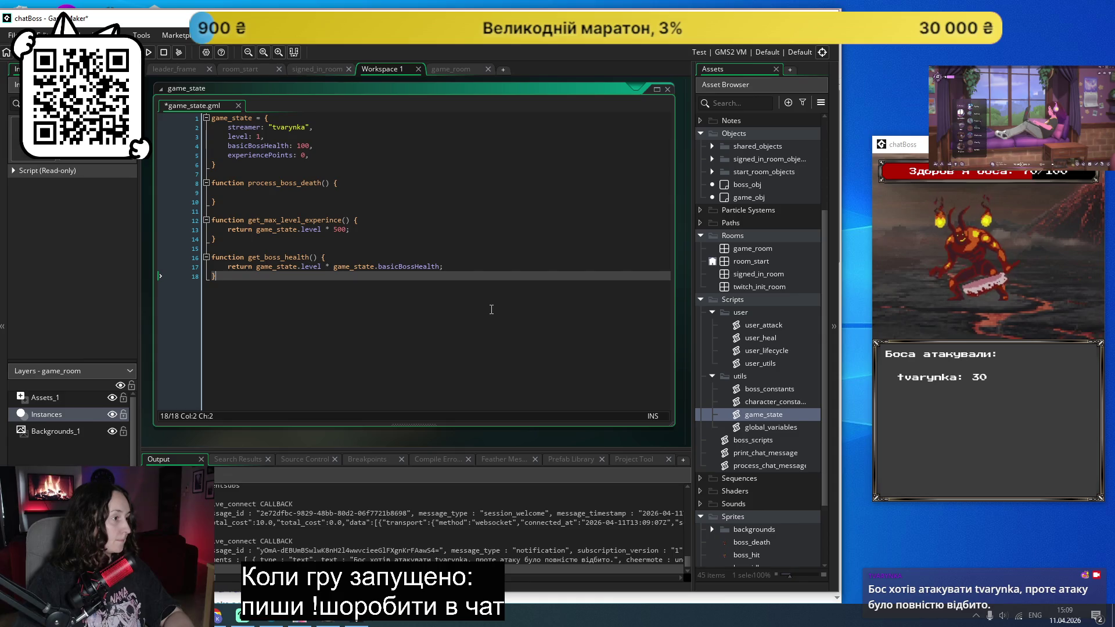
pyautogui.click(364, 192)
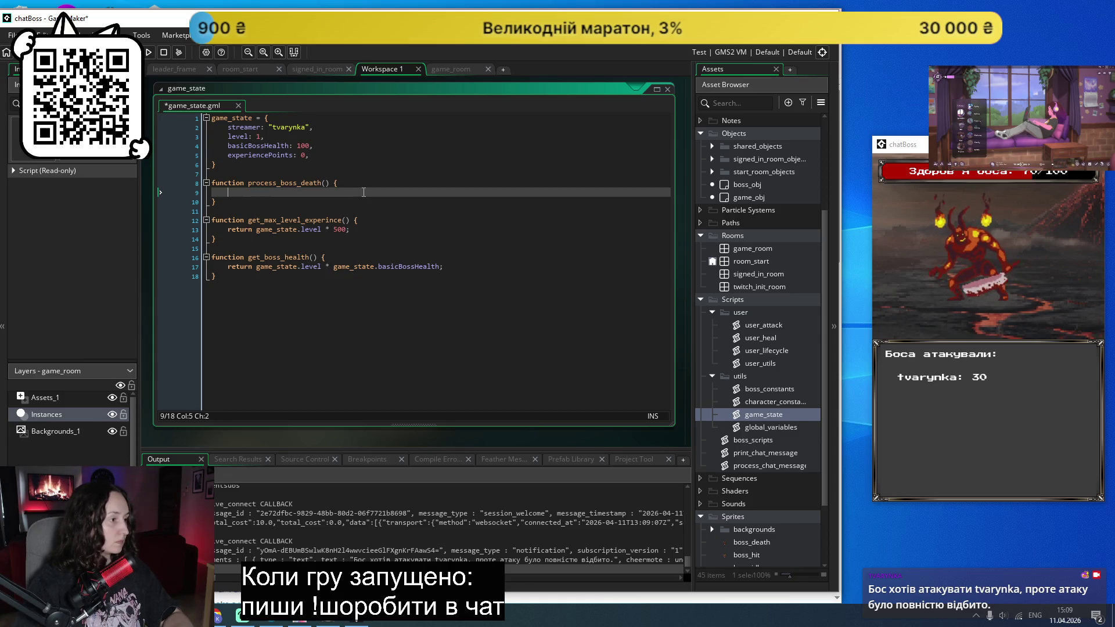
# Step: Write game_state.experiencePoints = game_state.experiencePoints + get_boss_health() inside process_boss_death
pyautogui.write('game_state.e')
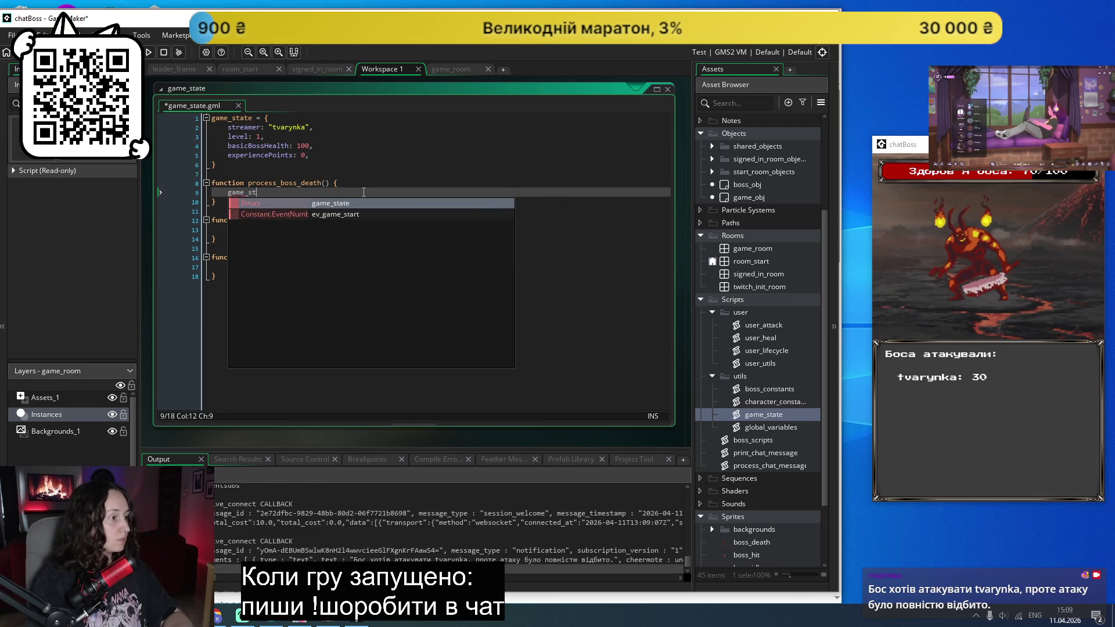
pyautogui.write('x')
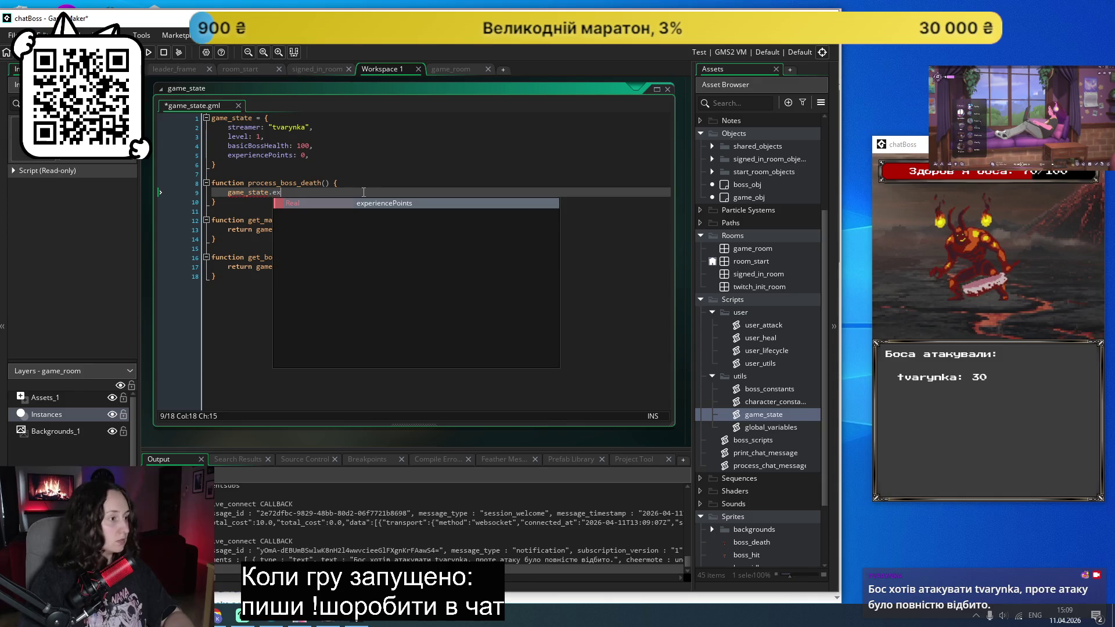
pyautogui.press('Return')
pyautogui.write('=')
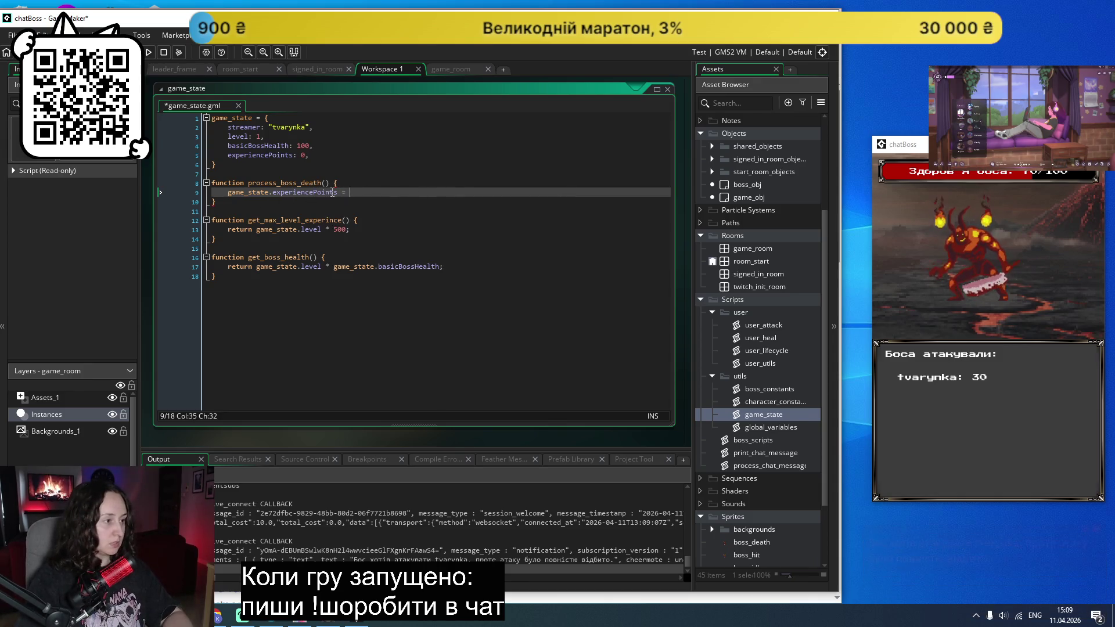
pyautogui.moveTo(337, 192); pyautogui.dragTo(225, 190)
pyautogui.hotkey('ctrl', 'c')
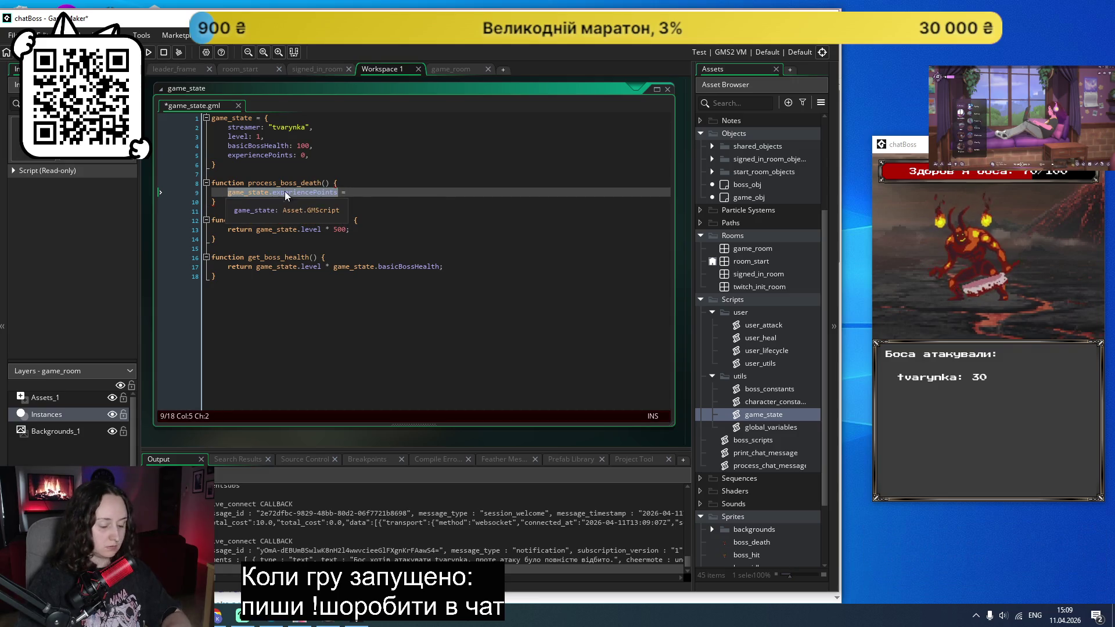
pyautogui.click(430, 193)
pyautogui.hotkey('ctrl', 'v')
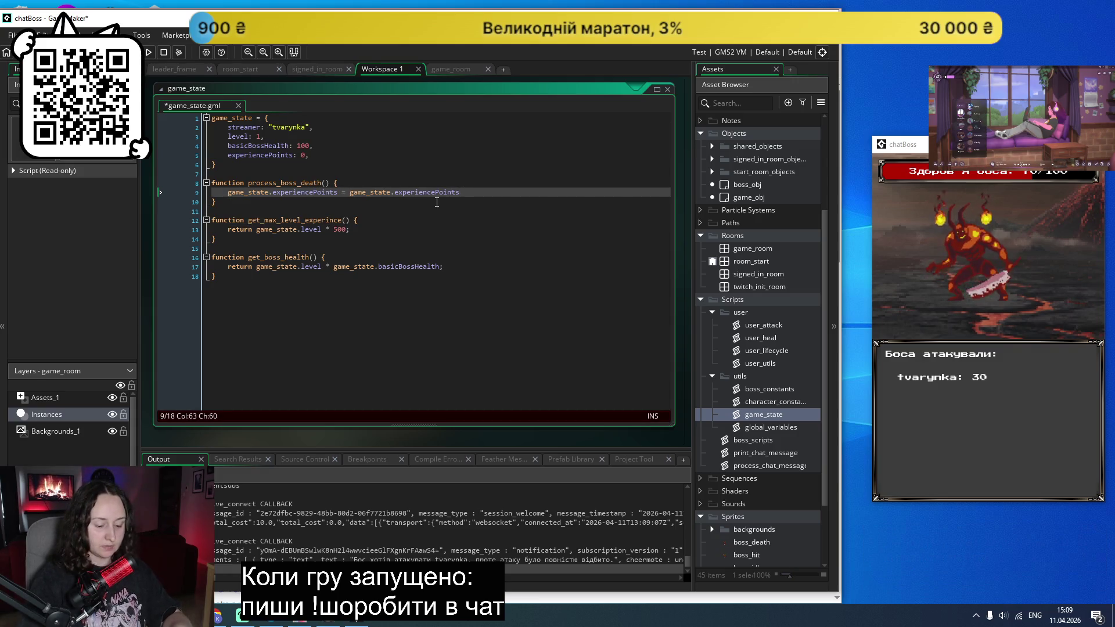
pyautogui.write('*')
pyautogui.write('+')
pyautogui.write('get_')
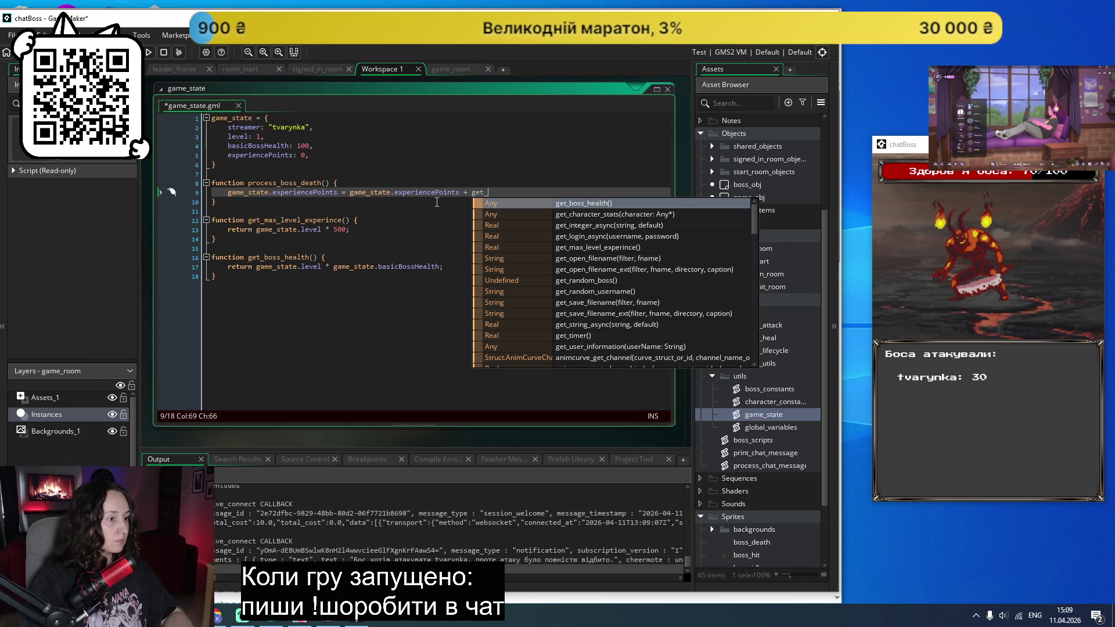
pyautogui.press('Return')
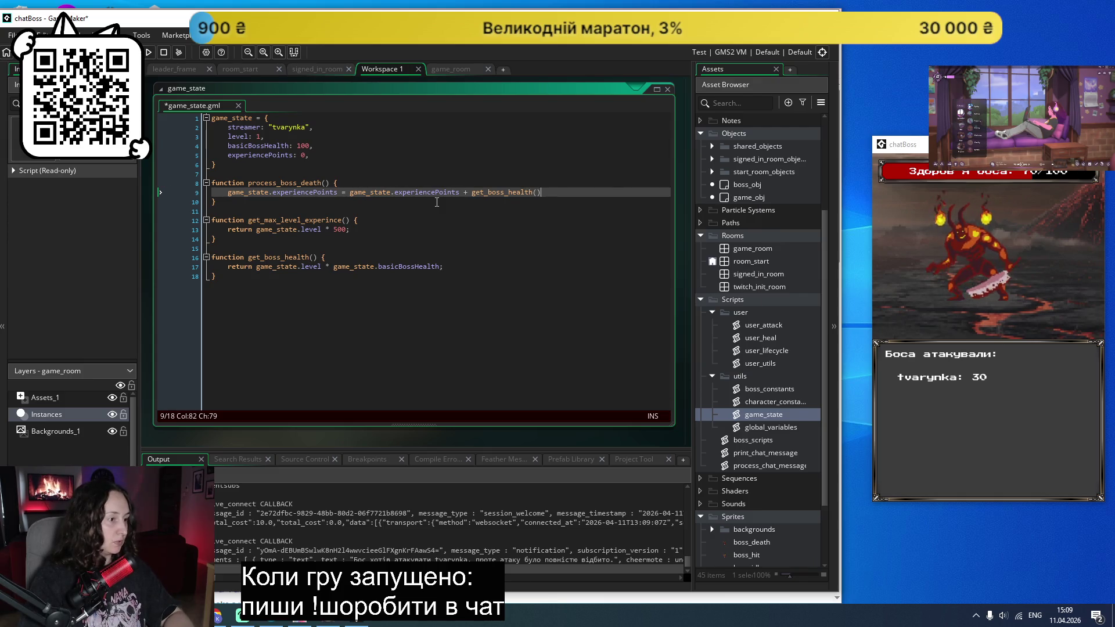
# Step: Fix the parentheses around the get_boss_health() call and end line 9 with a semicolon
pyautogui.click(474, 193)
pyautogui.write('(')
pyautogui.click(562, 193)
pyautogui.write(')')
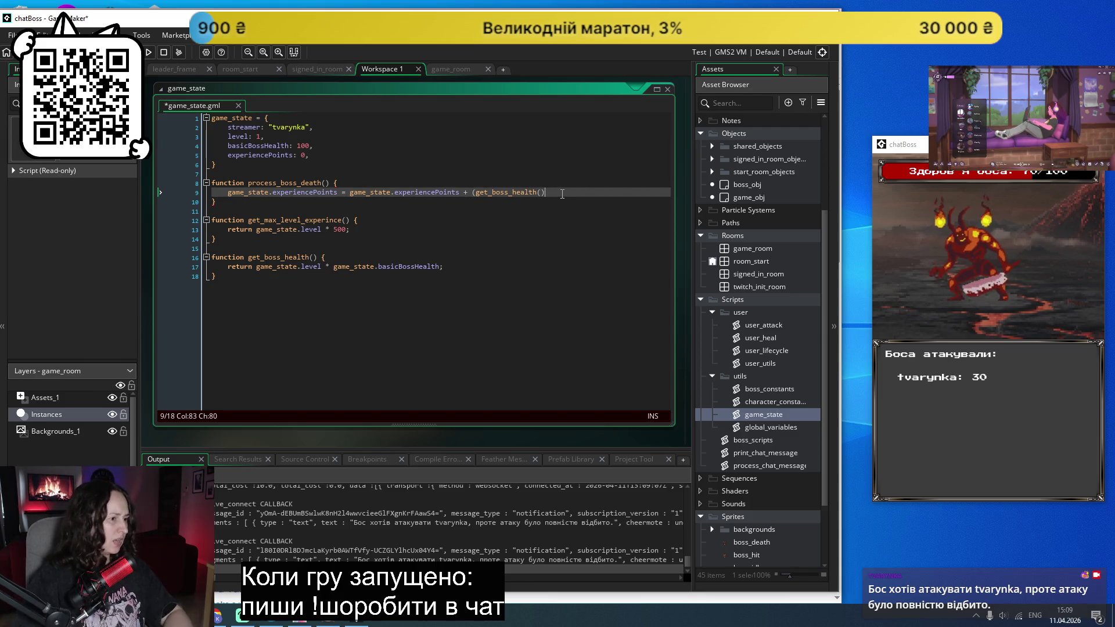
pyautogui.click(472, 194)
pyautogui.press('BackSpace')
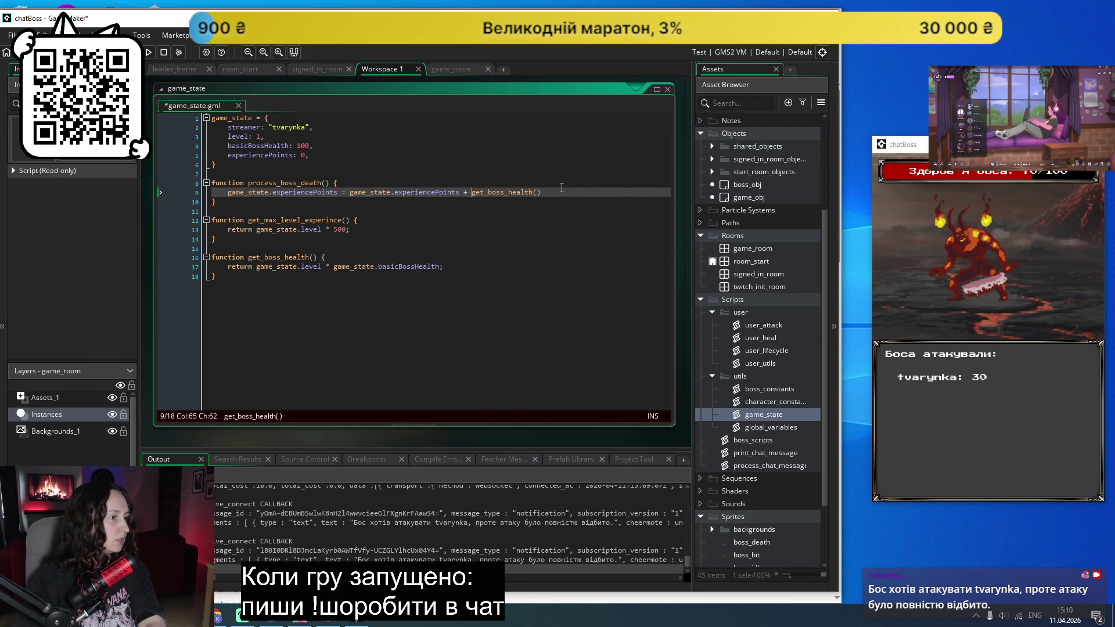
pyautogui.click(558, 193)
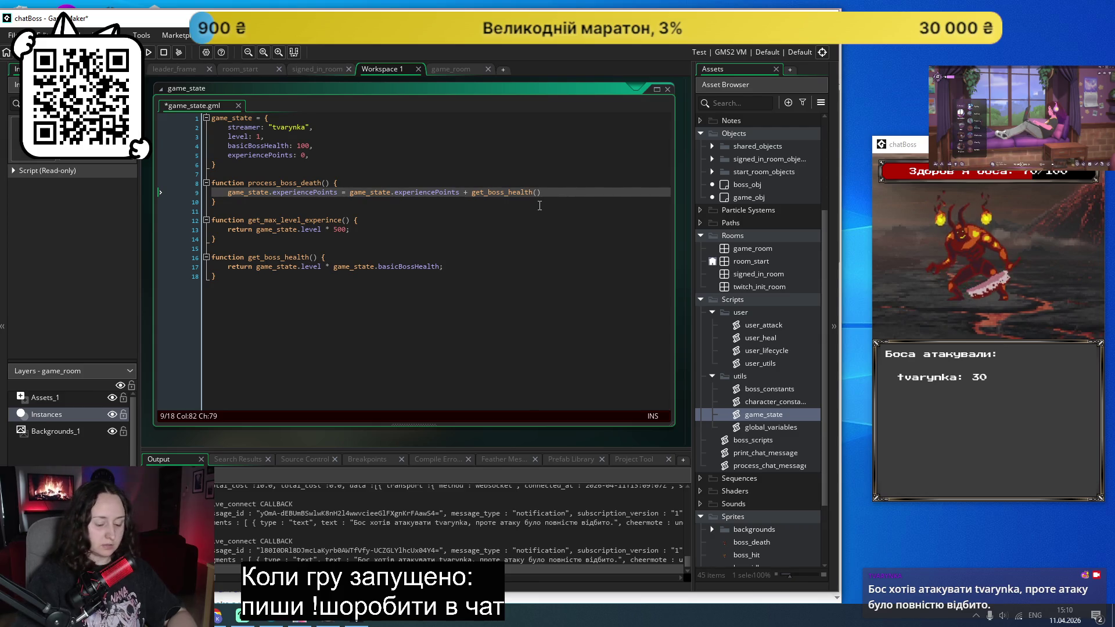
pyautogui.write(';')
pyautogui.press('Return')
pyautogui.press('Return')
# Step: Start an if () line and add var max_exp = get_max_level_experince(); after the experience update
pyautogui.write('if ()')
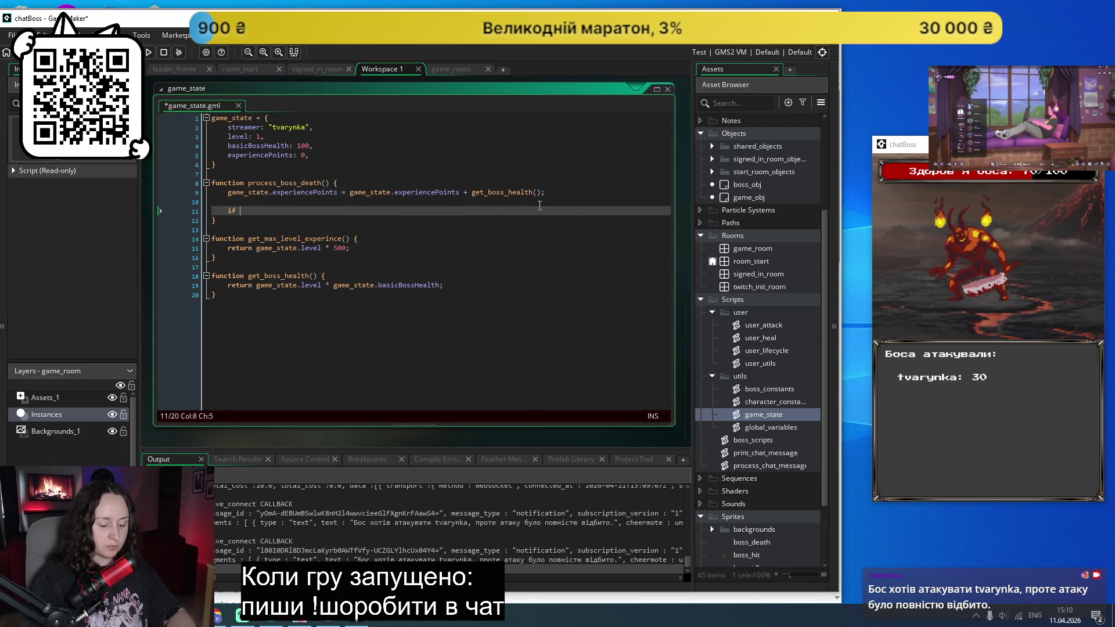
pyautogui.press('Left')
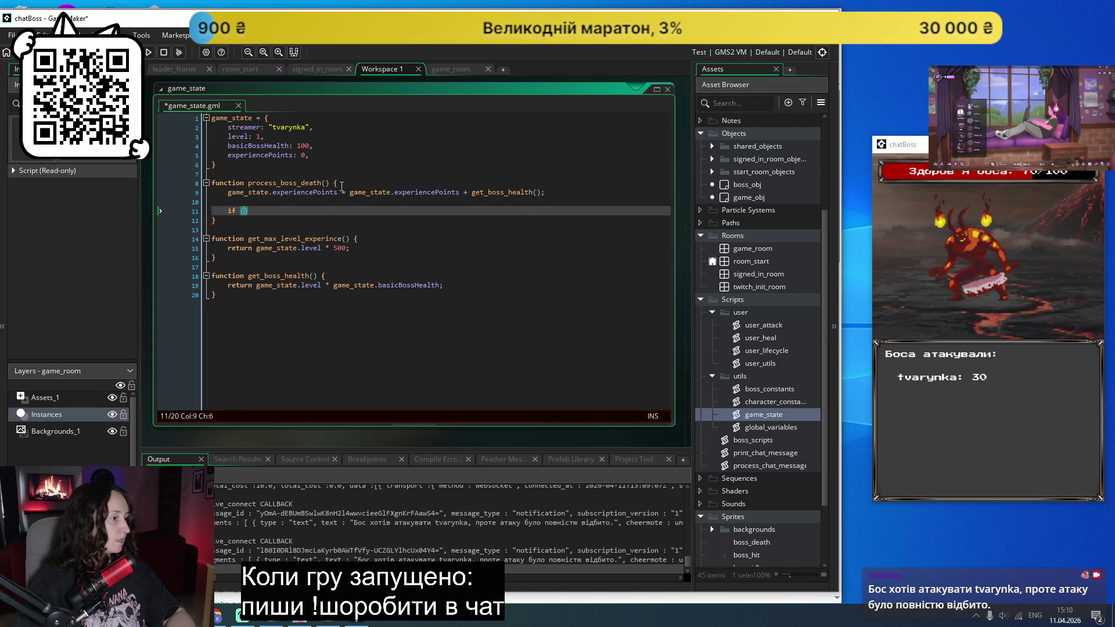
pyautogui.hotkey('ctrl', 'z')
pyautogui.moveTo(337, 192); pyautogui.dragTo(227, 194)
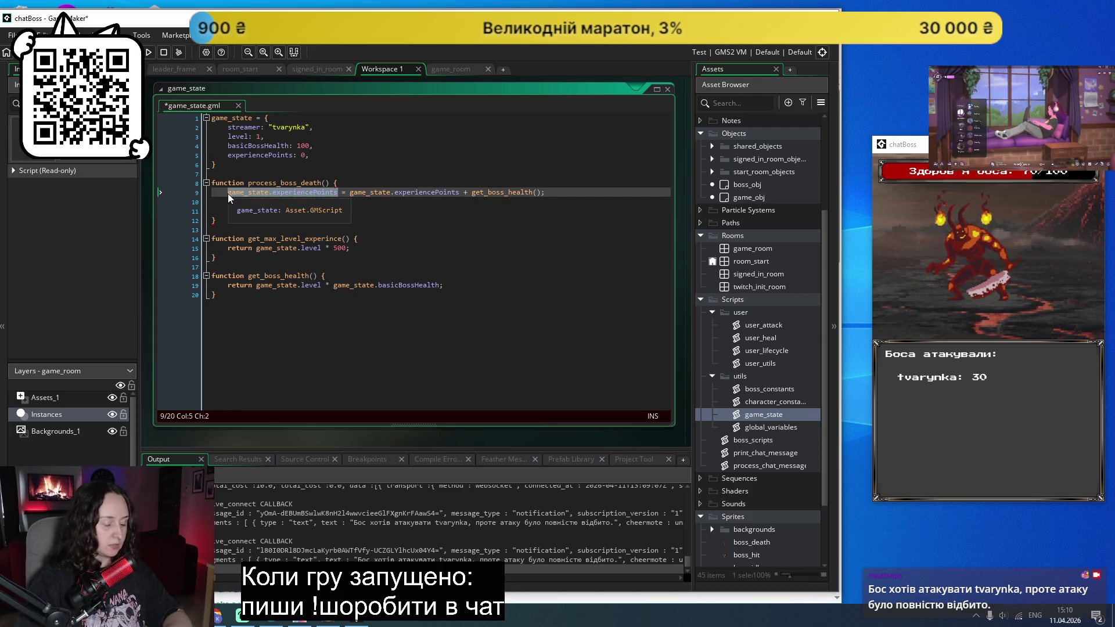
pyautogui.hotkey('ctrl', 'y')
pyautogui.click(585, 194)
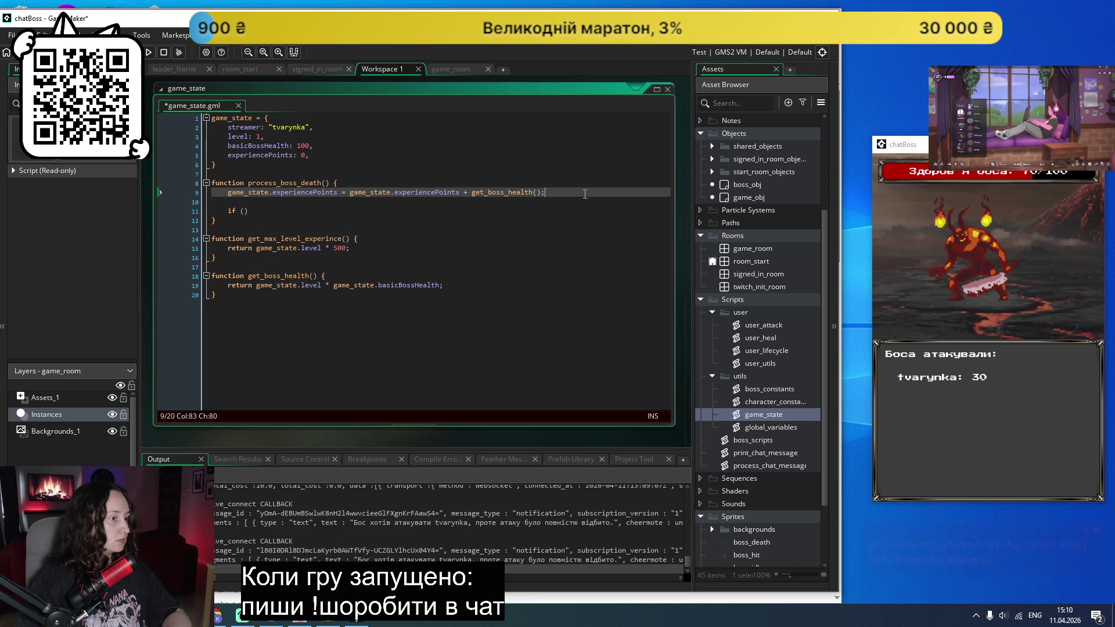
pyautogui.press('Return')
pyautogui.write('var')
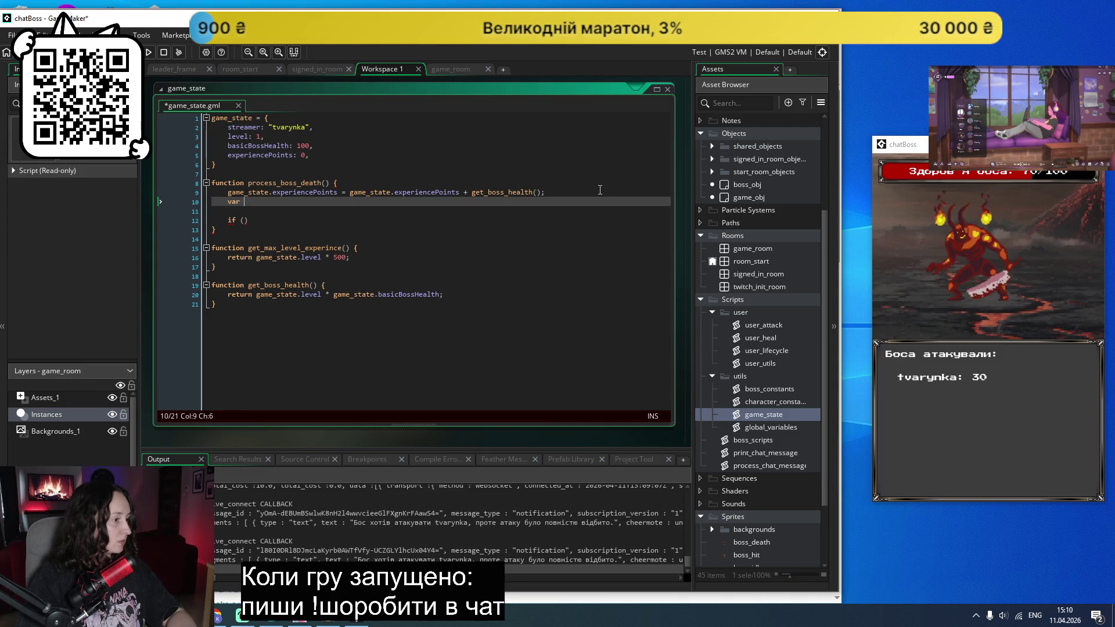
pyautogui.write('max_exp =')
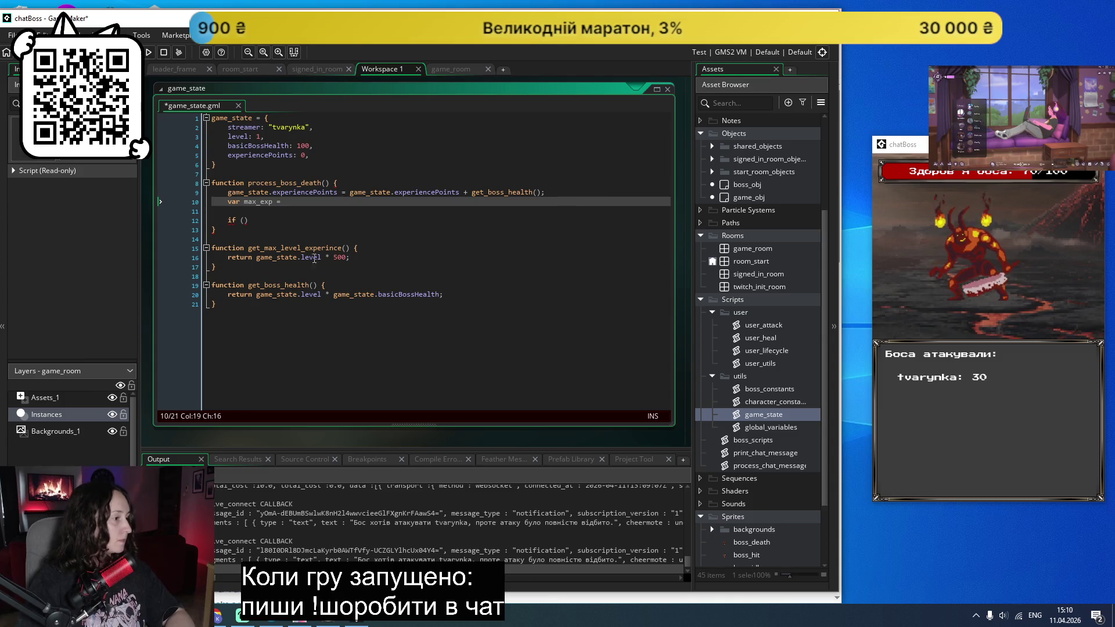
pyautogui.moveTo(256, 247); pyautogui.dragTo(350, 249)
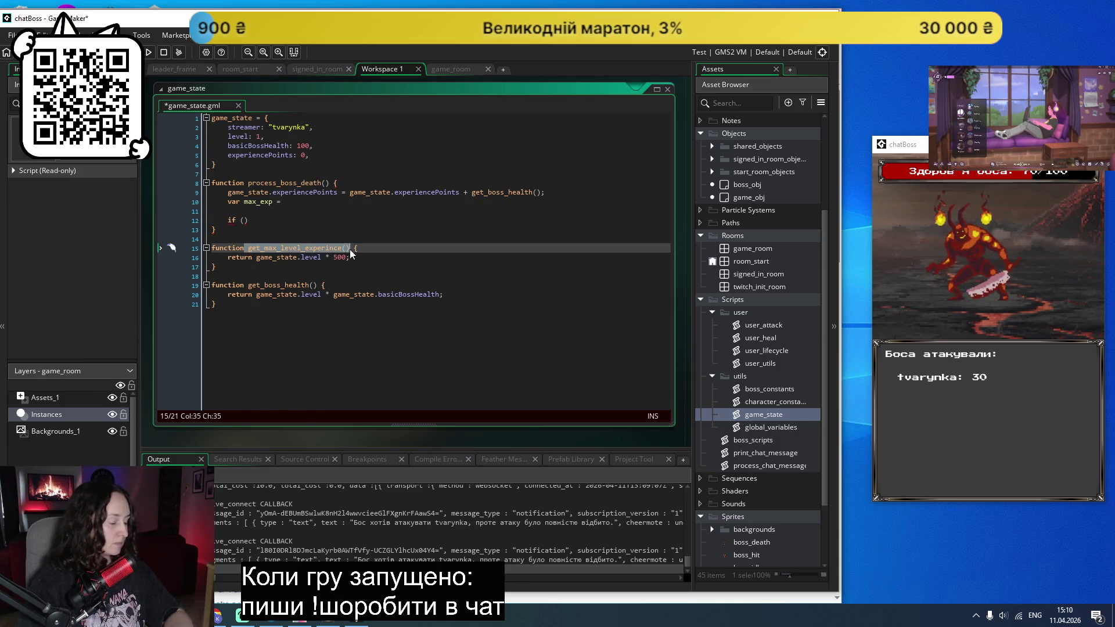
pyautogui.hotkey('ctrl', 'c')
pyautogui.click(598, 201)
pyautogui.hotkey('ctrl', 'v')
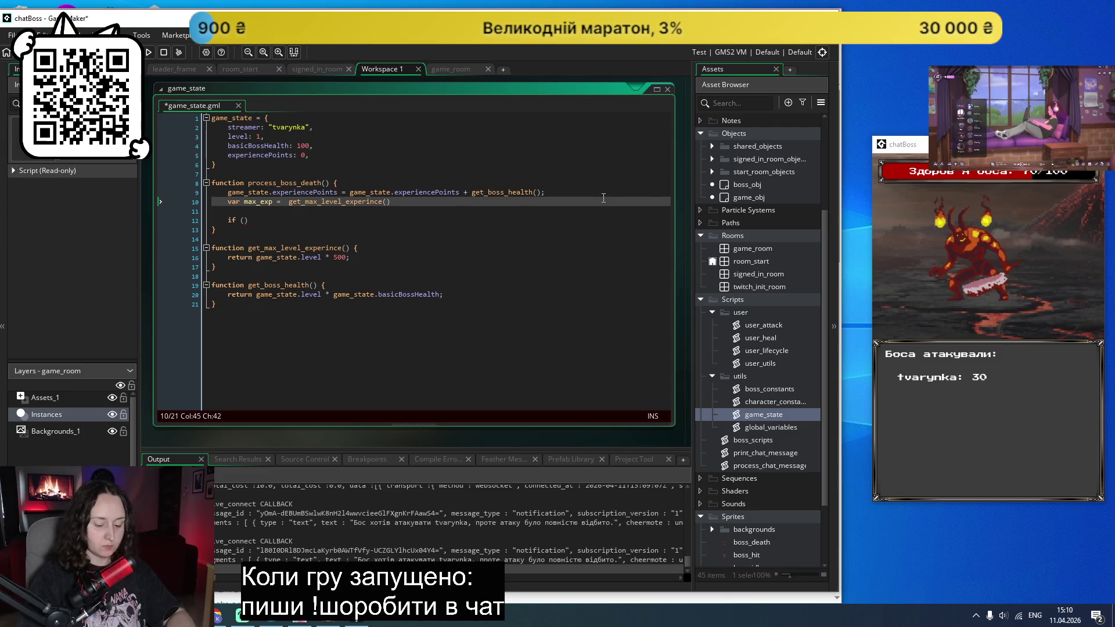
pyautogui.write('level_experince();')
# Step: Fill the if condition with game_state.experiencePoints > max_exp and open an indented body
pyautogui.click(339, 192)
pyautogui.moveTo(339, 193); pyautogui.dragTo(227, 193)
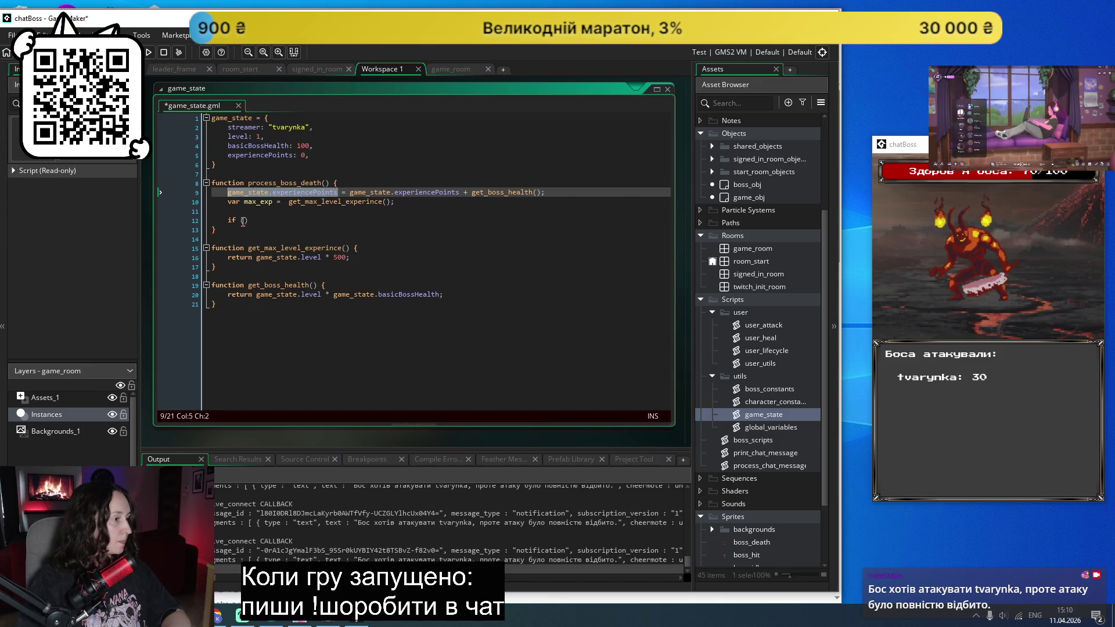
pyautogui.click(243, 221)
pyautogui.hotkey('ctrl', 'v')
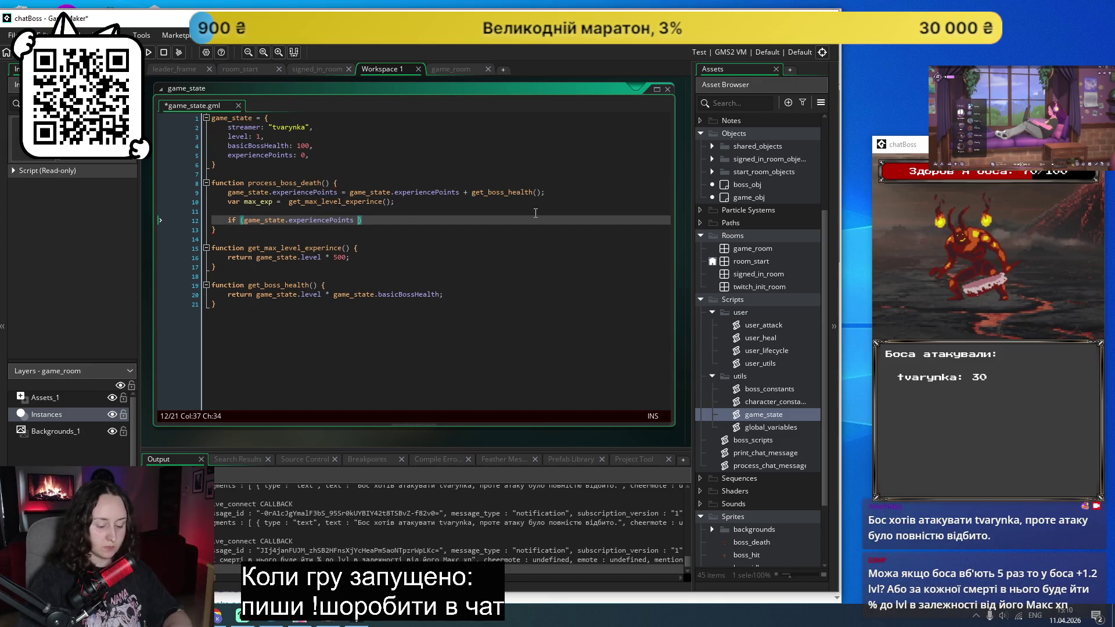
pyautogui.write('>')
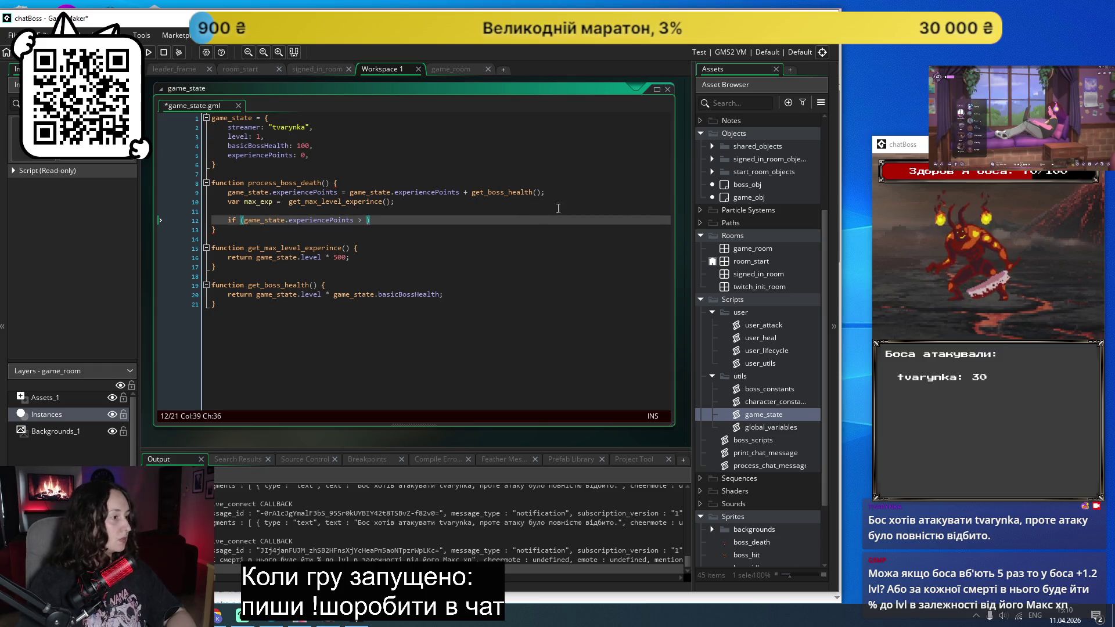
pyautogui.doubleClick(258, 202)
pyautogui.hotkey('ctrl', 'c')
pyautogui.click(366, 221)
pyautogui.hotkey('ctrl', 'v')
pyautogui.click(491, 221)
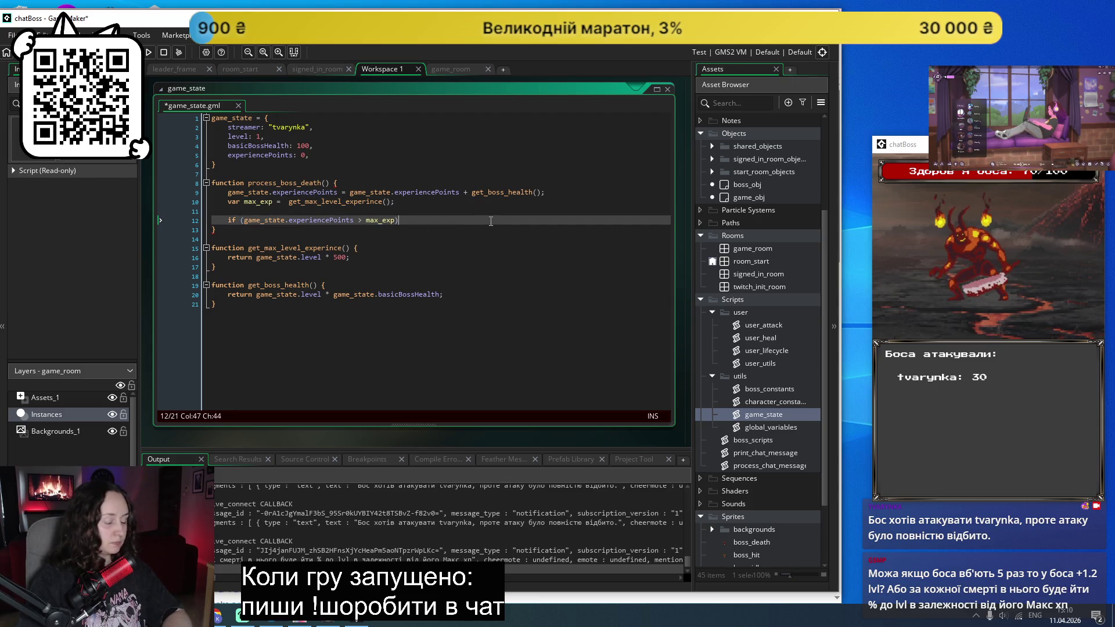
pyautogui.write('{')
pyautogui.press('Return')
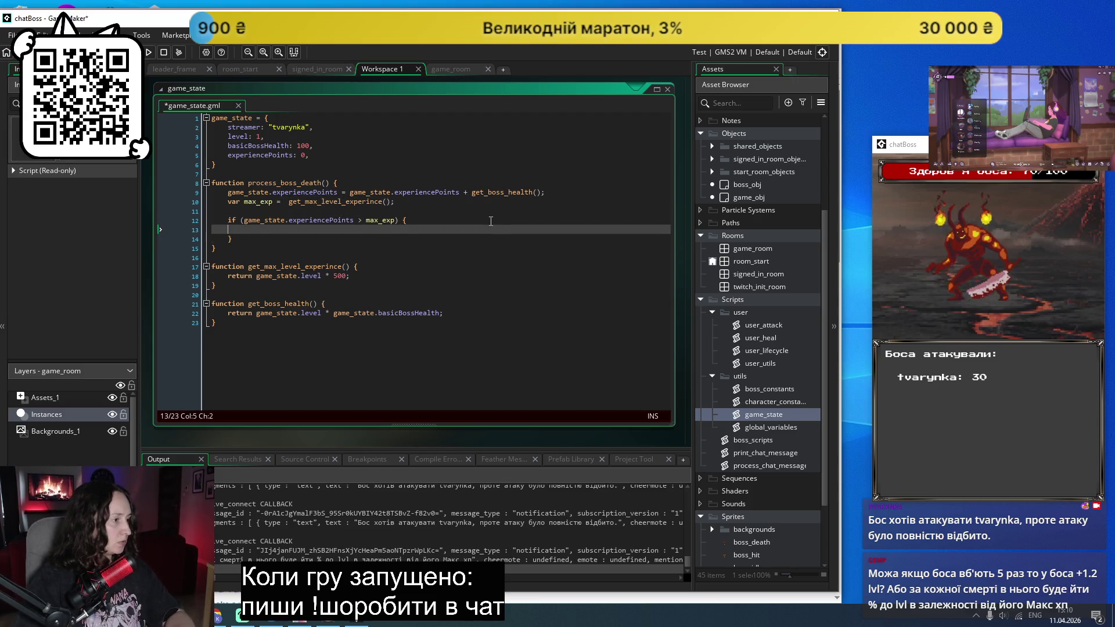
pyautogui.press('Tab')
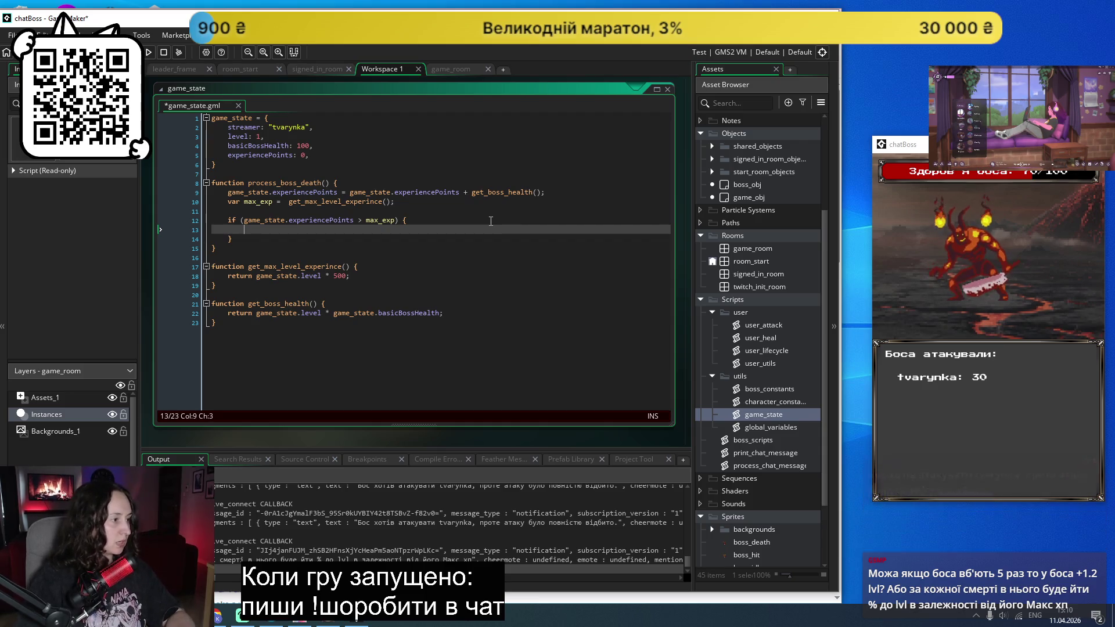